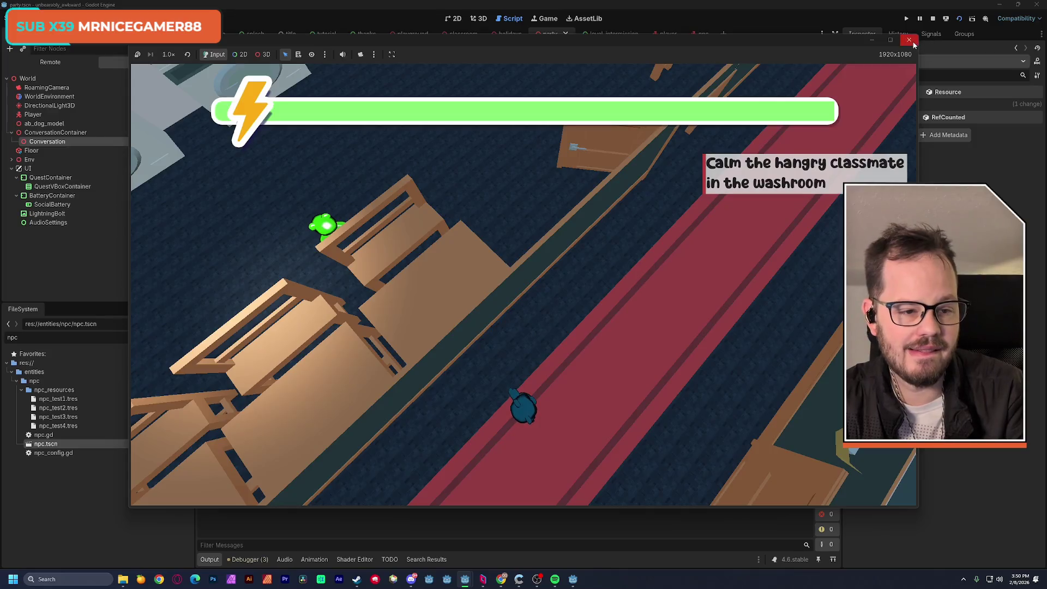
Step: Select the Conversation zone and reflow its quest text around the word 'classmate'
left_click(62, 128)
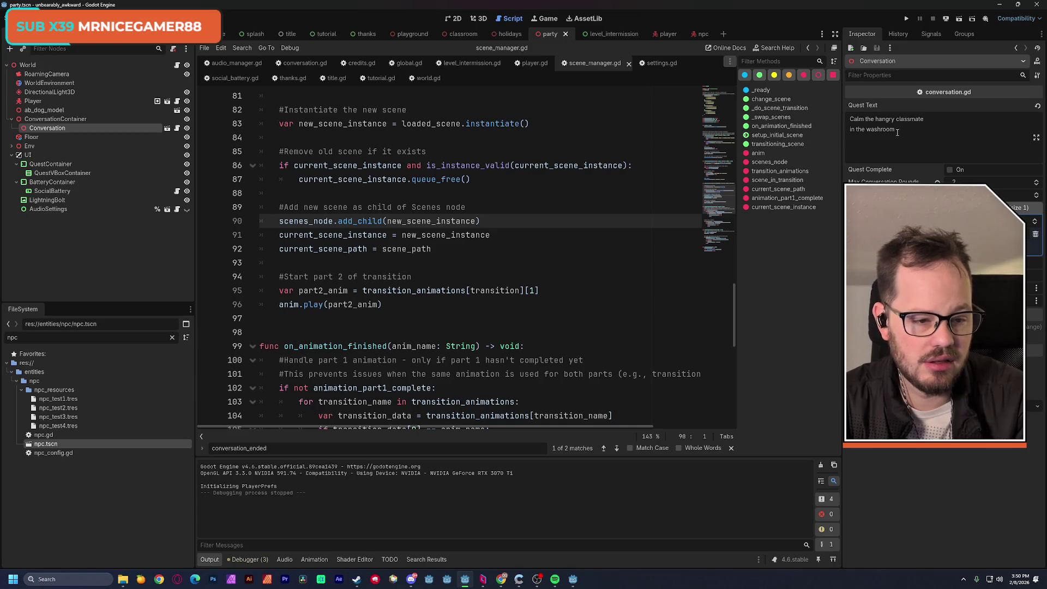
left_click(897, 119)
key("Return")
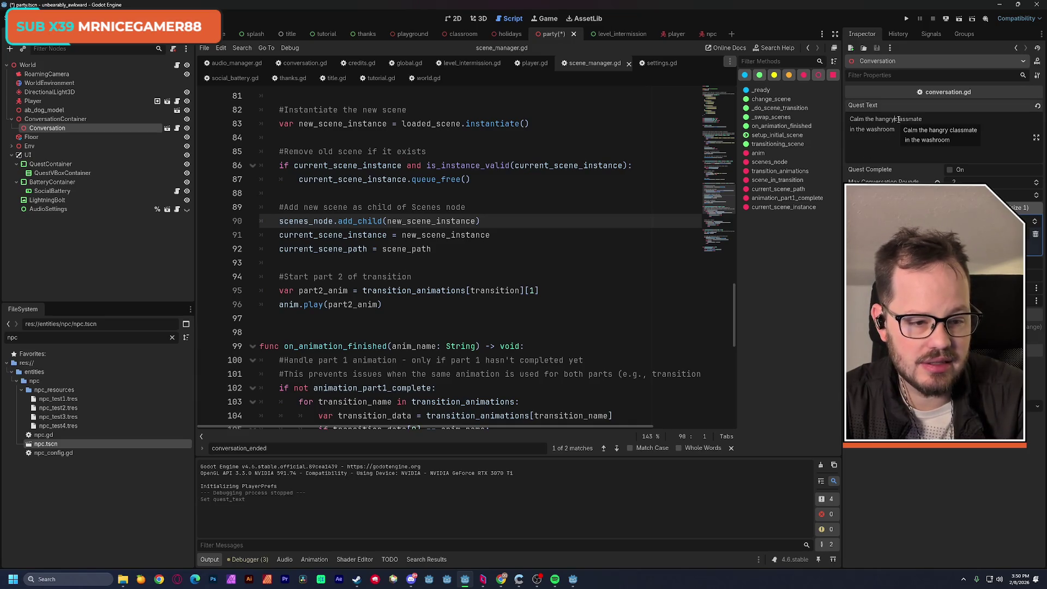
key("End")
key("Delete")
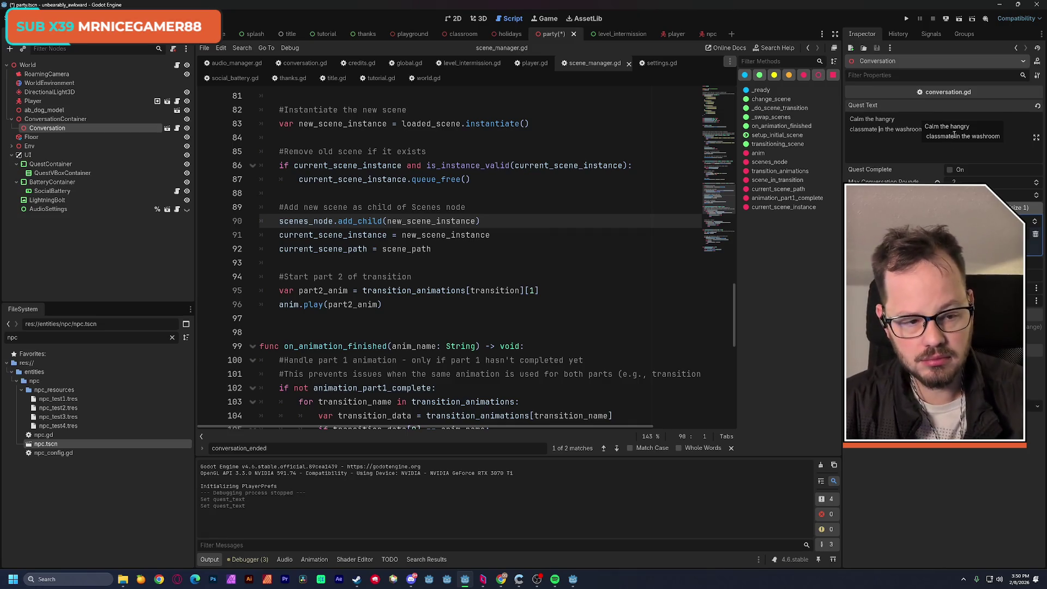
Step: Replace 'washroom' with 'laundry' in the quest text, save, and run the scene
left_click(906, 121)
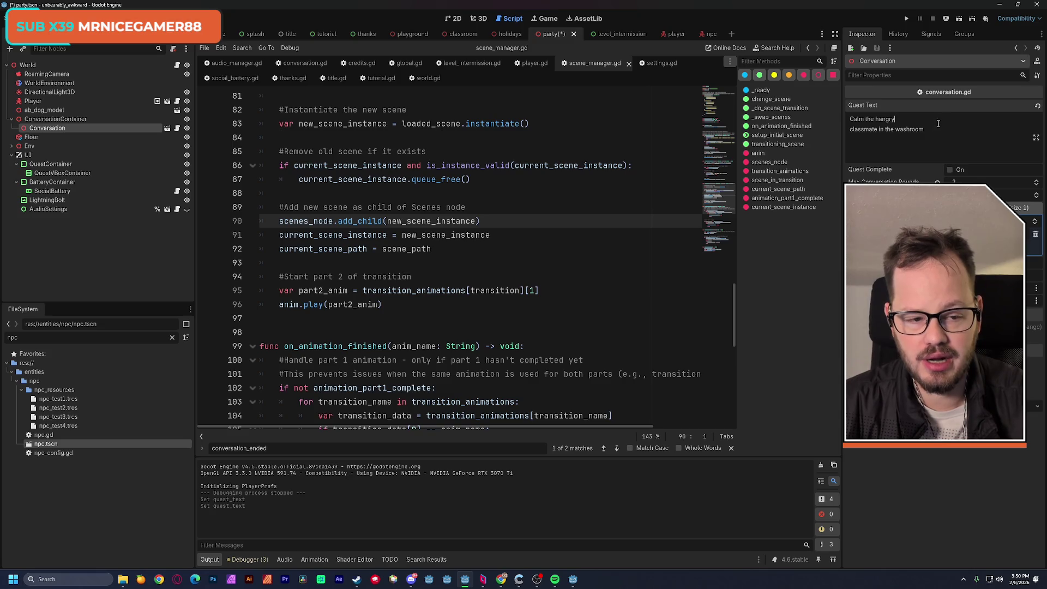
double_click(907, 129)
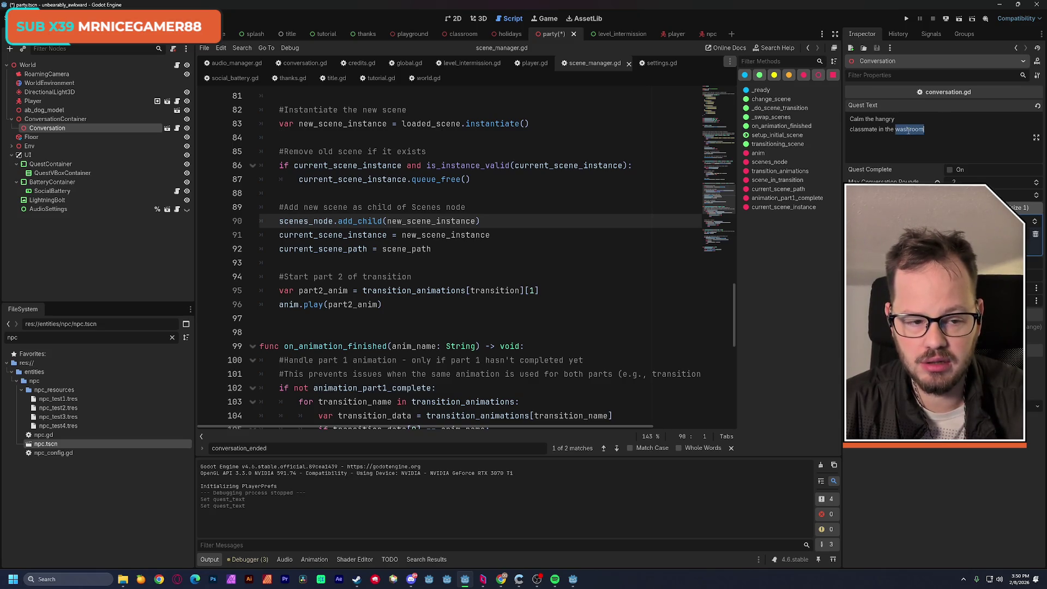
type("laundry")
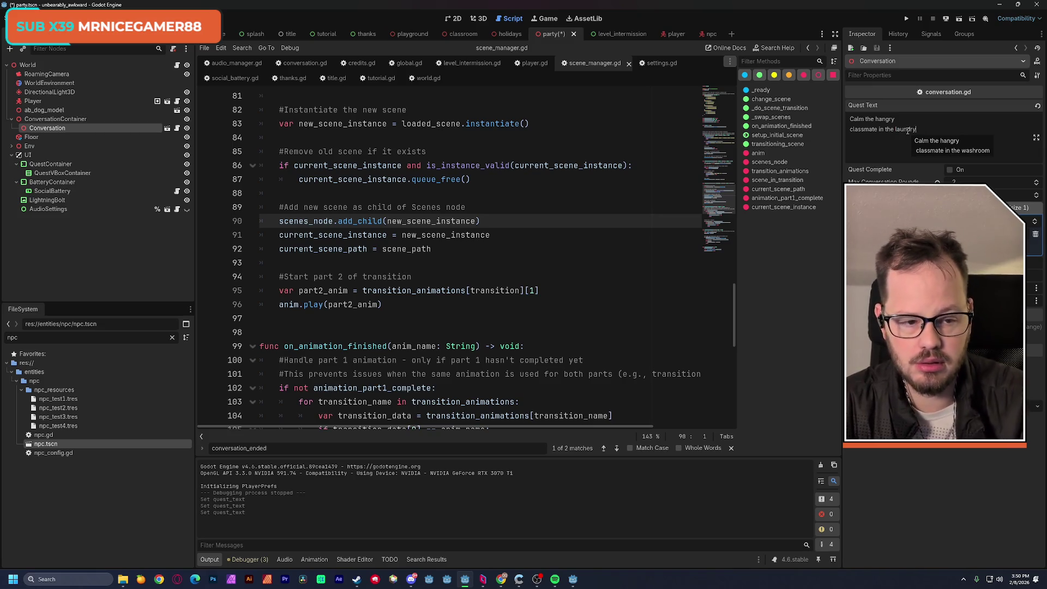
key("ctrl+s")
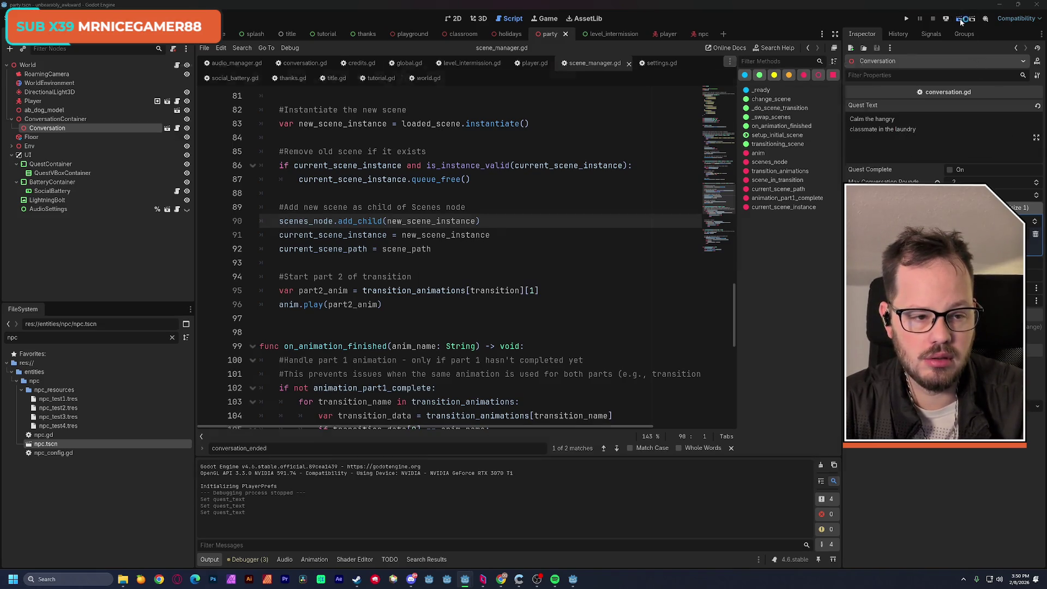
left_click(959, 20)
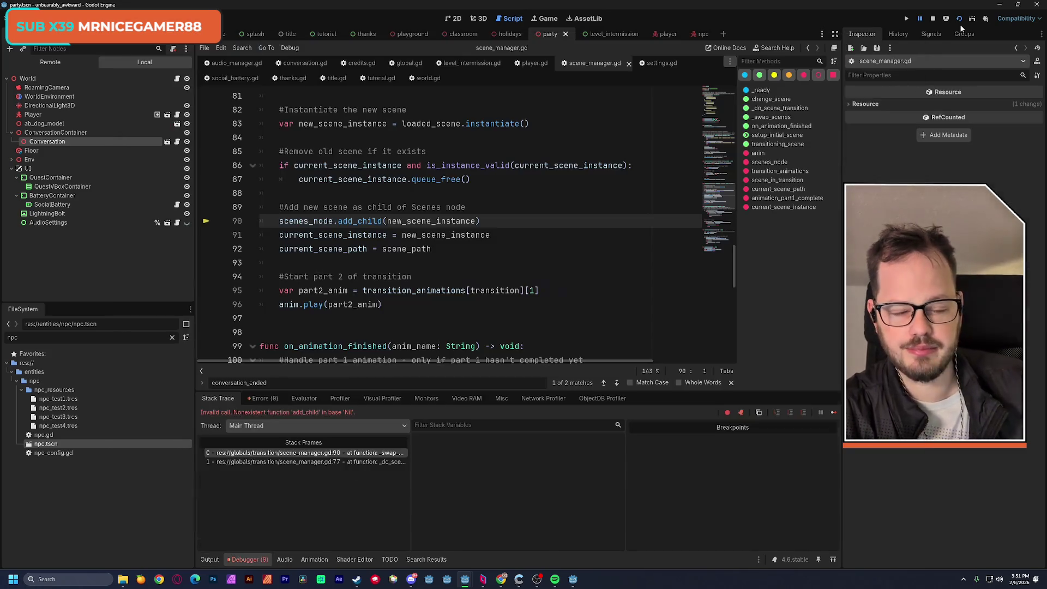
Step: Stop the running game and return to the party level's 3D view
left_click(934, 19)
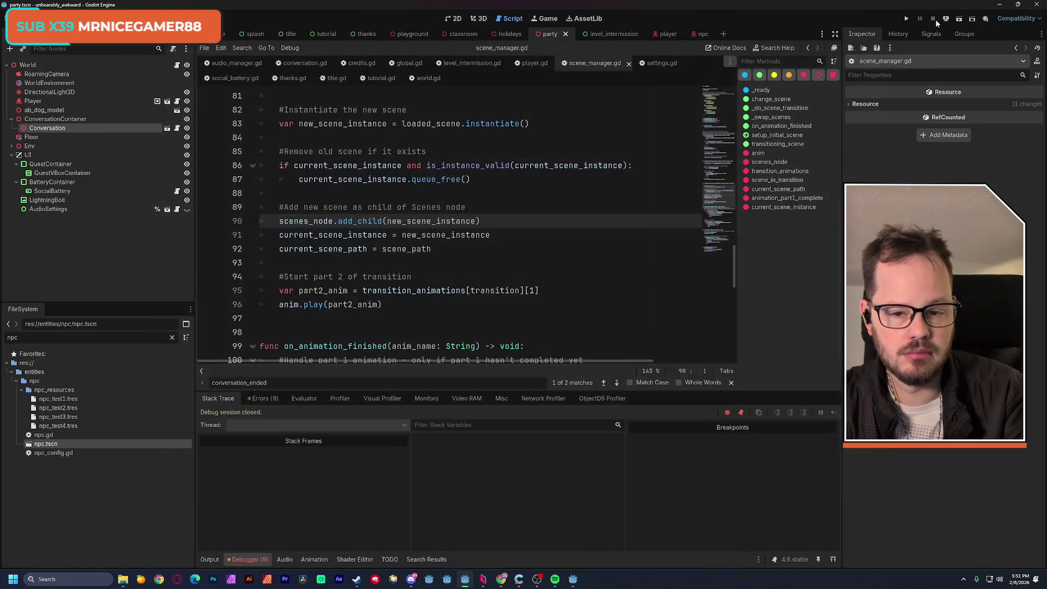
left_click(477, 19)
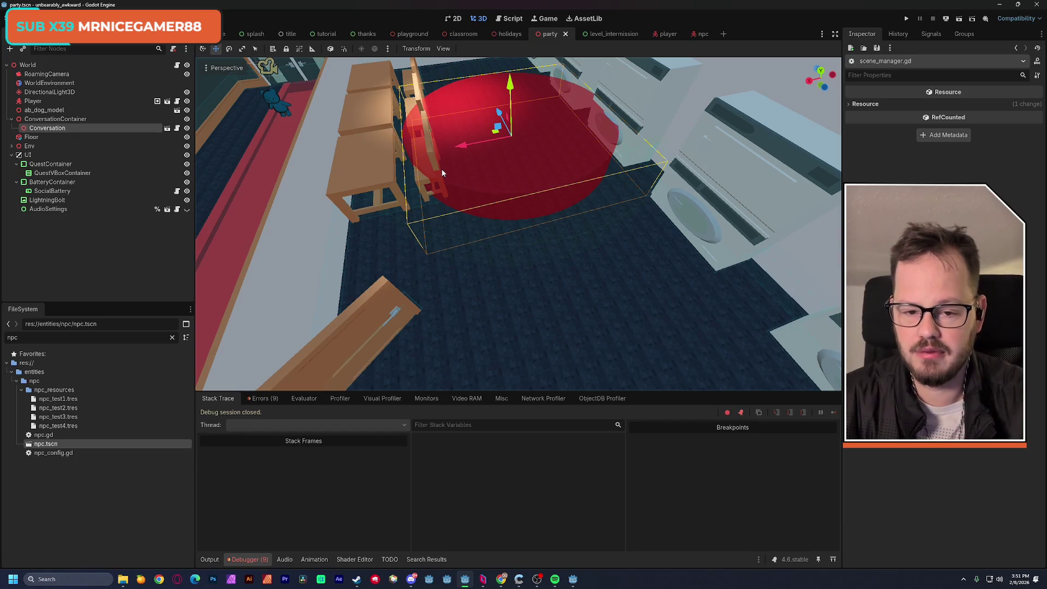
Step: Select the laundry Conversation zone and change its purple vibe colour to cyan 00ffe1
left_click_drag(310, 186, 474, 173)
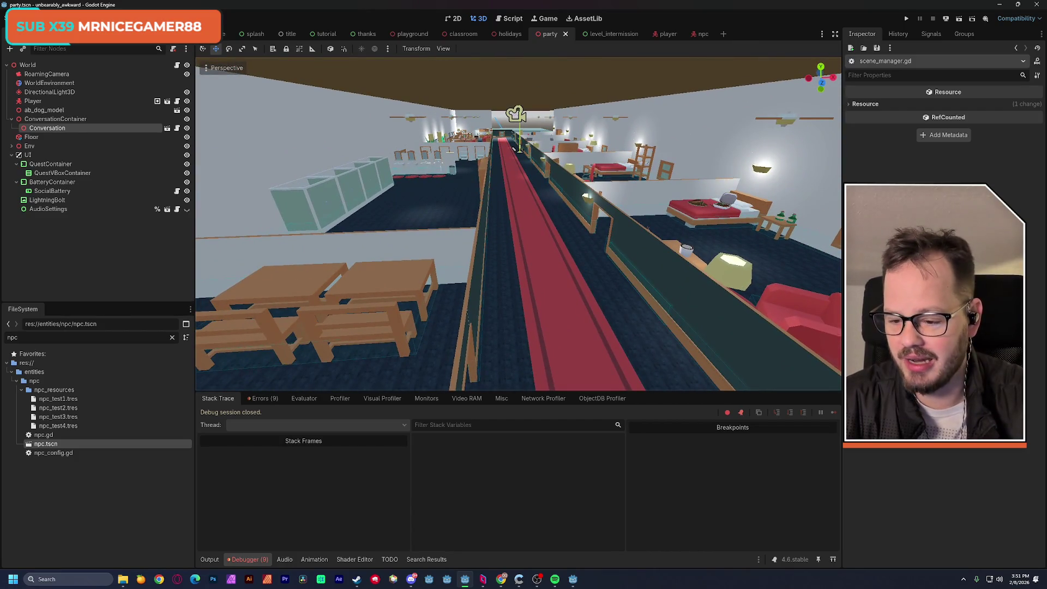
mouse_move(514, 143)
left_mouse_down()
mouse_move(484, 130)
mouse_move(333, 186)
left_mouse_up()
mouse_move(518, 224)
left_mouse_down()
mouse_move(468, 199)
mouse_move(465, 180)
left_mouse_up()
left_click_drag(384, 188, 383, 194)
left_click(82, 126)
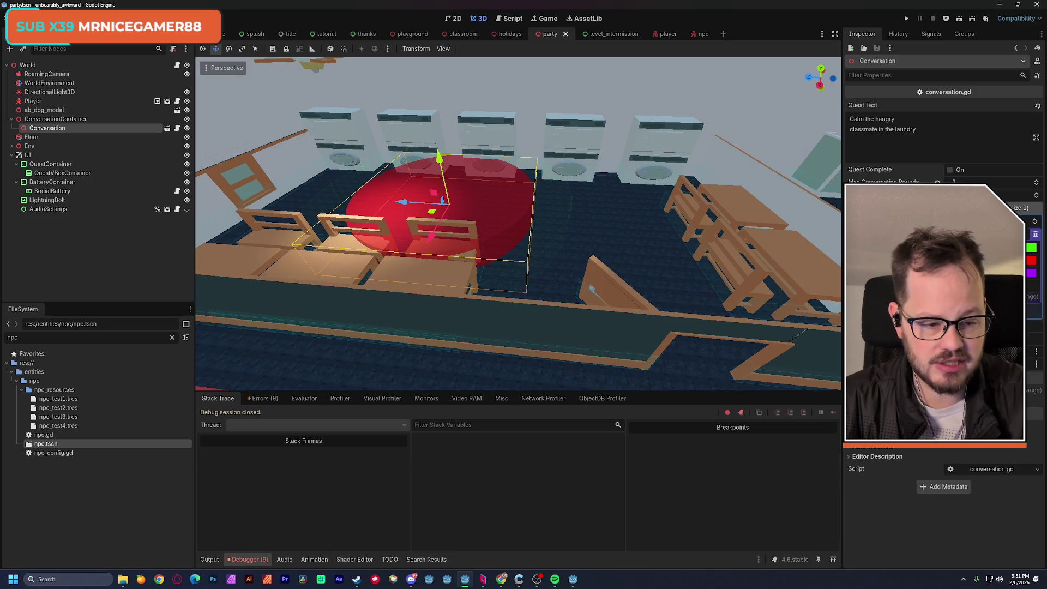
left_click(1031, 273)
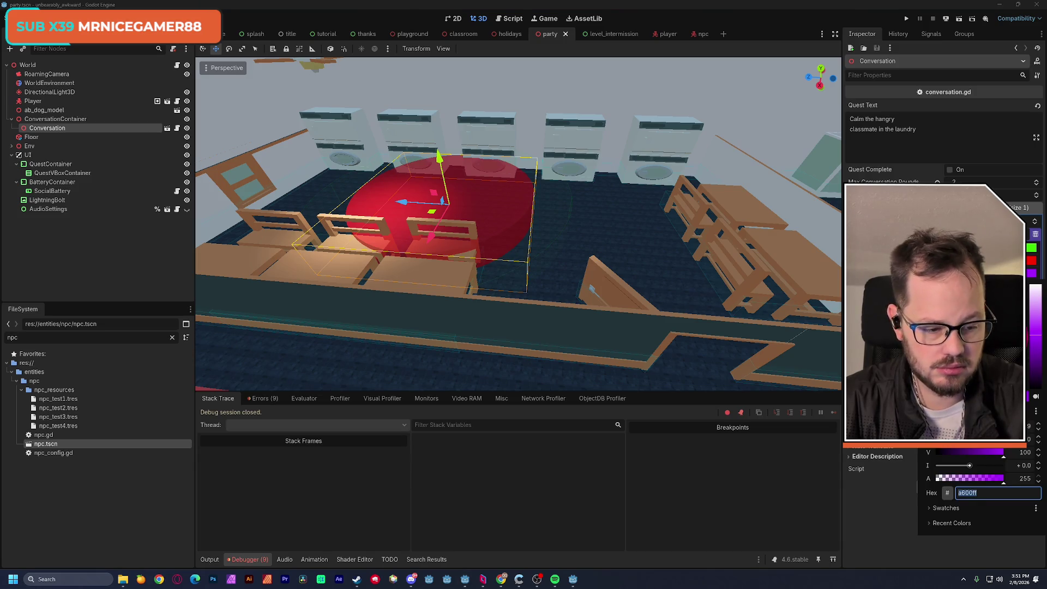
type("00ffe1")
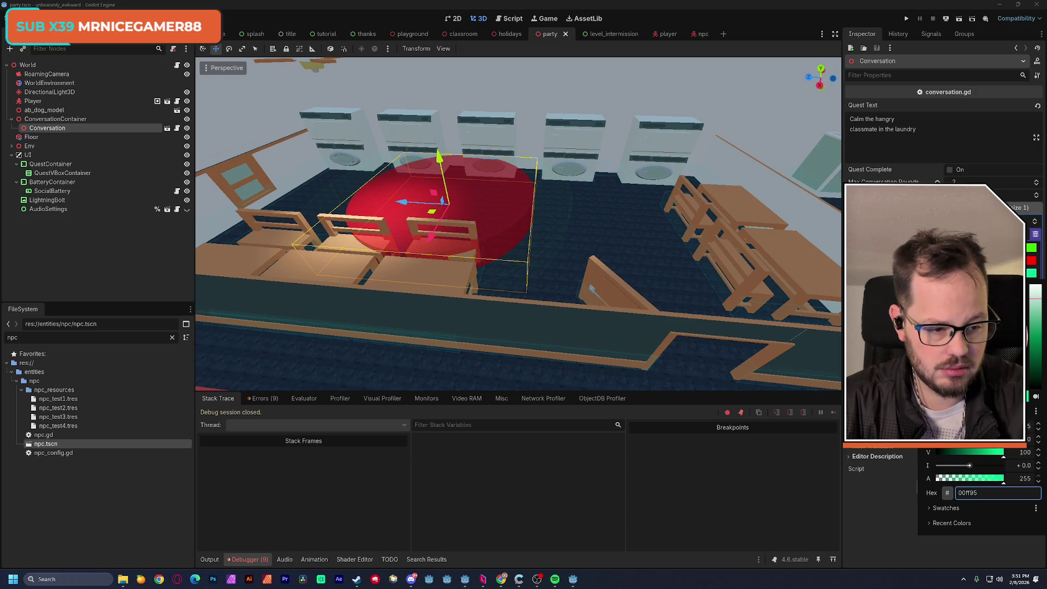
left_click(884, 485)
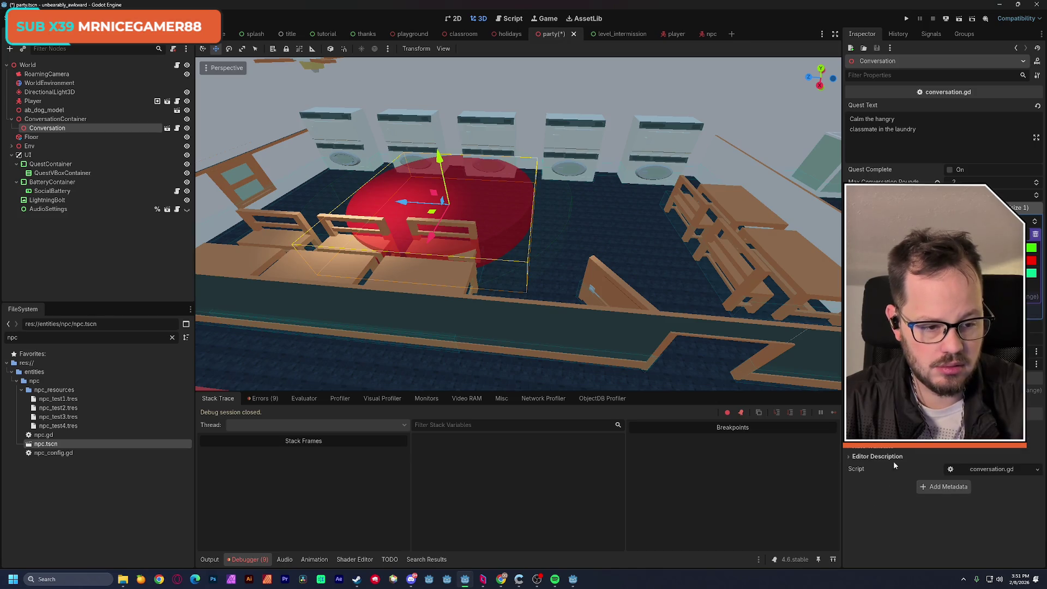
Step: Change the second vibe colour to green 00ff15 and save the party scene
left_click(1031, 247)
type("00ff15")
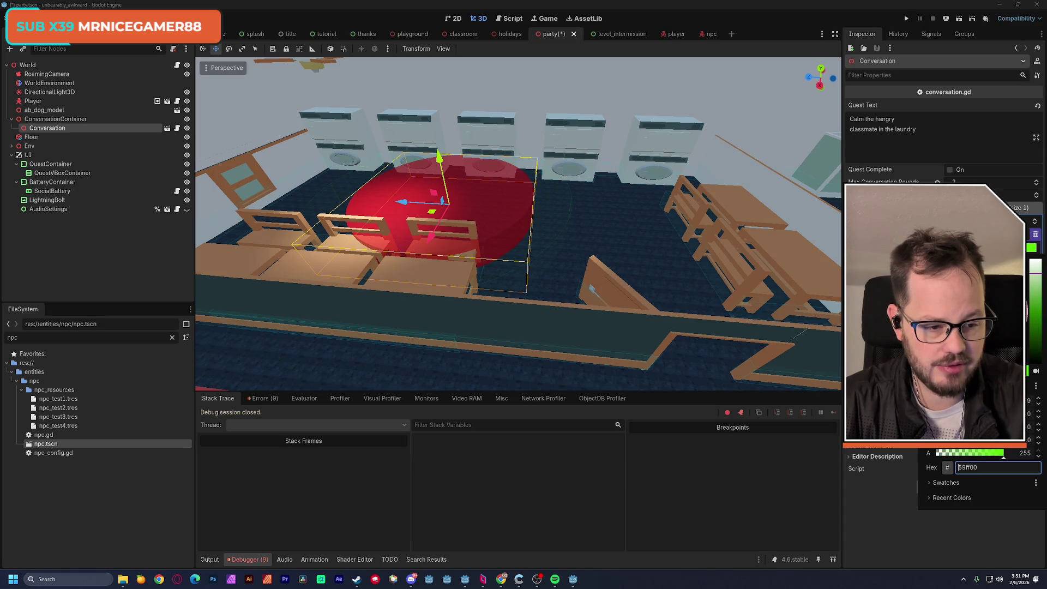
left_click(920, 535)
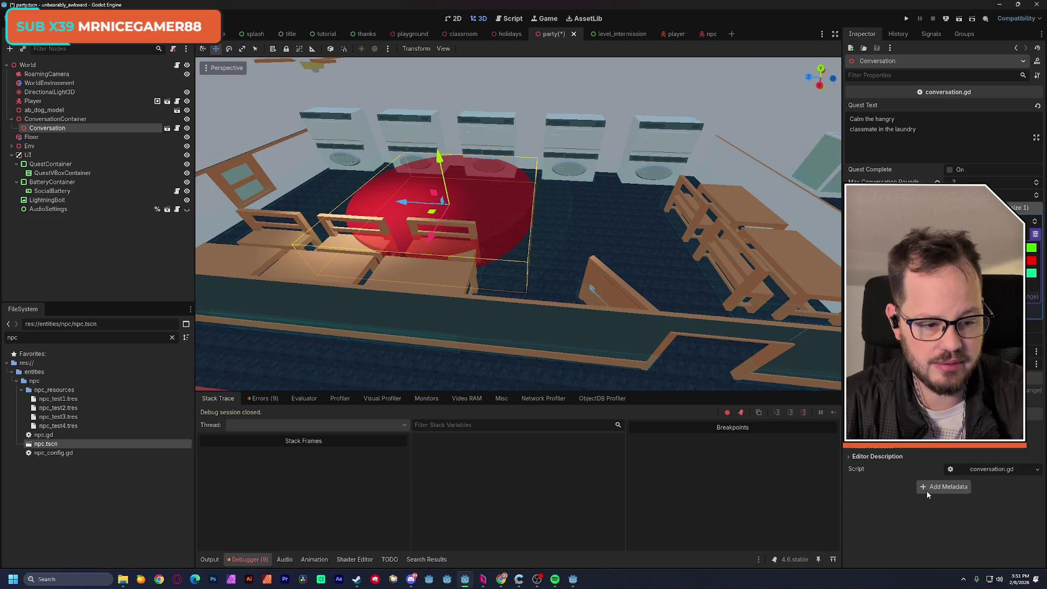
key("ctrl+s")
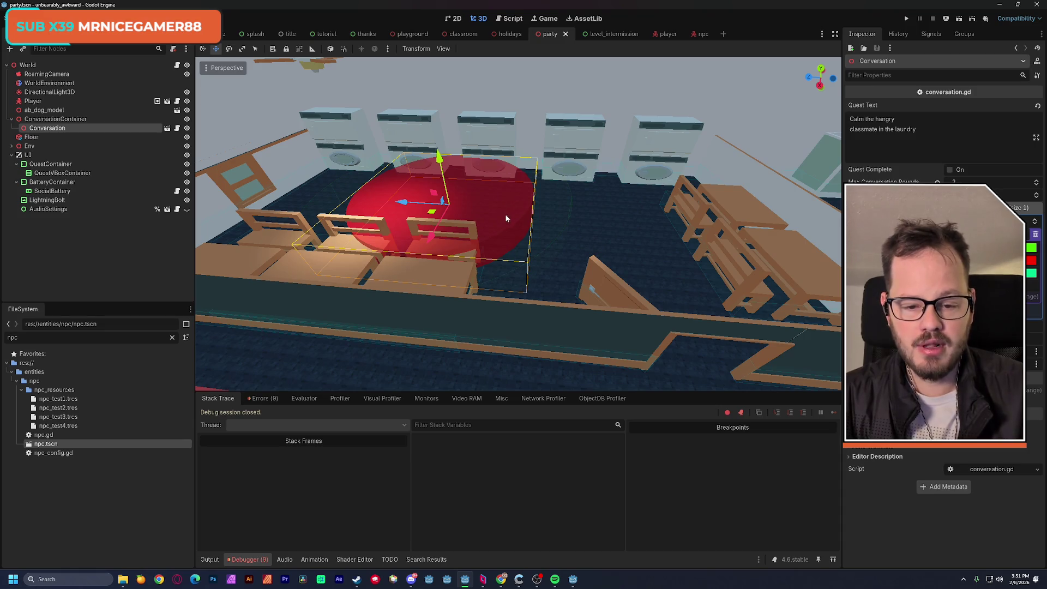
left_click(97, 119)
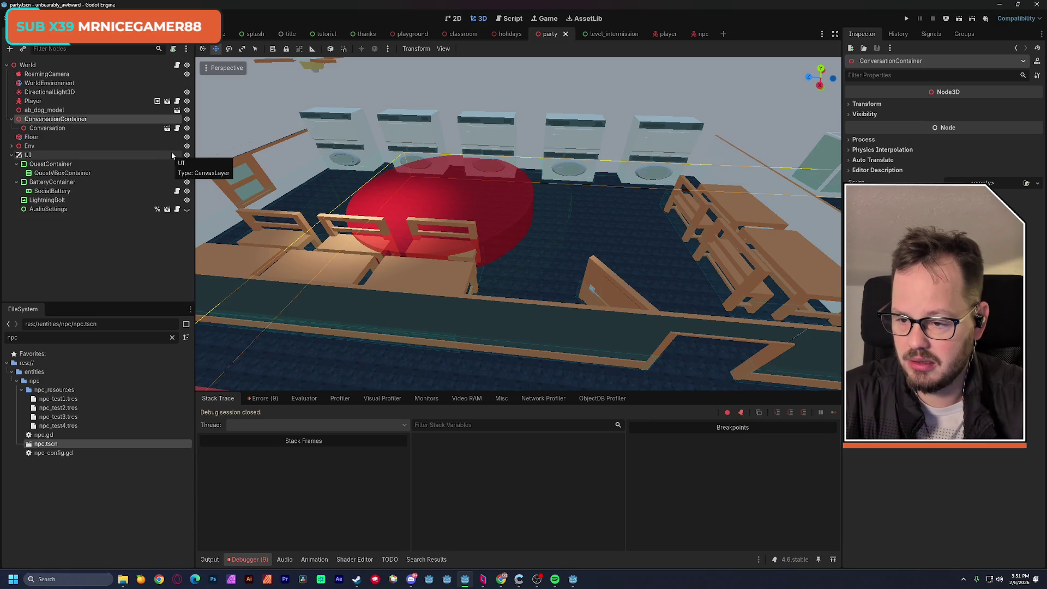
Step: Instance conversation.tscn as Conversation2, moving it about 4 units along X and 1.57 up Y
key("ctrl+shift+a")
key("Return")
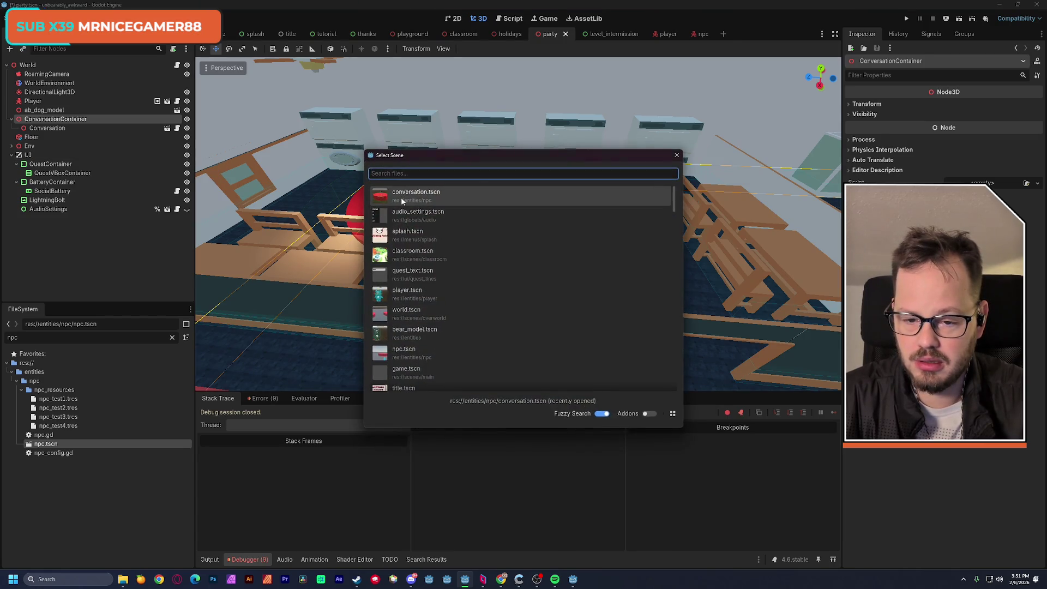
key("f")
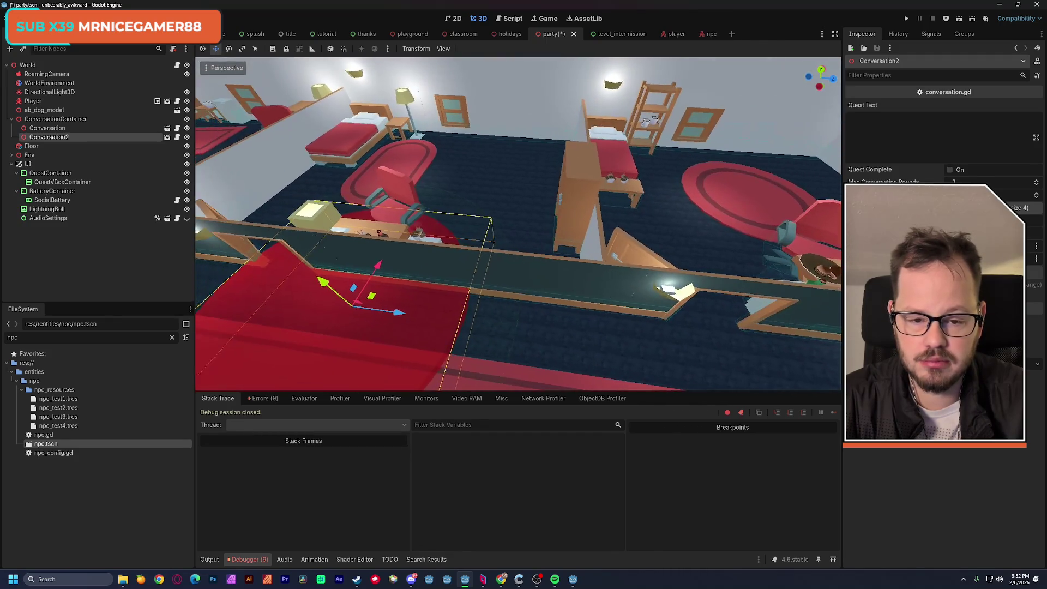
mouse_move(389, 304)
left_mouse_down()
mouse_move(376, 300)
mouse_move(689, 328)
mouse_move(724, 345)
mouse_move(700, 242)
left_mouse_up()
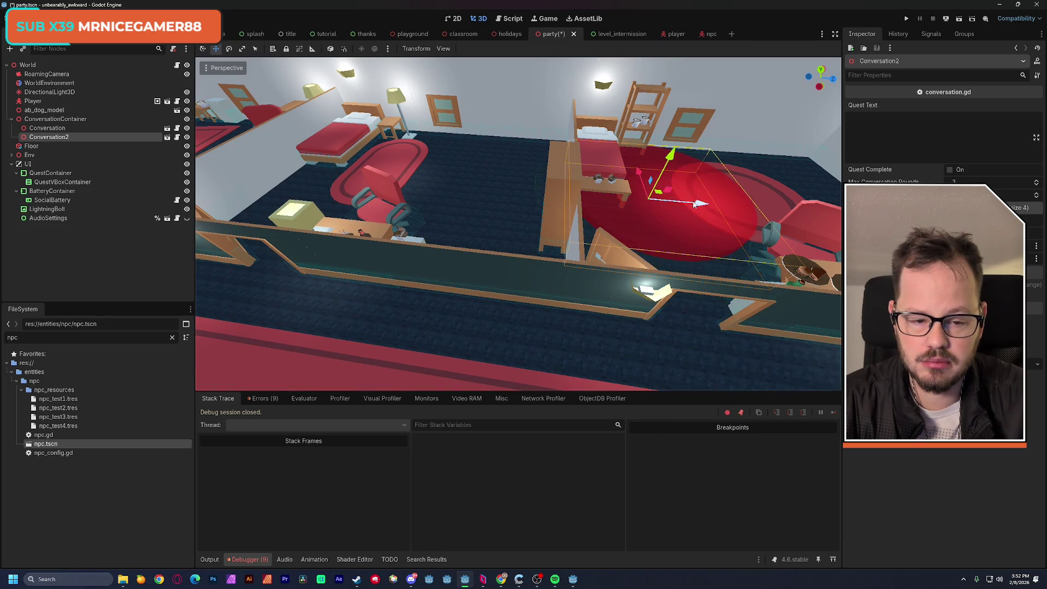
mouse_move(539, 163)
left_mouse_down()
mouse_move(538, 127)
mouse_move(540, 164)
mouse_move(715, 184)
left_mouse_up()
Step: Enter Conversation2's quest text 'Wingman classmates in the dormroom'
left_click(904, 155)
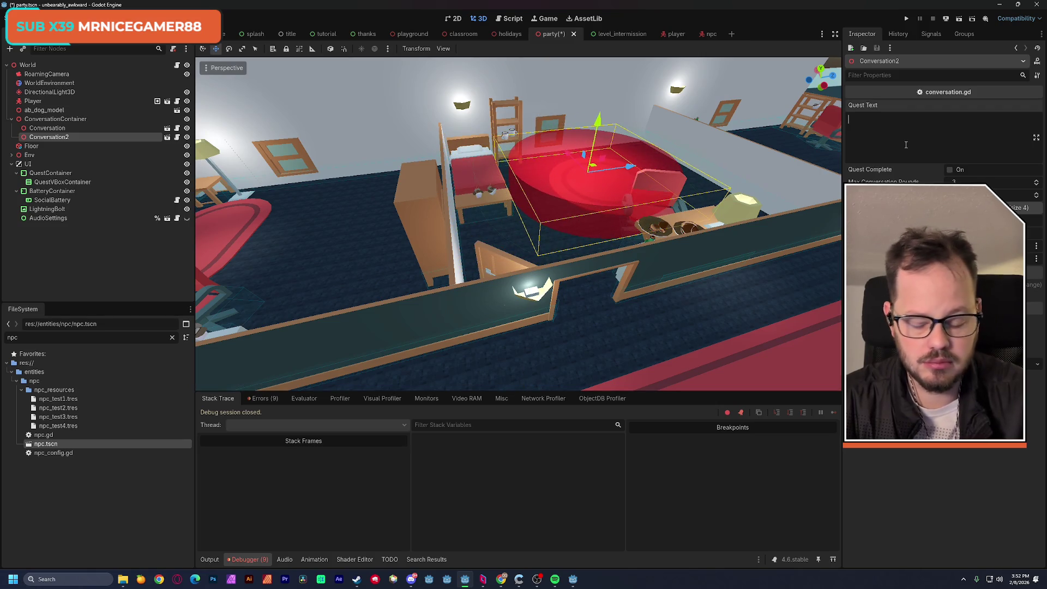
type("Wingman classmates in")
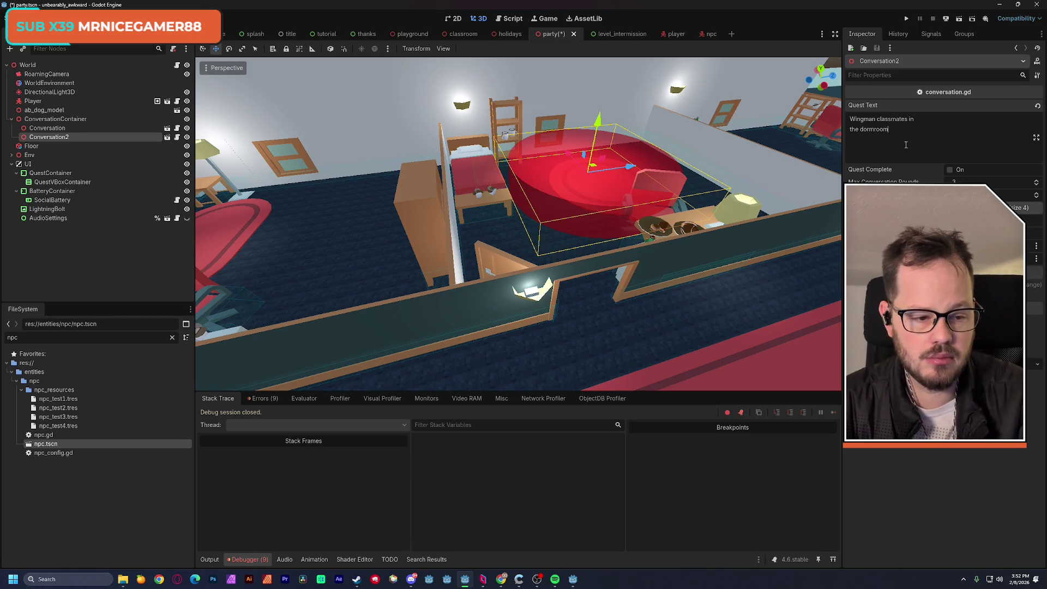
left_click(1027, 208)
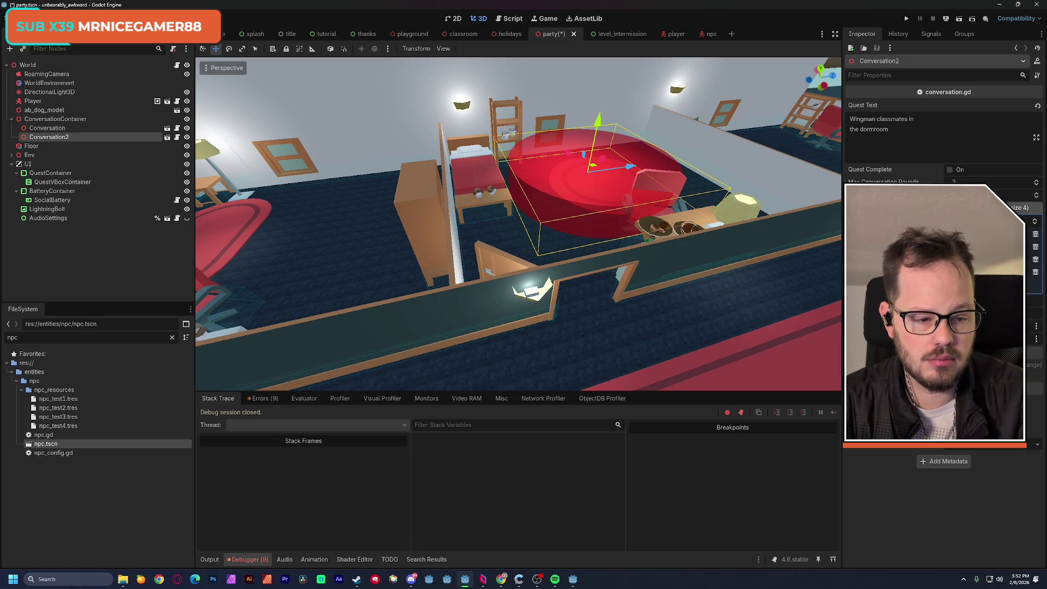
Step: Cut Conversation2's colour array to two entries and set the first colour to purple bf00ff
key("Return")
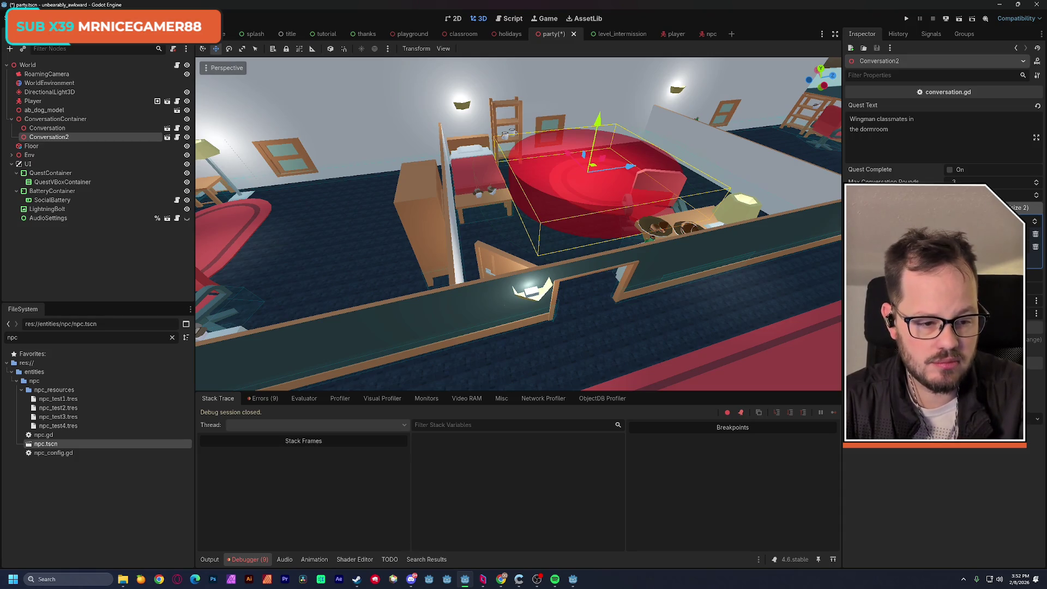
left_click(954, 234)
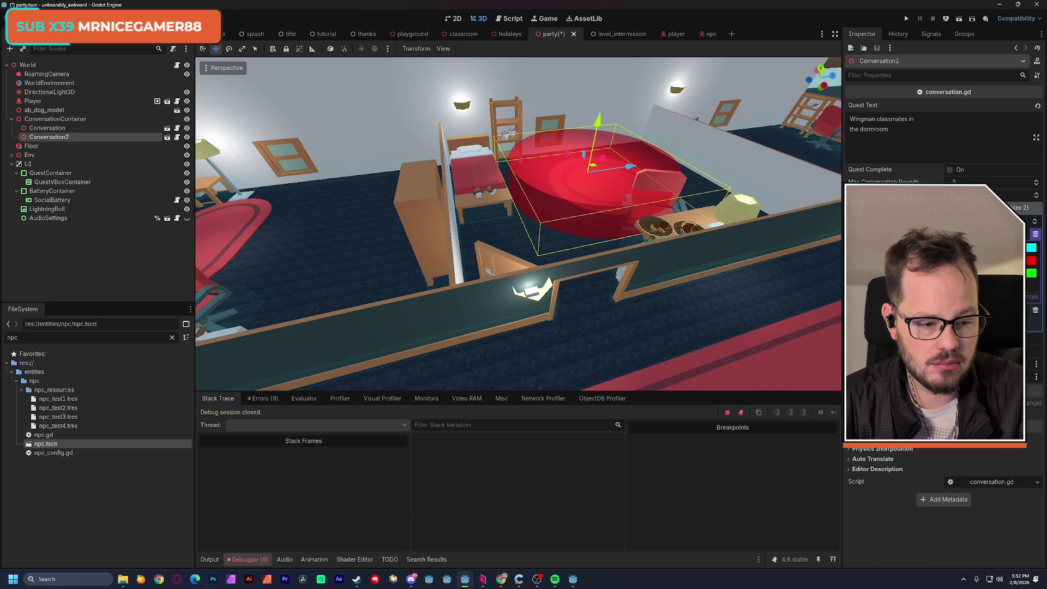
left_click(1030, 247)
type("bf00ff")
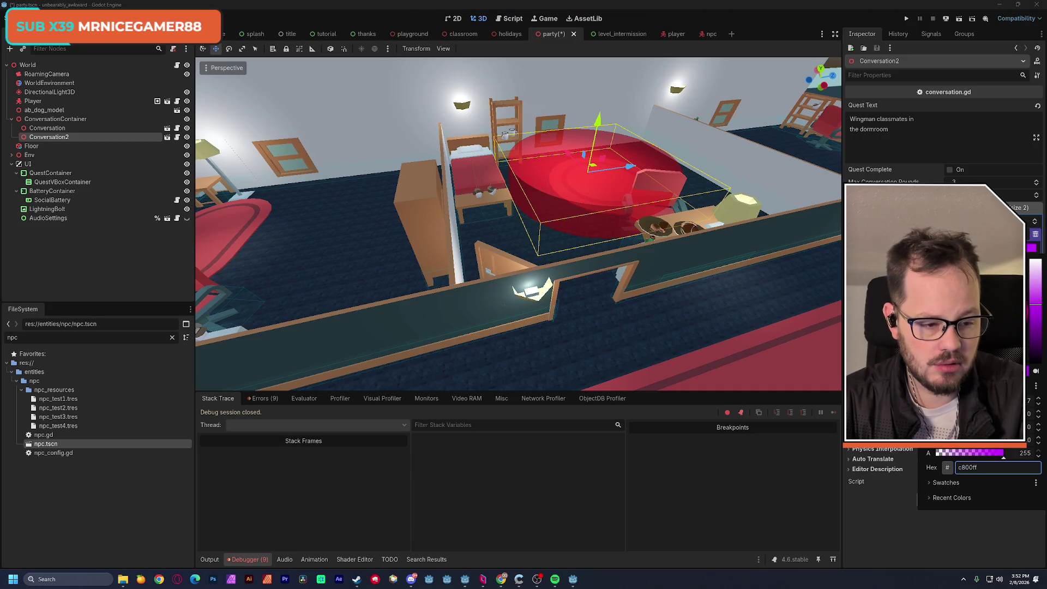
left_click(1030, 260)
Step: Set the next vibe colours by hex to green and magenta
left_click(1031, 260)
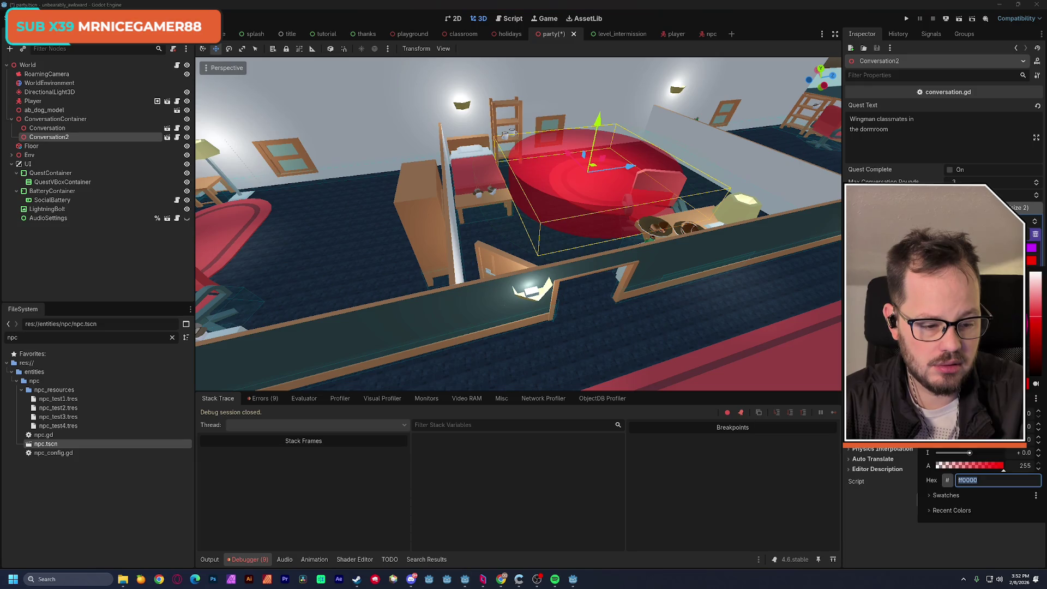
type("ffff0000ff00")
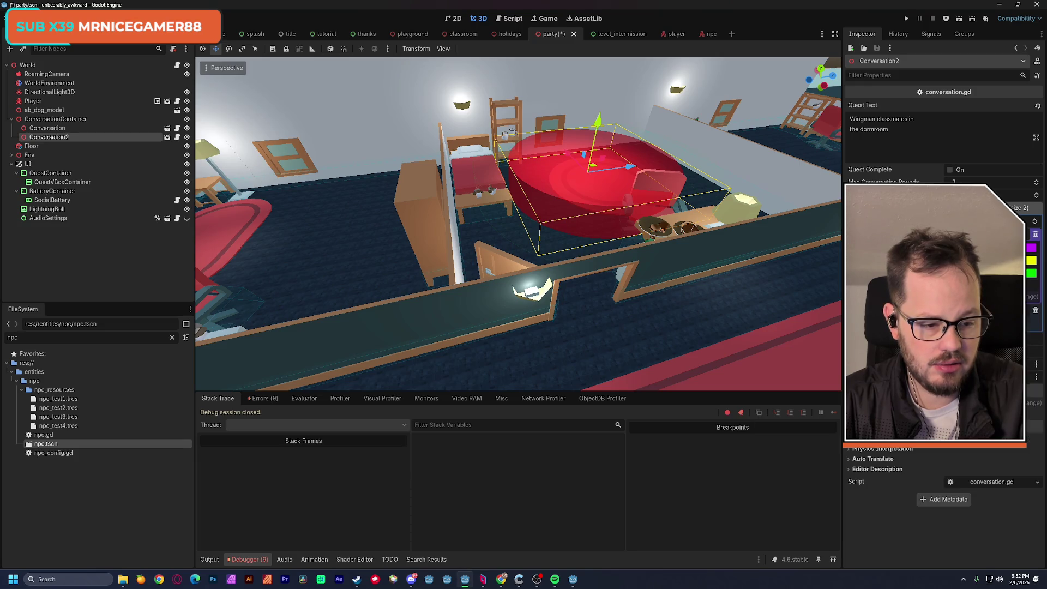
key("Return")
type("d500ff")
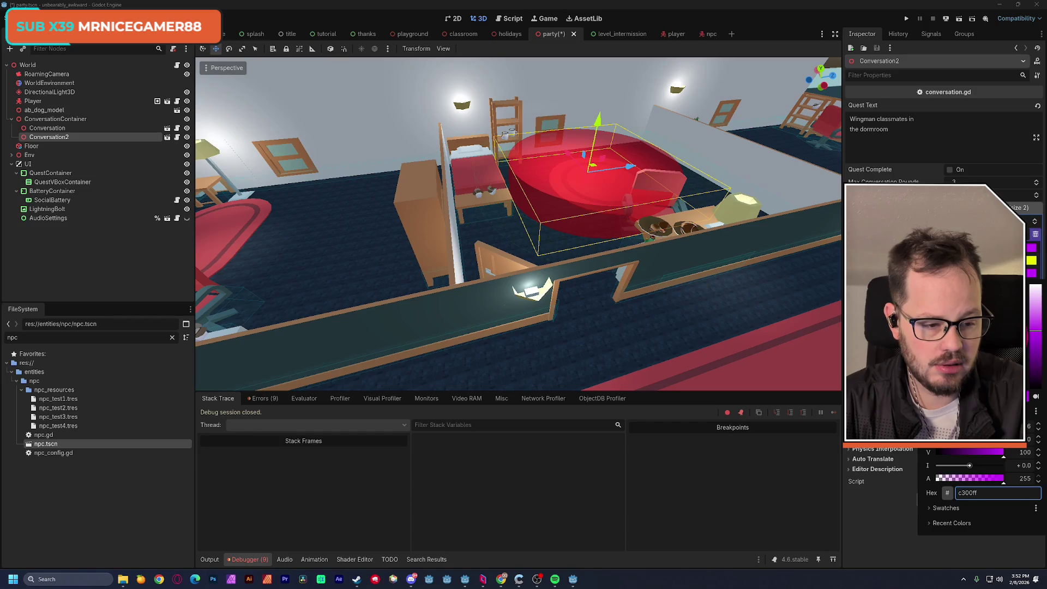
type("ff00ea")
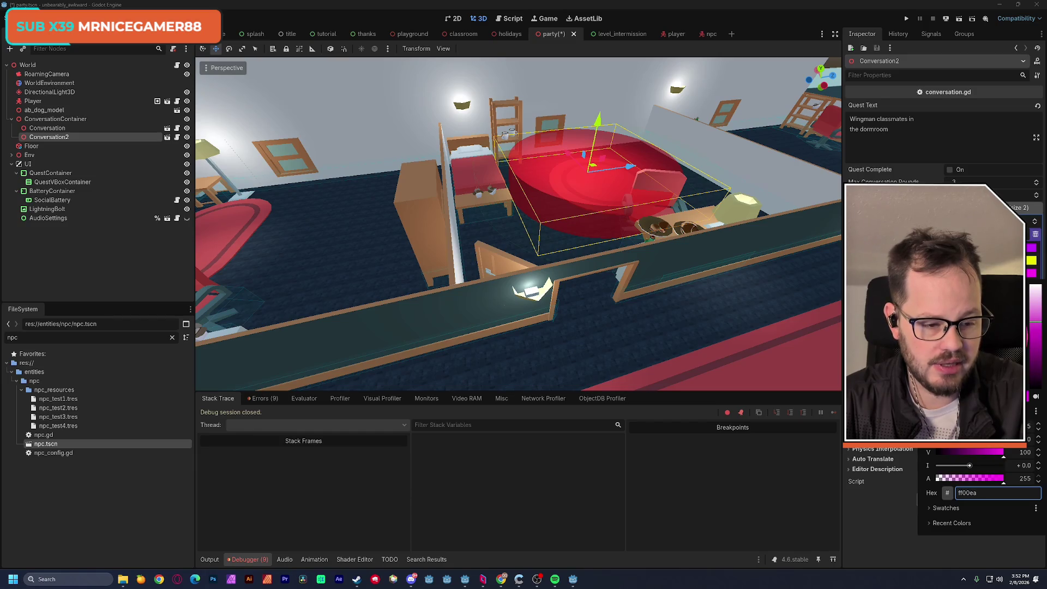
key("Escape")
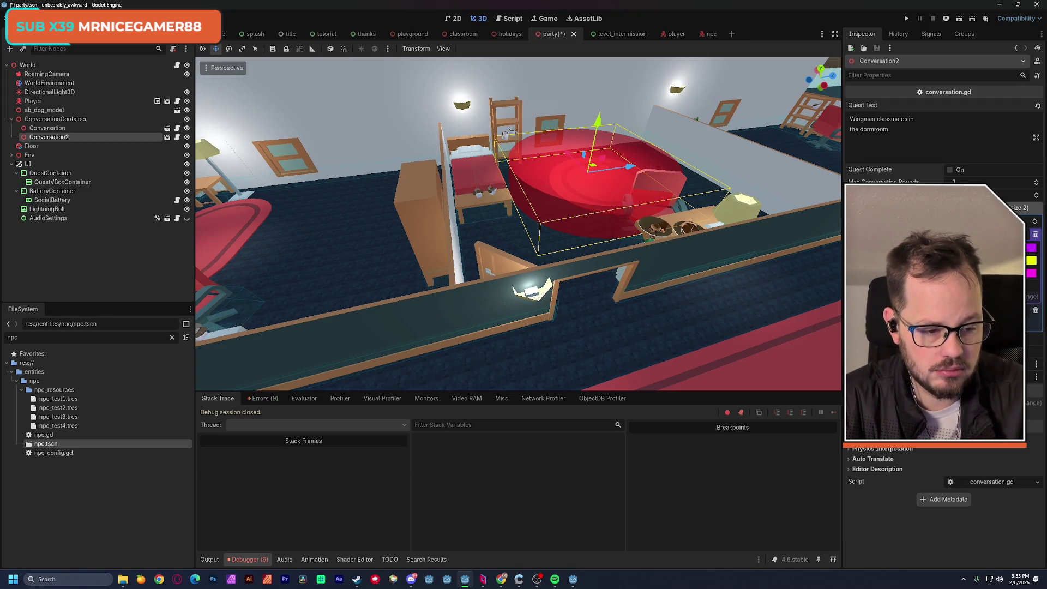
Step: Change one vibe colour to orange, leaving the yellow-green colour unchanged
left_click(1031, 276)
left_click(999, 165)
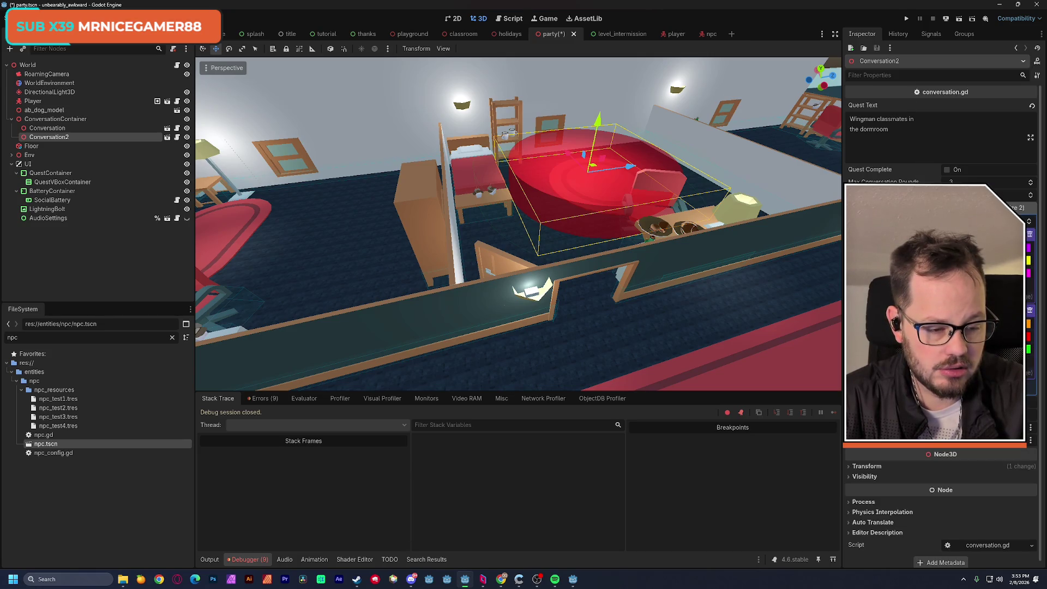
left_click(1028, 260)
key("Escape")
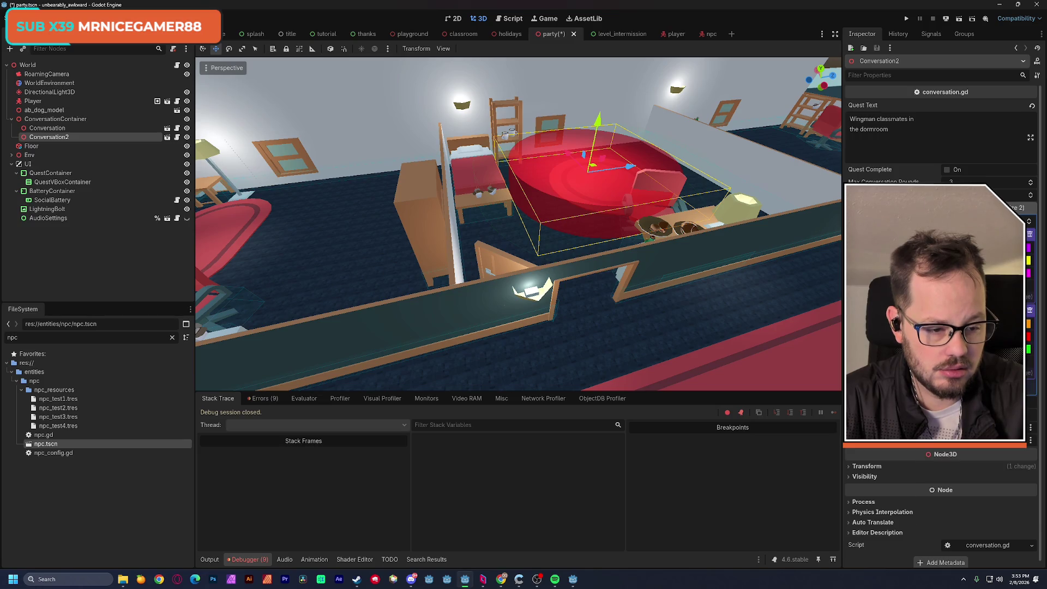
Step: Turn the red vibe colour to magenta on the colour wheel, then save and run the game
left_click(1028, 335)
left_click(1013, 95)
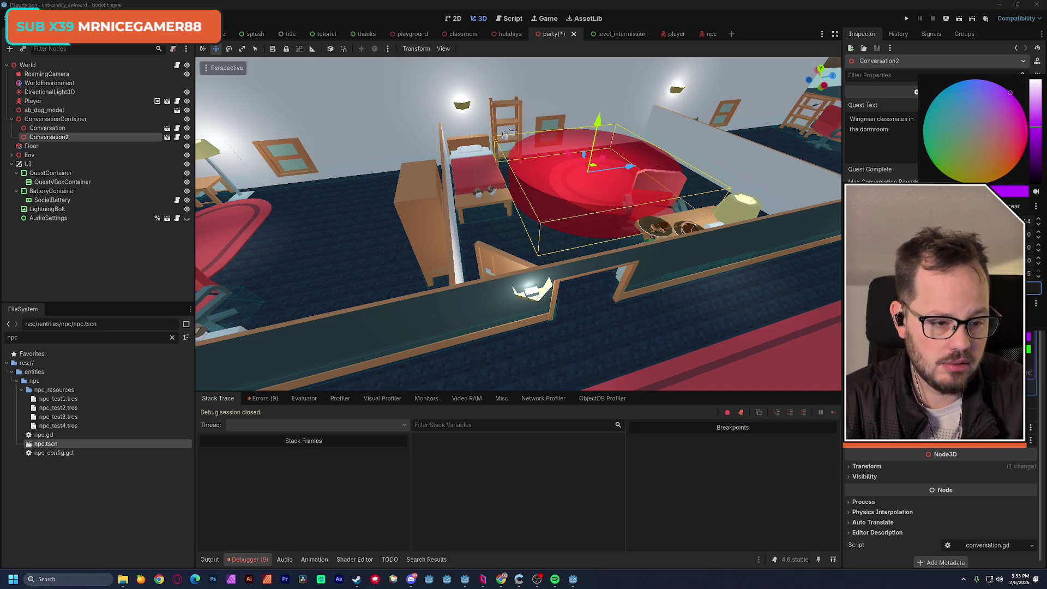
left_click_drag(1010, 92, 1005, 89)
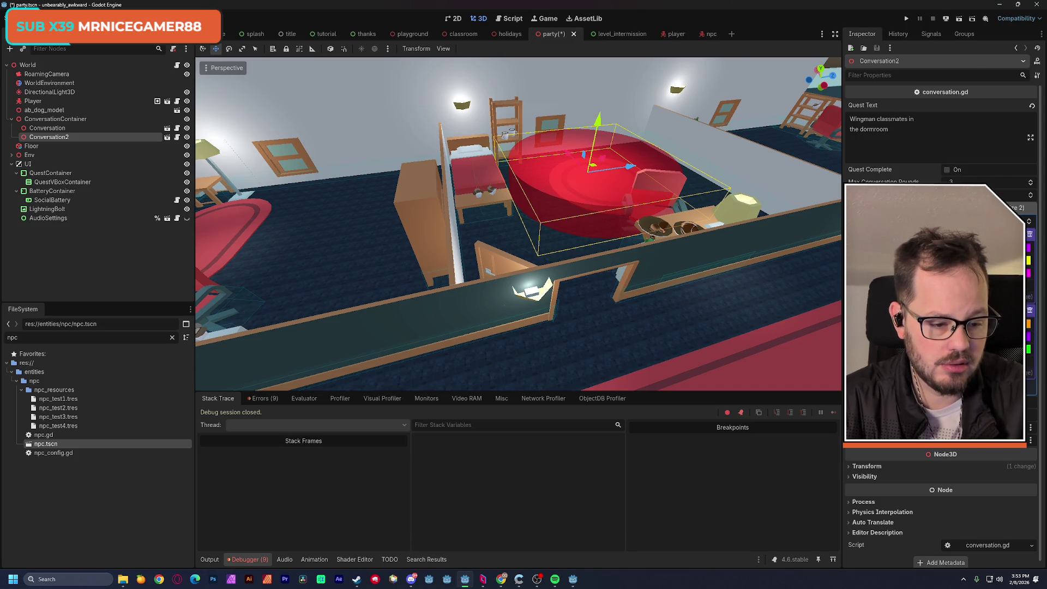
left_click(933, 176)
mouse_move(933, 176)
left_mouse_down()
mouse_move(965, 176)
mouse_move(1025, 129)
left_mouse_up()
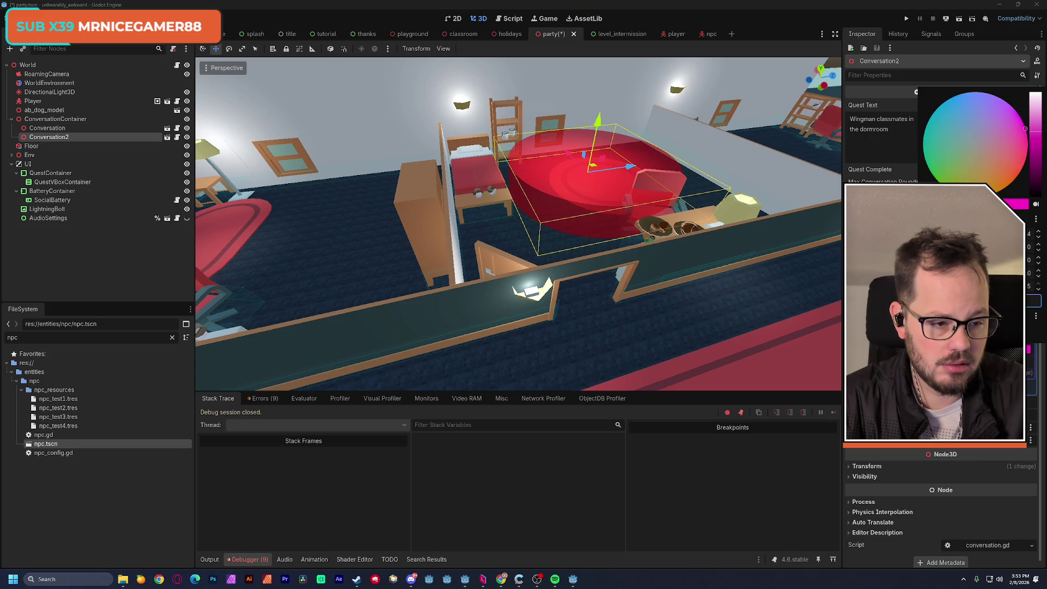
key("Escape")
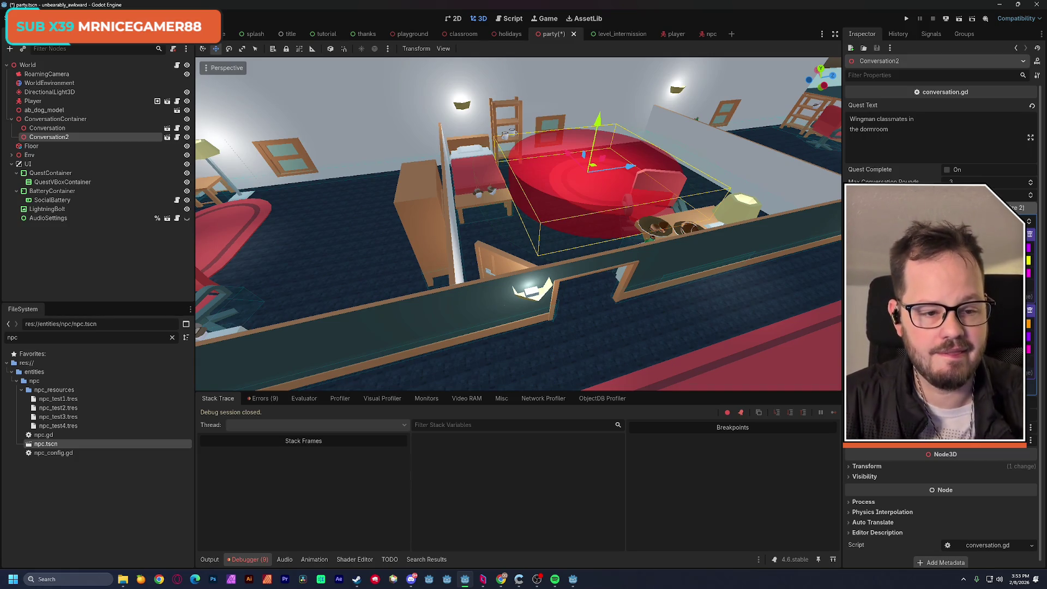
left_click(959, 19)
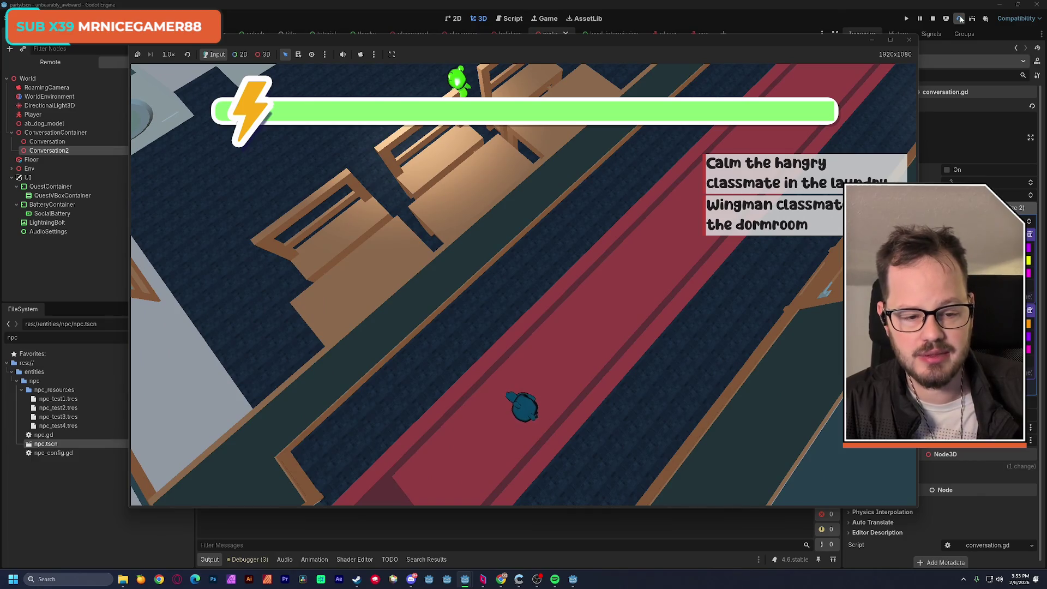
Step: Stop the running game once both laundry and dormroom quests are listed
left_click(908, 41)
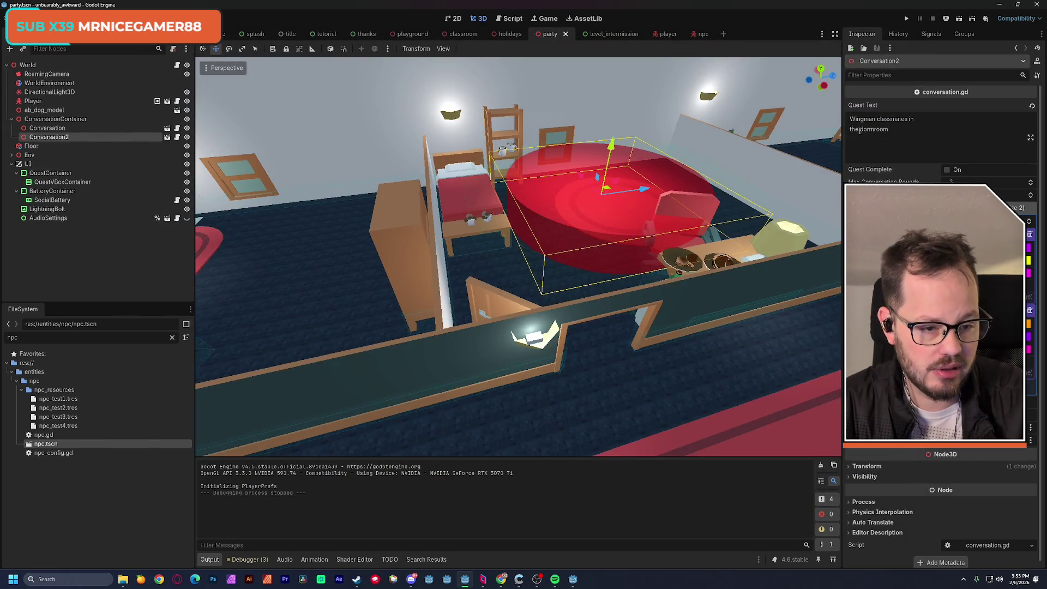
Step: Change Conversation2's quest text to 'Wingman classmates in their dorm room' and begin moving the zone
type("ir")
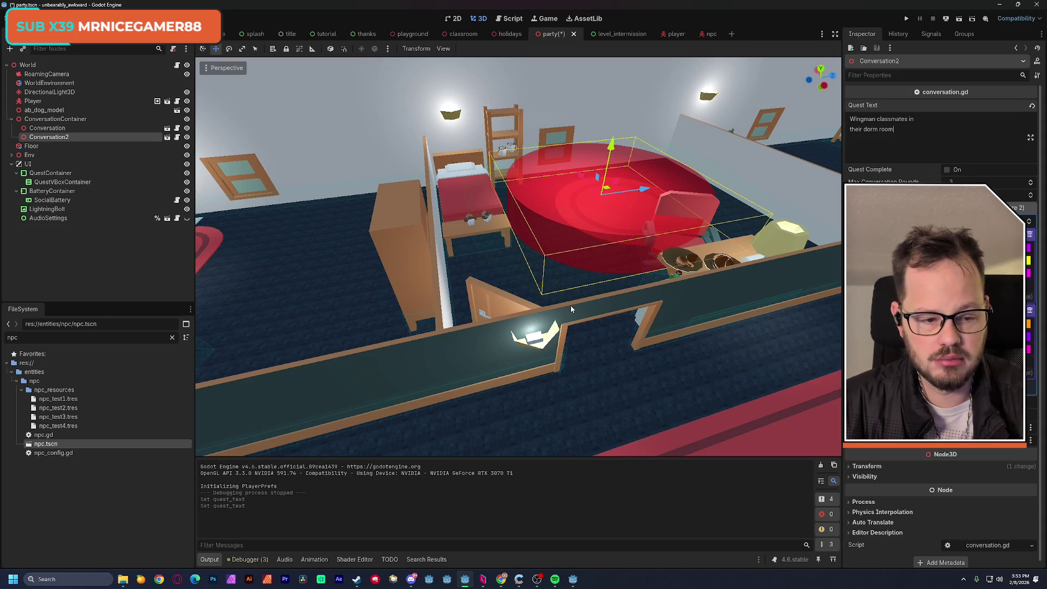
left_click_drag(573, 306, 430, 300)
key("g")
key("x")
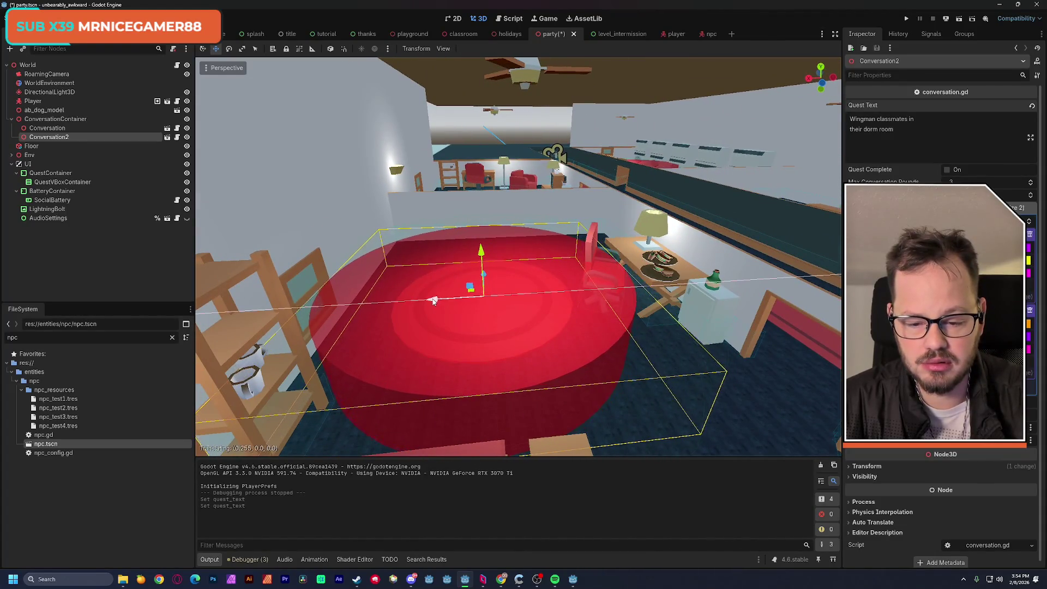
key("y")
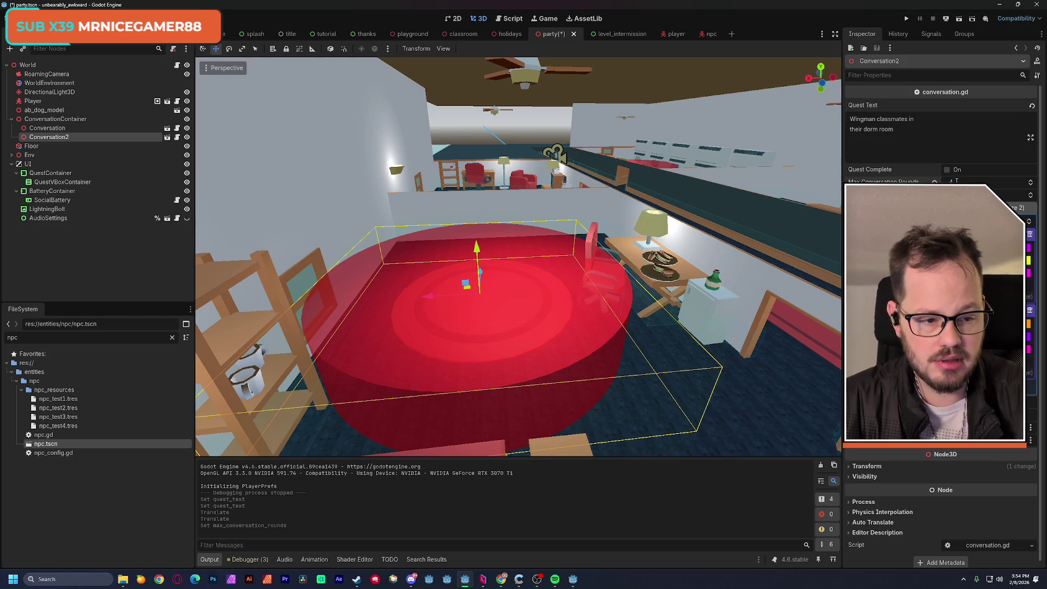
Step: Fly the view to the dorm room's red zone and launch a test run
left_click_drag(750, 234, 698, 201)
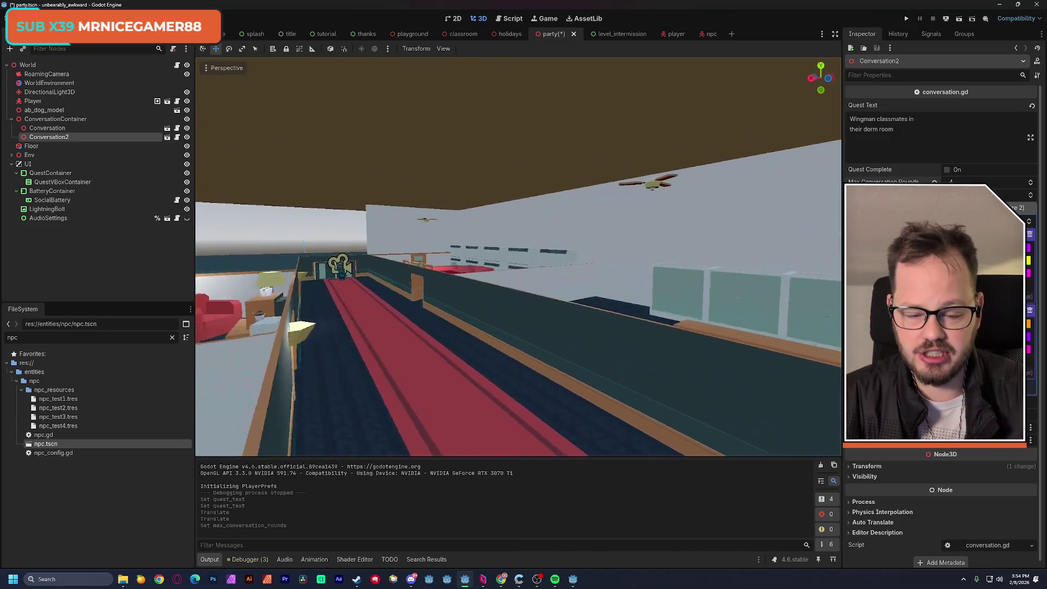
key("w")
key("w")
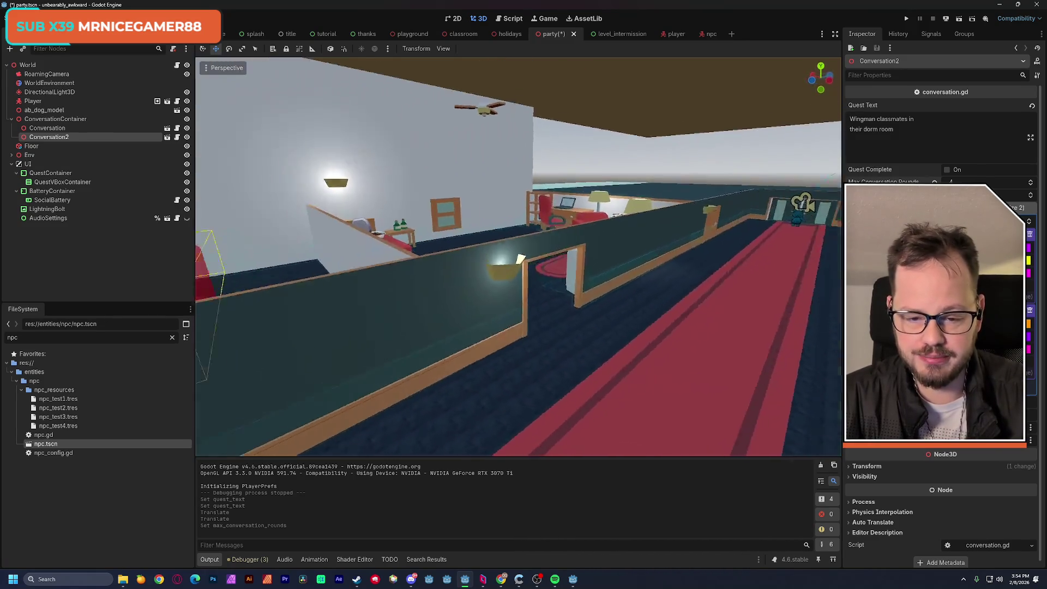
left_click_drag(523, 256, 572, 286)
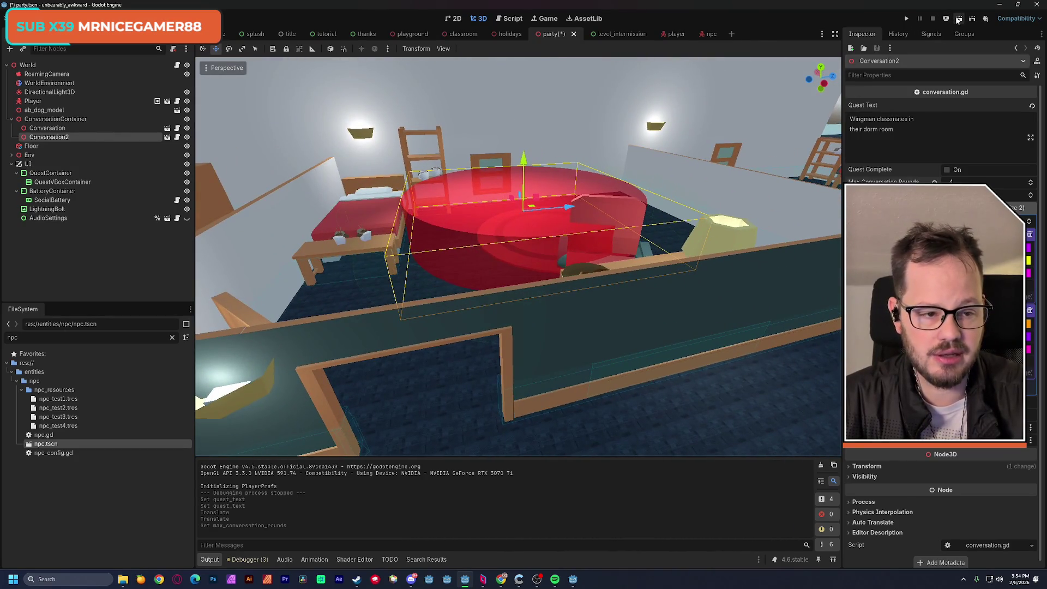
left_click(958, 19)
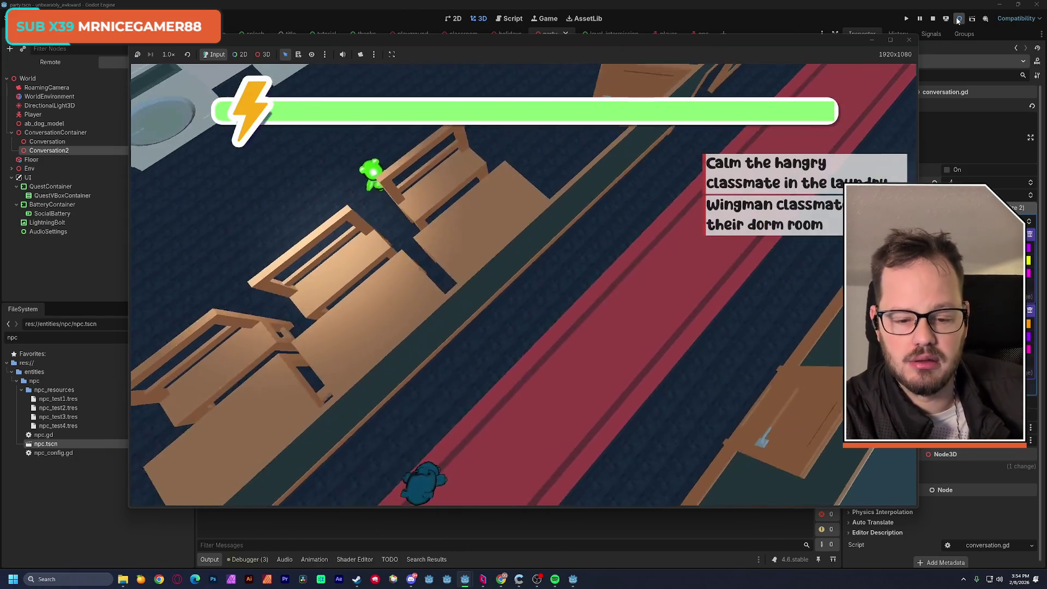
Step: Walk the player along the corridor into the dorm room up to the pink bear, then close the game
key("s")
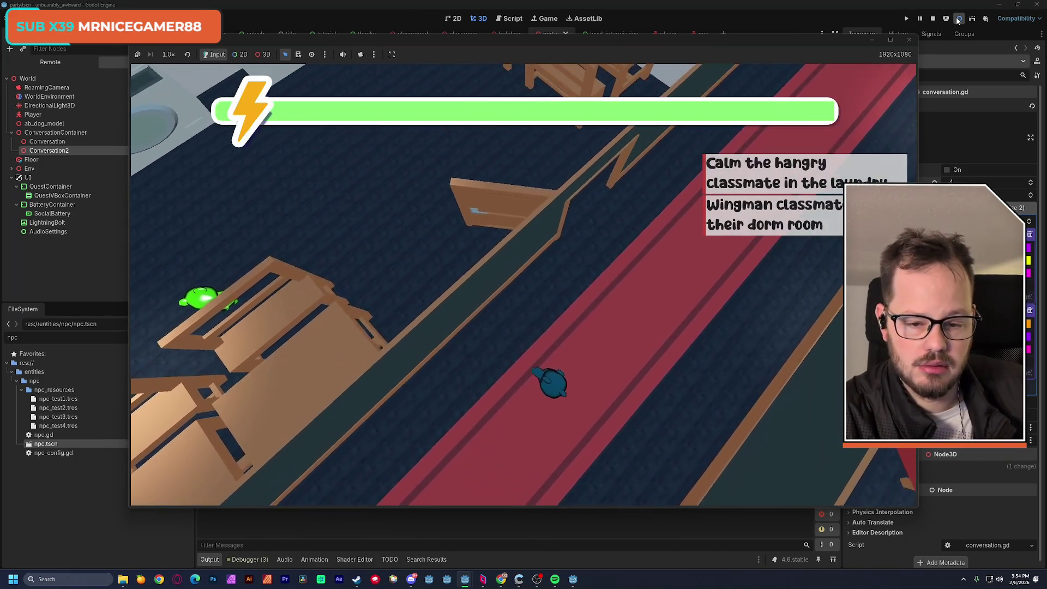
key("w")
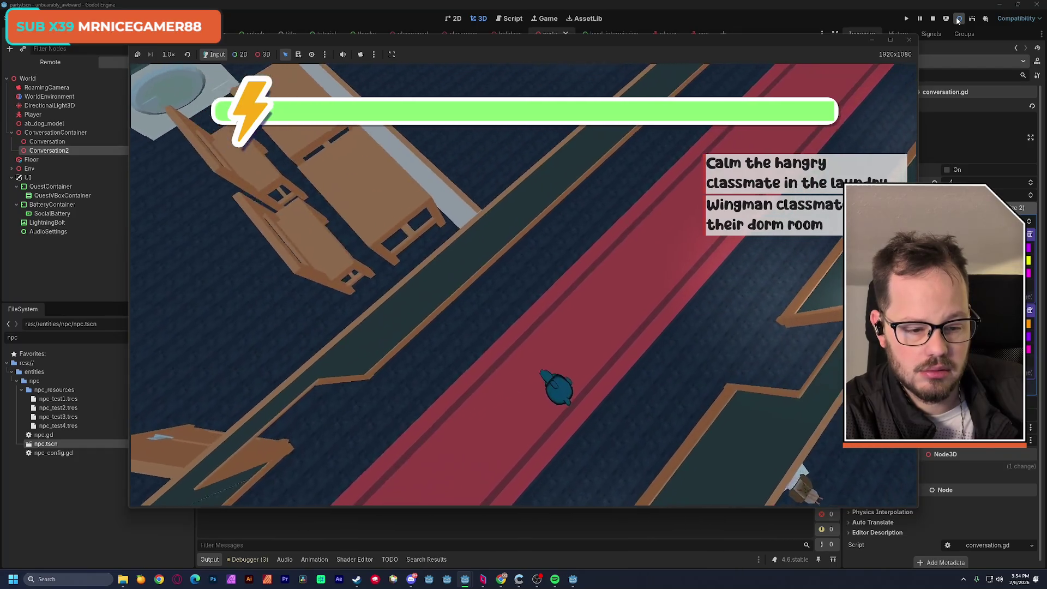
key("w")
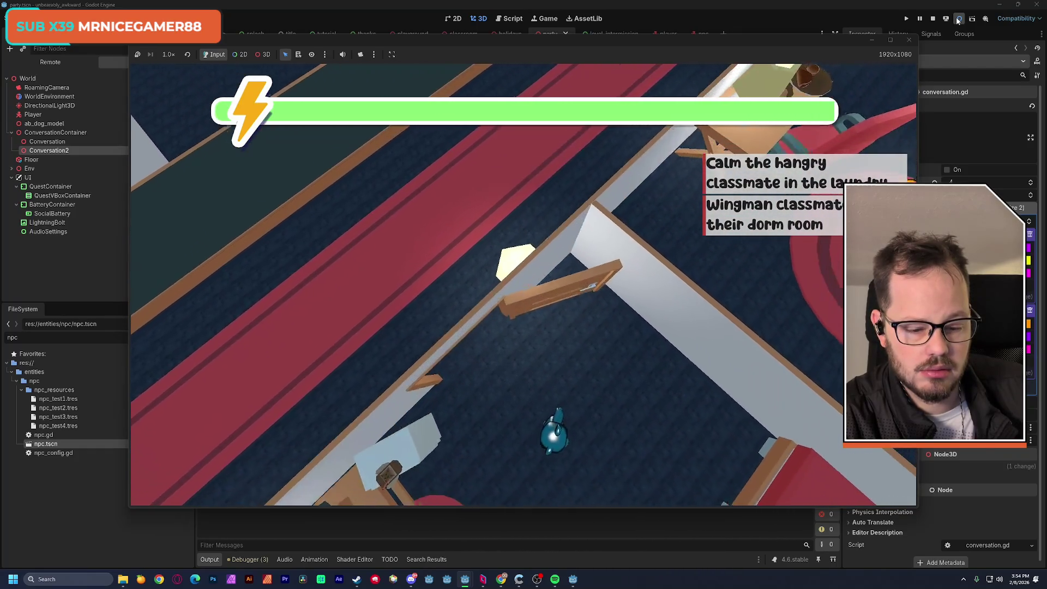
key("a")
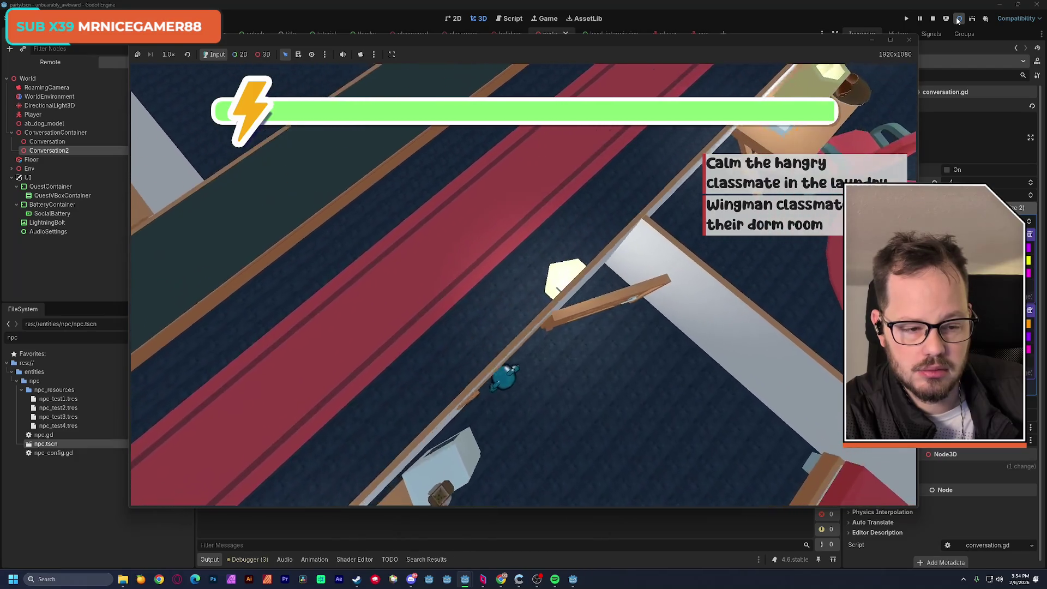
key("w")
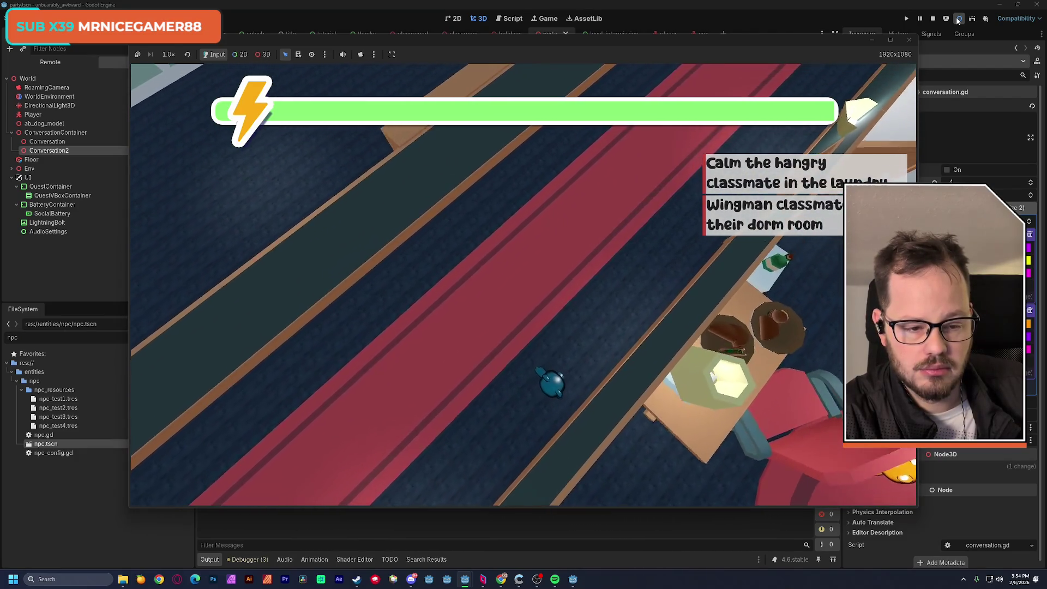
key("w")
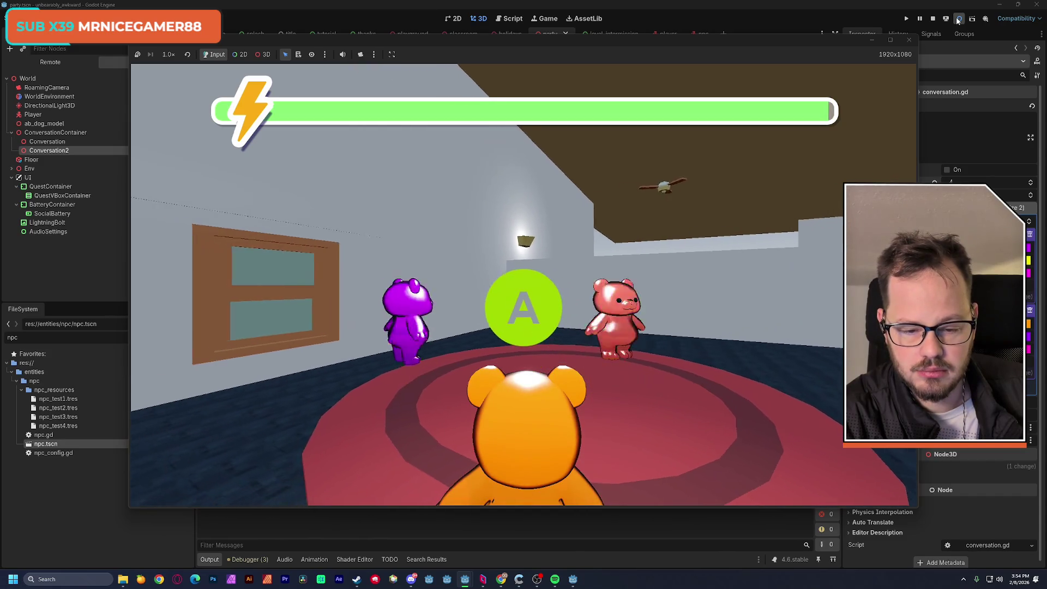
key("w")
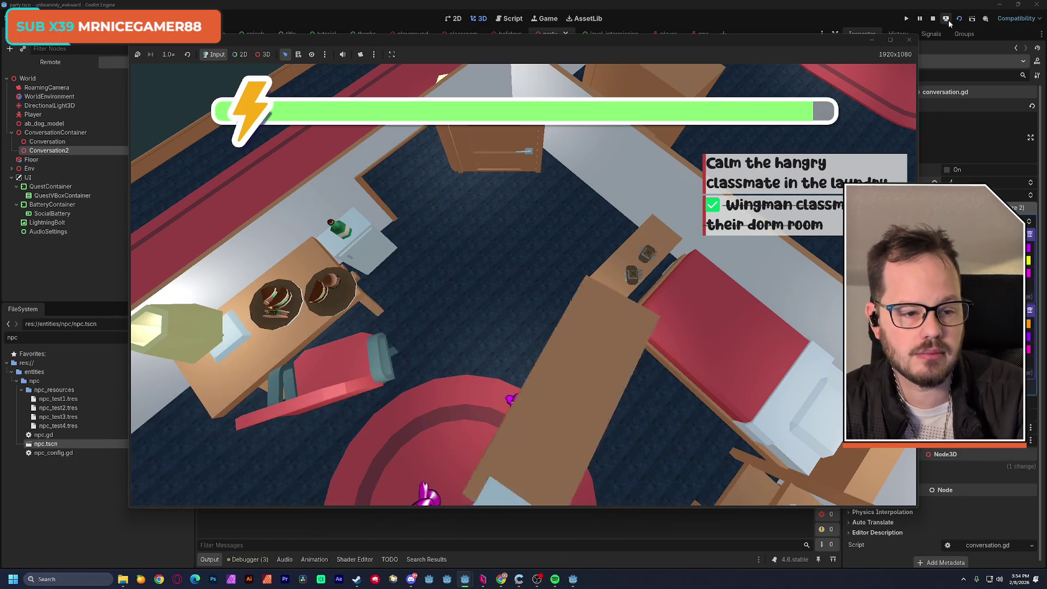
left_click(909, 40)
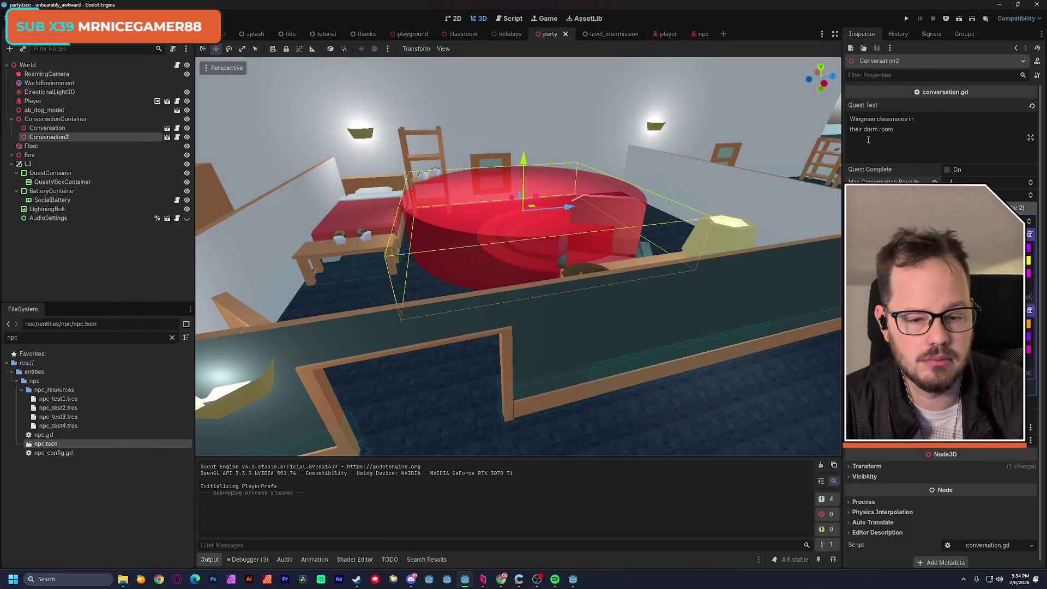
Step: Reselect Conversation2, save the party scene, and run it again from near the red couch
left_click(76, 137)
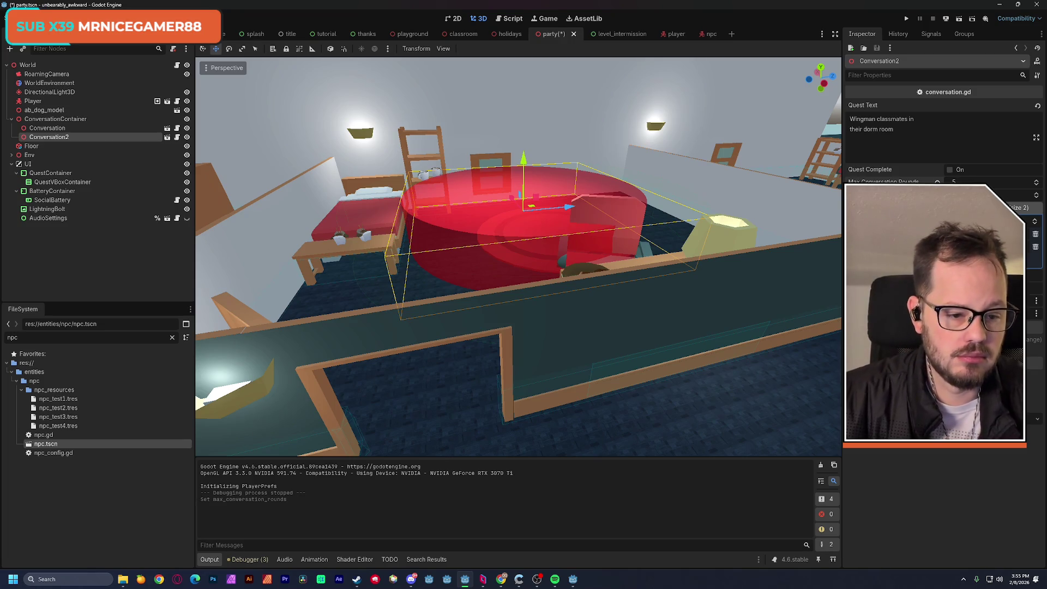
key("ctrl+s")
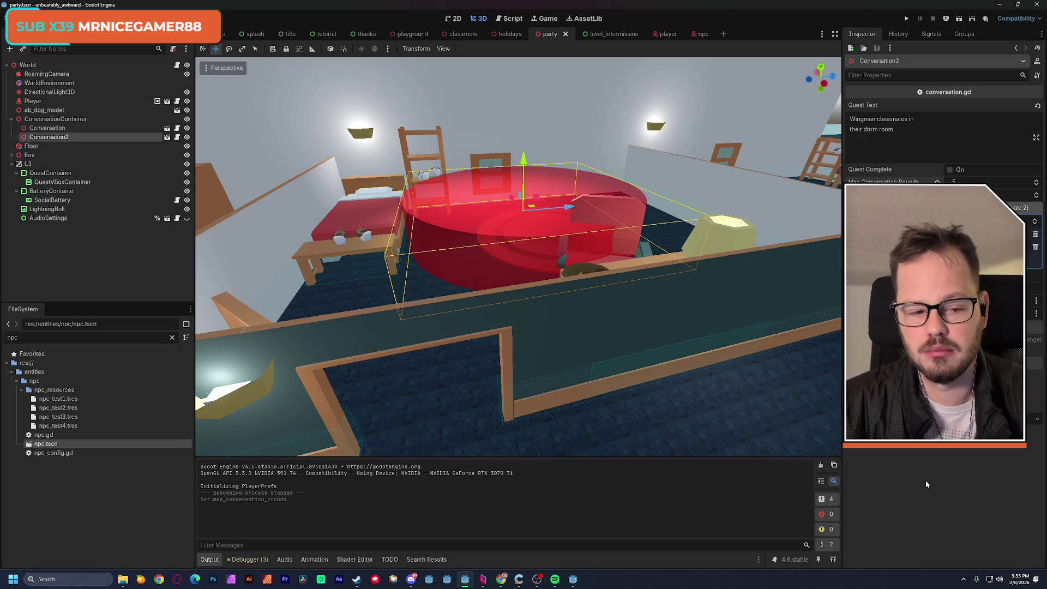
left_click_drag(593, 318, 697, 323)
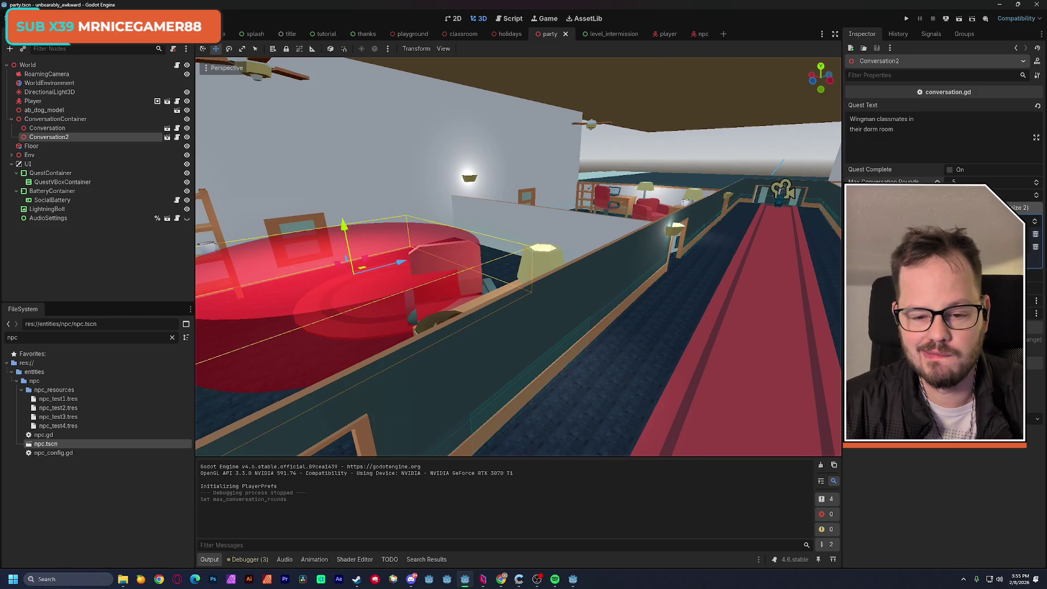
left_click_drag(698, 322, 637, 330)
mouse_move(415, 248)
left_mouse_down()
mouse_move(406, 244)
mouse_move(427, 249)
left_mouse_up()
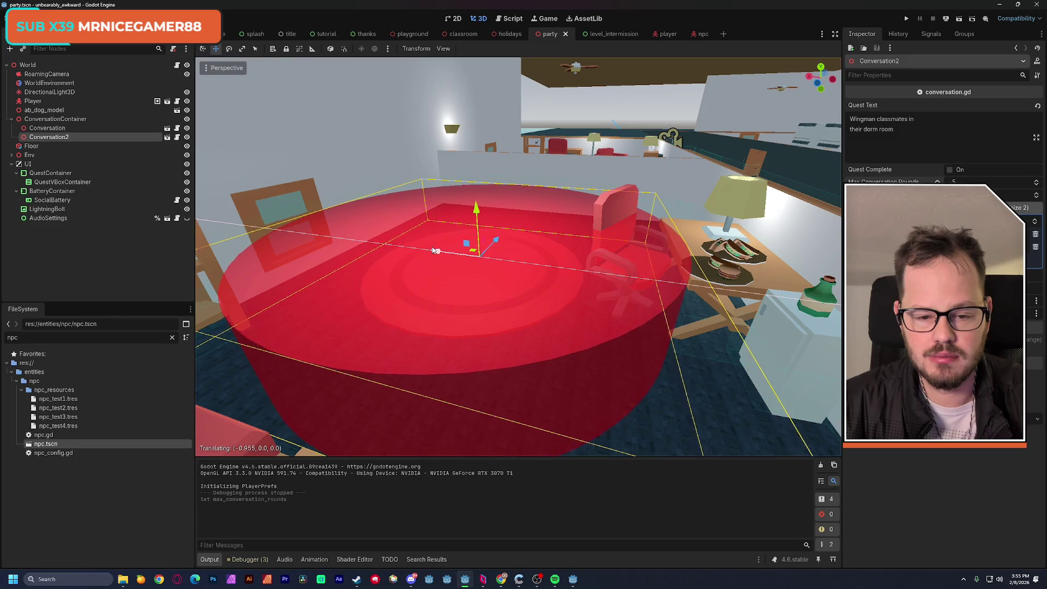
left_click(960, 21)
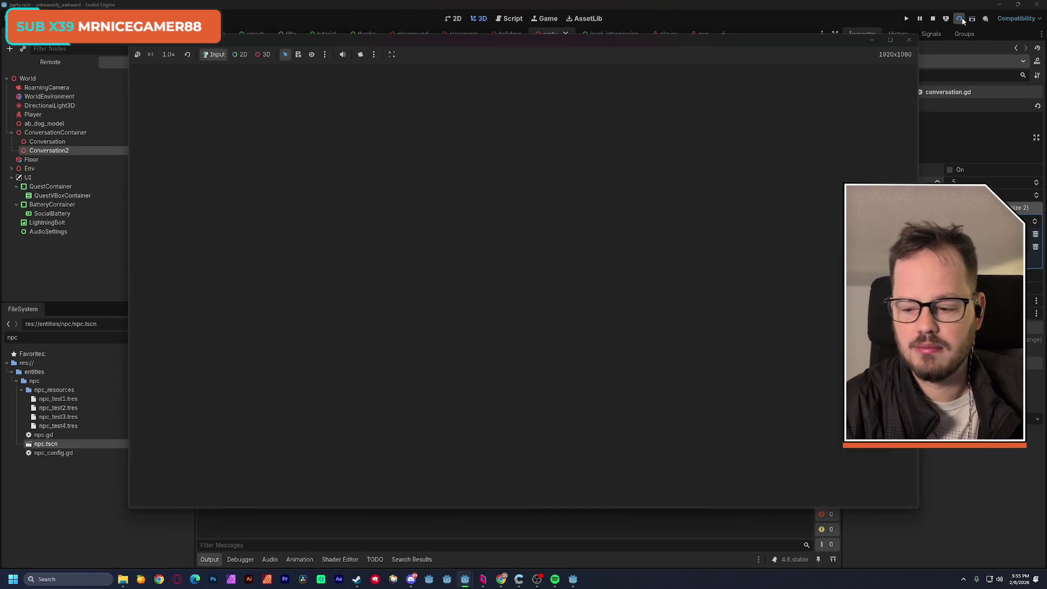
Step: Walk the player up the red carpet and right into the dorm room toward the orange bear, then stop the game
key("w")
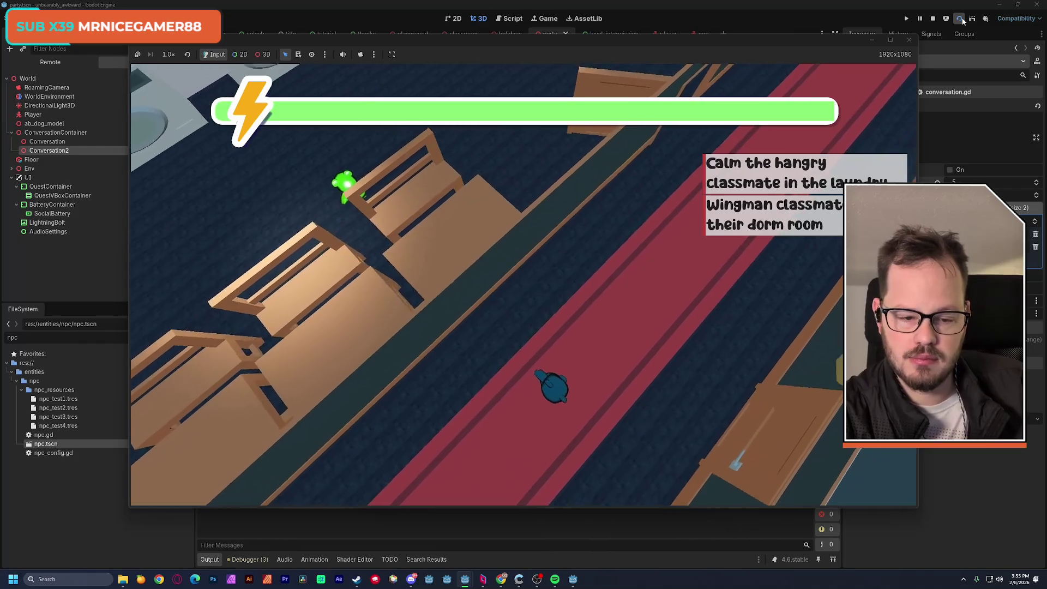
key("s")
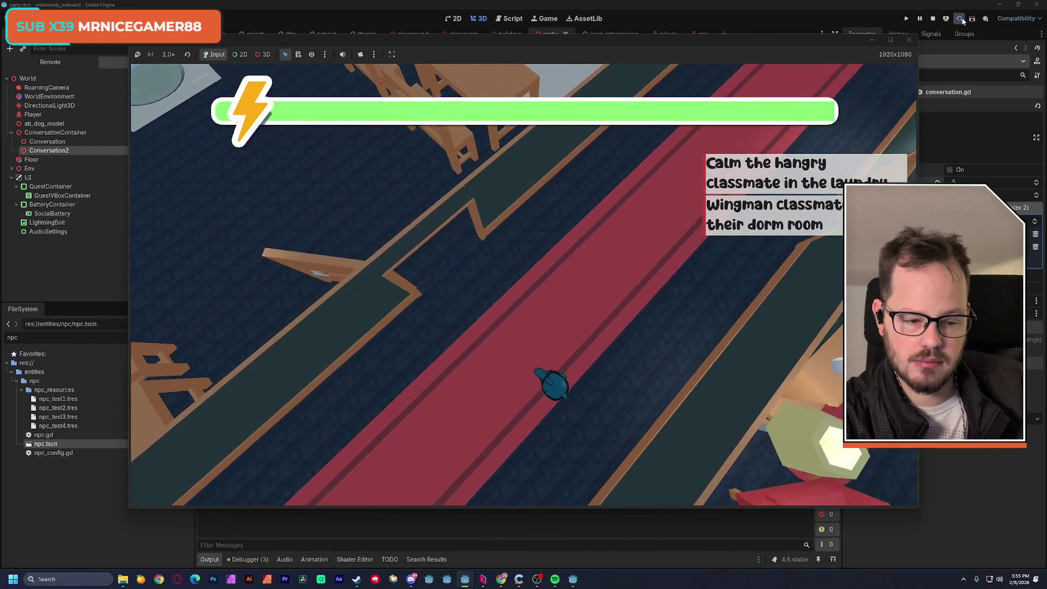
key("w")
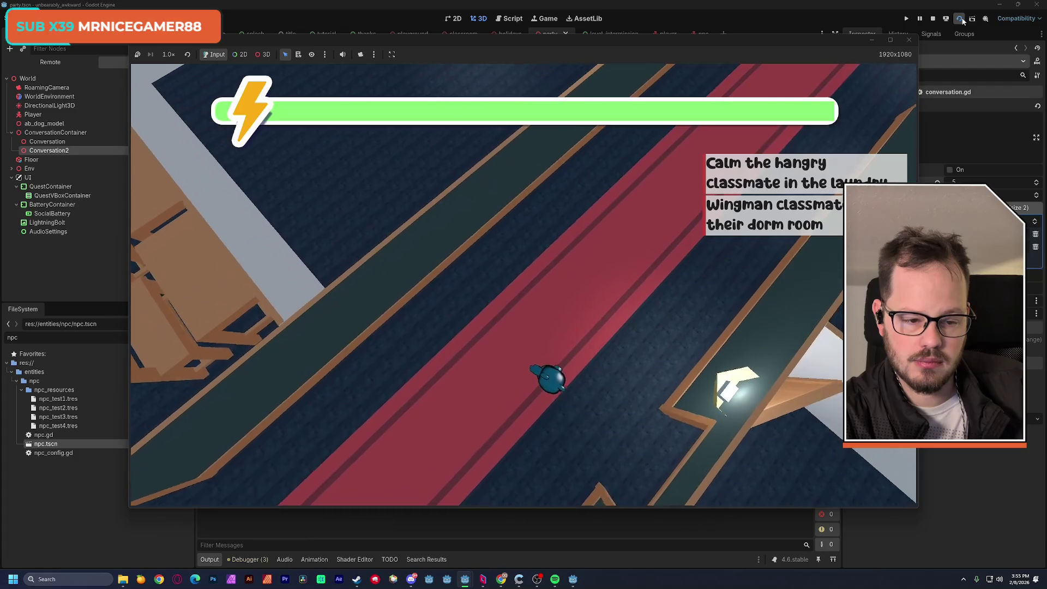
key("d")
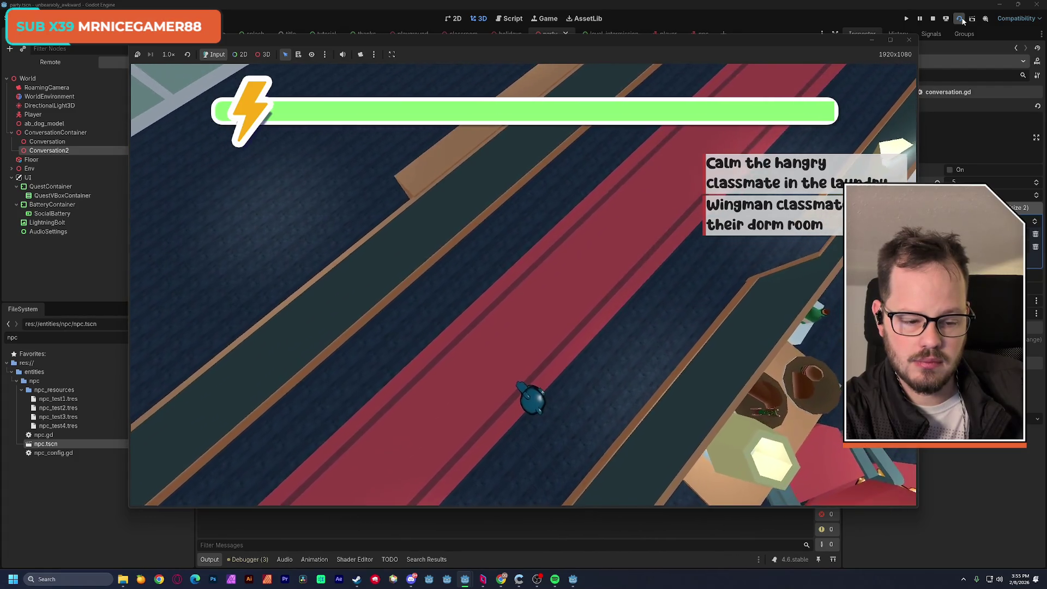
key("d")
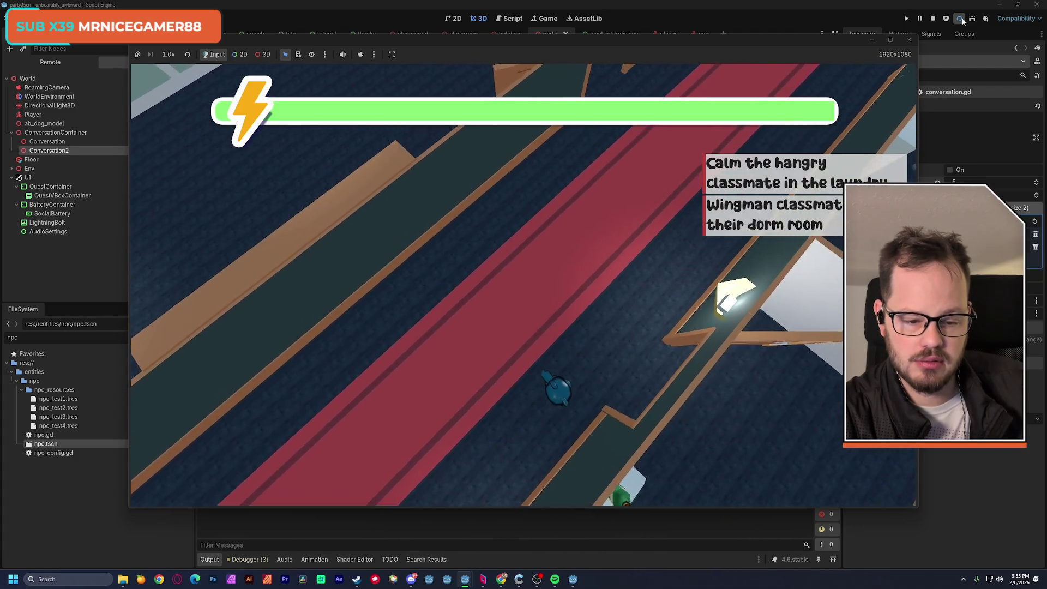
key("d")
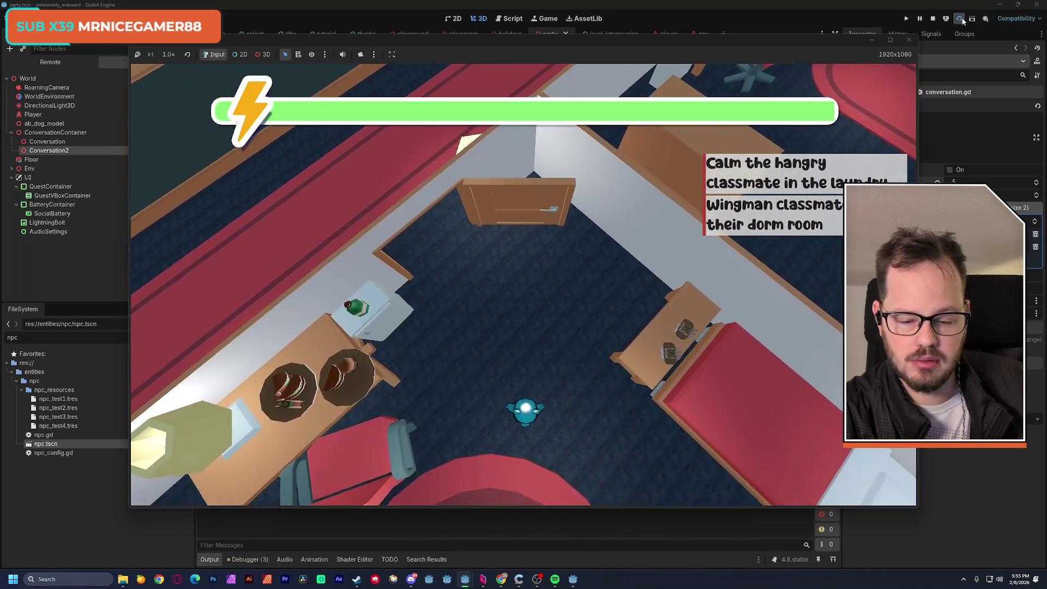
key("d")
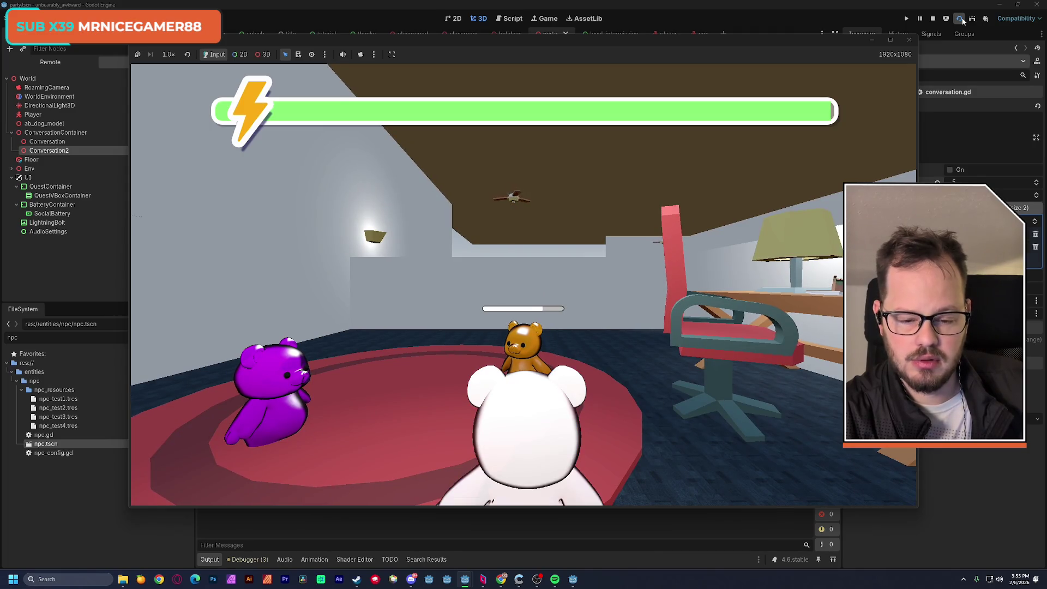
left_click(932, 19)
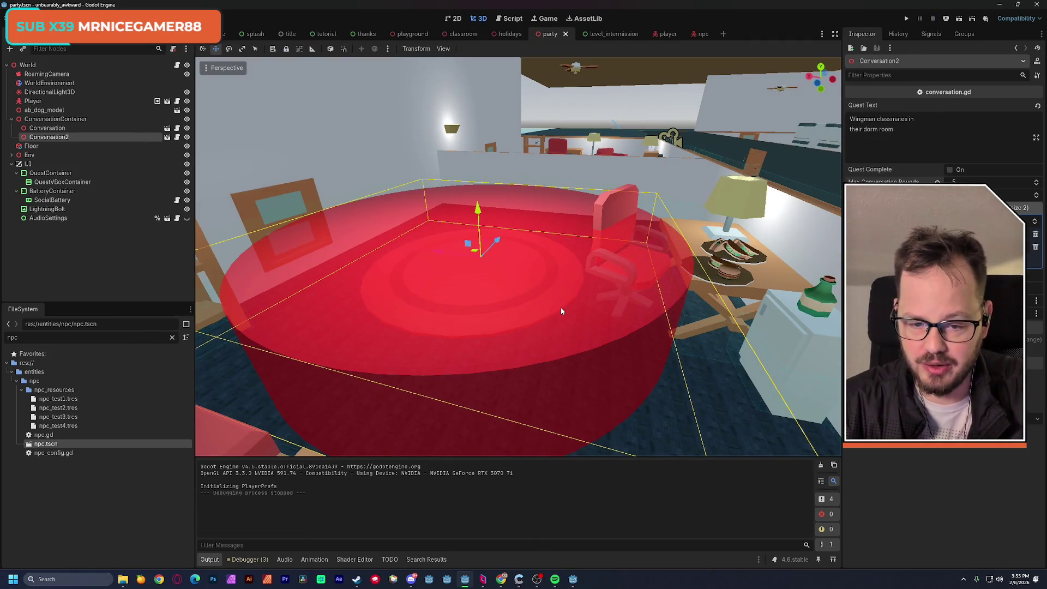
Step: Slide Conversation2 left along X and back along Z onto the dorm rug, then run the scene
left_click_drag(479, 279, 479, 279)
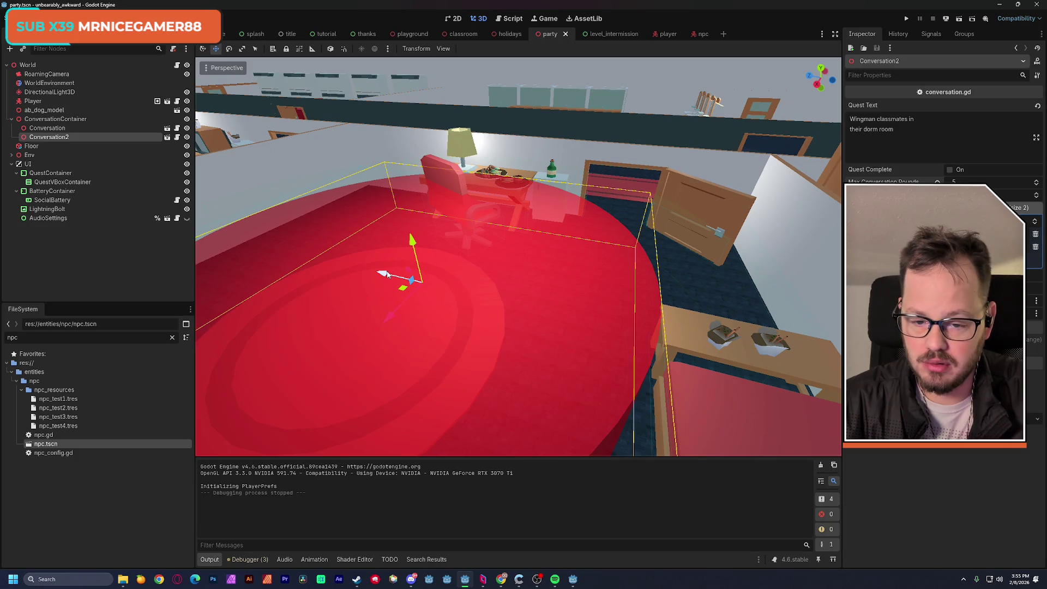
left_click_drag(385, 276, 342, 252)
mouse_move(510, 253)
left_mouse_down()
mouse_move(481, 255)
mouse_move(571, 269)
mouse_move(578, 280)
mouse_move(494, 267)
left_mouse_up()
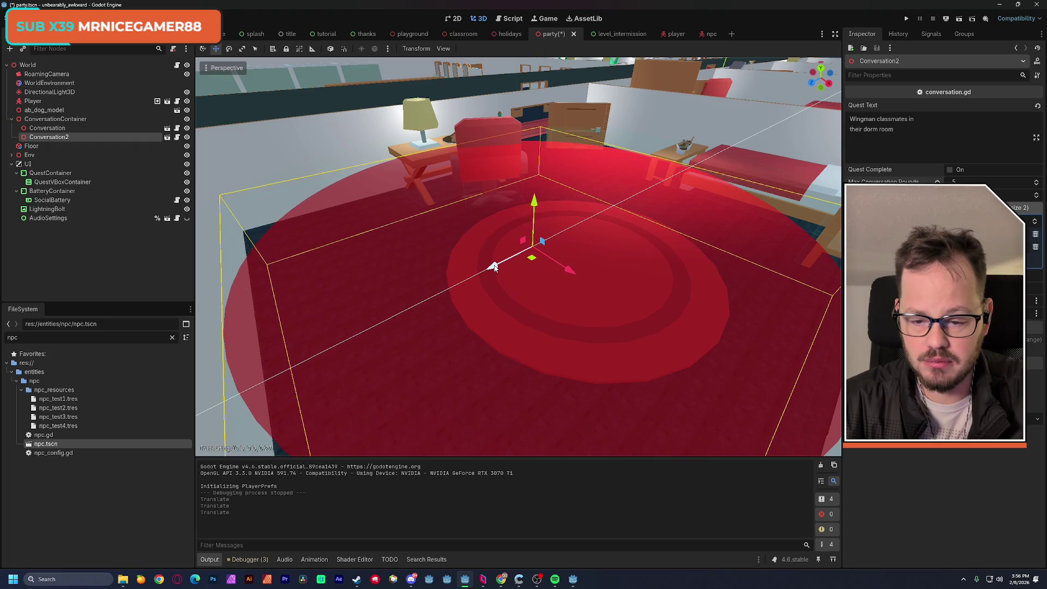
left_click_drag(563, 269, 564, 270)
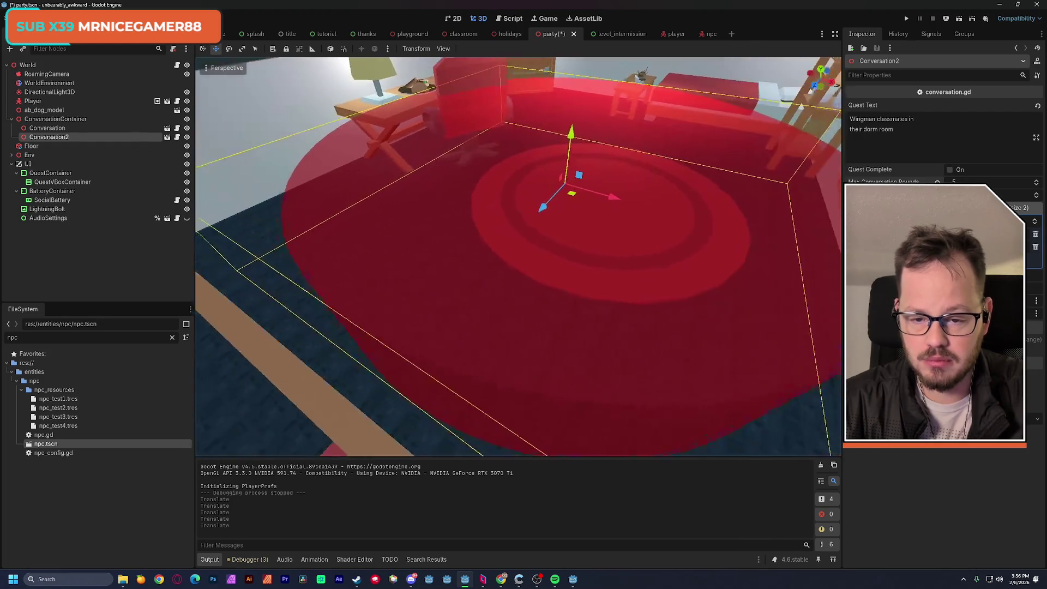
mouse_move(610, 194)
left_mouse_down()
mouse_move(581, 201)
mouse_move(590, 197)
left_mouse_up()
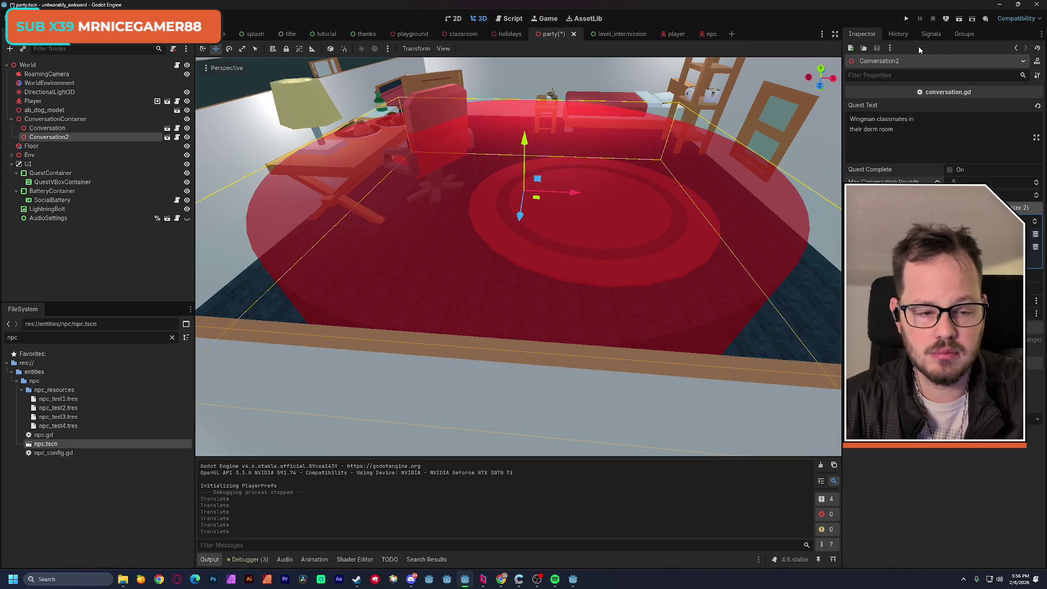
mouse_move(519, 215)
left_mouse_down()
mouse_move(522, 200)
mouse_move(519, 215)
left_mouse_up()
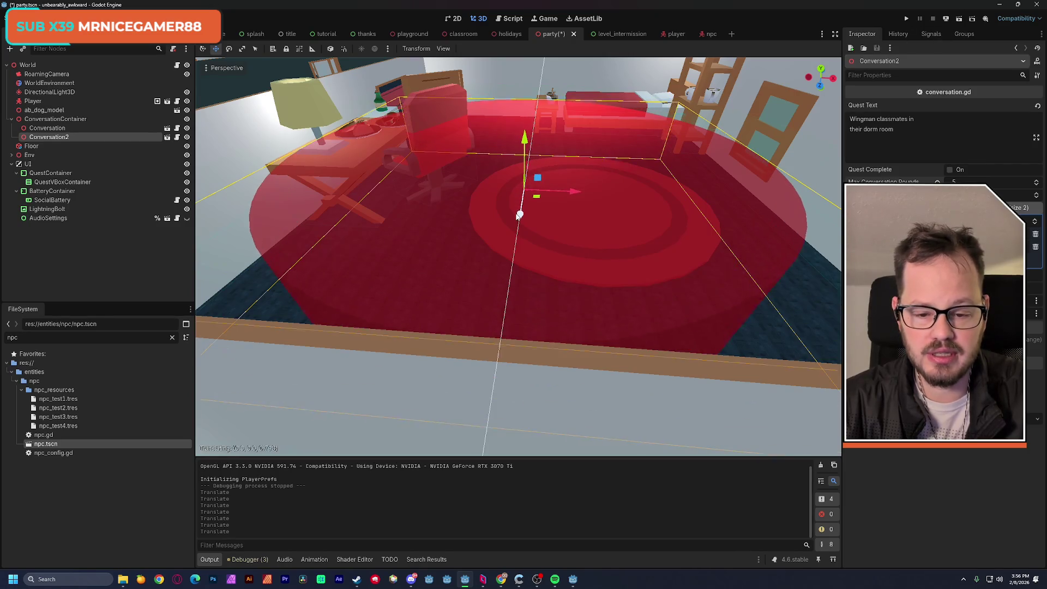
left_click(958, 19)
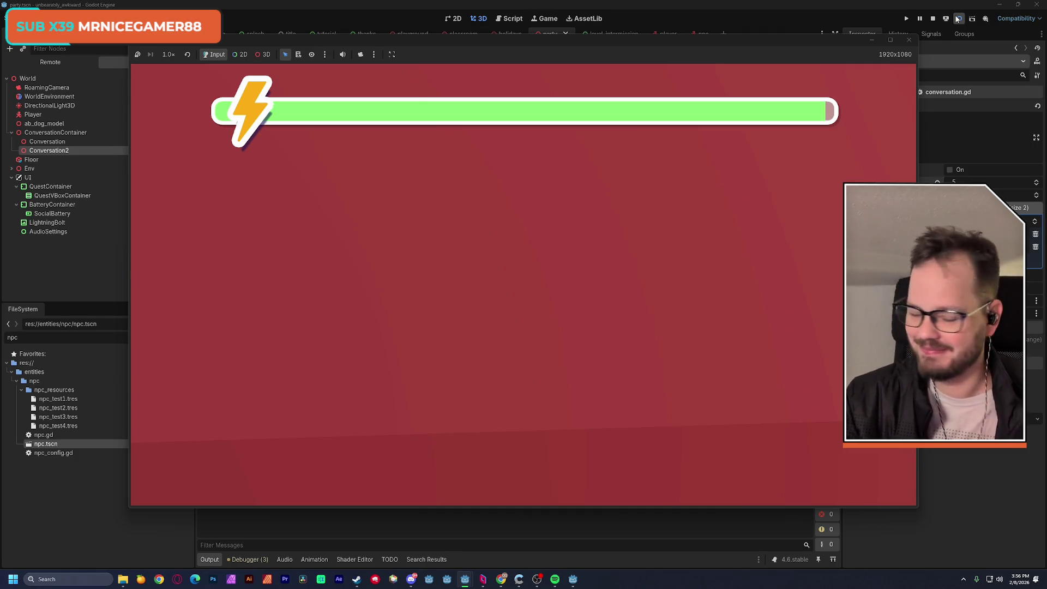
Step: Stop the relaunched test run to return to the 3D editor
left_click(907, 40)
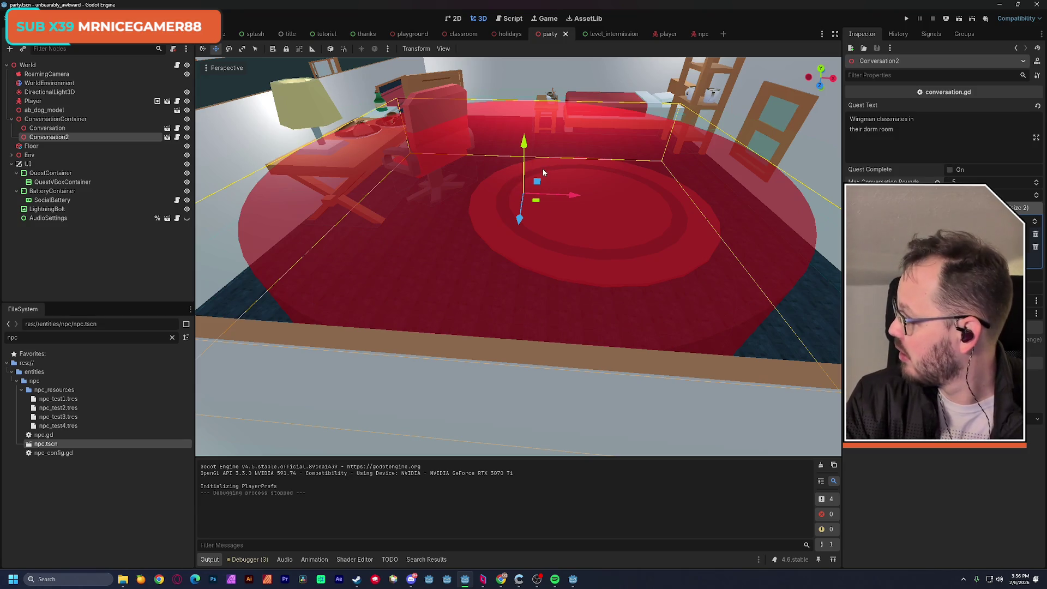
Step: Nudge Conversation2 right and back left along X, then save and run the scene
mouse_move(570, 195)
left_mouse_down()
mouse_move(619, 198)
mouse_move(583, 206)
left_mouse_up()
left_click_drag(604, 304, 589, 294)
left_click(958, 19)
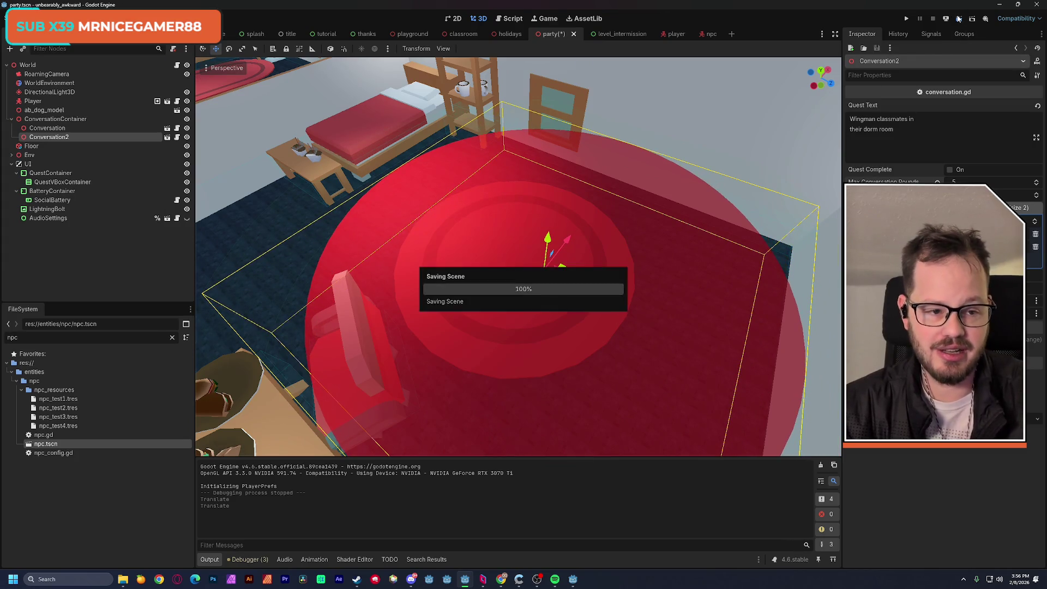
Step: Walk the player down the corridor to the two bears, join their conversation, then stop the game
key("w")
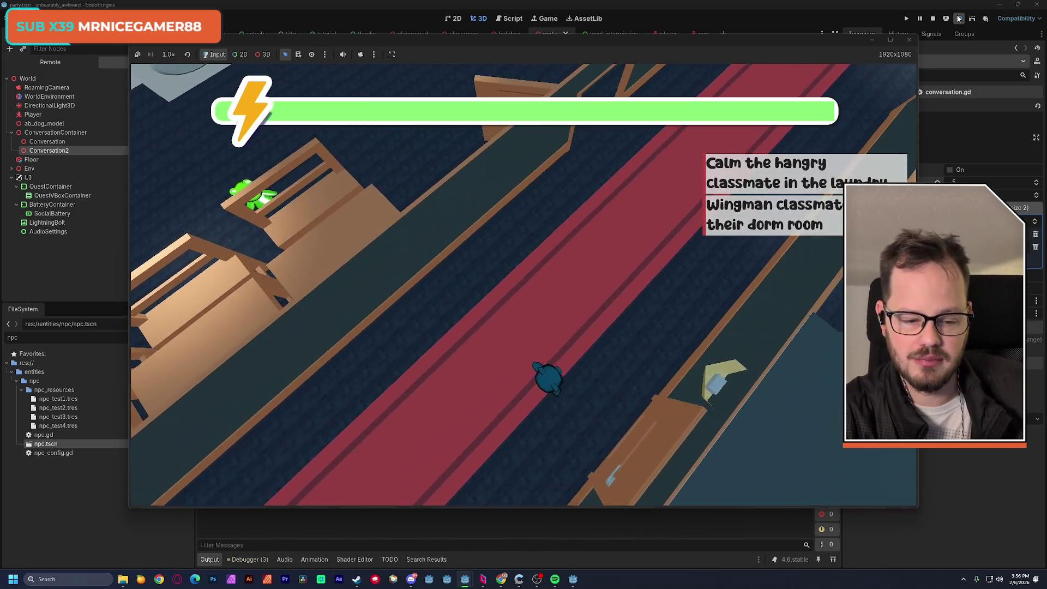
key("w")
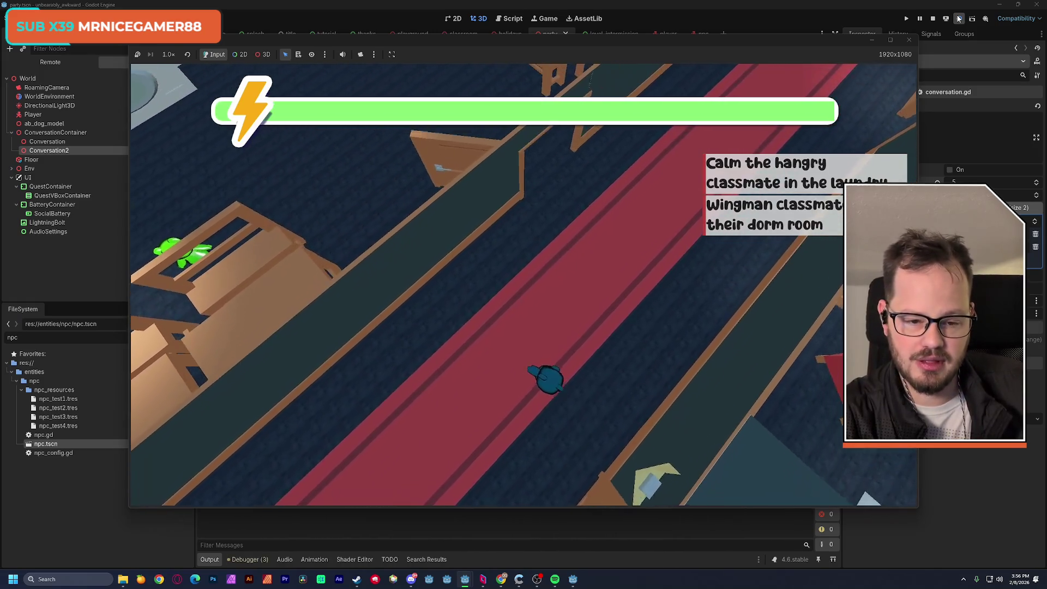
key("w")
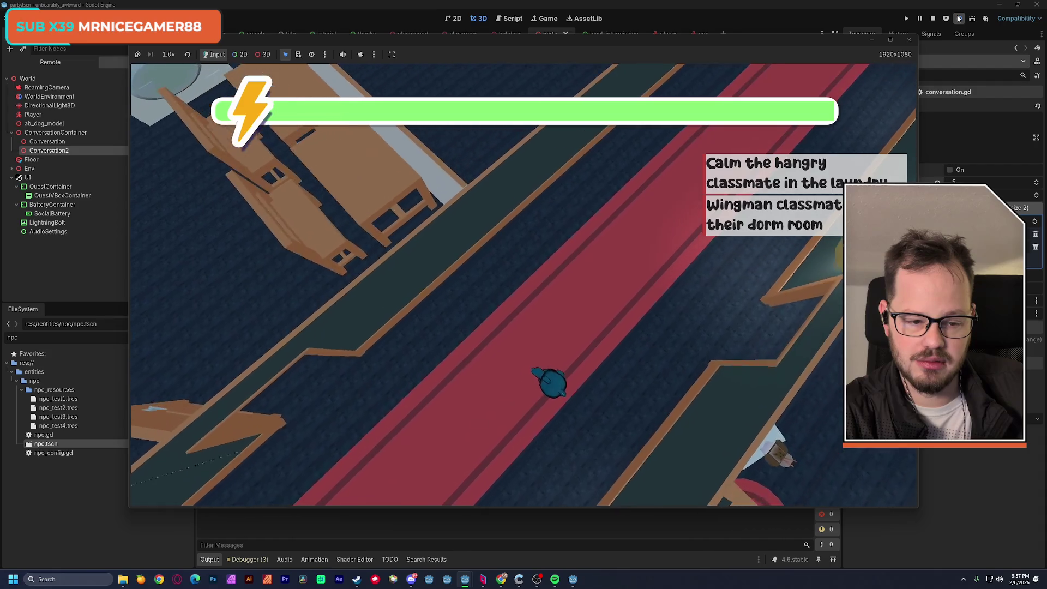
key("w")
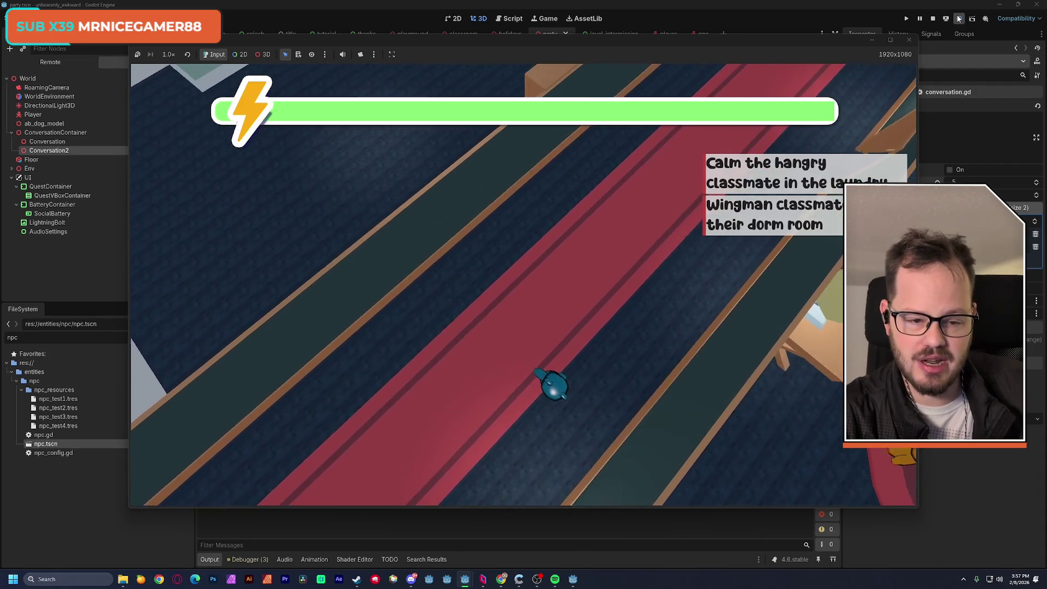
key("w")
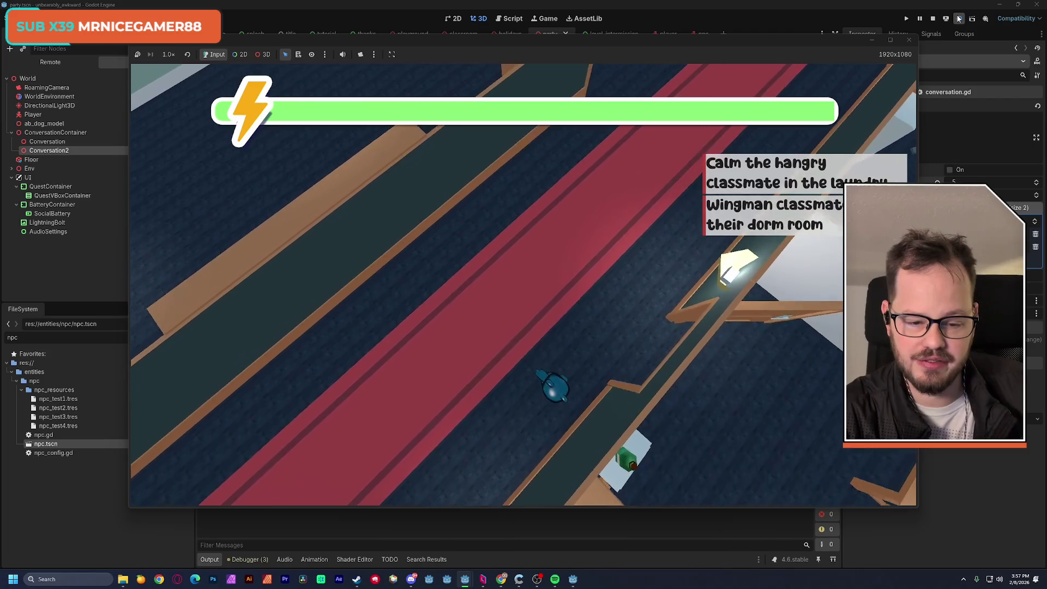
key("w")
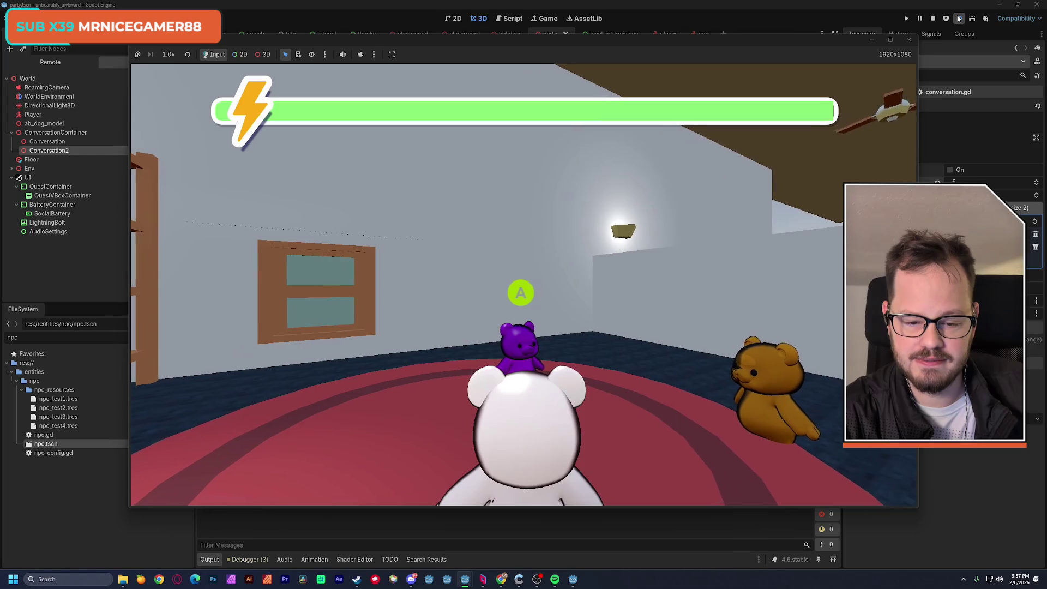
key("space")
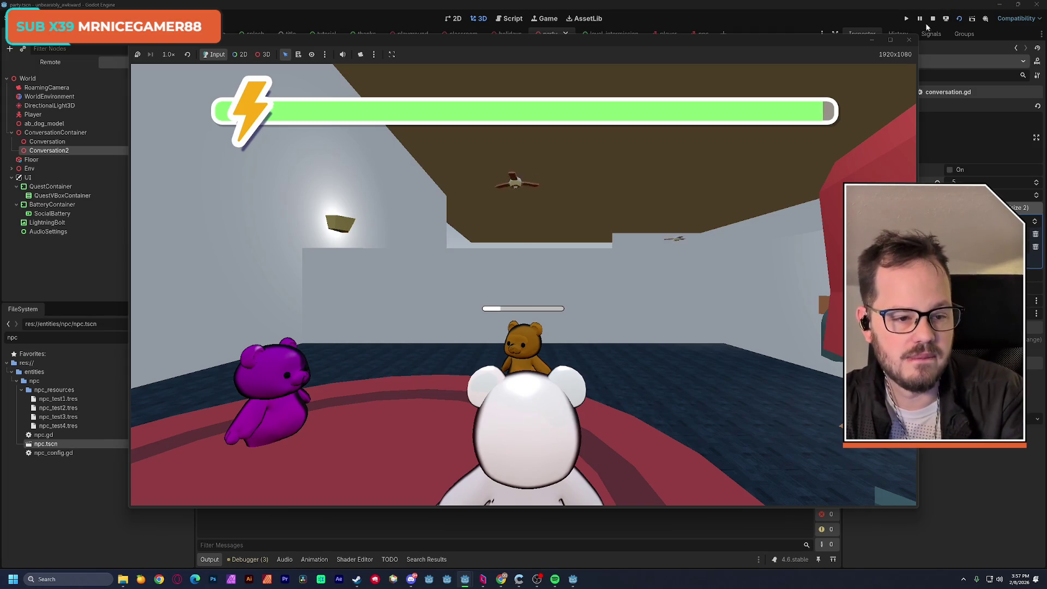
left_click(908, 40)
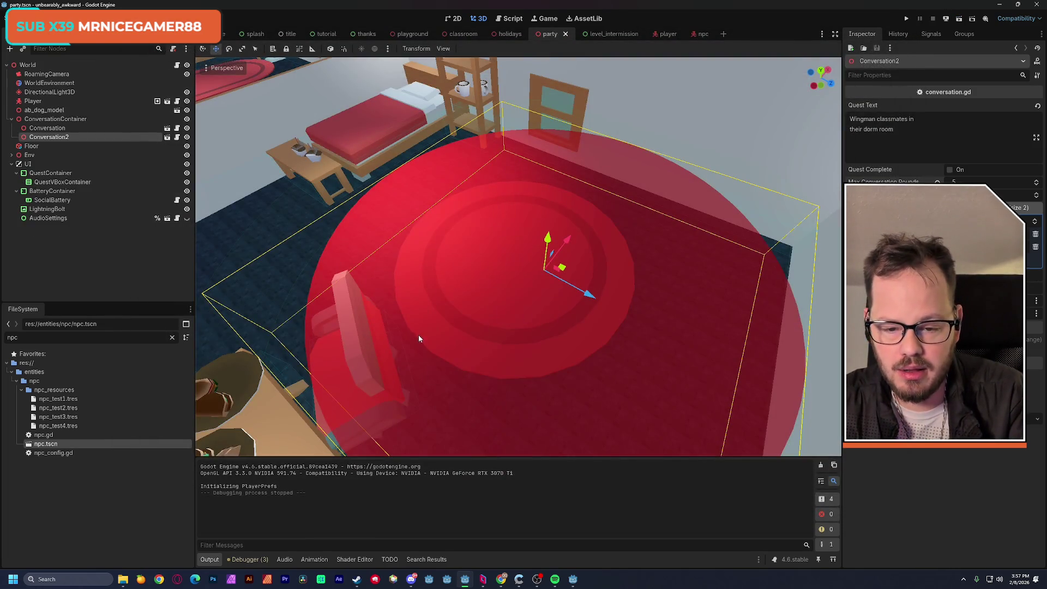
Step: Hide Conversation2 and lower the round rug rugRound6 to y 0.441
left_click(186, 137)
left_click(421, 302)
left_click_drag(421, 302, 420, 302)
left_click_drag(526, 292, 526, 291)
left_click_drag(672, 202, 674, 213)
Step: Adjust the heights of rugRounded, rugSquare and rugRound7 along Y
left_click(647, 252)
left_click_drag(797, 239, 793, 240)
left_click_drag(523, 293, 523, 294)
left_click(532, 338)
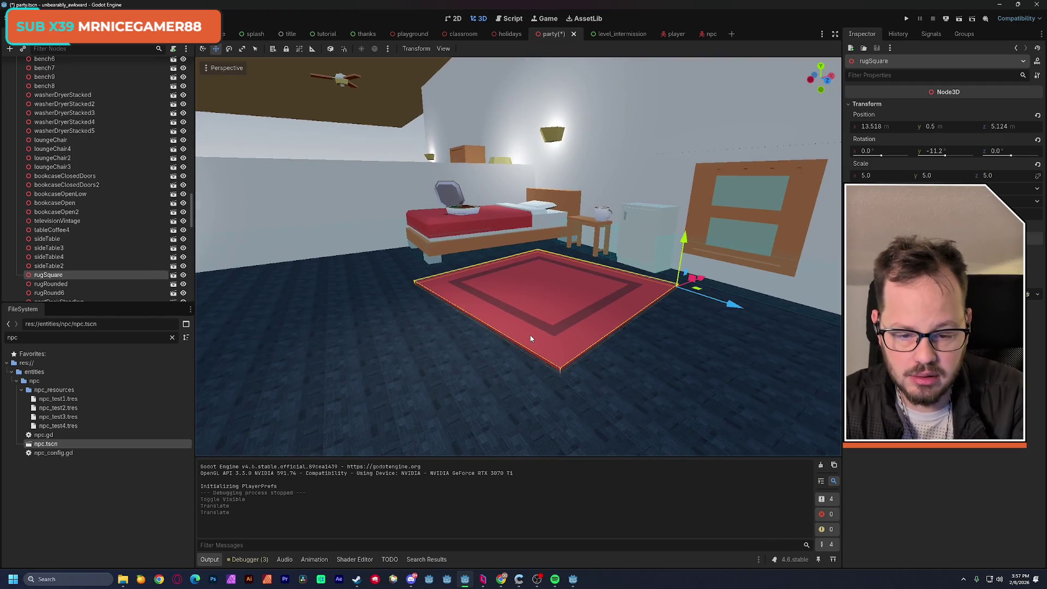
left_click_drag(684, 238, 682, 238)
left_click_drag(523, 293, 525, 293)
left_click(523, 240)
left_click_drag(600, 187, 594, 195)
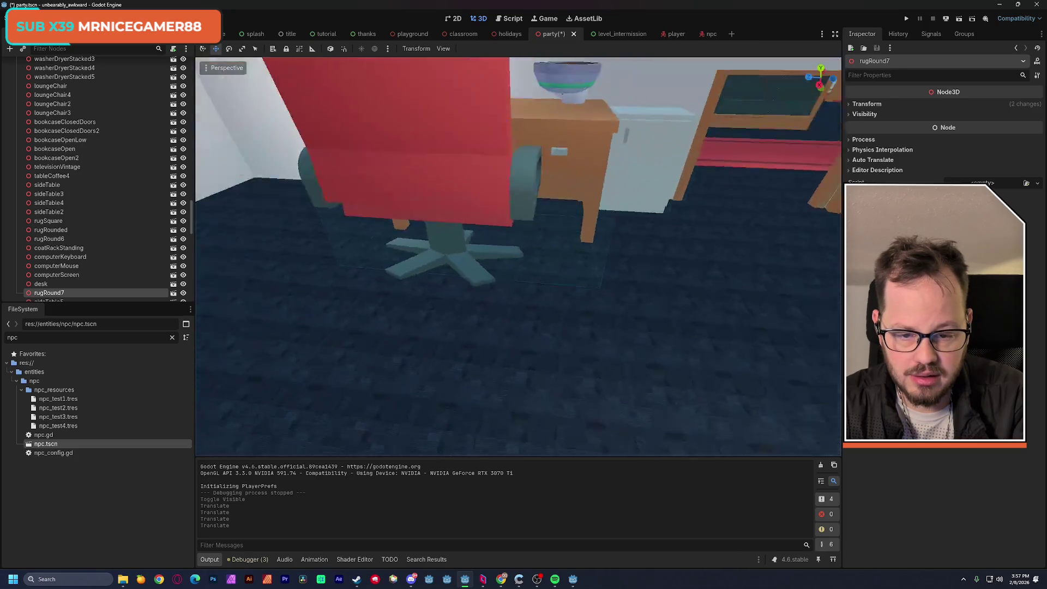
Step: Lower the round rug under the dining table to y 0.444
key("s")
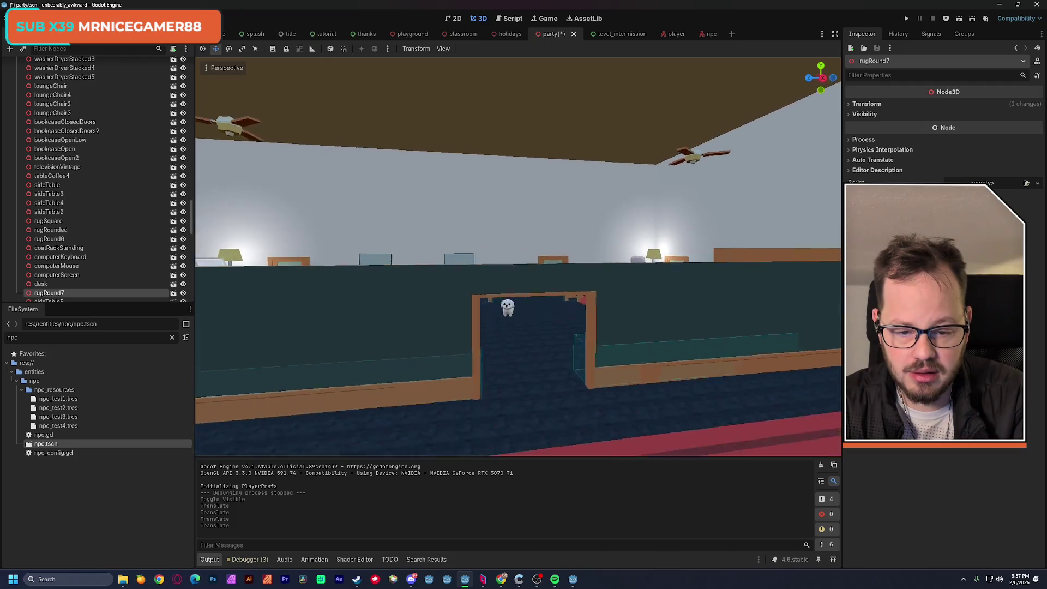
key("a")
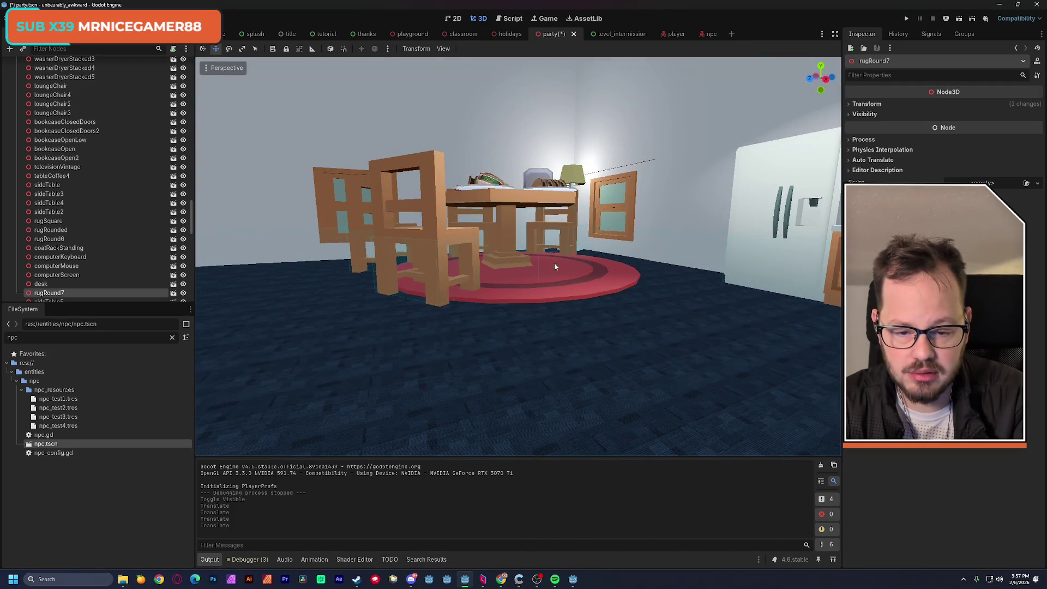
left_click(547, 279)
left_click_drag(372, 279, 373, 284)
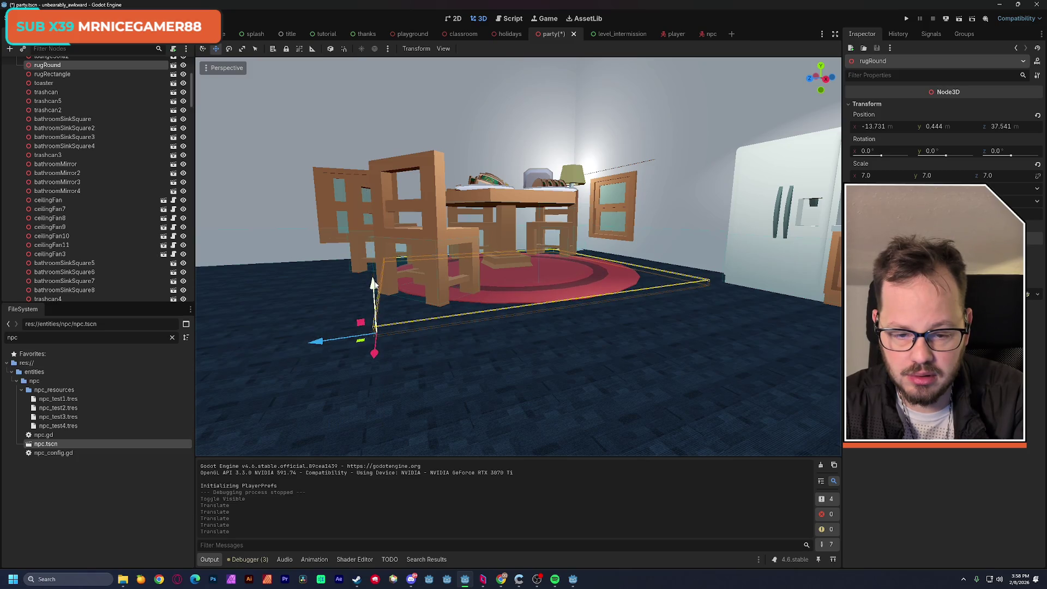
Step: Select the four red rugs near the sinks and move them together vertically
key("w")
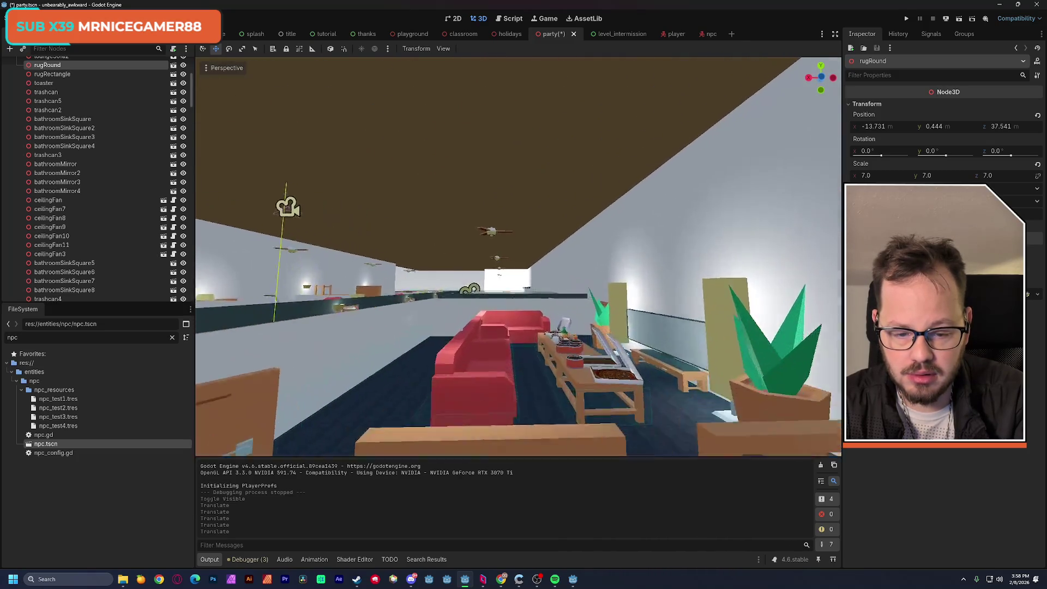
key("w")
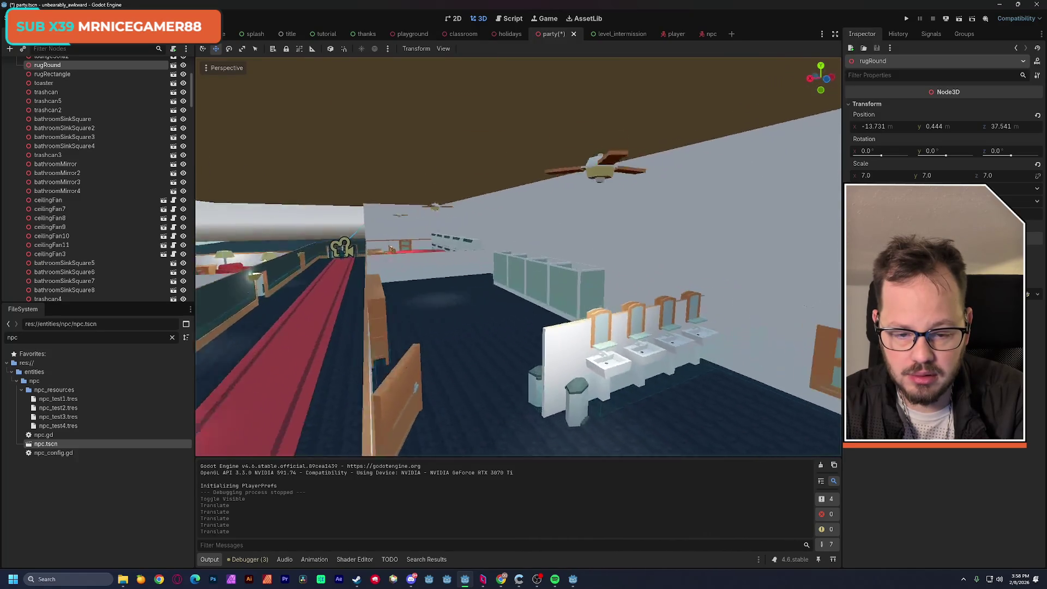
key("w")
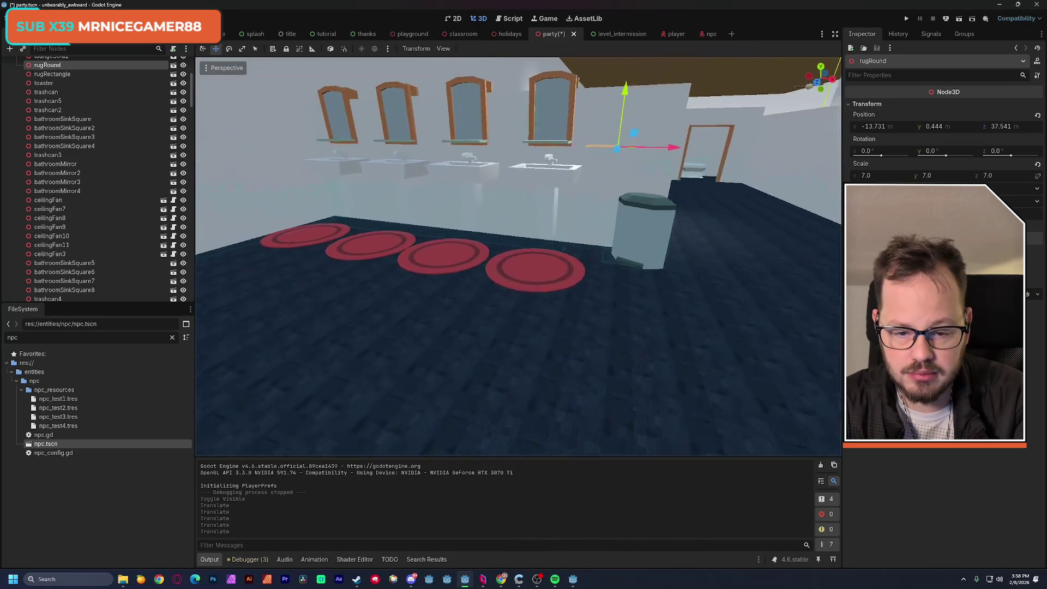
left_click(525, 254)
left_click(480, 249, "shift")
left_click(403, 241, "shift")
left_click(345, 236, "shift")
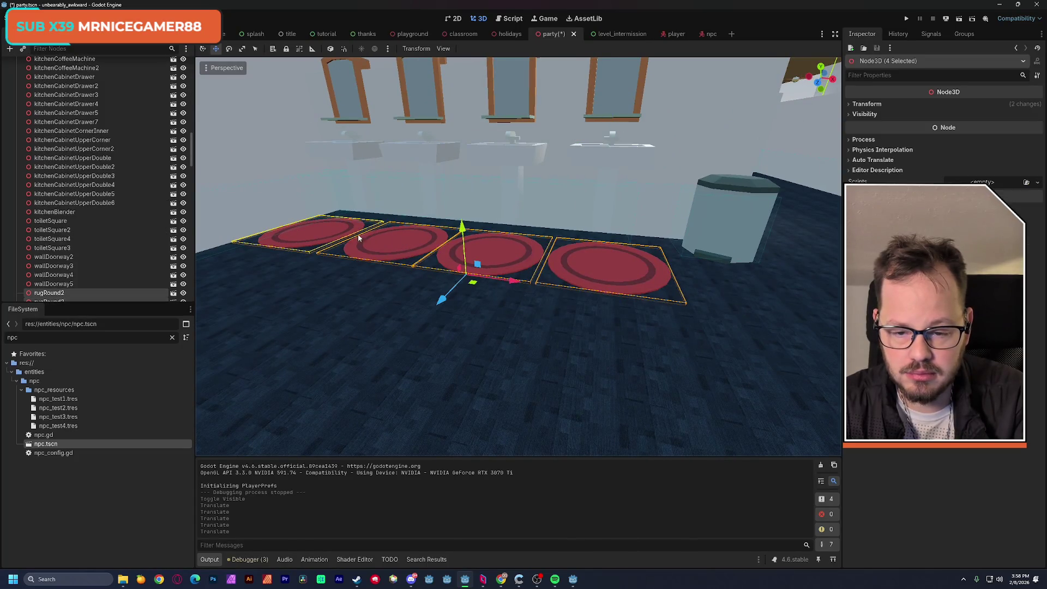
mouse_move(463, 229)
left_mouse_down()
mouse_move(462, 238)
mouse_move(461, 226)
left_mouse_up()
Step: Fly through the level to survey the rooms, then collapse the Env group in the Scene dock
right_click(461, 226)
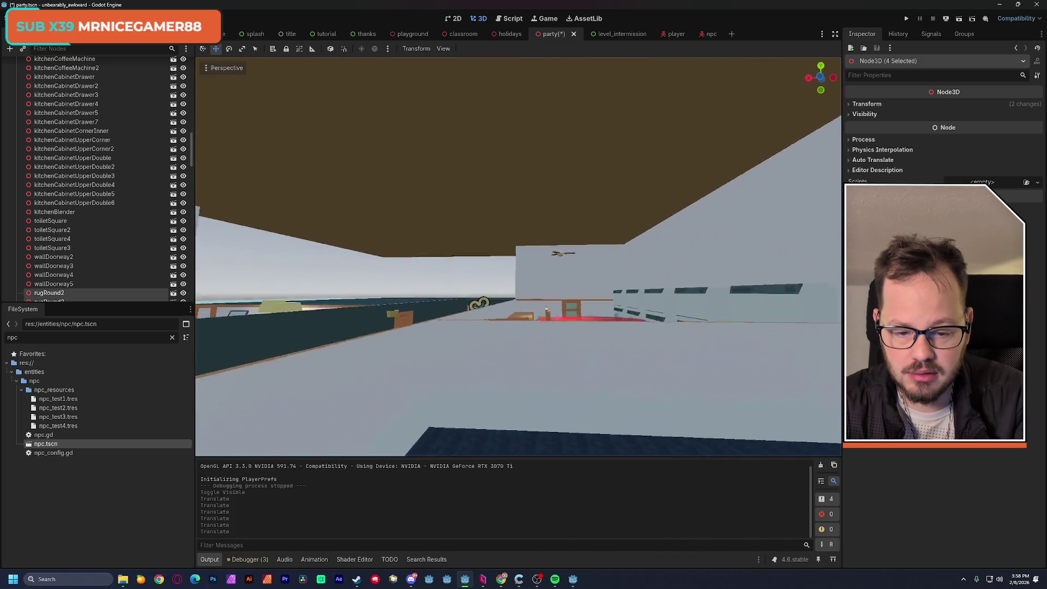
key("w")
key("s")
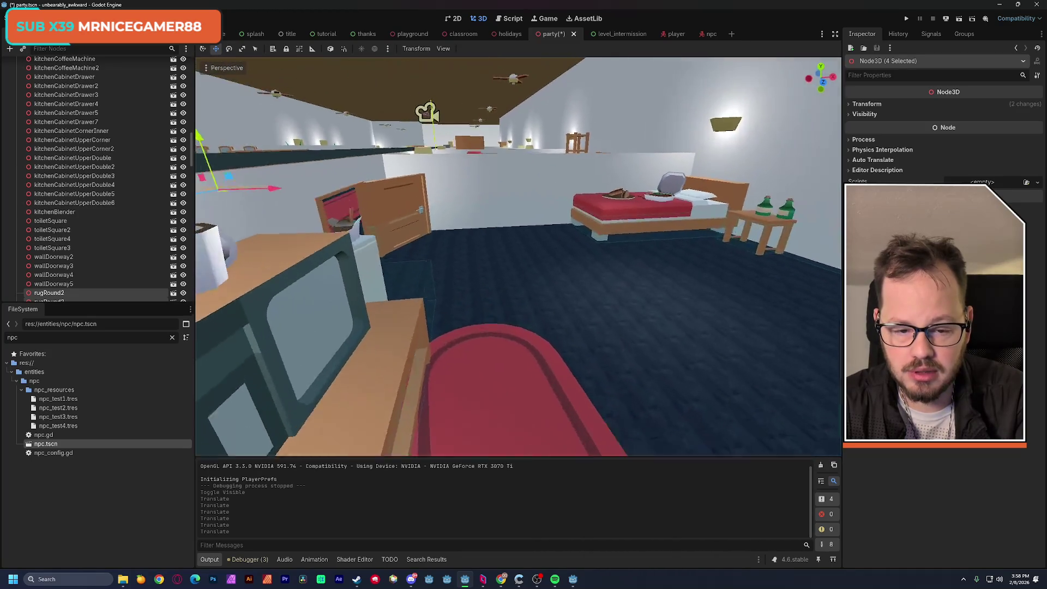
key("w")
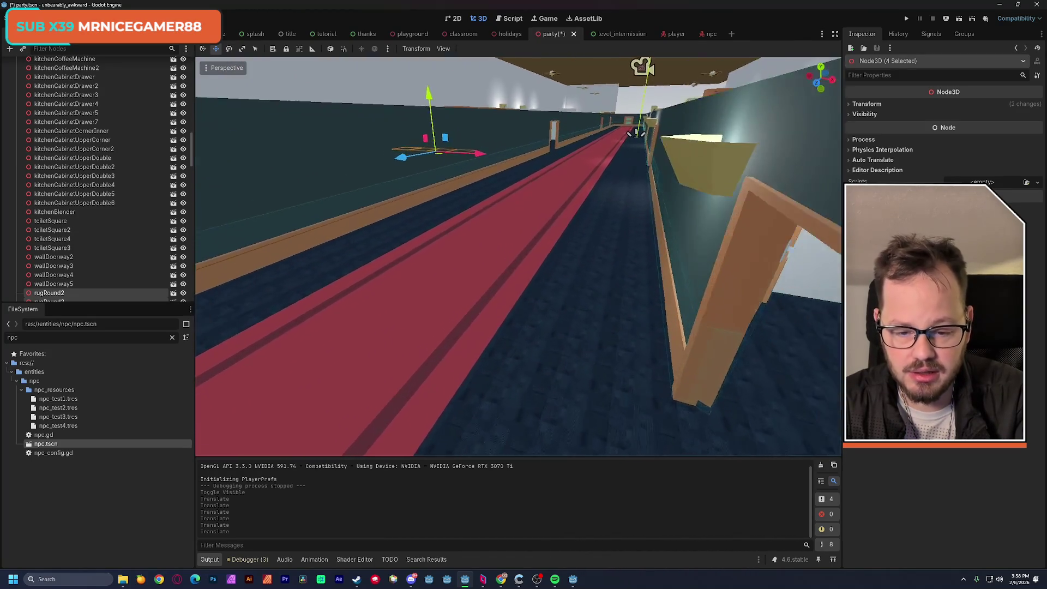
key("s")
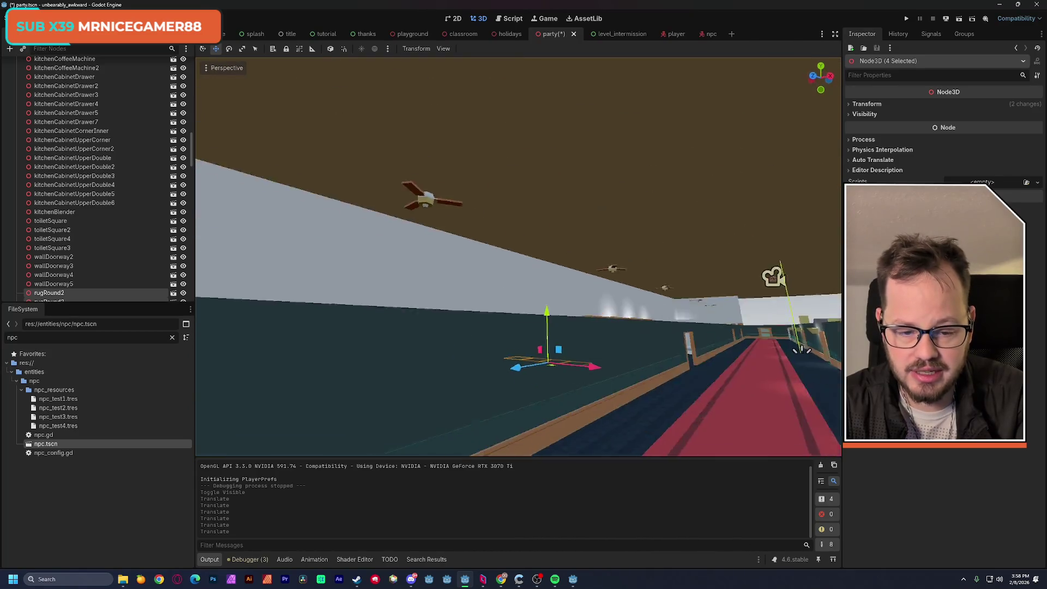
scroll(133, 223, "up", 5)
scroll(133, 223, "up", 5)
left_click(12, 155)
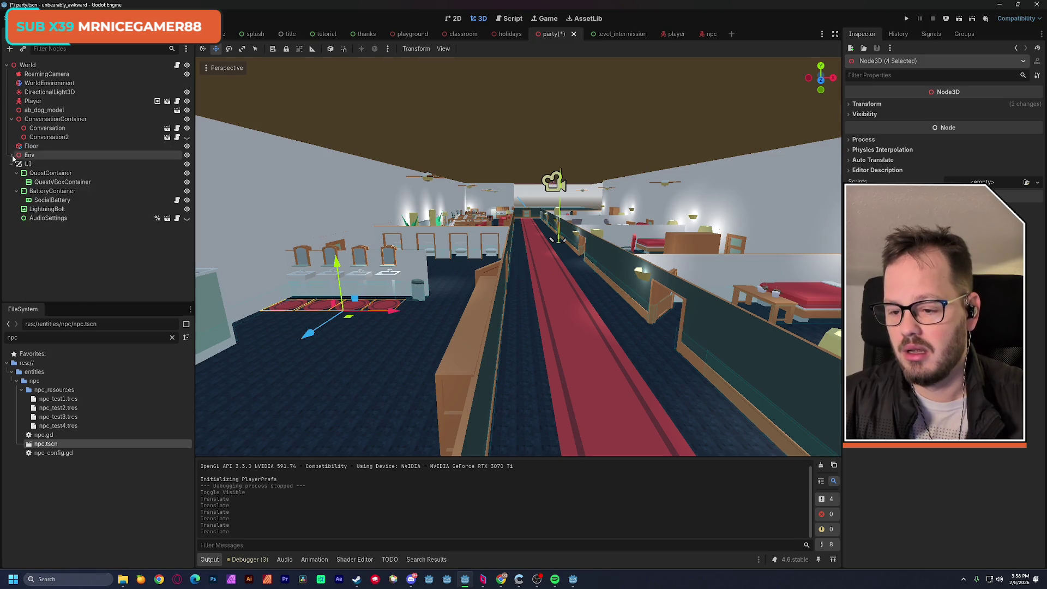
Step: Instance conversation.tscn as a new child of ConversationContainer
left_click(41, 120)
key("ctrl+shift+a")
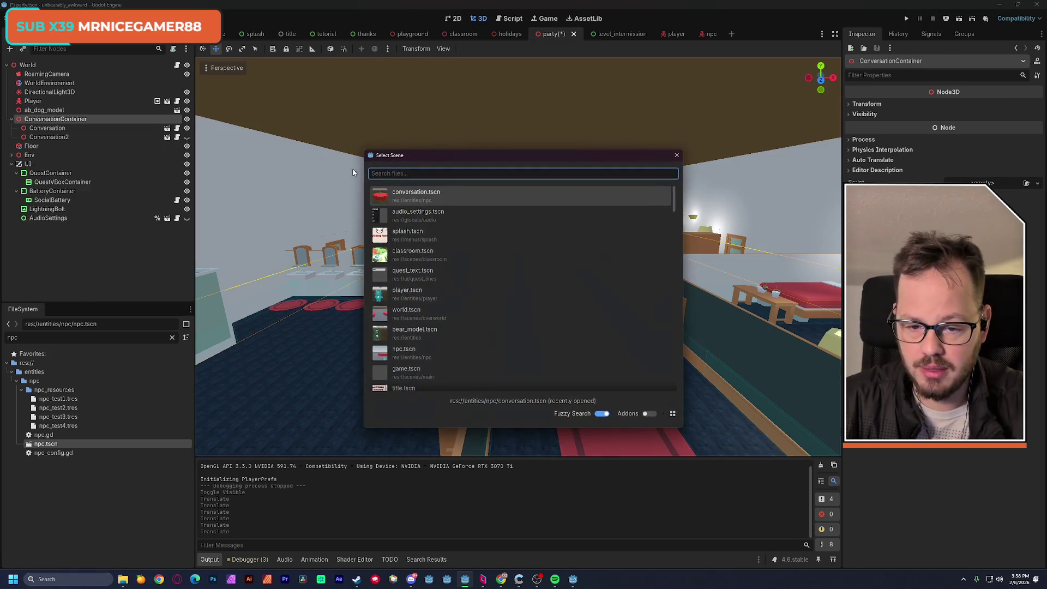
double_click(407, 196)
Step: Set the quest text to 'Party with the bears in their room' and max conversation rounds to 5
left_click(901, 142)
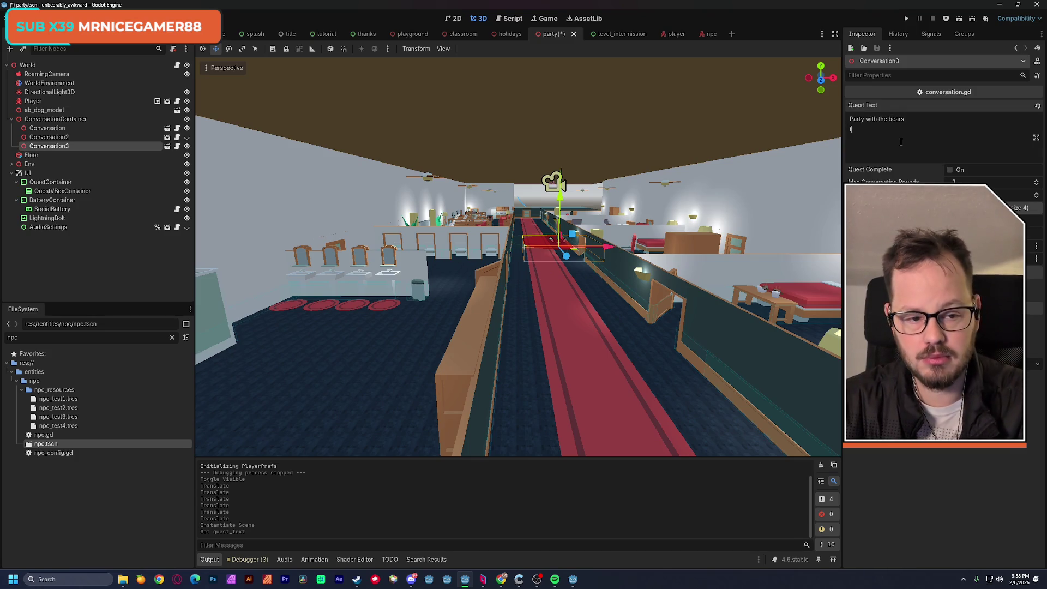
type("a ")
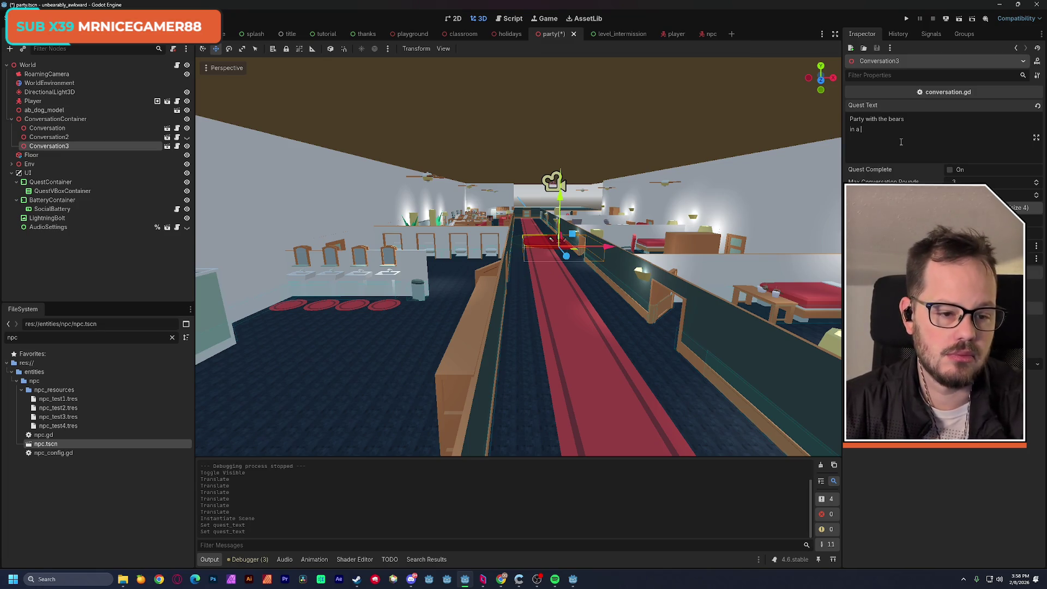
type("d")
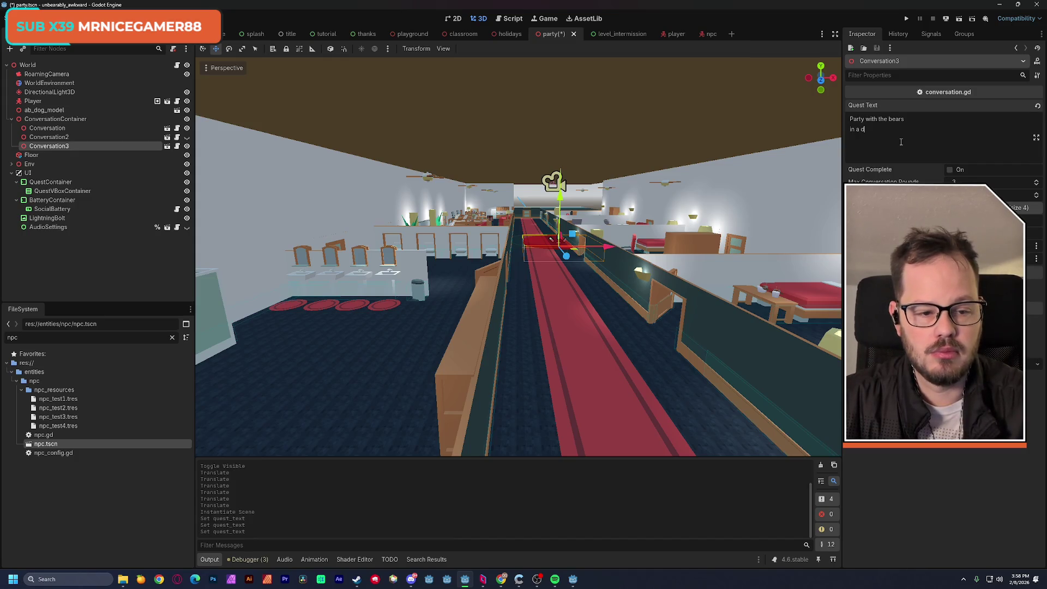
key("BackSpace")
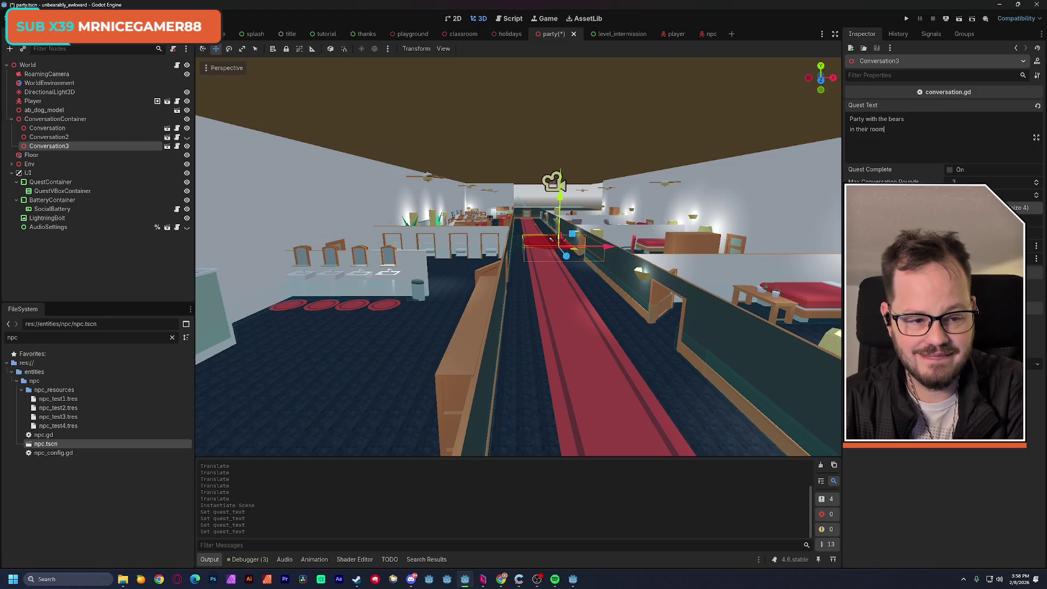
left_click(969, 180)
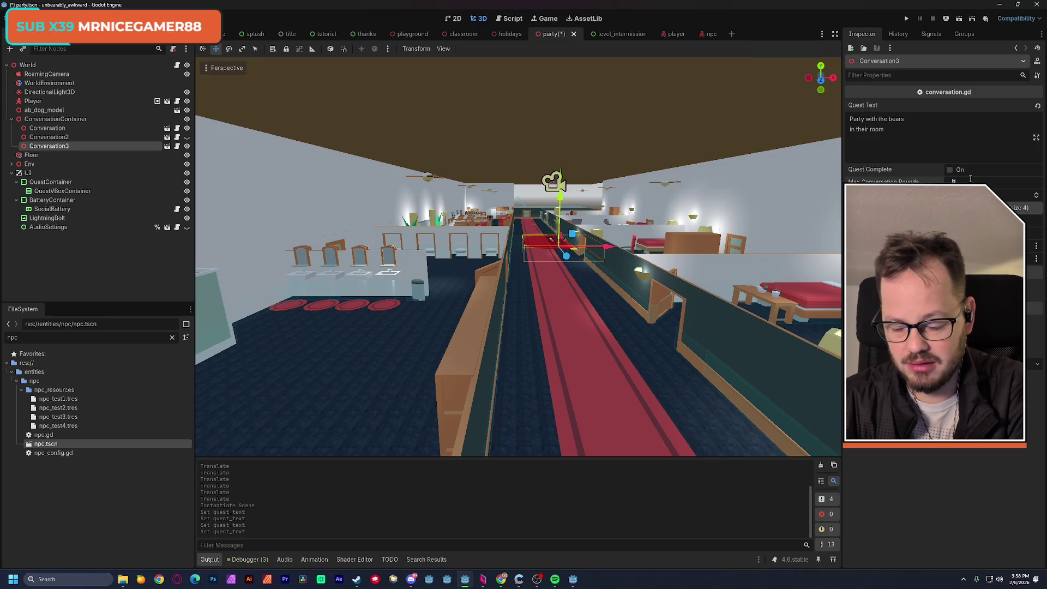
type("5")
key("Return")
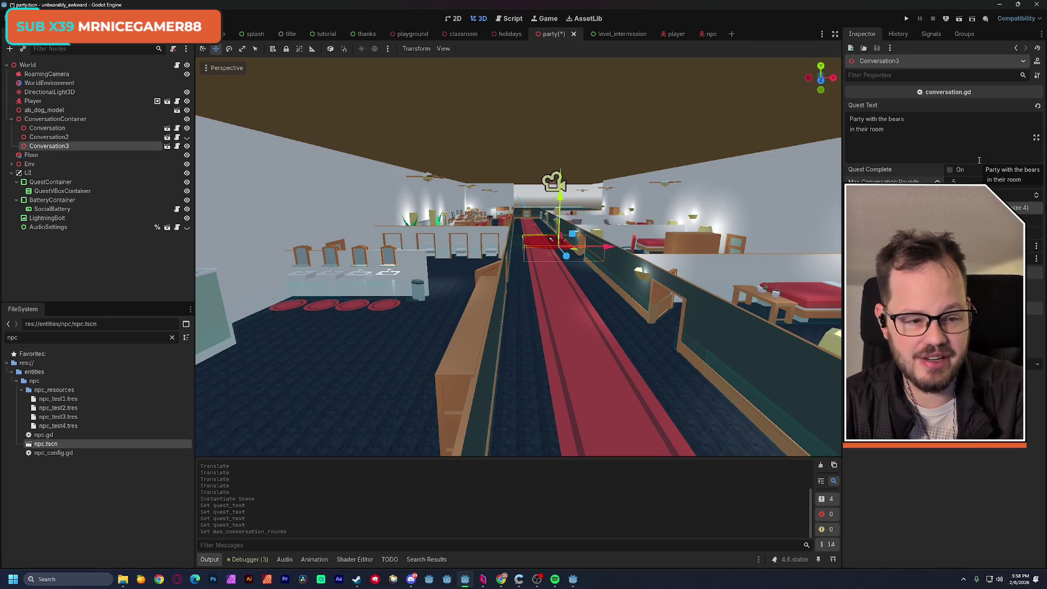
Step: Grow Npc Configs to 5 entries and give the first NPC failing vibe ff8800 and success vibe ffff00
left_click(1020, 208)
left_click(943, 287)
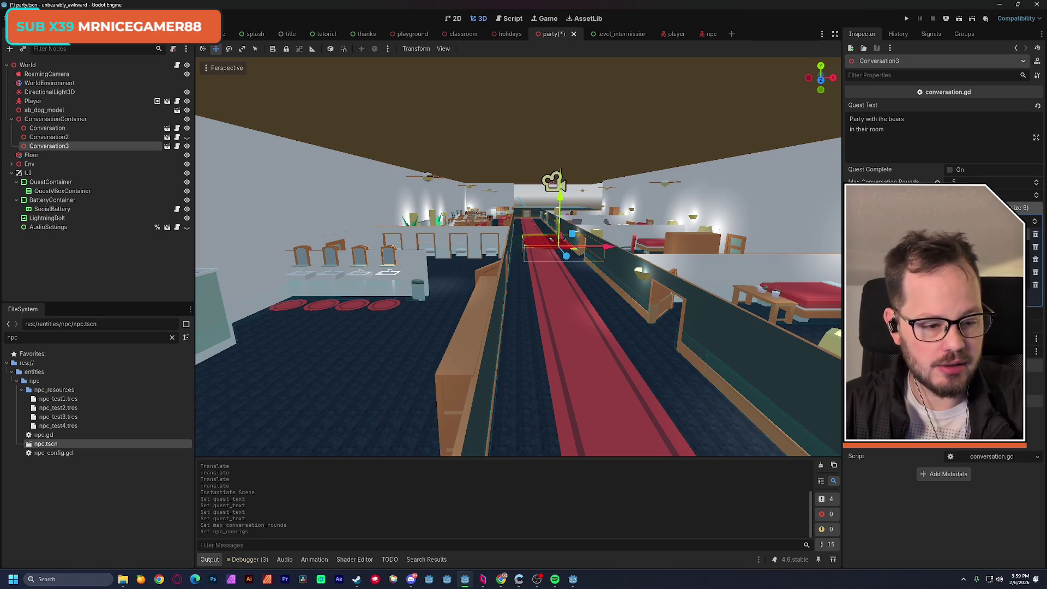
left_click(992, 234)
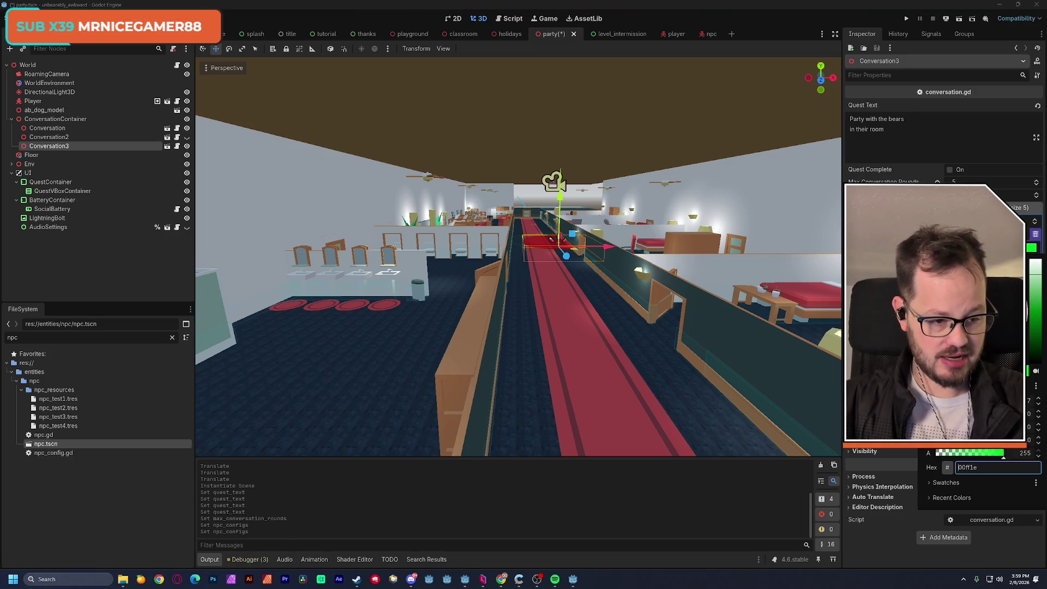
key("Return")
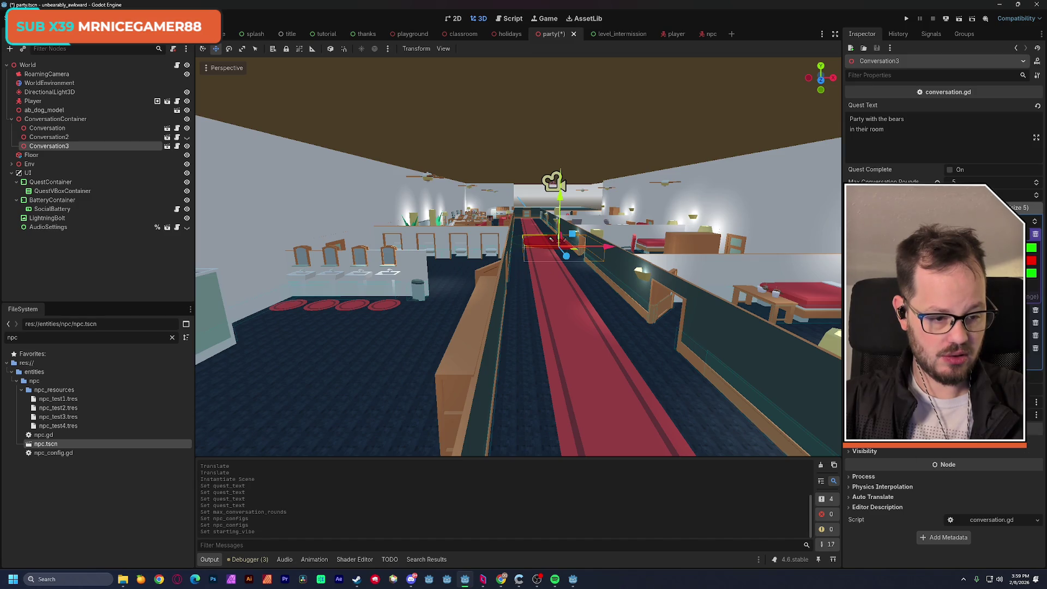
left_click(992, 260)
type("ff8800")
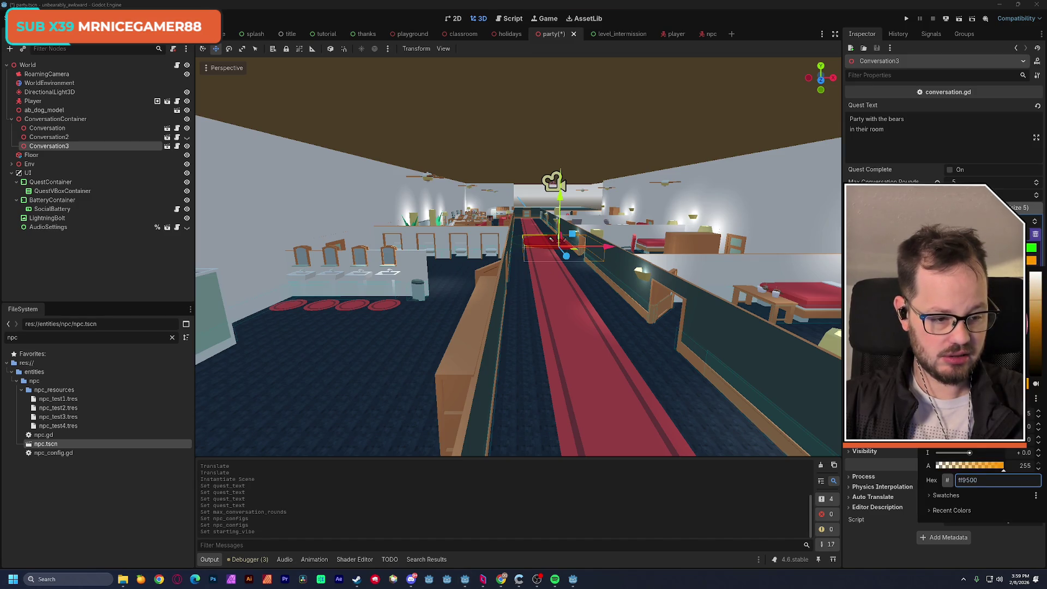
key("Return")
left_click(992, 273)
type("ffff00")
key("Return")
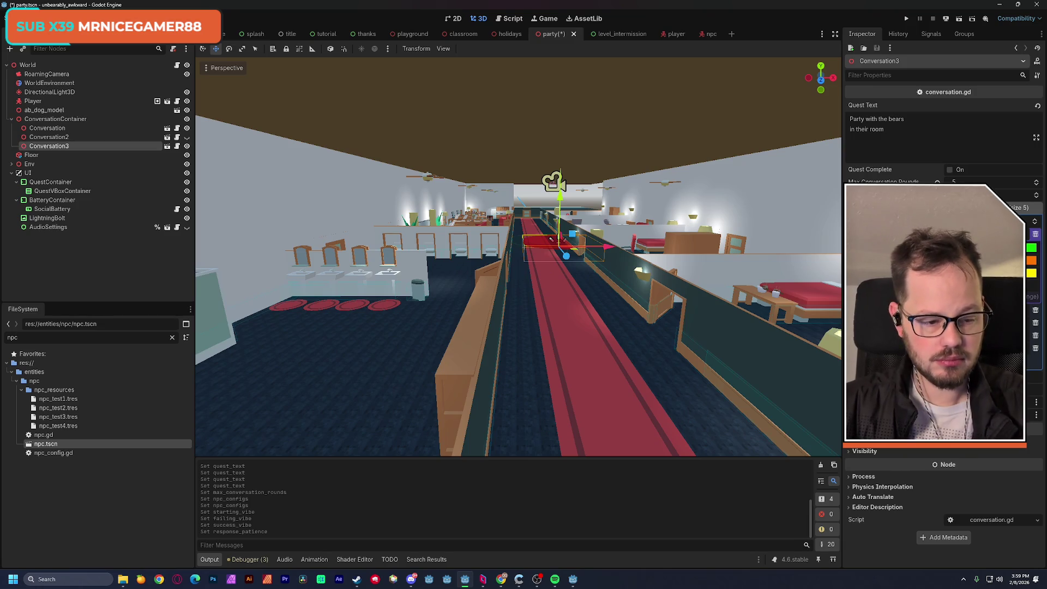
Step: Give another NPC a magenta starting, light green failing and yellow success vibe colour
left_click(1028, 324)
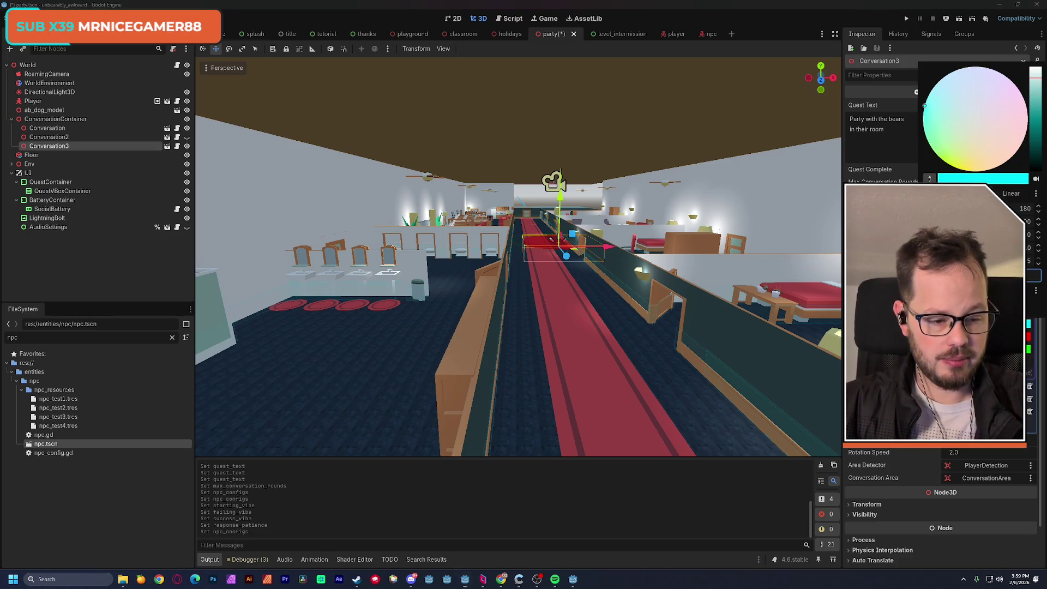
left_click(1013, 83)
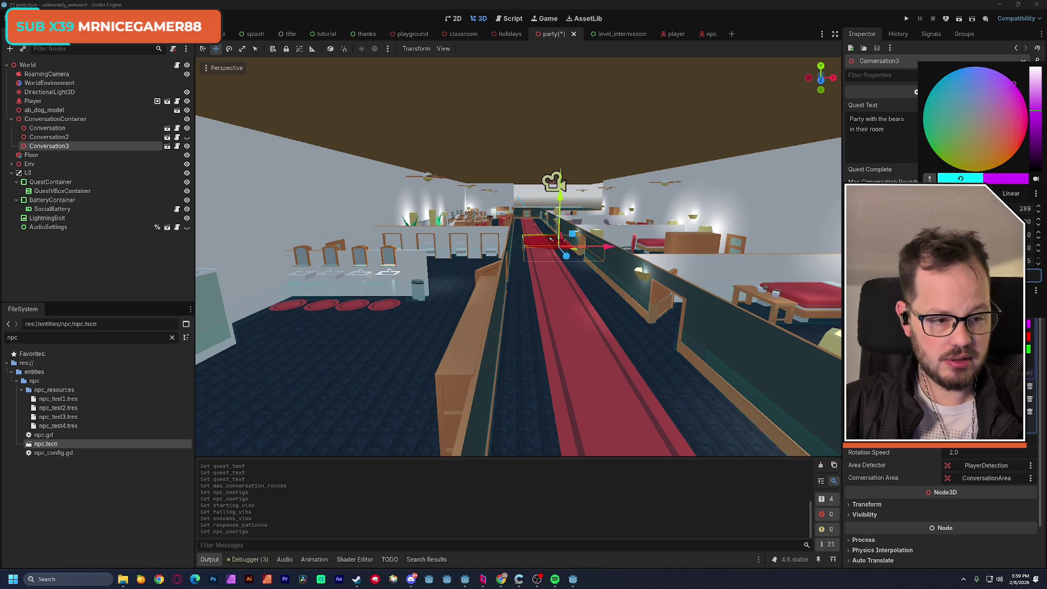
key("Escape")
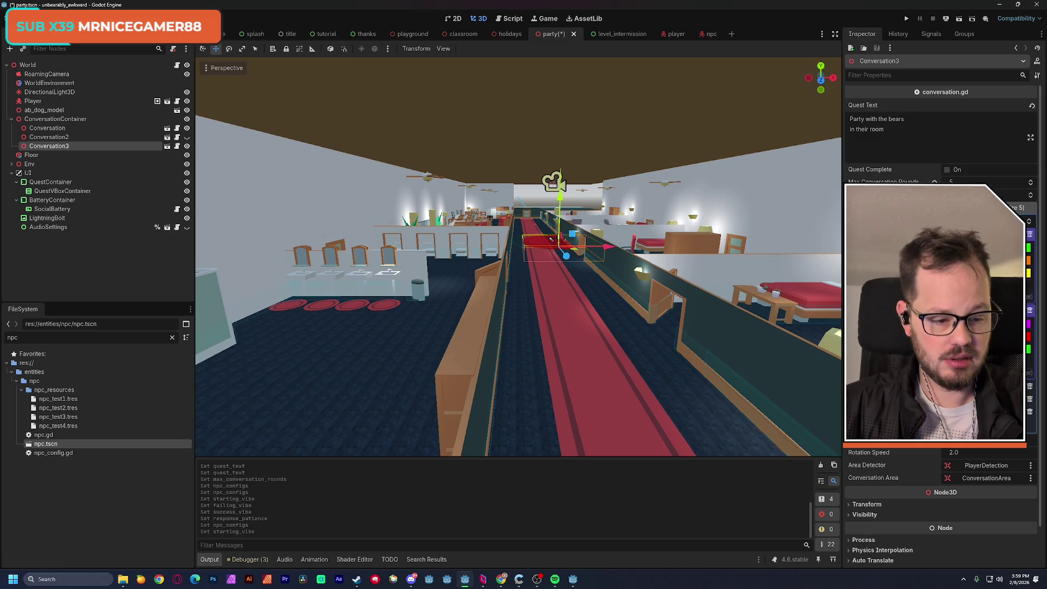
left_click(1028, 336)
left_click_drag(1035, 124, 1035, 93)
left_click_drag(925, 145, 932, 162)
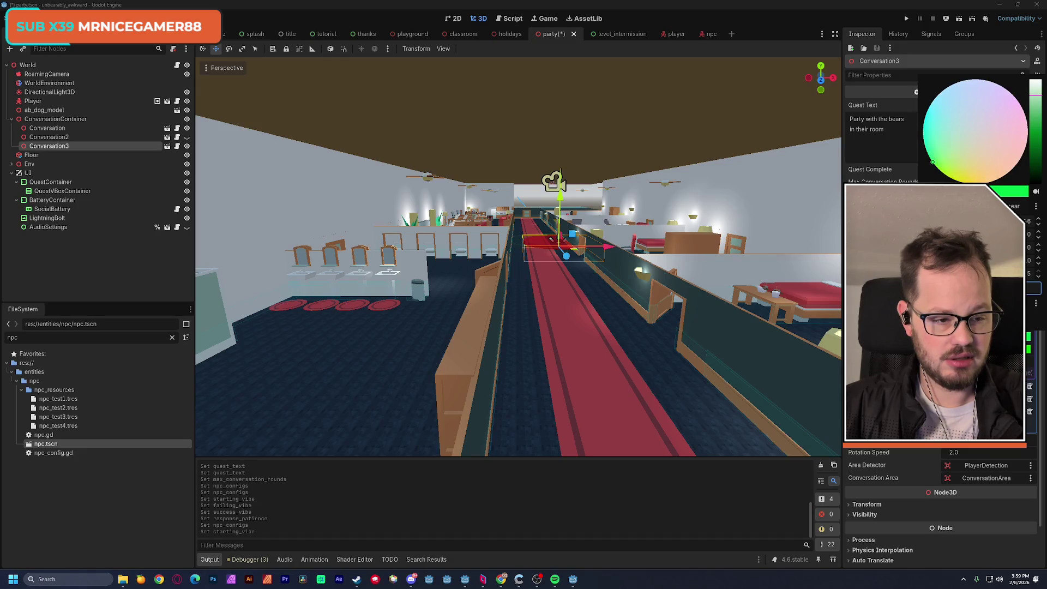
key("Escape")
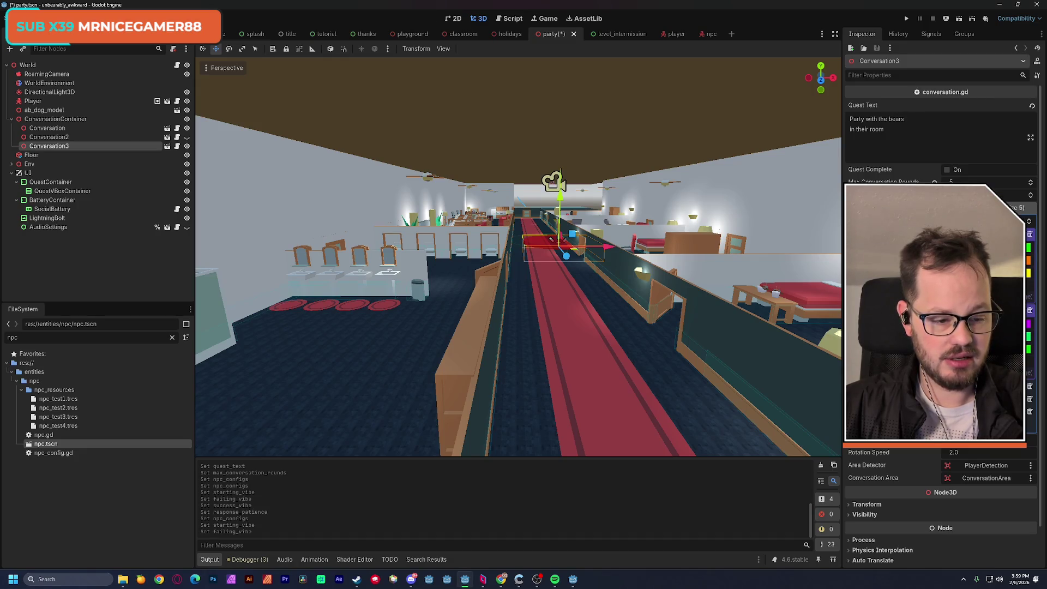
left_click(1028, 336)
left_click_drag(933, 176, 951, 188)
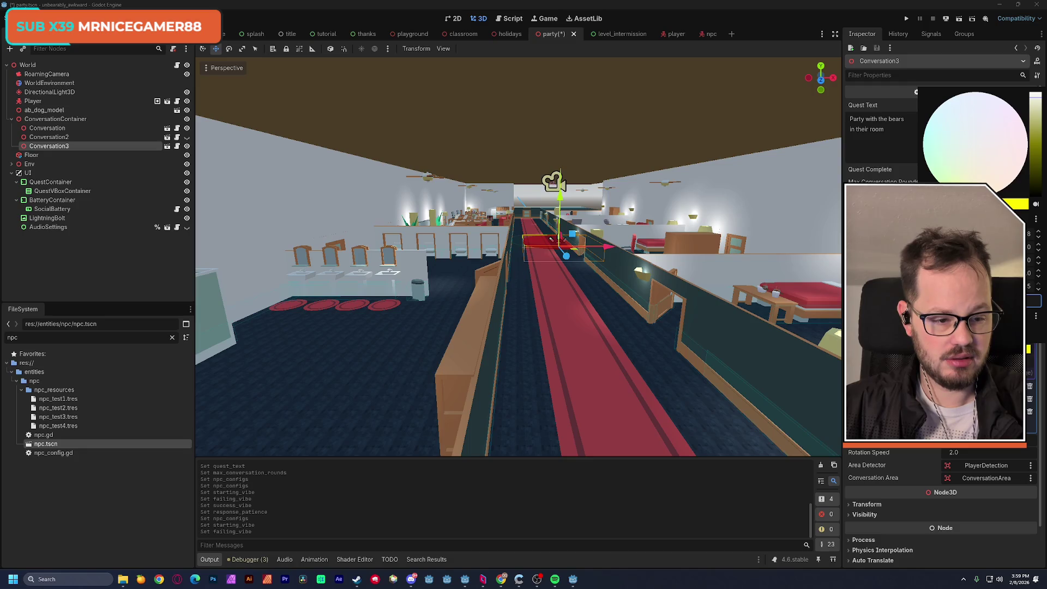
key("Escape")
scroll(940, 327, "down", 2)
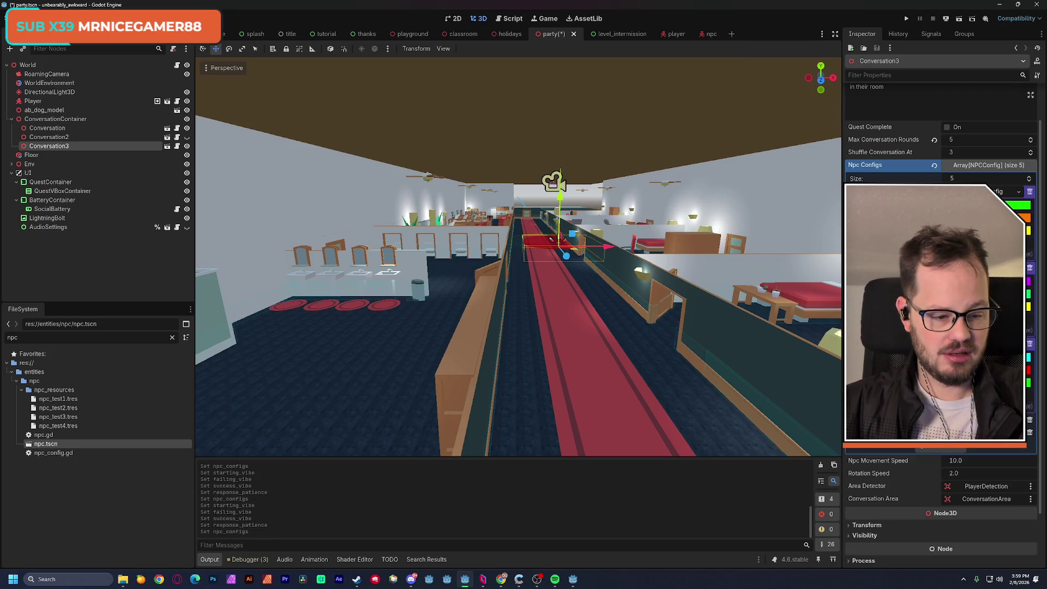
Step: Recolour an NPC's failing vibe to green and its success vibe to orange
left_click(1028, 357)
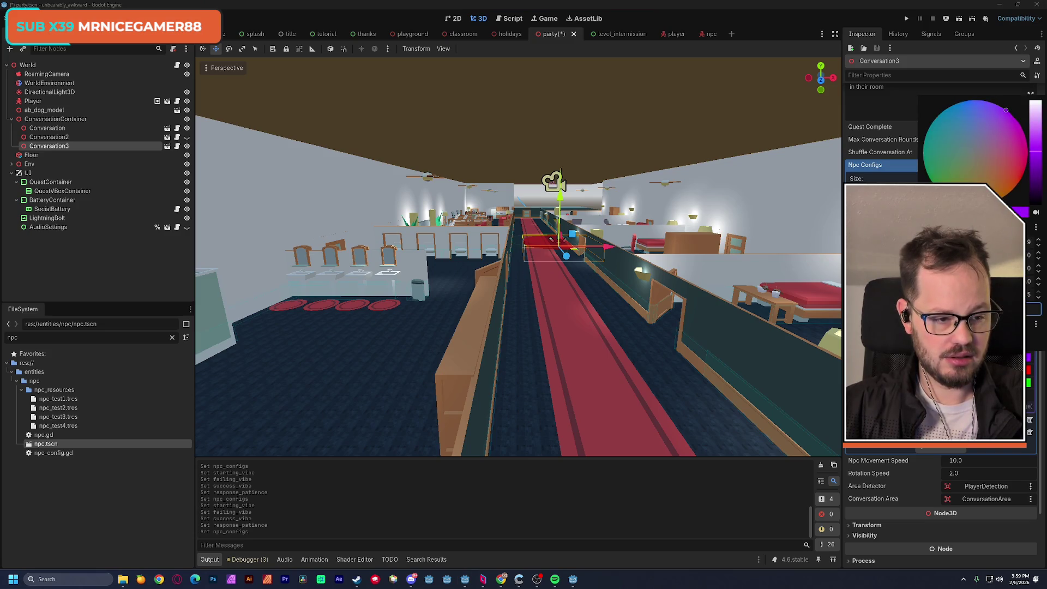
key("Escape")
left_click(1028, 370)
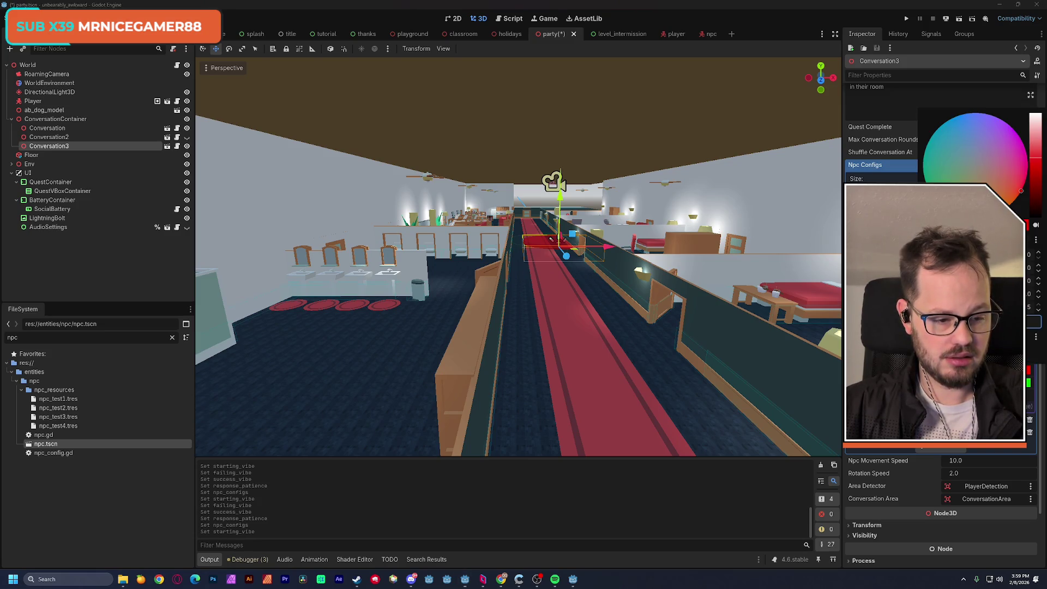
mouse_move(1020, 191)
left_mouse_down()
mouse_move(960, 163)
mouse_move(929, 164)
left_mouse_up()
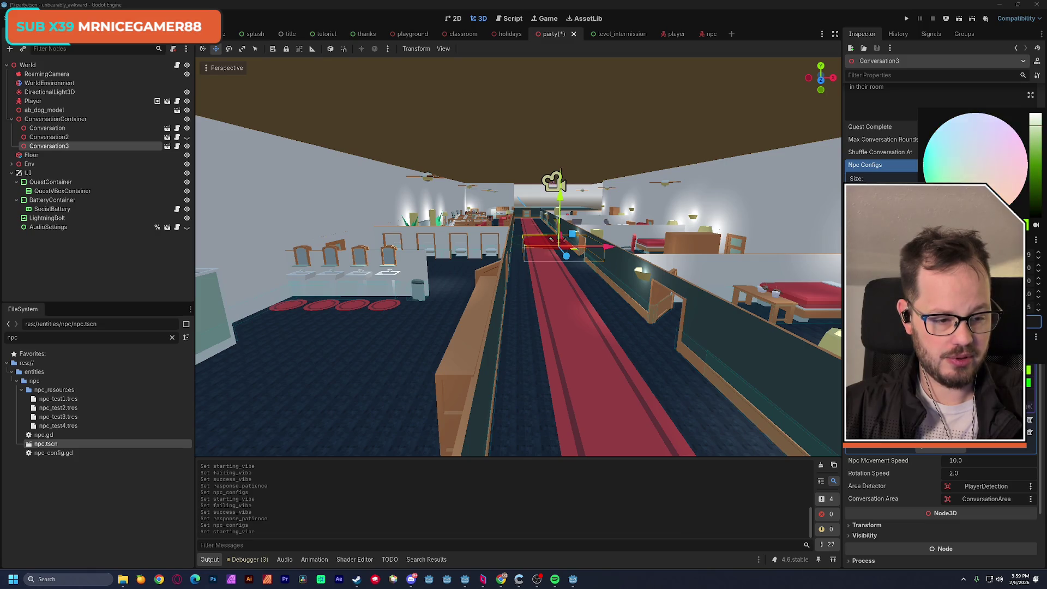
key("Escape")
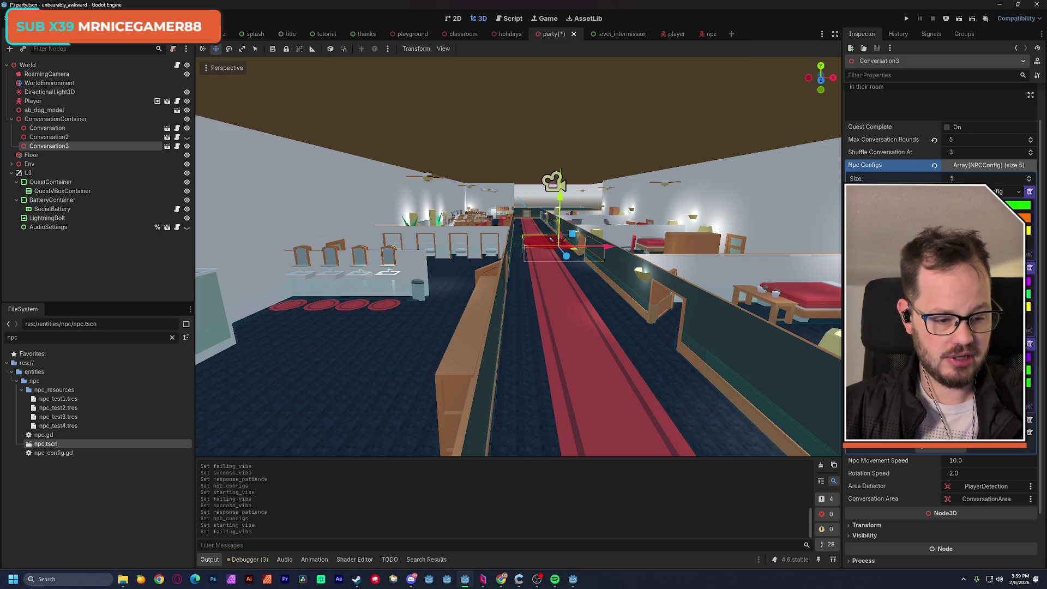
left_click(1028, 370)
left_click_drag(946, 215, 1003, 210)
key("Escape")
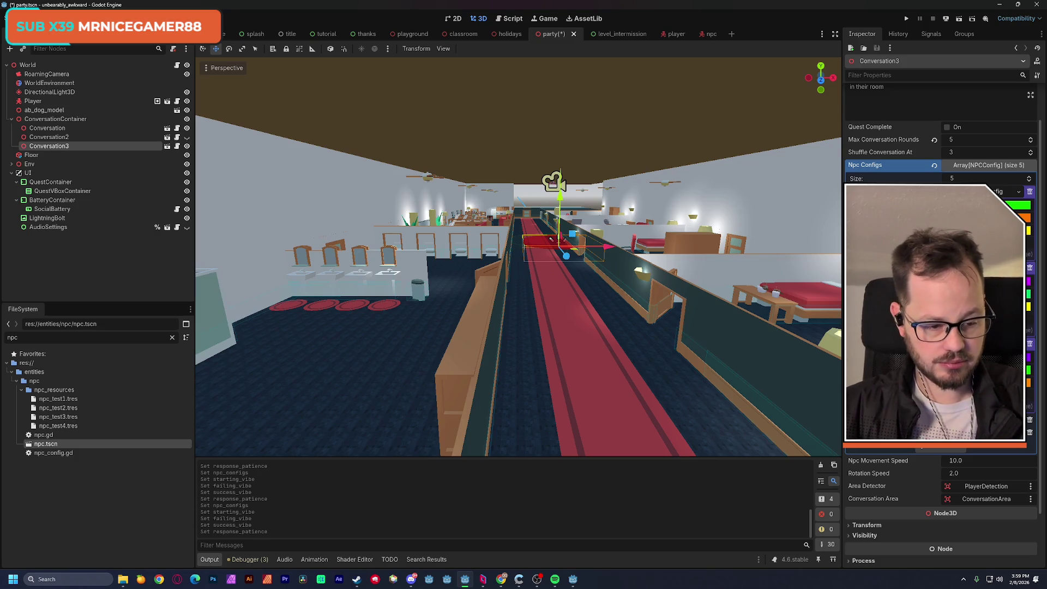
Step: Change the next vibe colours to a green starting, yellow-green failing and green success vibe
scroll(940, 272, "down", 3)
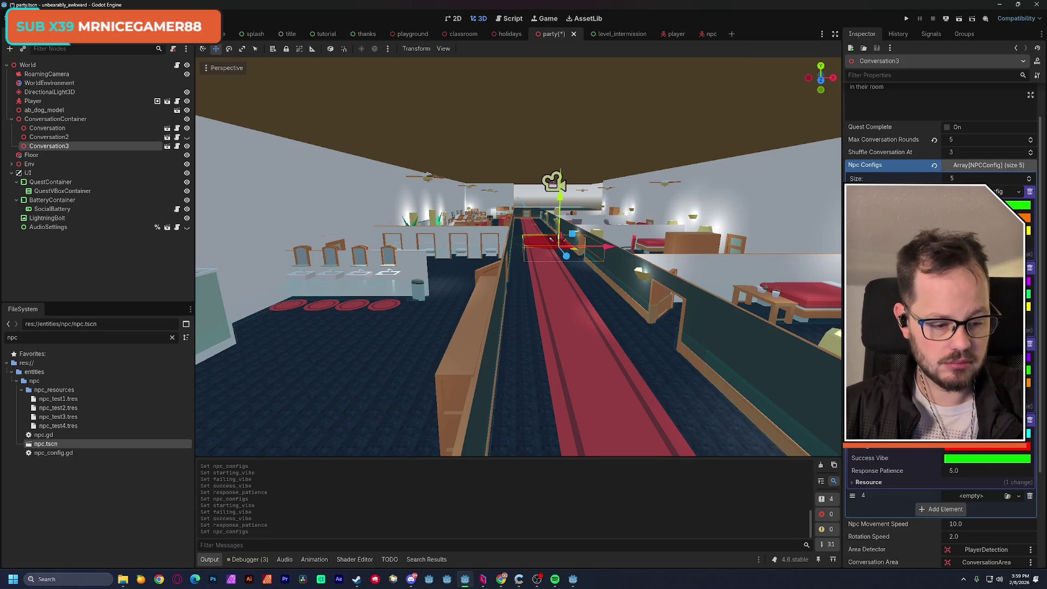
scroll(981, 305, "down", 3)
left_click(987, 307)
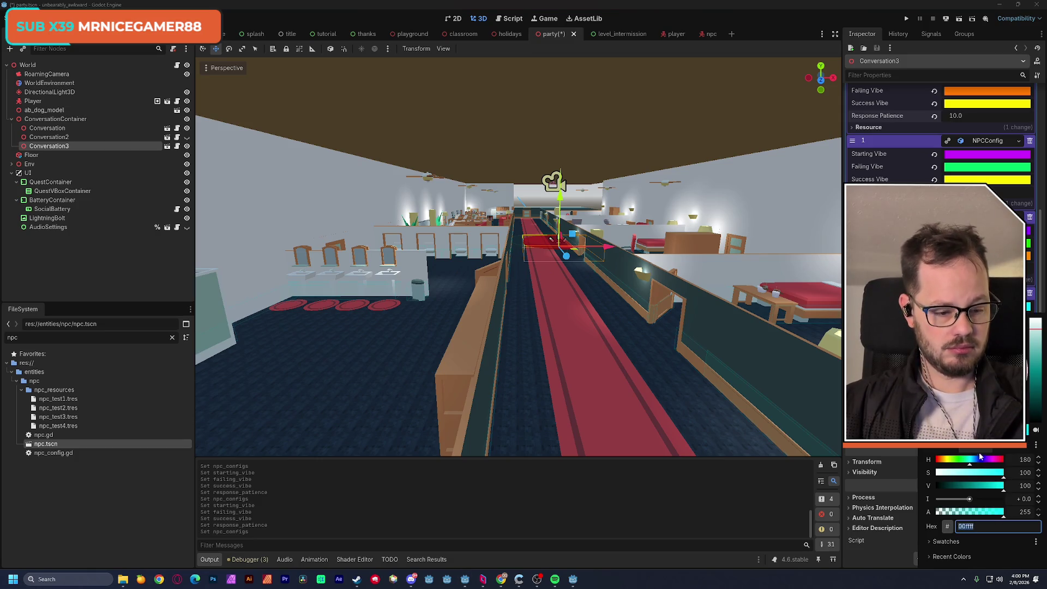
left_click_drag(969, 464, 963, 464)
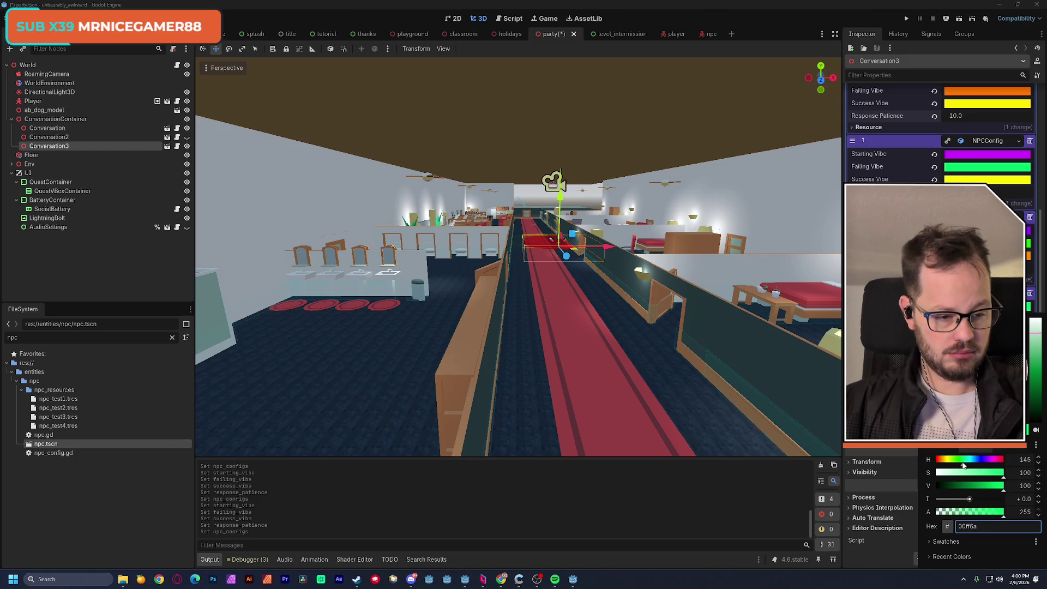
key("Escape")
left_click(987, 319)
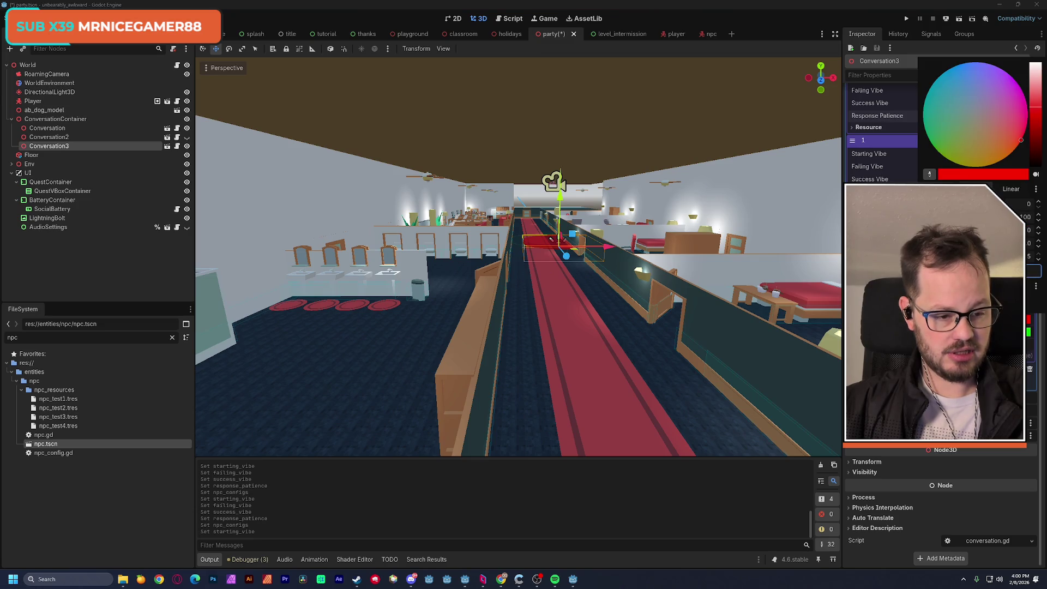
left_click(950, 160)
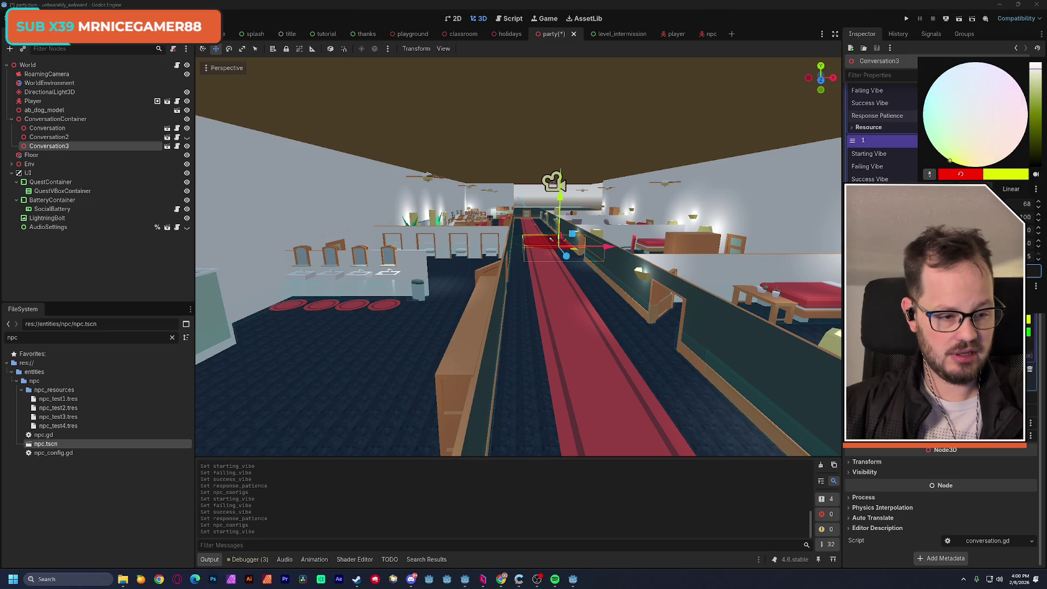
key("Escape")
left_click(987, 332)
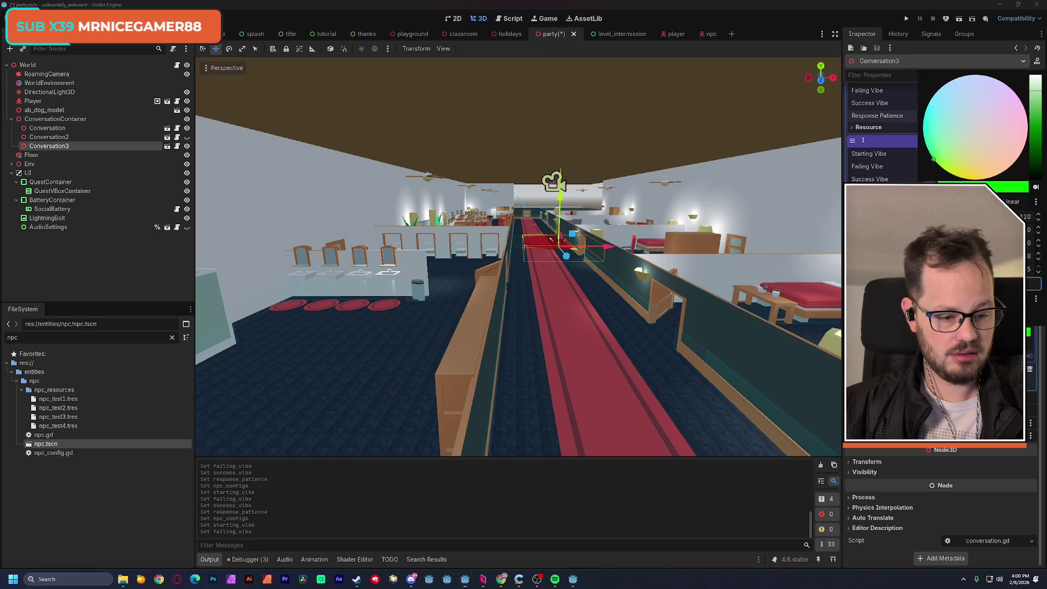
key("Escape")
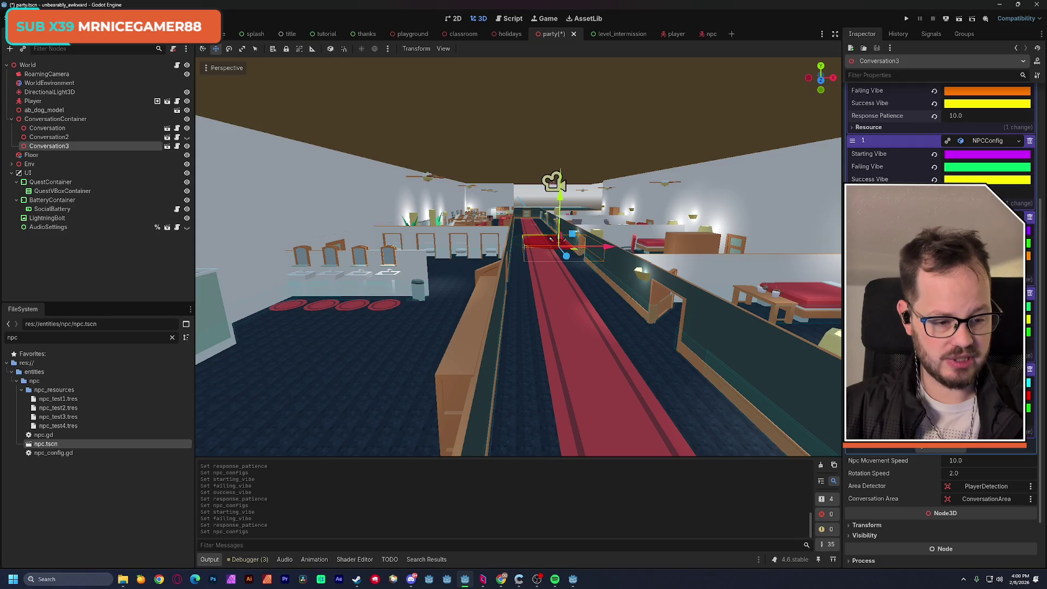
Step: Make element 1's starting vibe colour magenta
left_click(987, 383)
left_click_drag(924, 164, 1014, 143)
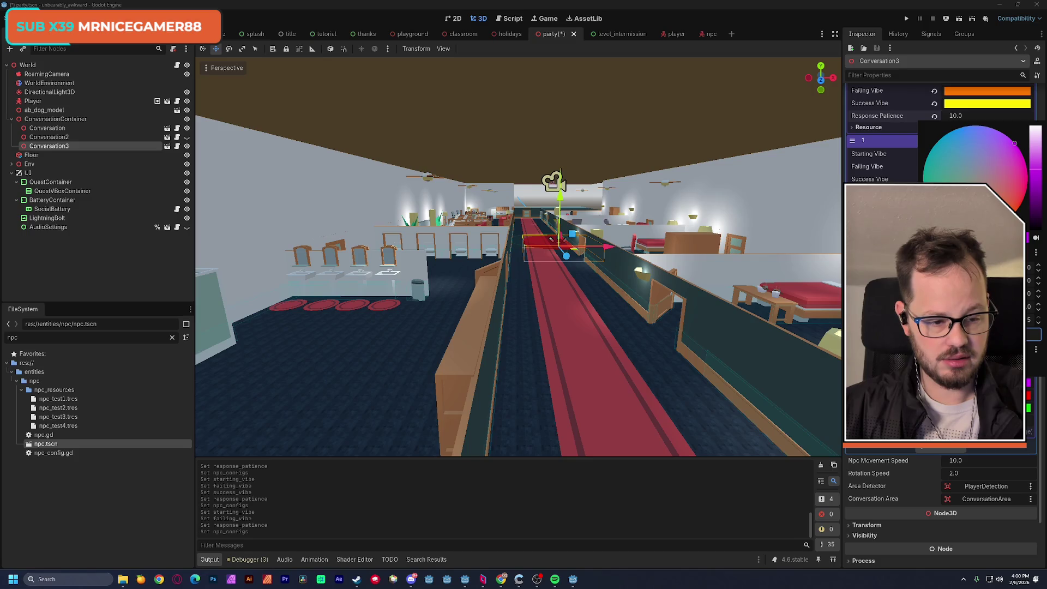
key("Escape")
left_click(986, 396)
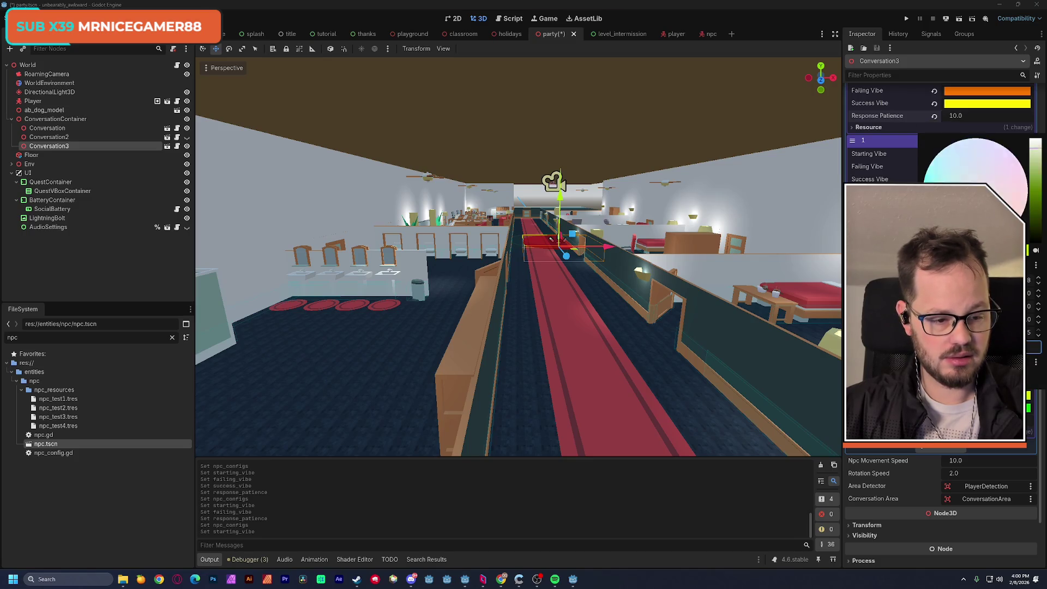
key("Escape")
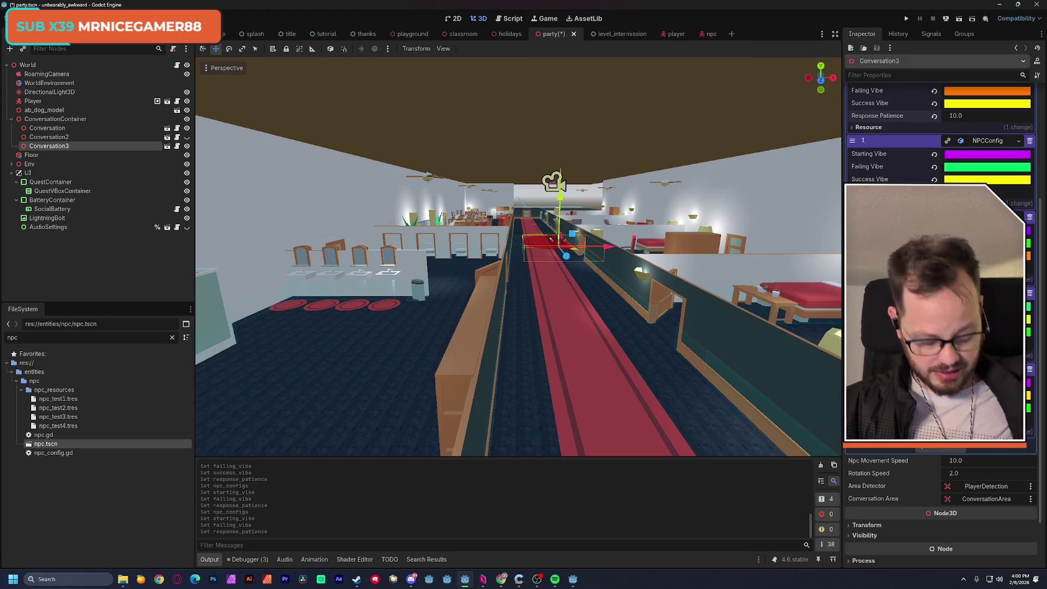
Step: Move Conversation3 behind the wall by the chair, raise it about 1.5 units, and run the scene
mouse_move(795, 388)
left_mouse_down()
mouse_move(785, 382)
mouse_move(763, 403)
mouse_move(807, 392)
mouse_move(752, 393)
mouse_move(763, 404)
mouse_move(785, 392)
mouse_move(709, 409)
mouse_move(638, 401)
mouse_move(611, 420)
mouse_move(605, 409)
mouse_move(501, 383)
left_mouse_up()
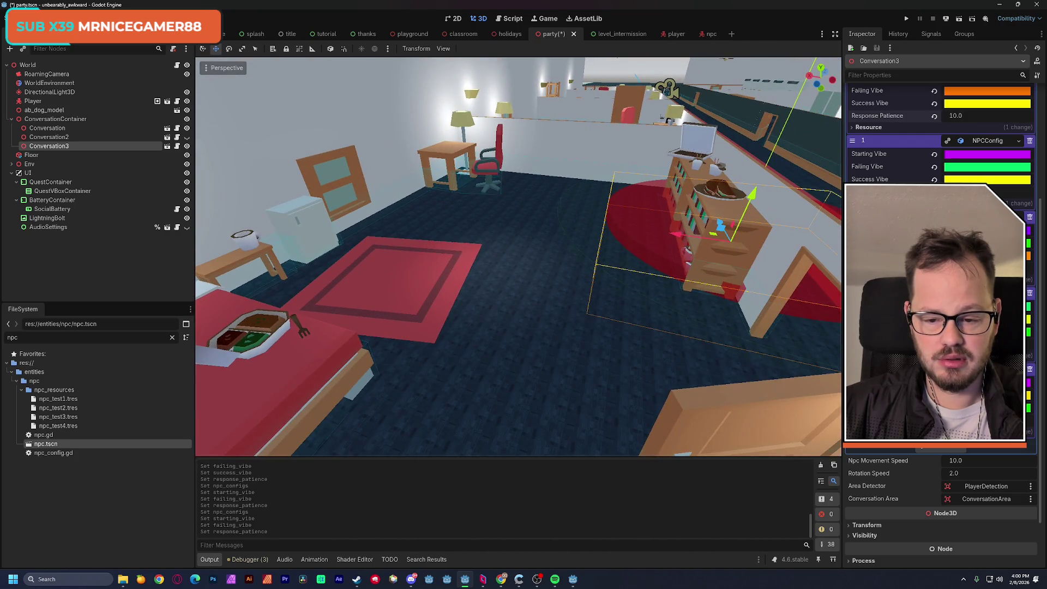
left_click_drag(502, 382, 320, 251)
mouse_move(567, 294)
left_mouse_down()
mouse_move(513, 280)
mouse_move(446, 214)
left_mouse_up()
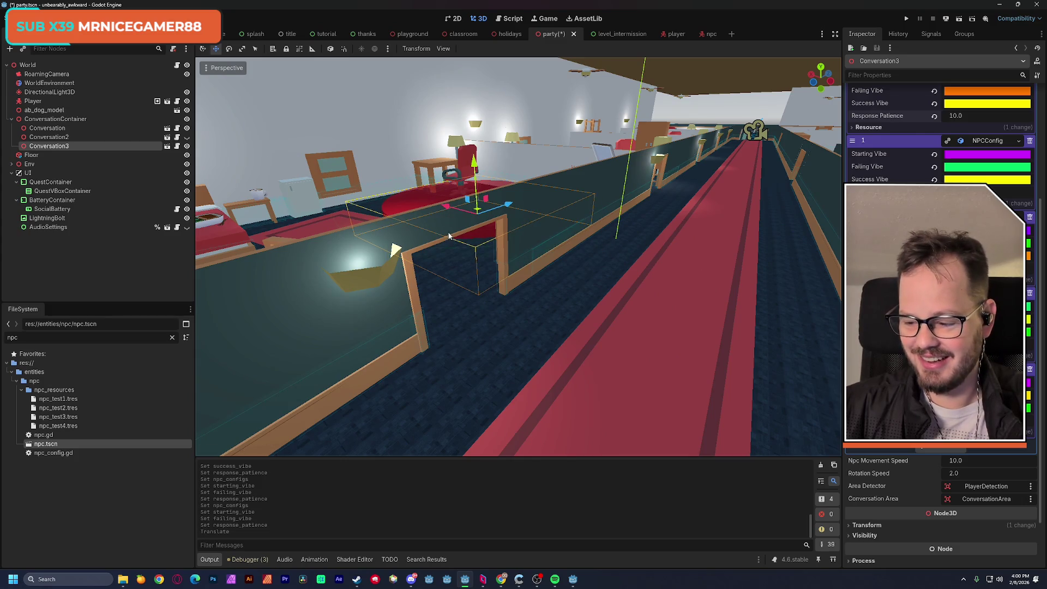
key("f")
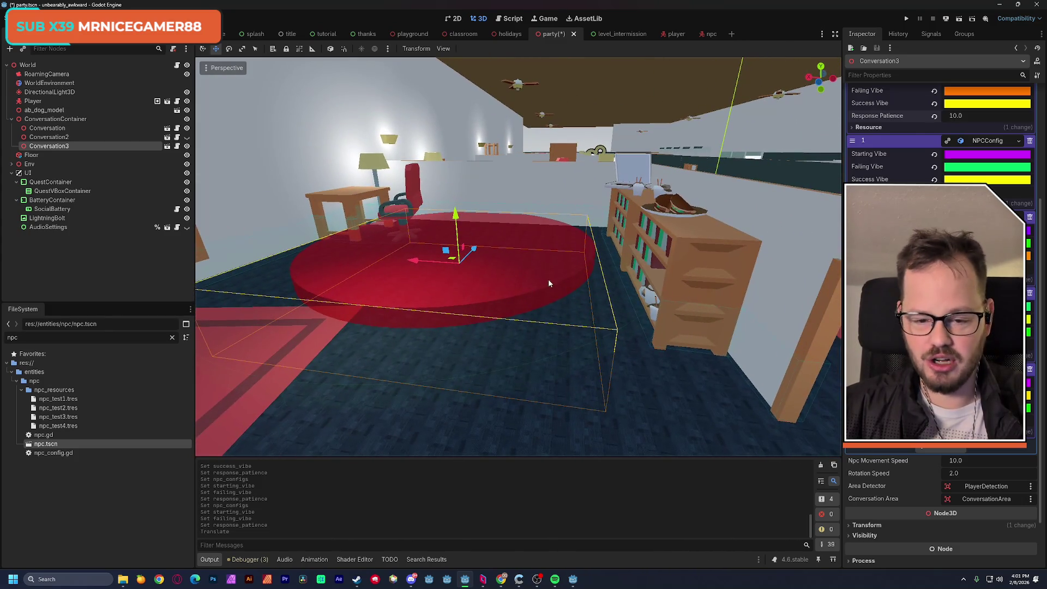
left_click_drag(455, 215, 457, 173)
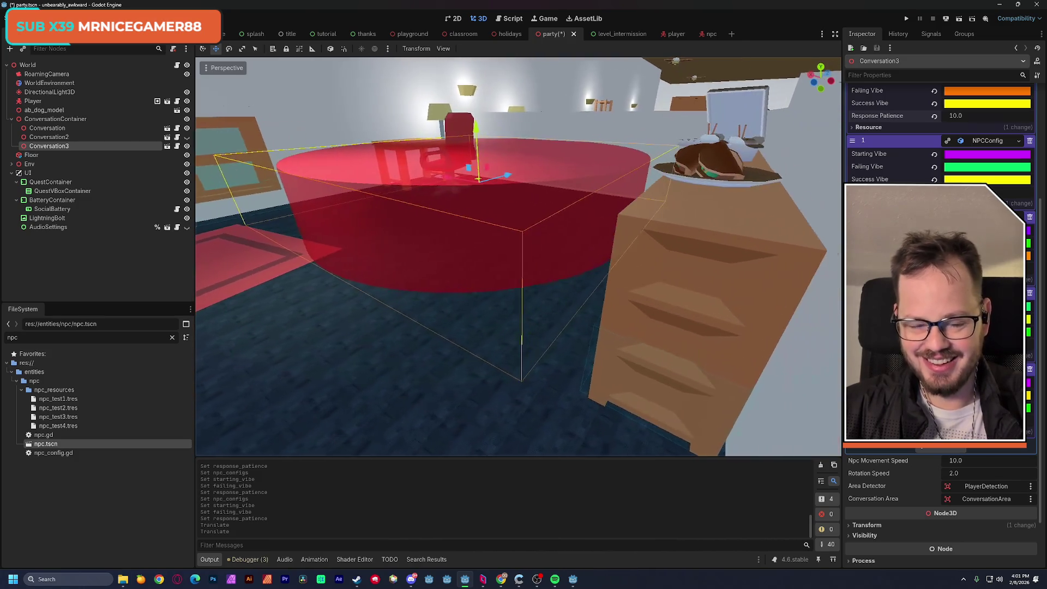
left_click(958, 21)
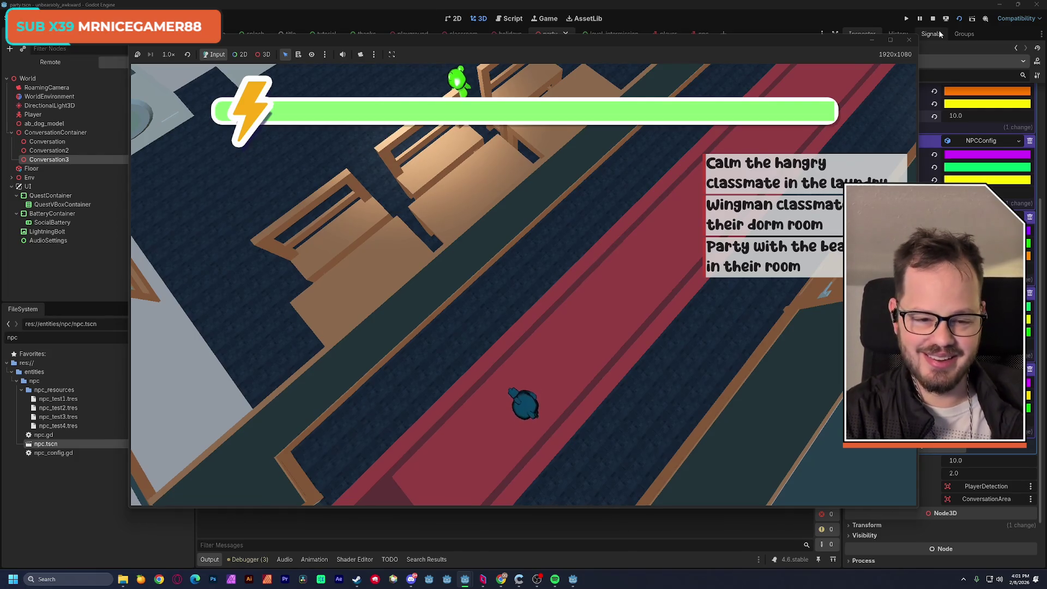
Step: Walk the player along the red carpet and past the benches, then stop the game
key("w")
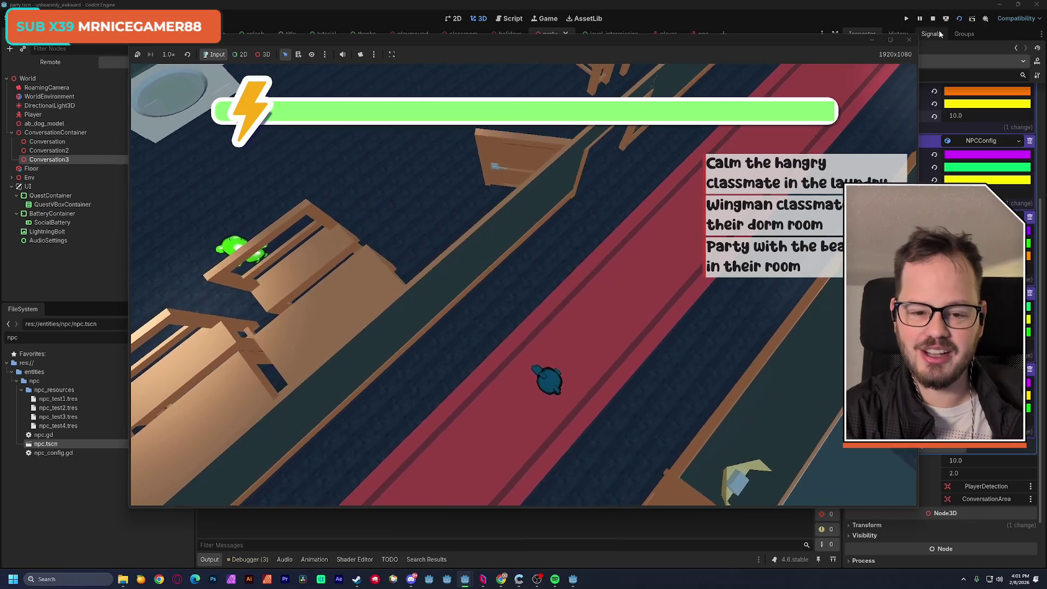
key("a")
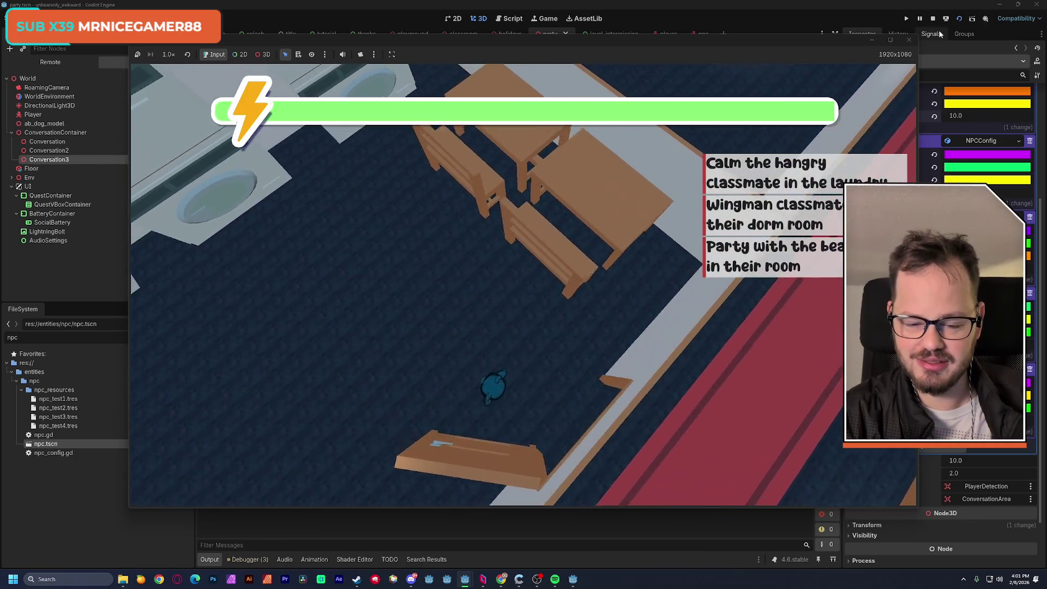
key("s")
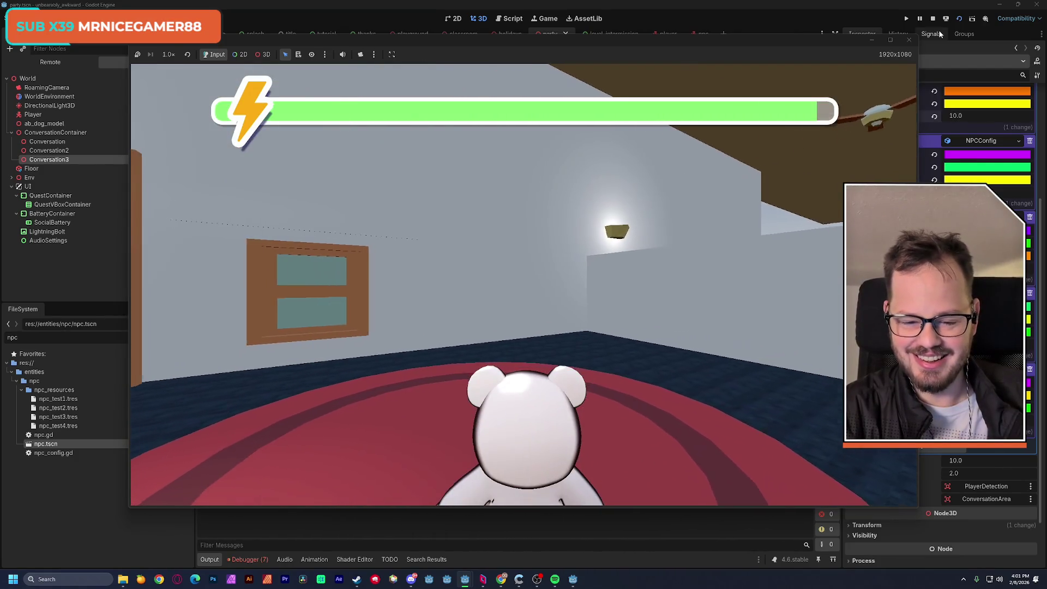
left_click(909, 39)
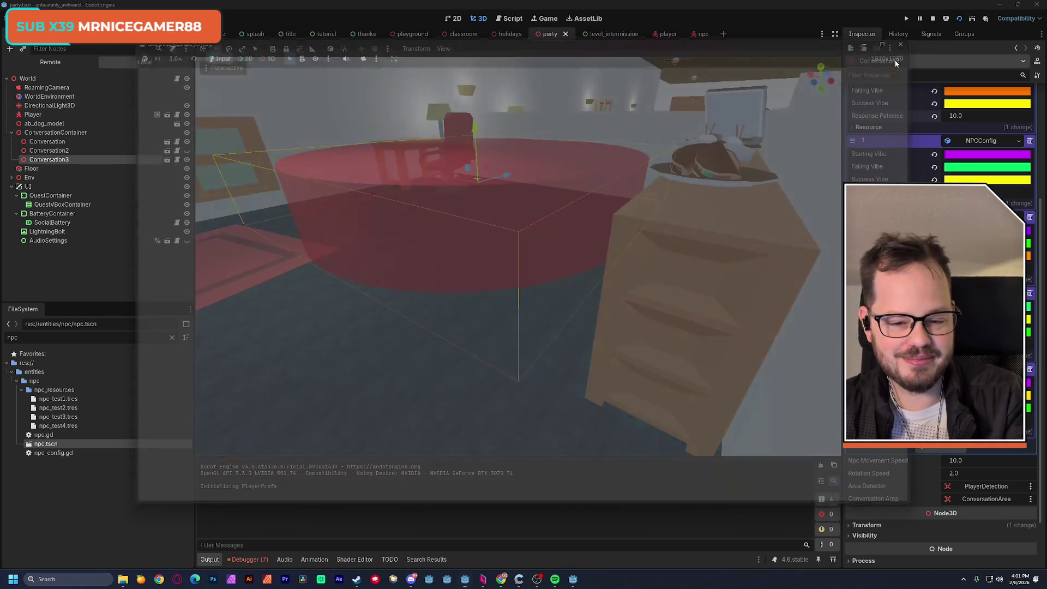
Step: Fly the view to the Conversation3 area and make Conversation2 visible again
key("w")
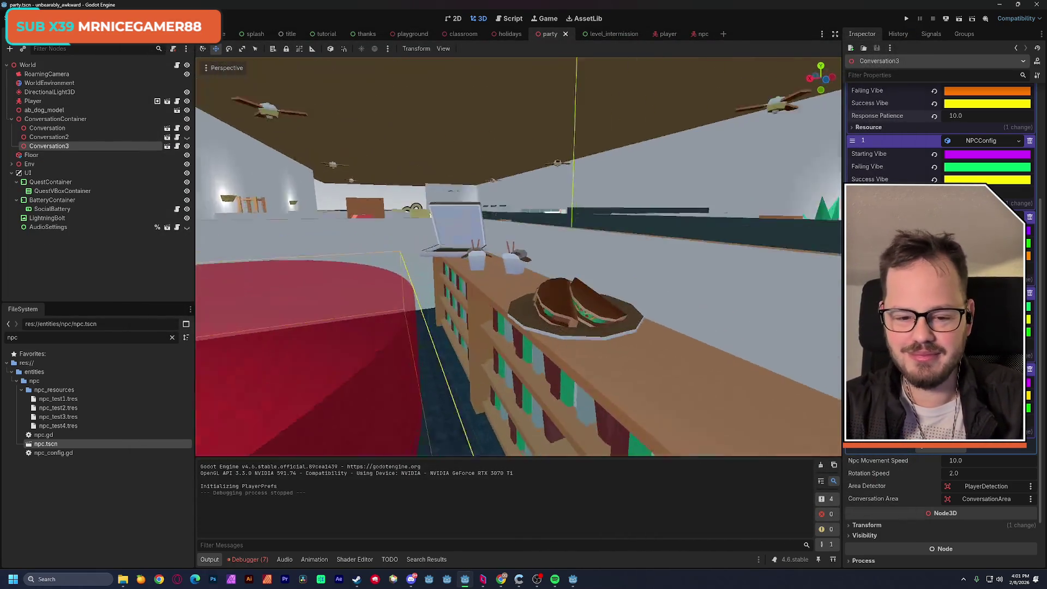
key("w")
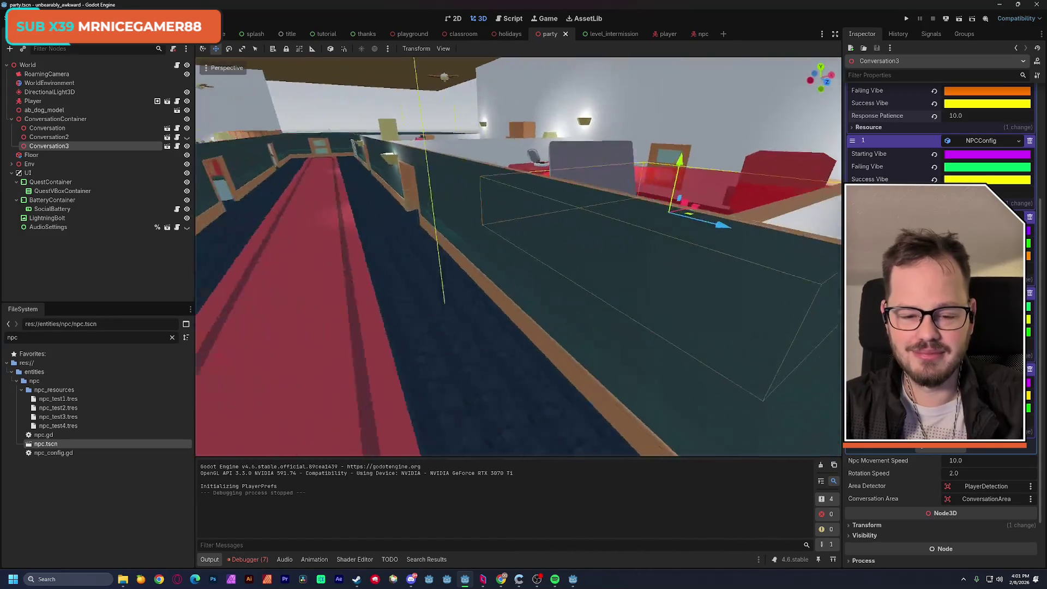
key("w")
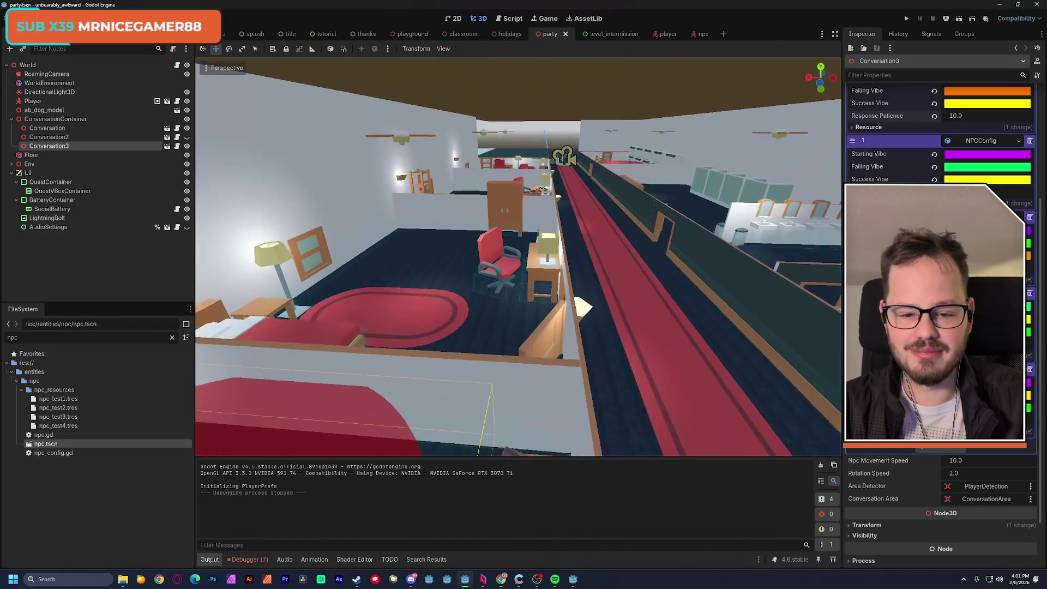
key("w")
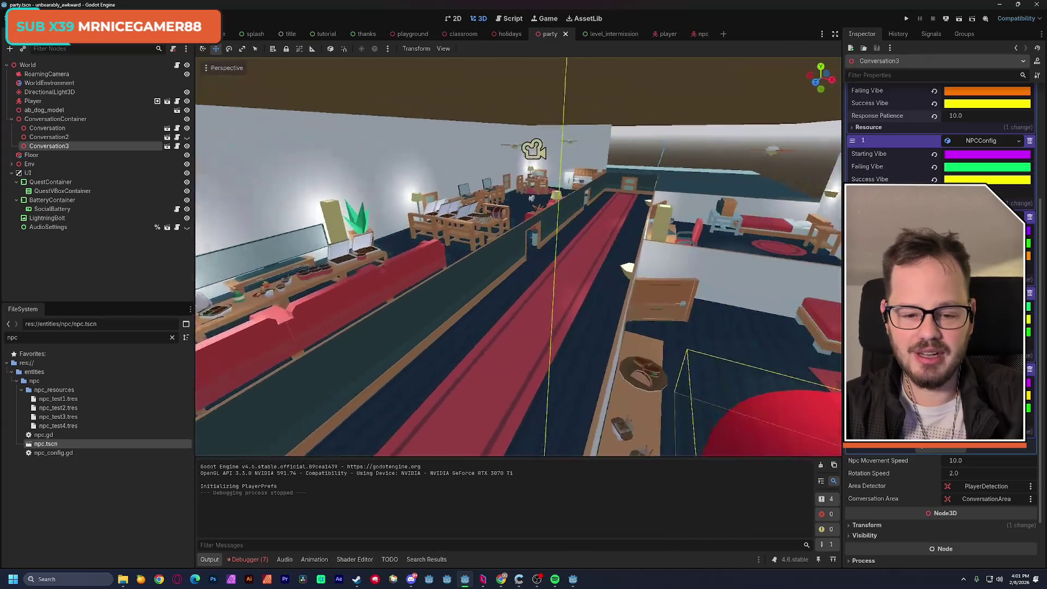
key("w")
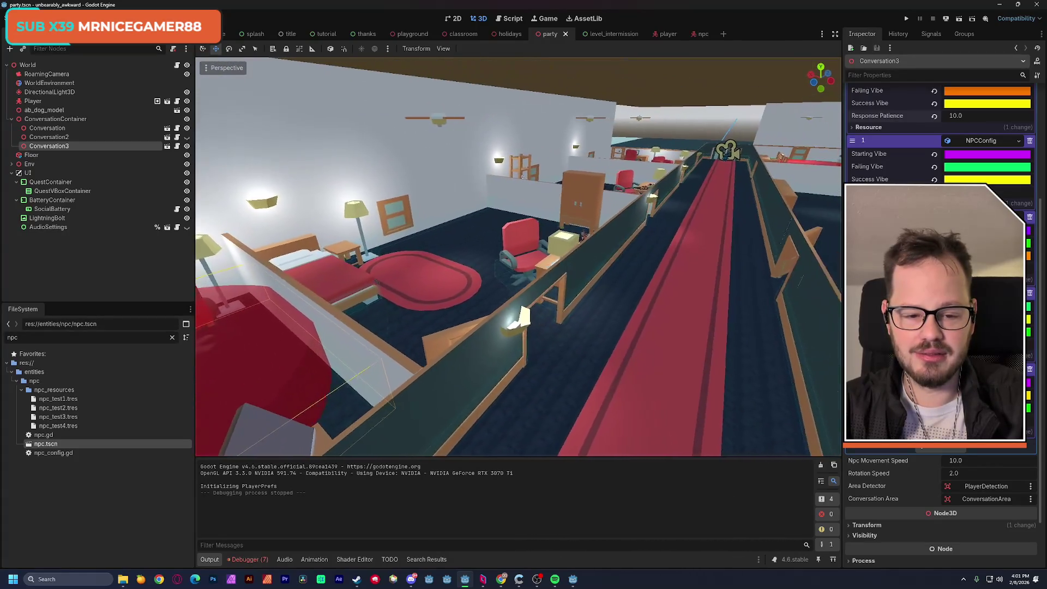
left_click(187, 137)
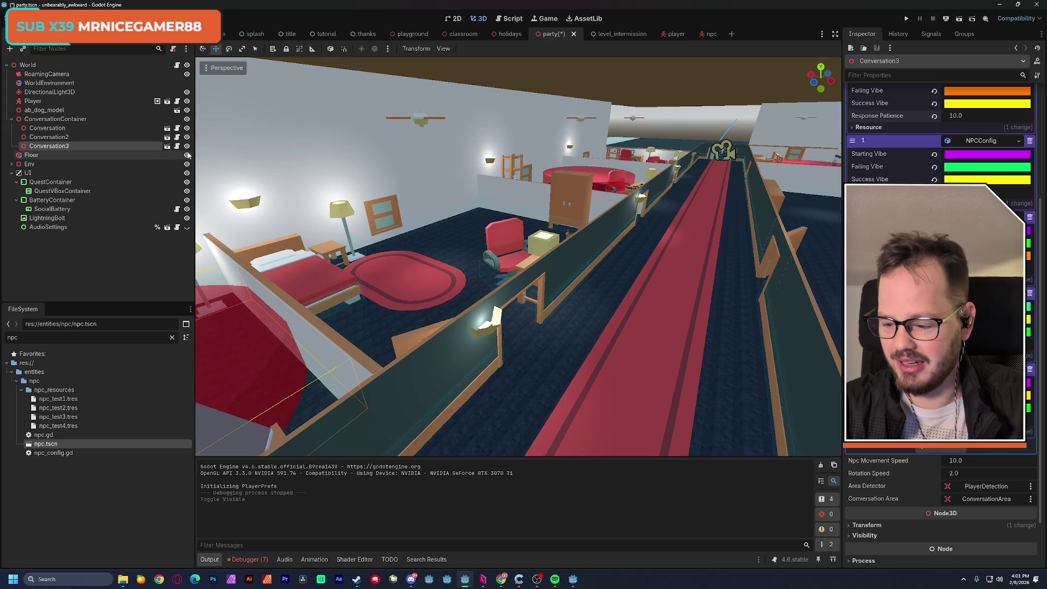
key("w")
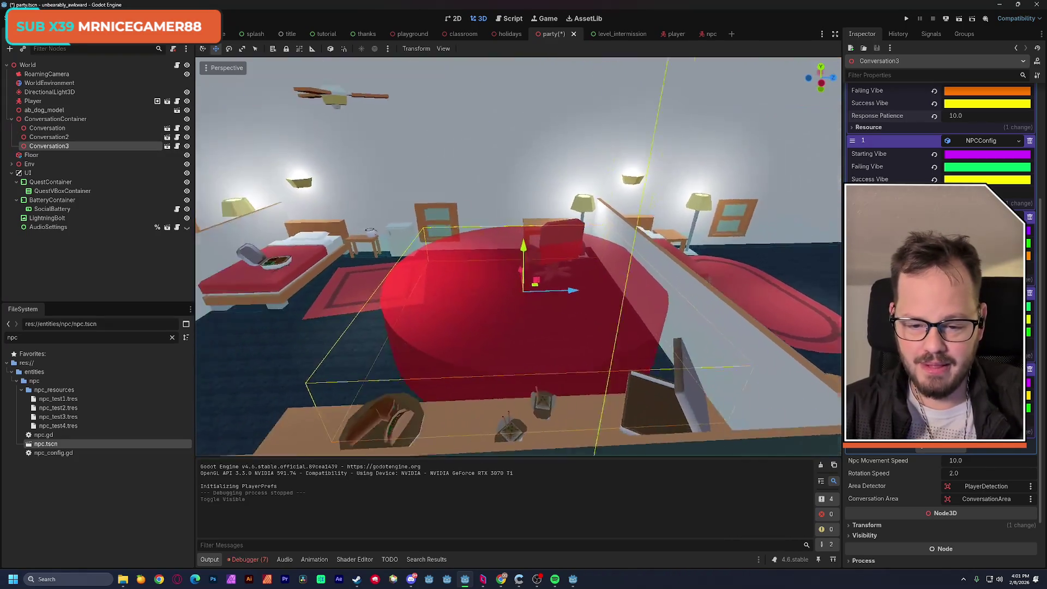
Step: Slide Conversation3 about 2.6 units left, lift it slightly, and save and run the level
left_click_drag(701, 275, 625, 271)
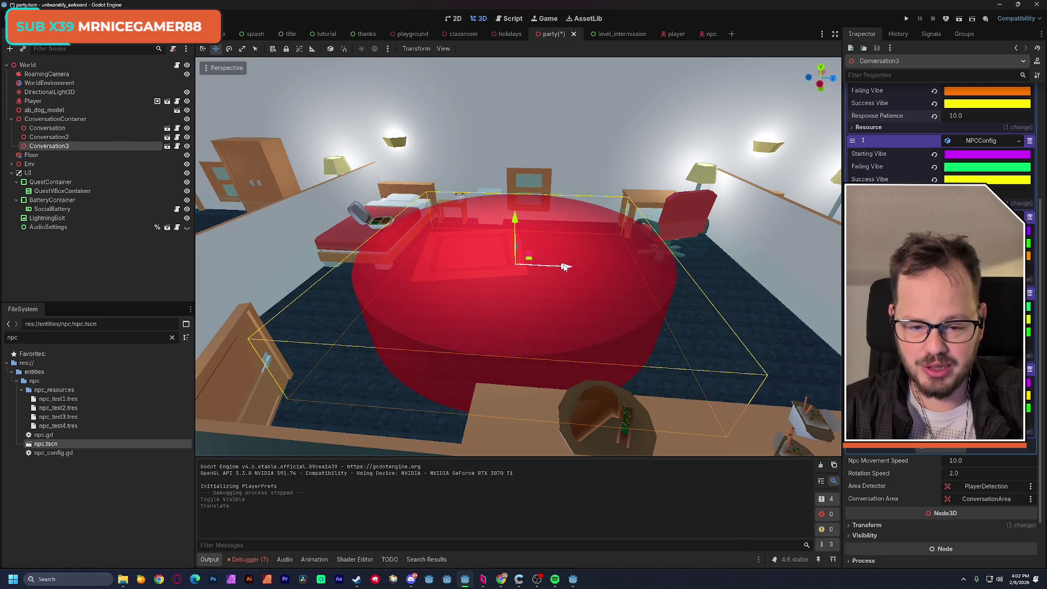
mouse_move(516, 225)
left_mouse_down()
mouse_move(513, 217)
mouse_move(525, 256)
mouse_move(516, 250)
left_mouse_up()
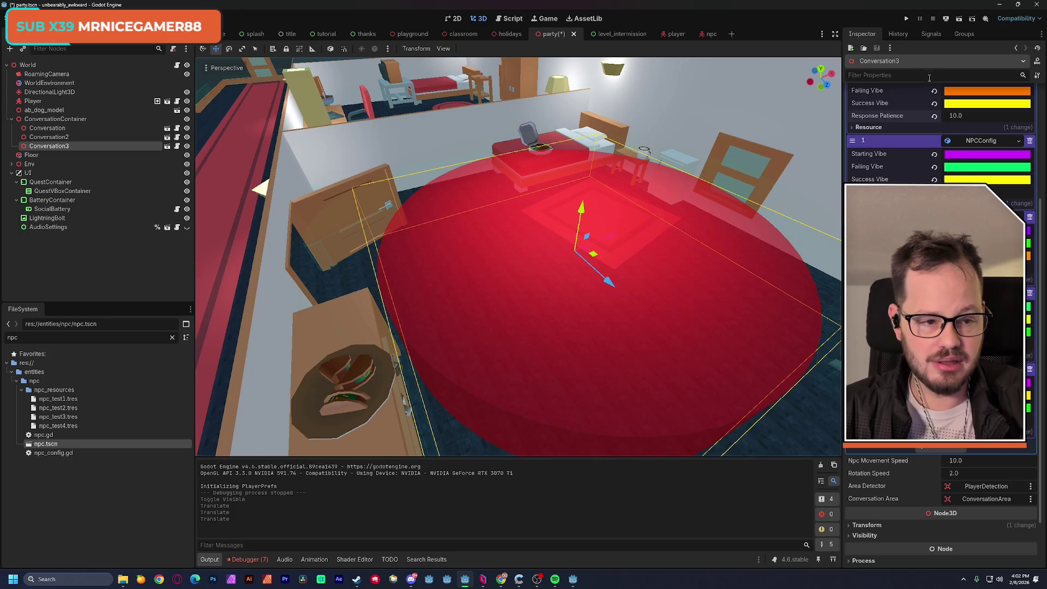
left_click(959, 18)
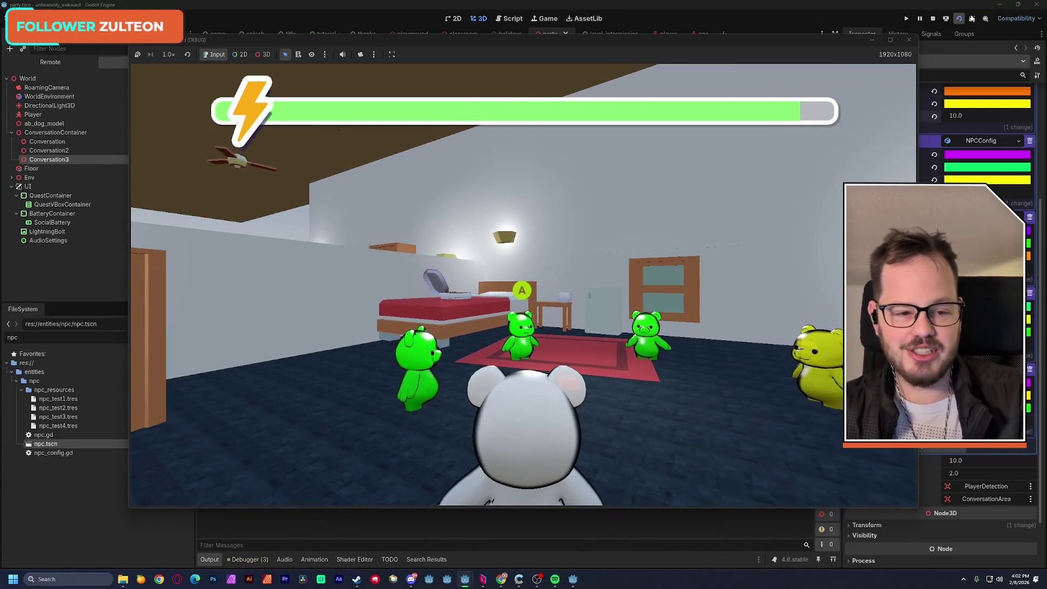
Step: Stop the running play-test of the party level
left_click(932, 18)
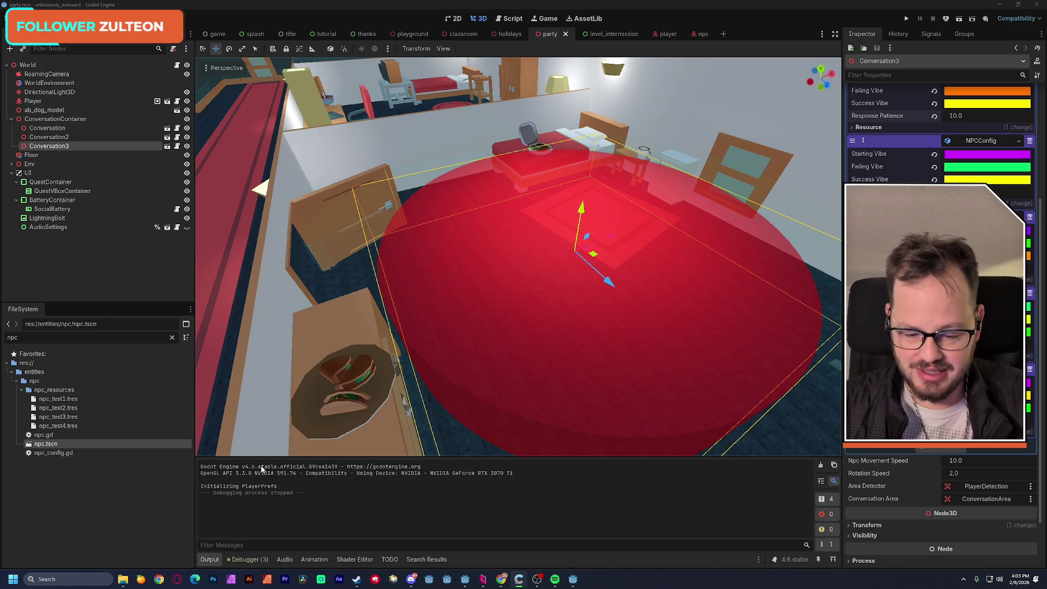
mouse_move(501, 579)
left_click(458, 532)
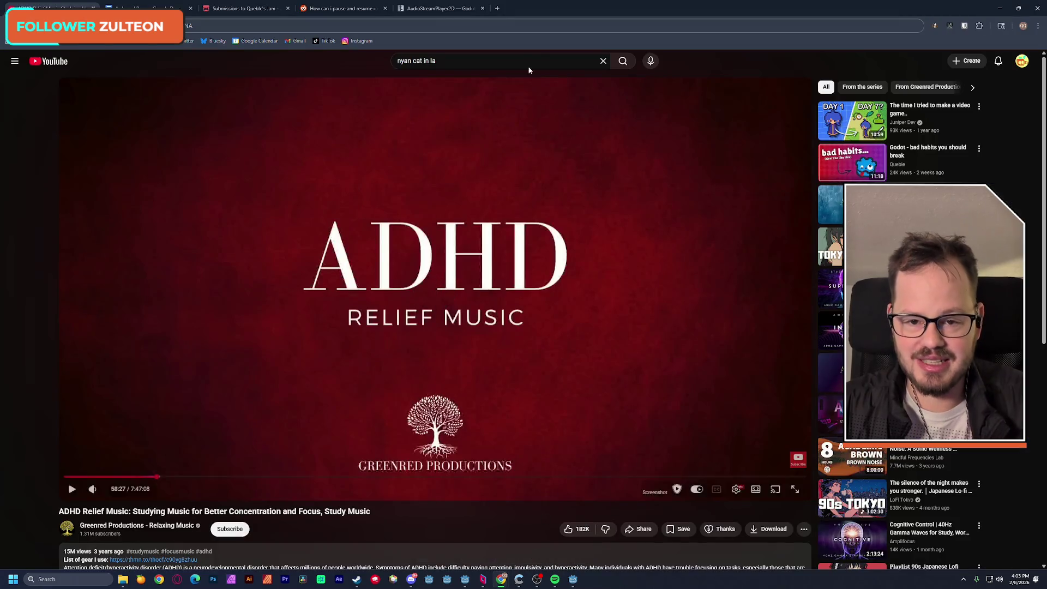
left_click(144, 8)
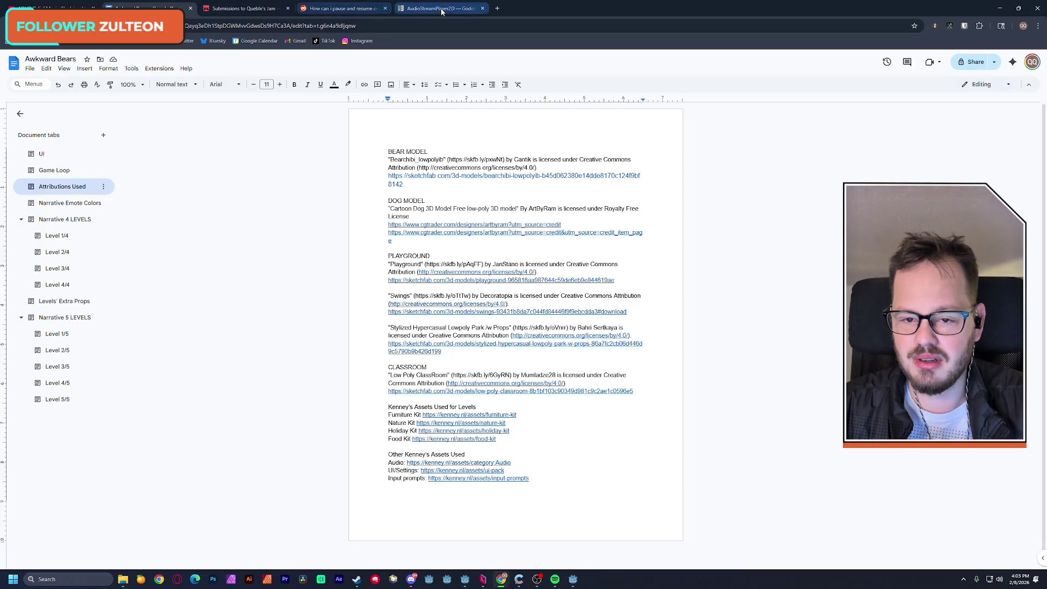
left_click(438, 9)
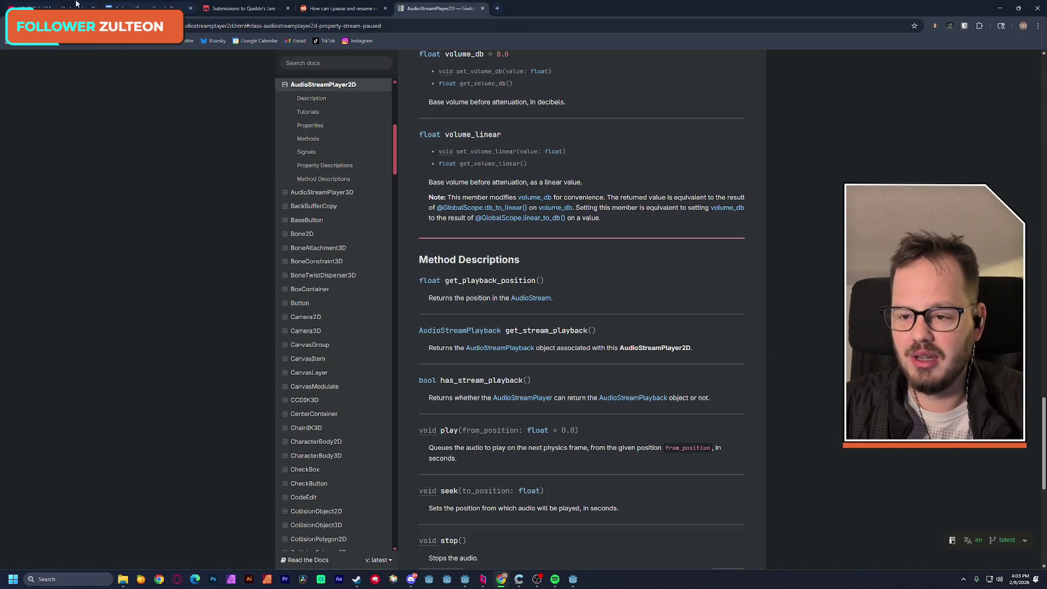
left_click(86, 5)
left_click(998, 8)
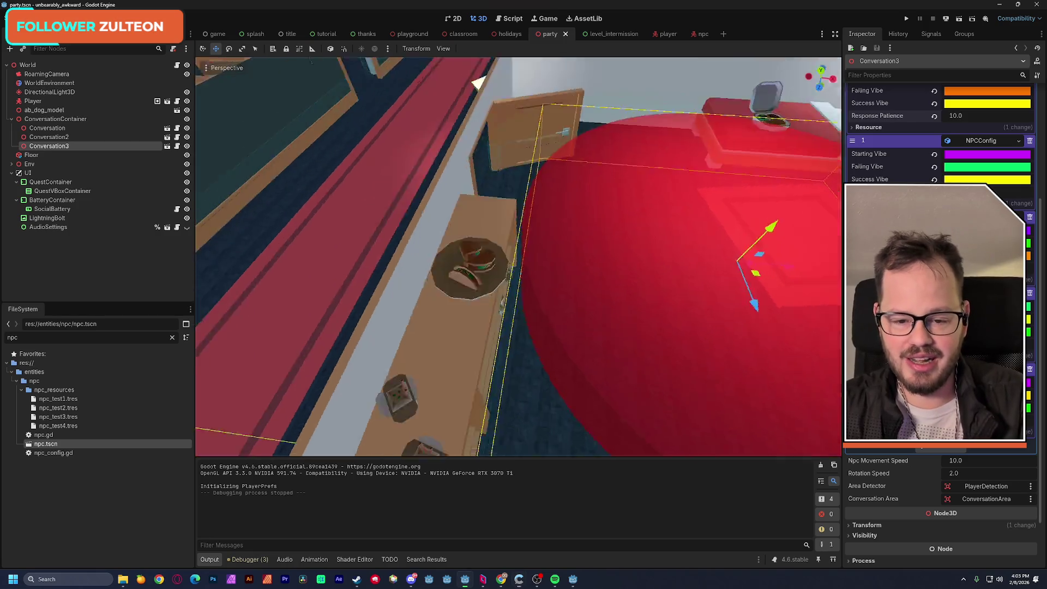
Step: Instance Conversation4 under ConversationContainer with quest text 'Check in on the sad bathroom bears'
mouse_move(546, 245)
left_mouse_down()
mouse_move(491, 262)
mouse_move(468, 248)
left_mouse_up()
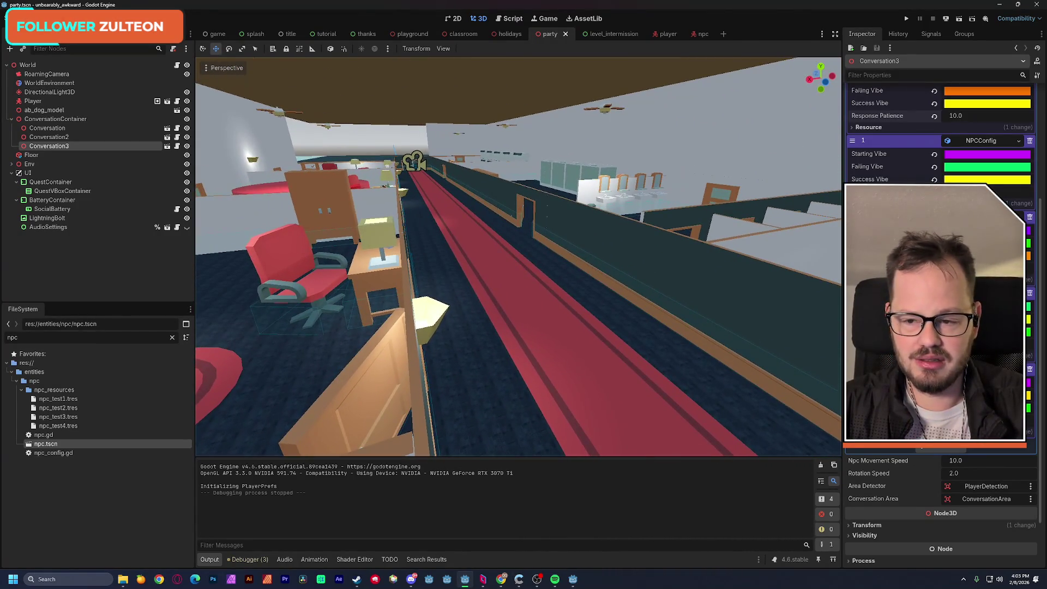
left_click(81, 120)
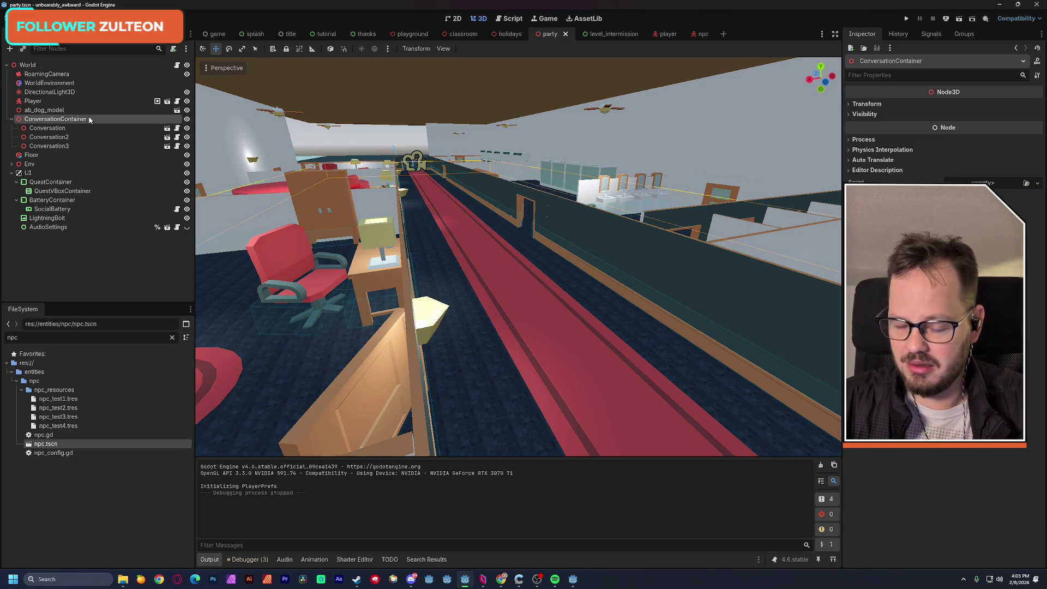
key("ctrl+shift+a")
double_click(419, 195)
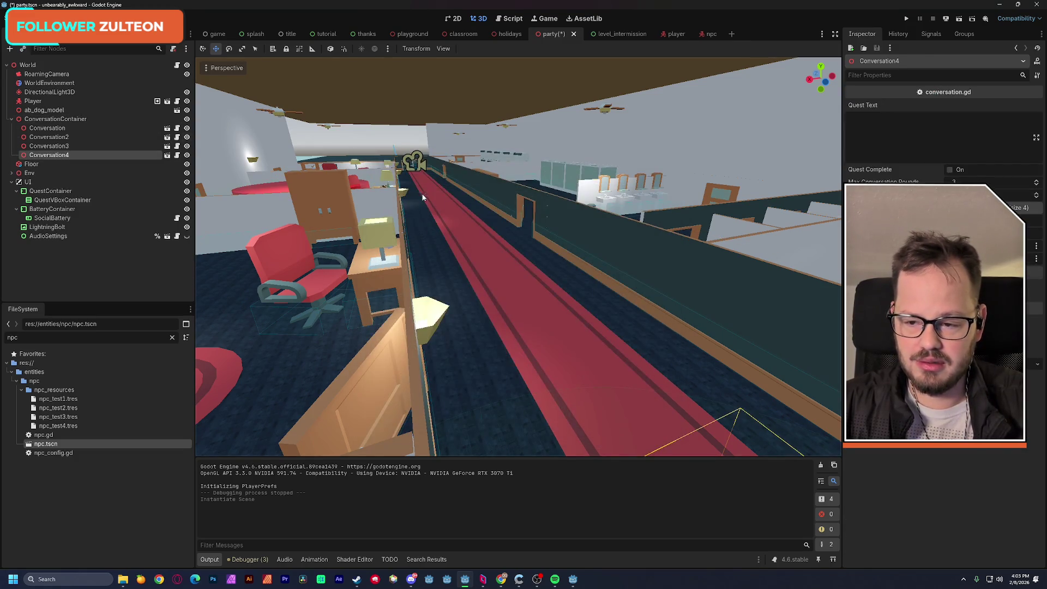
left_click(937, 129)
type("Check in on the sad bathroom")
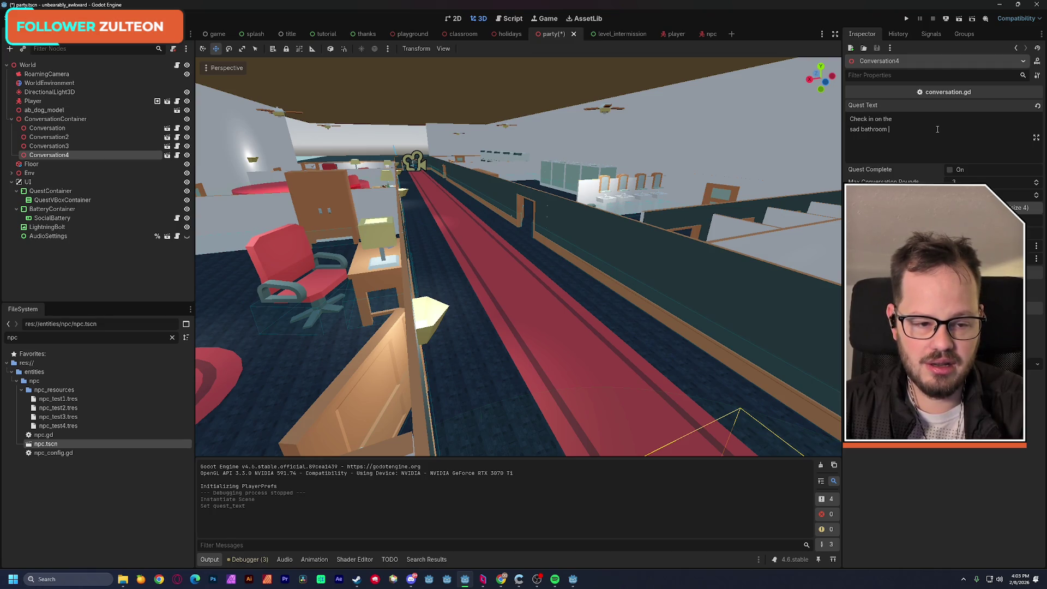
type("s")
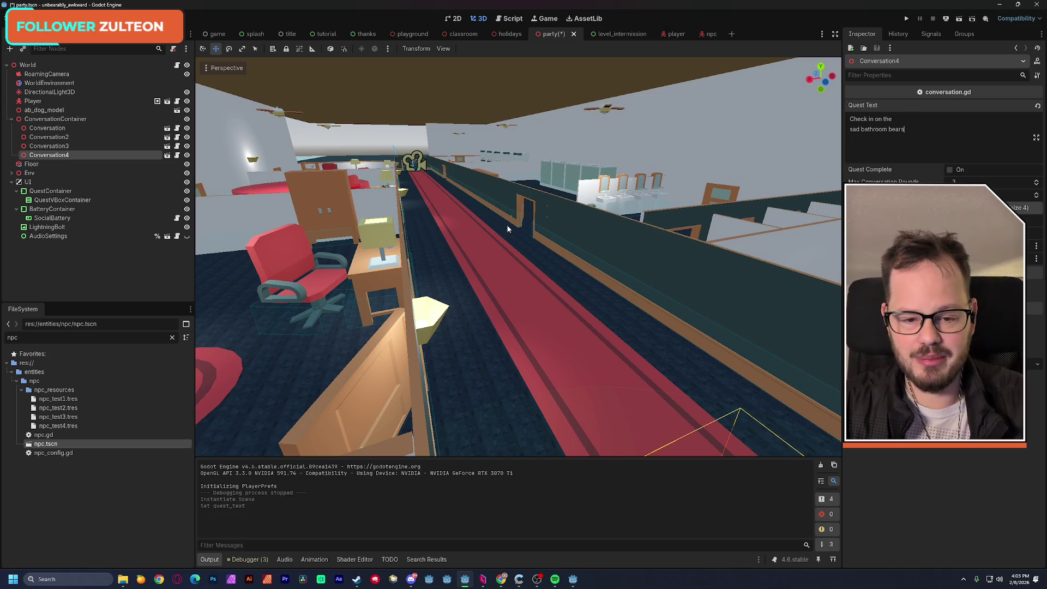
double_click(68, 156)
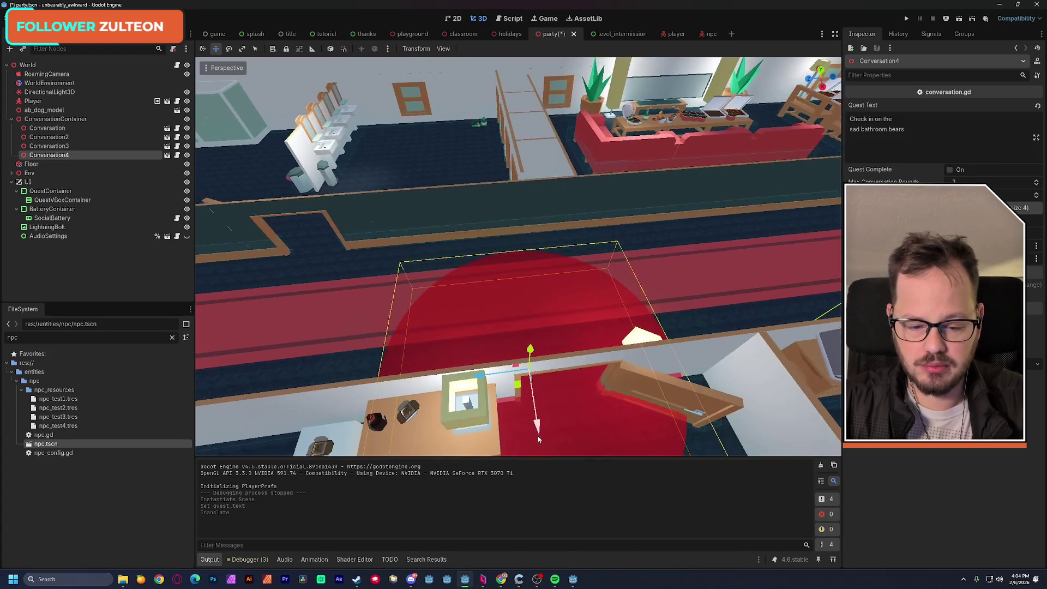
Step: Slide Conversation4 along X, lift it, and shift it along Z over the bathroom
mouse_move(523, 352)
left_mouse_down()
mouse_move(481, 213)
mouse_move(234, 169)
left_mouse_up()
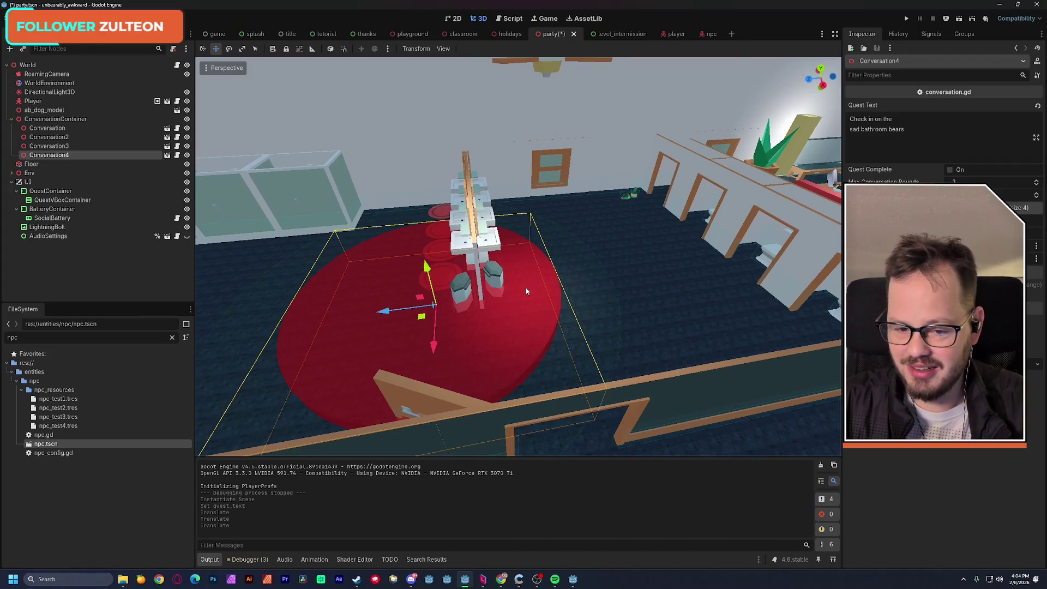
left_click_drag(435, 264, 415, 229)
left_click_drag(383, 272, 573, 268)
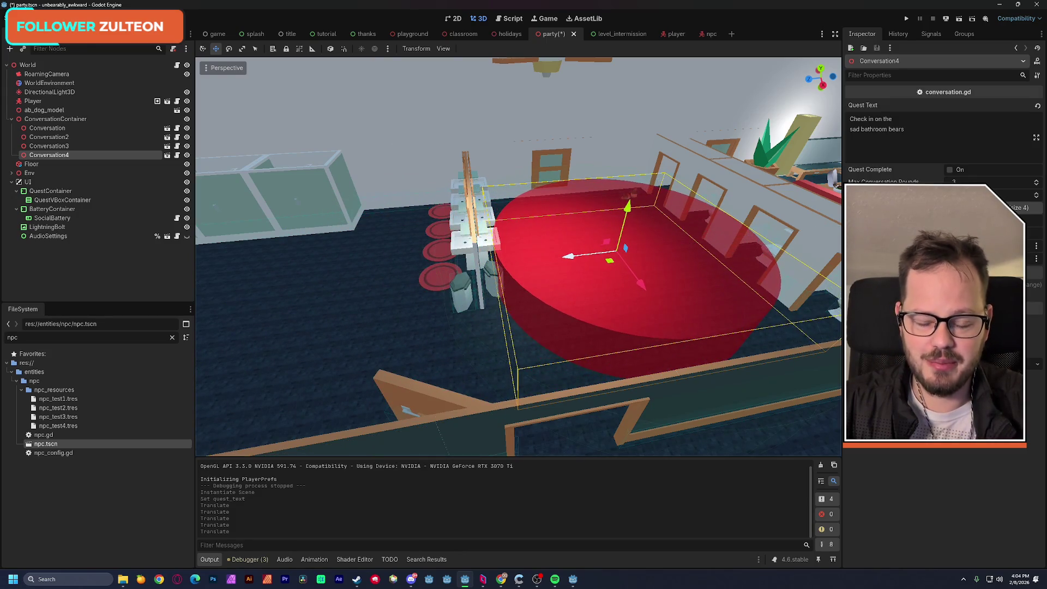
scroll(572, 263, "up", 5)
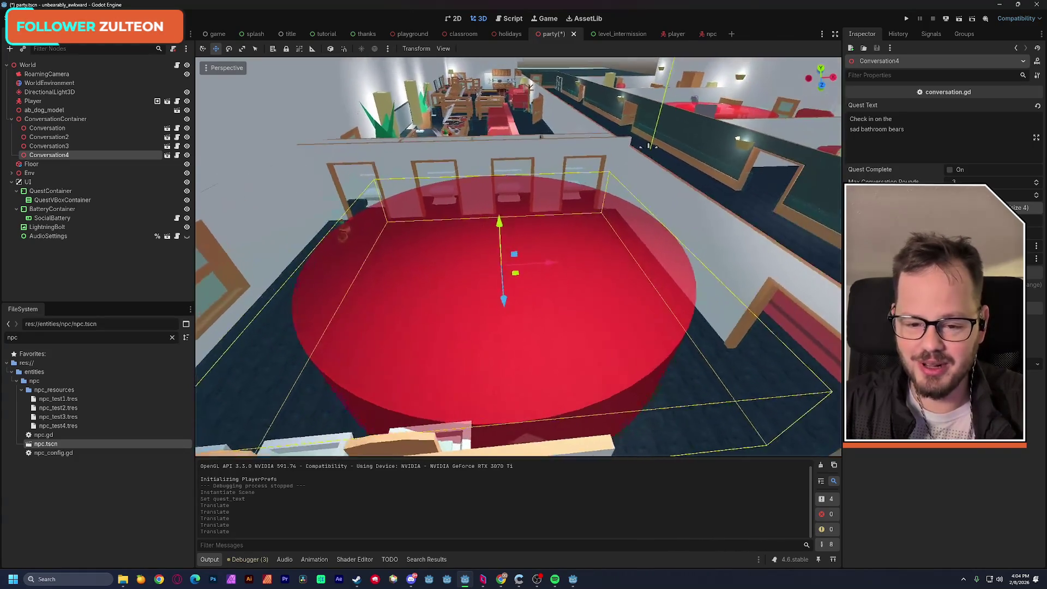
left_click_drag(539, 300, 542, 292)
mouse_move(567, 253)
left_mouse_down()
mouse_move(479, 244)
mouse_move(486, 257)
mouse_move(387, 261)
mouse_move(514, 210)
left_mouse_up()
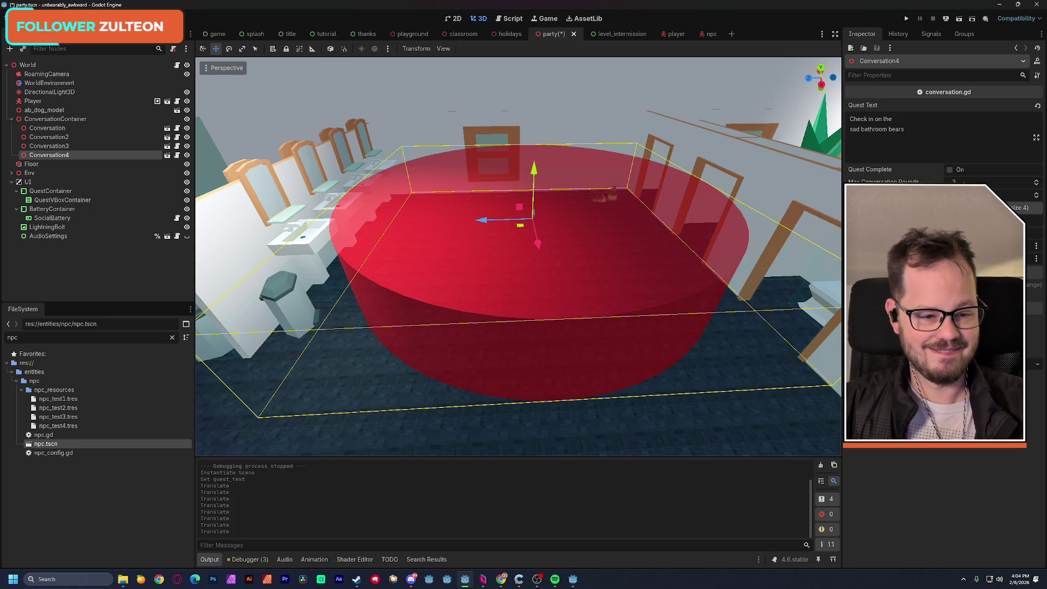
Step: Set Conversation4's Max Conversation Rounds to 4 and its Npc Configs size to 2
type("4")
key("Return")
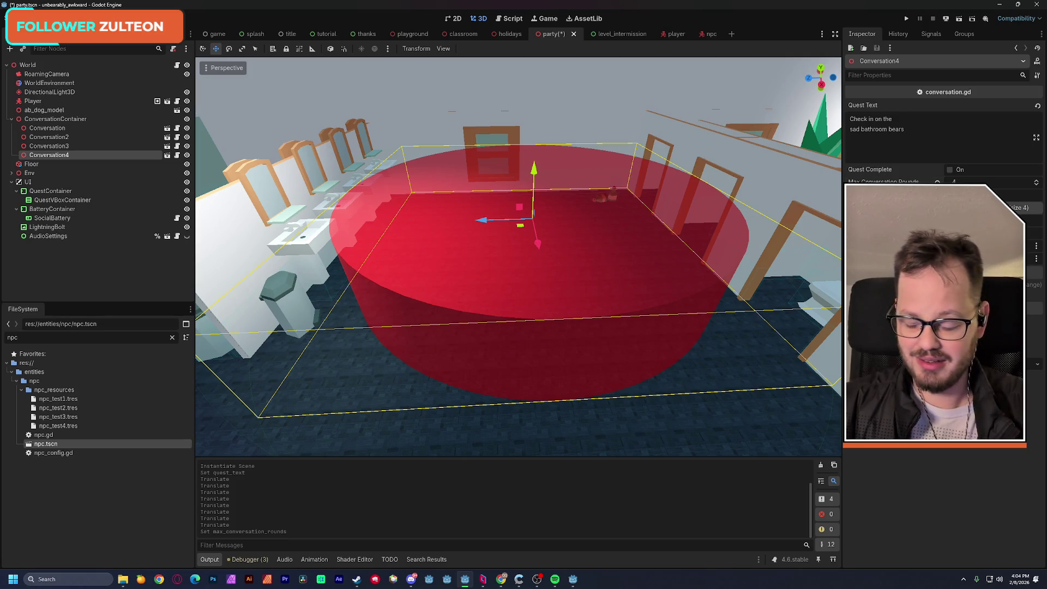
left_click(1018, 207)
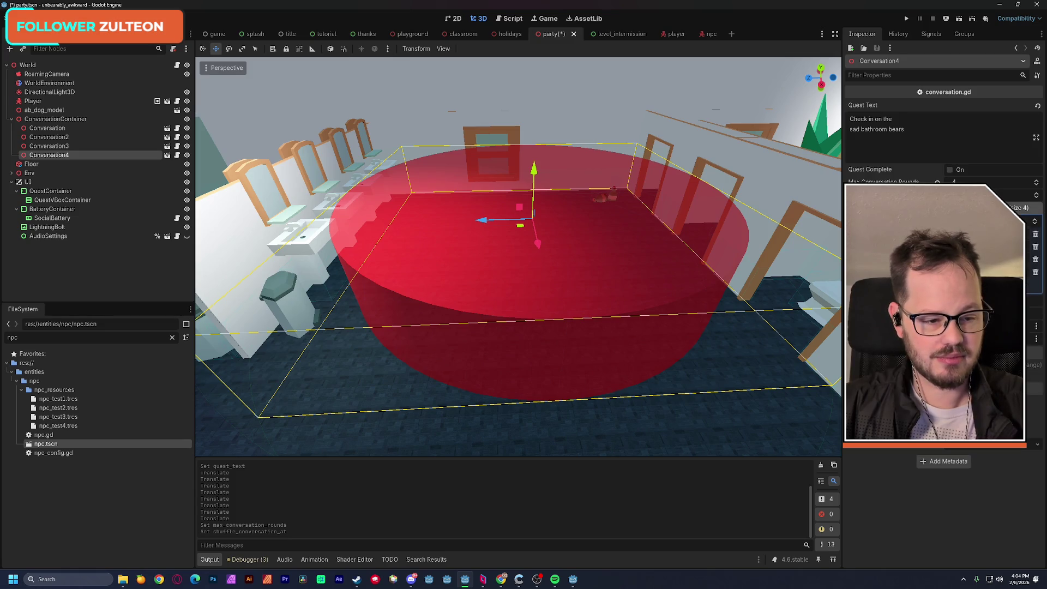
type("2")
key("Return")
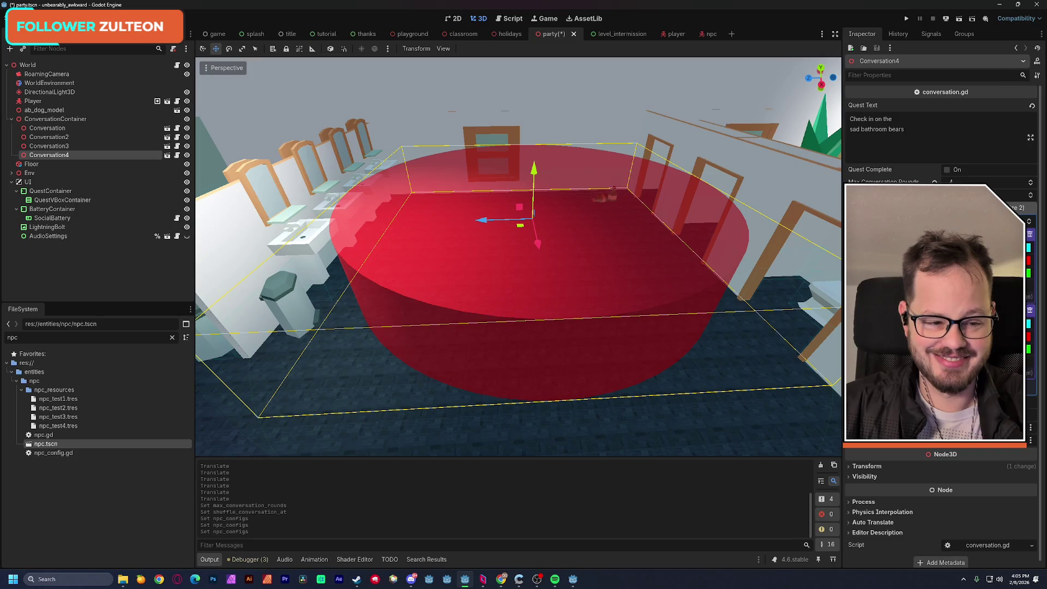
Step: Give the first NPC magenta d500ff starting, red ff0000 failing and orange ff9900 success vibes
left_click(1028, 247)
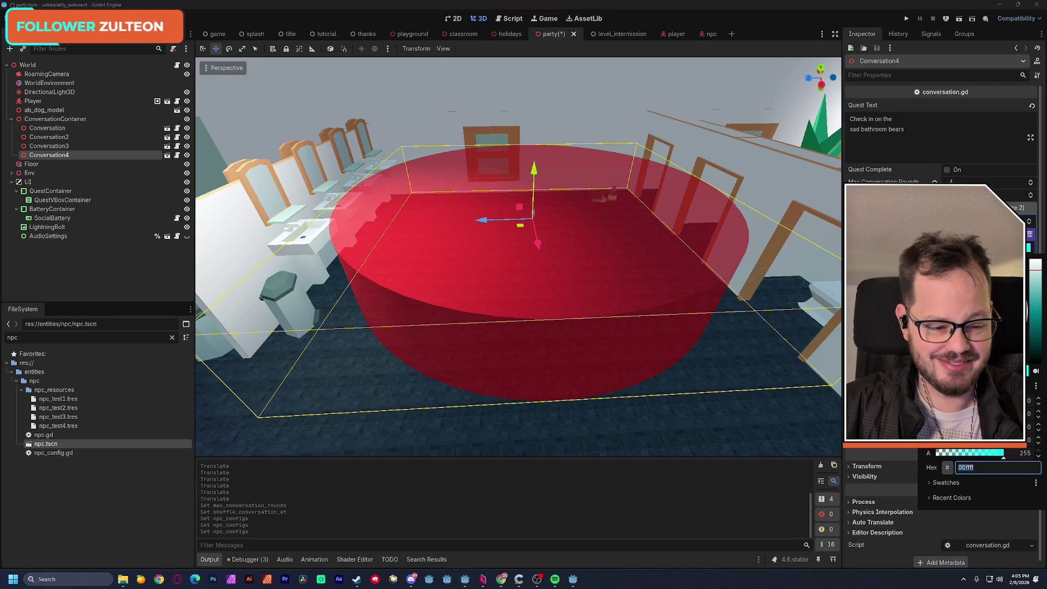
type("d500ff")
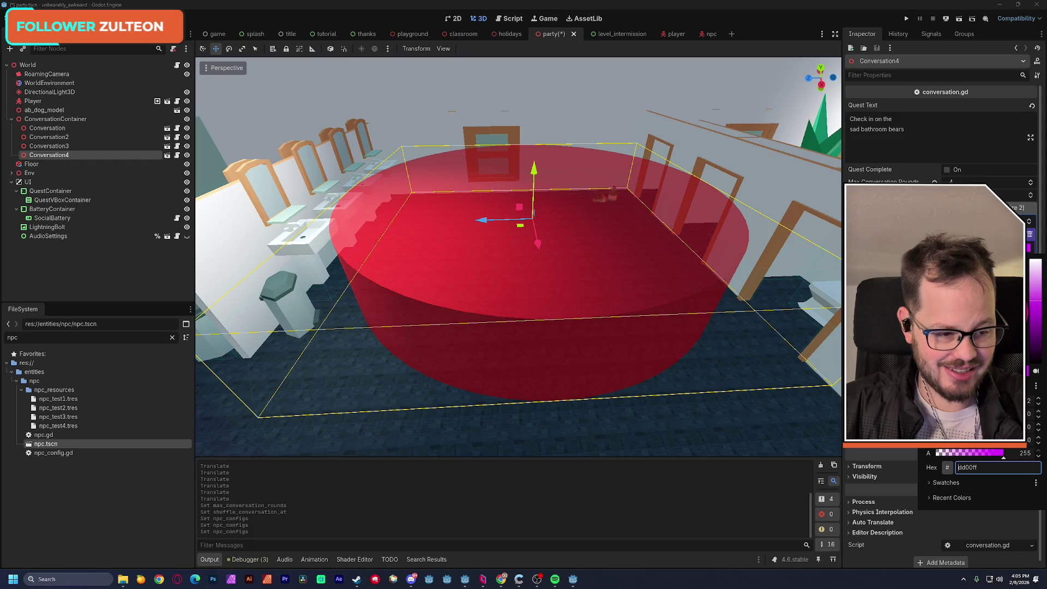
key("ctrl+a")
type("ff0000")
key("Return")
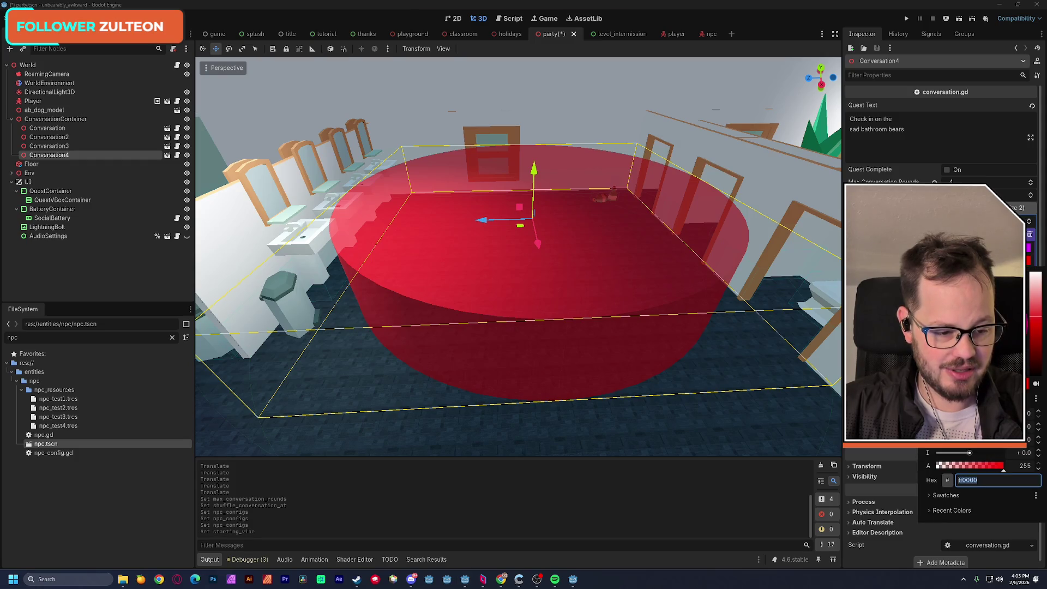
left_click(1028, 273)
left_click(1028, 273)
type("ff9900")
key("Return")
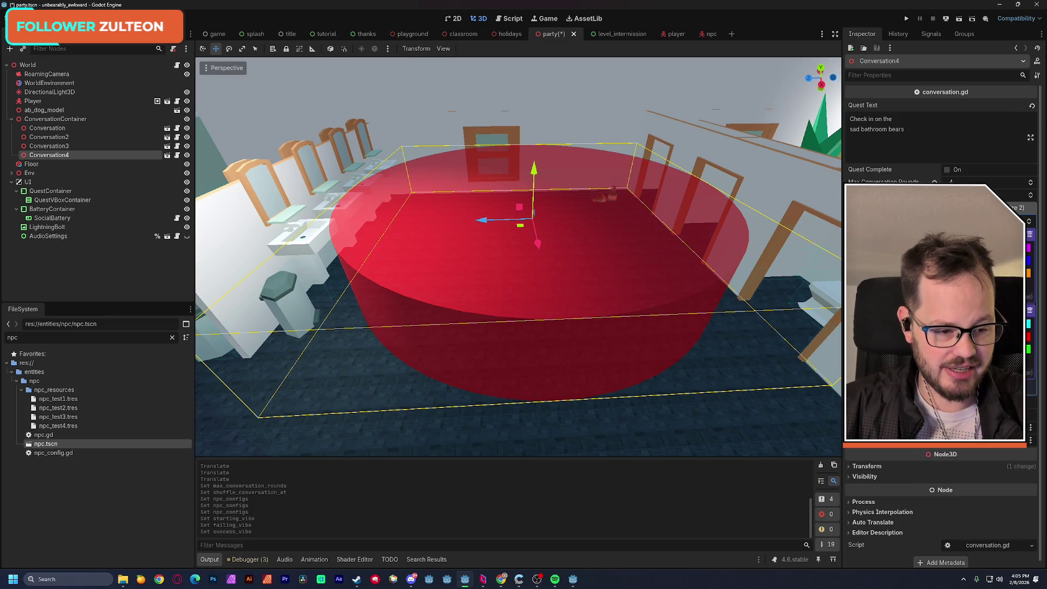
Step: Give the second NPC a green starting, orange failing and green success vibe
left_click(1028, 324)
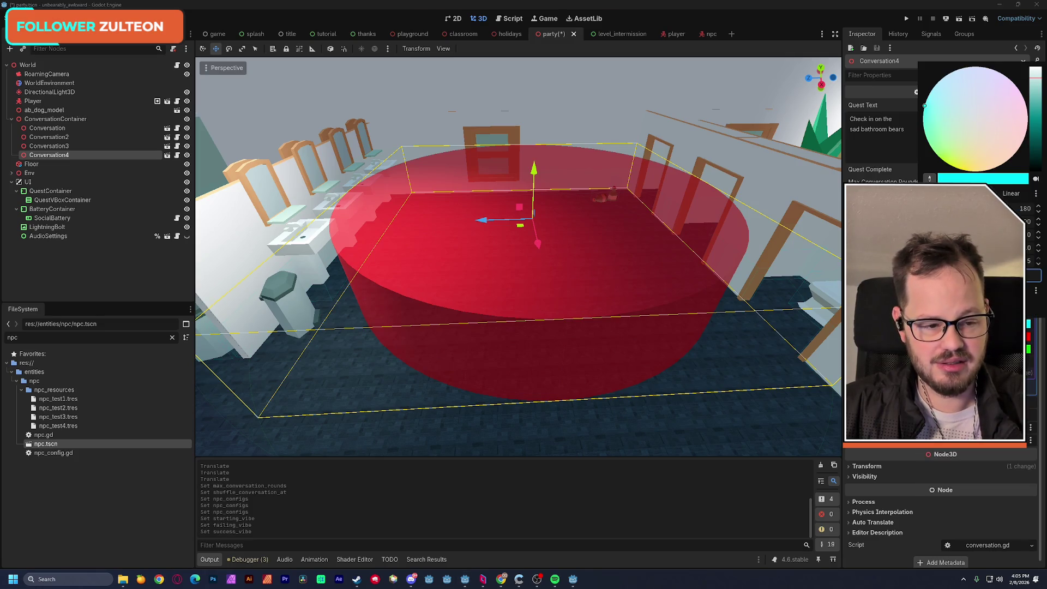
left_click(933, 151)
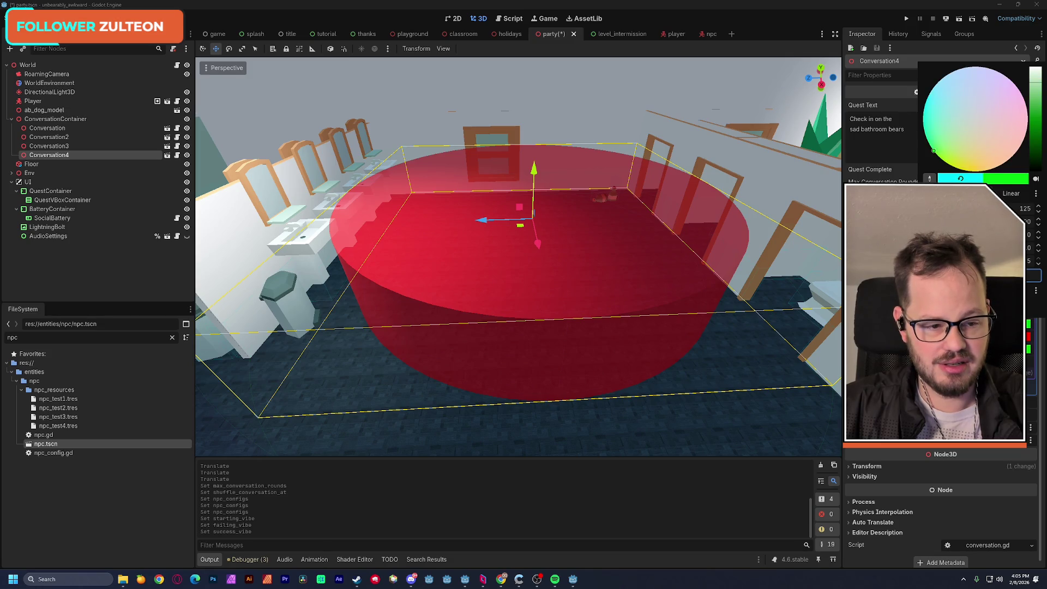
key("Escape")
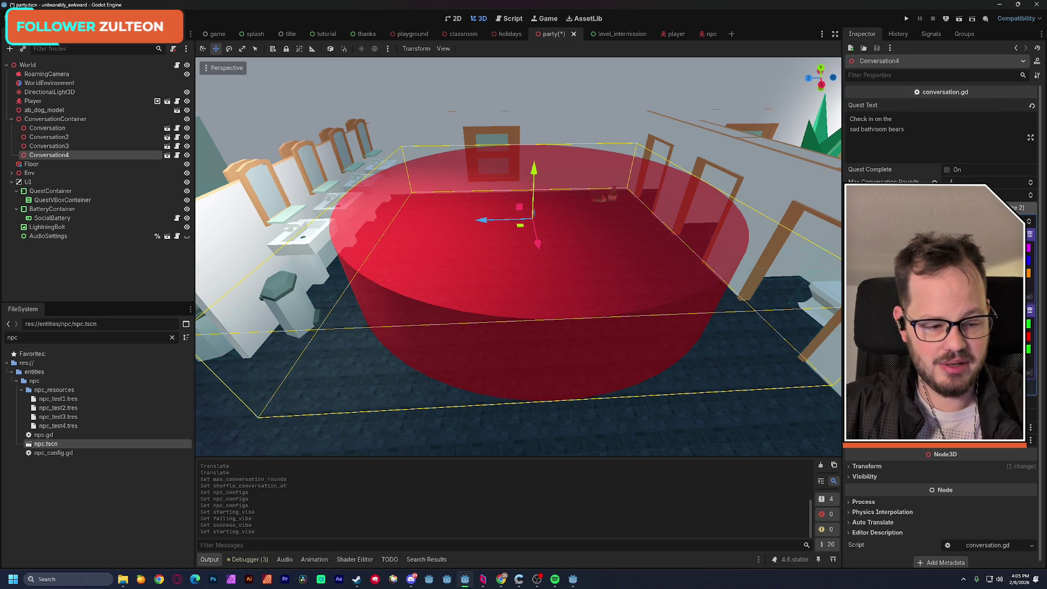
left_click(1028, 337)
left_click_drag(1020, 157, 1006, 173)
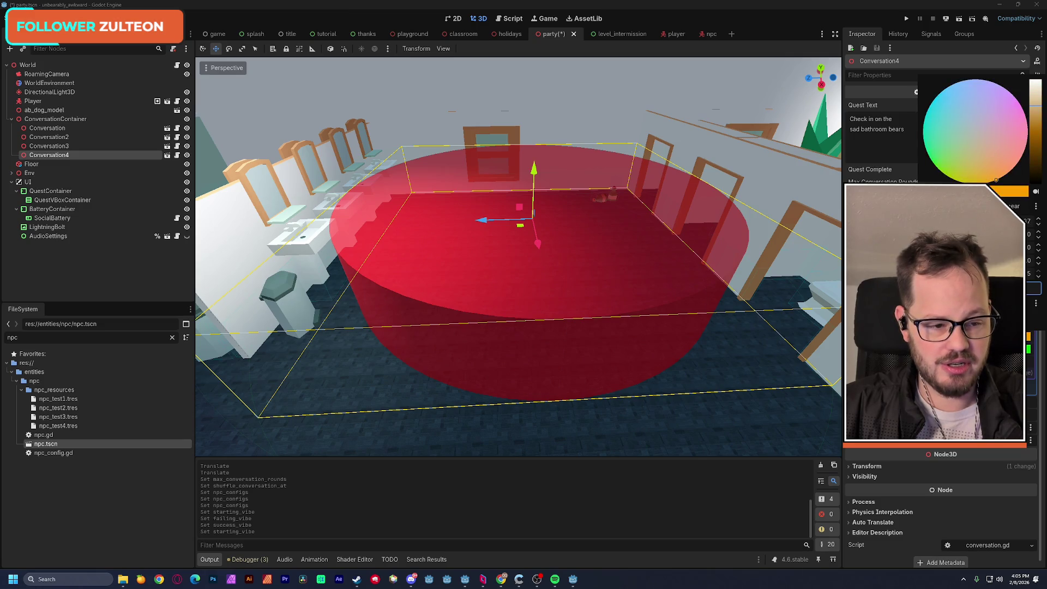
key("Escape")
left_click(1028, 349)
key("Escape")
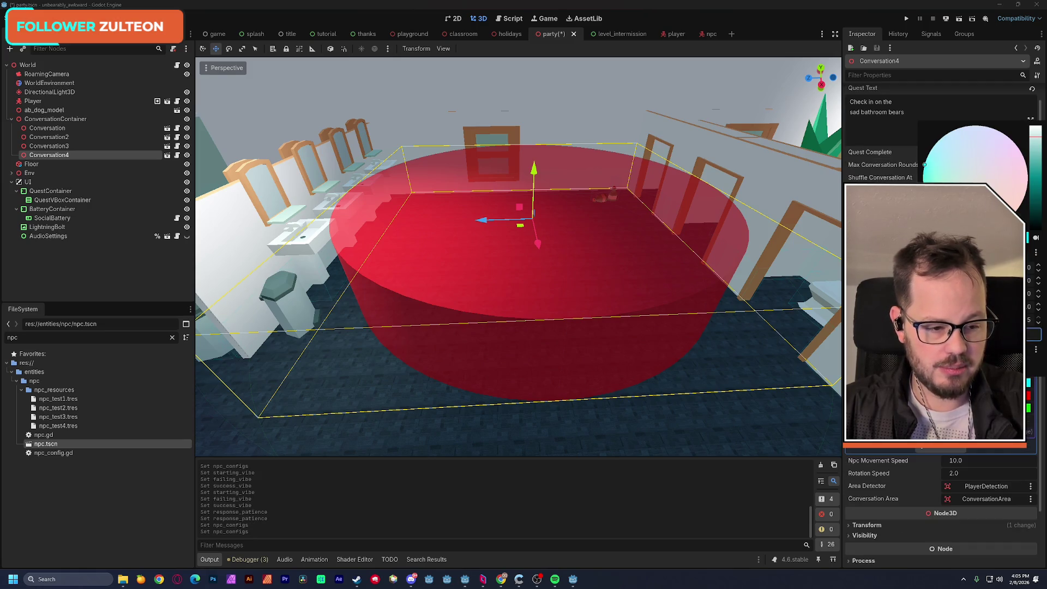
Step: Change the starting vibe to saturated purple and the success vibe to saturated magenta
left_click(1008, 137)
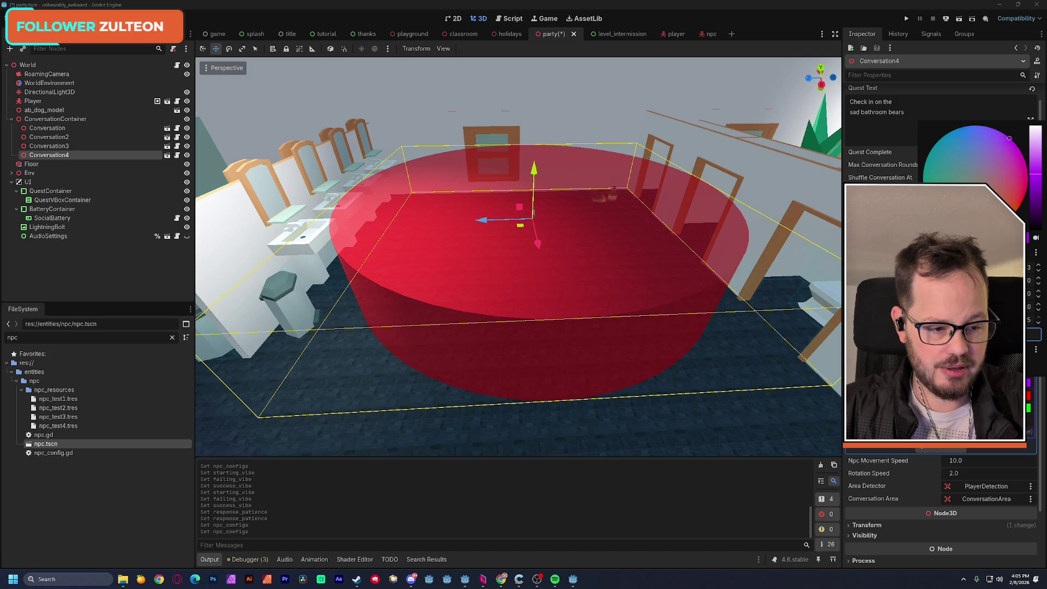
key("Escape")
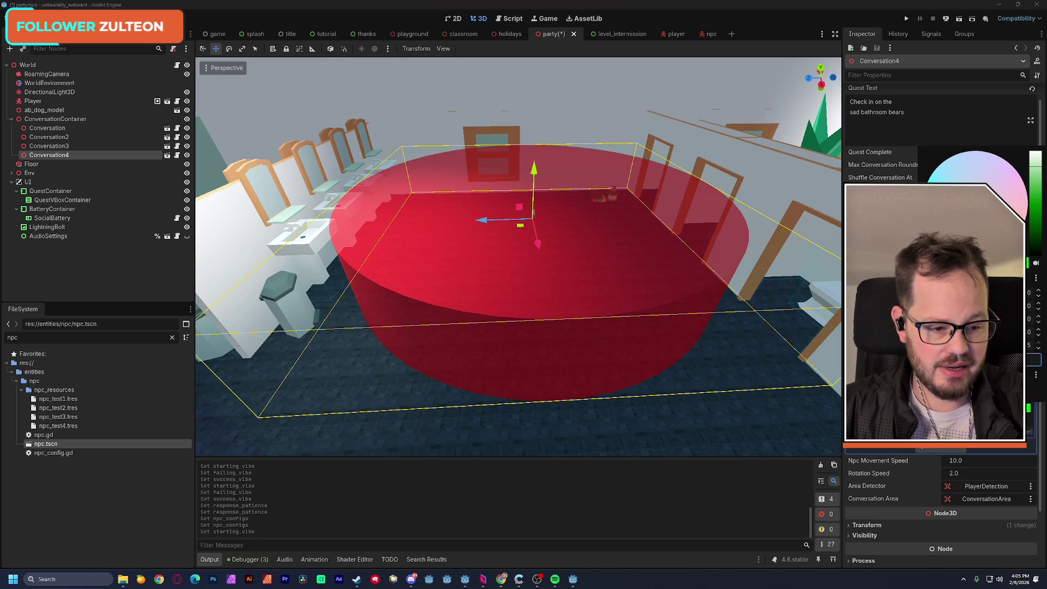
left_click(1023, 185)
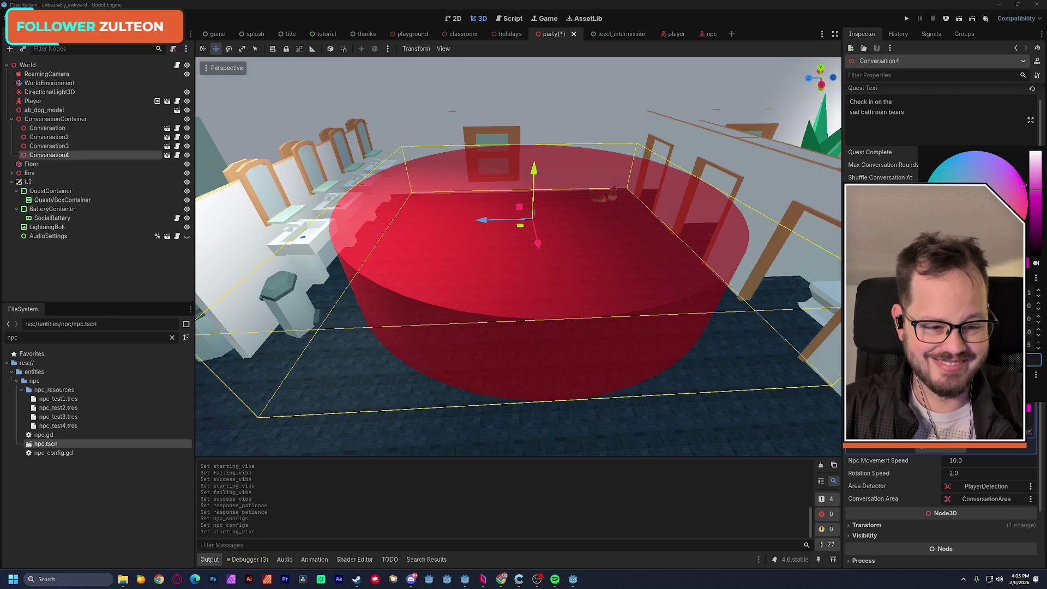
key("Escape")
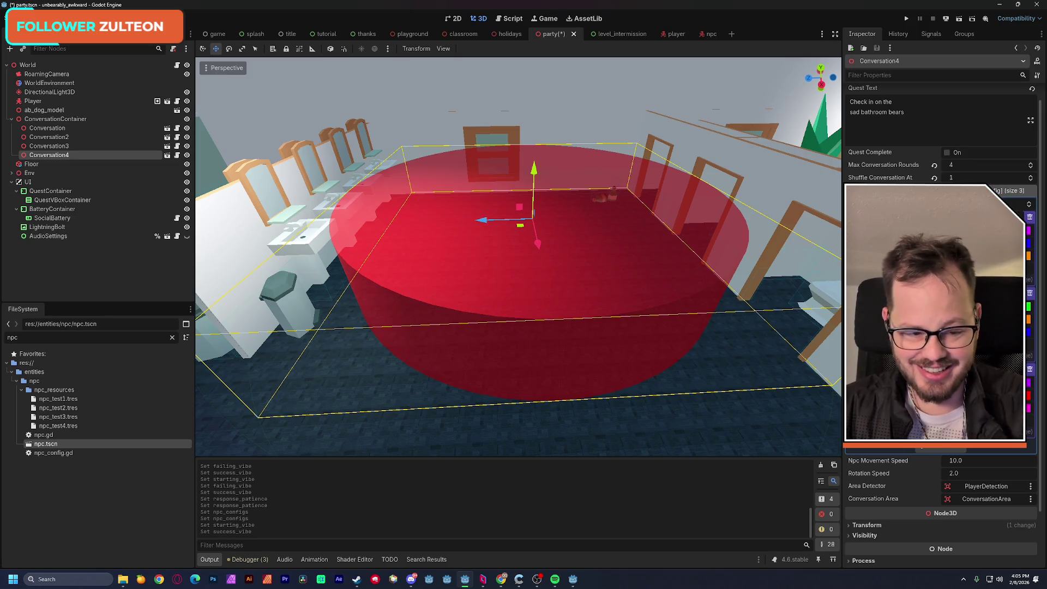
Step: Save the party scene, shift Conversation4 slightly left along X, and run the game
left_click_drag(700, 305, 599, 308)
key("ctrl+s")
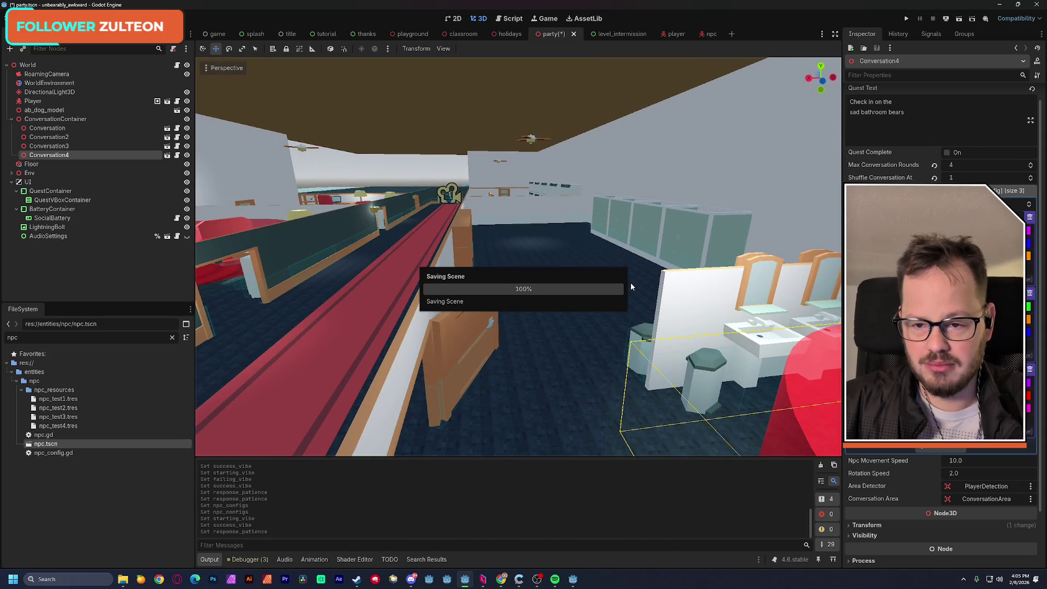
key("f")
mouse_move(541, 284)
left_mouse_down()
mouse_move(545, 262)
mouse_move(540, 285)
left_mouse_up()
left_click_drag(610, 268, 594, 272)
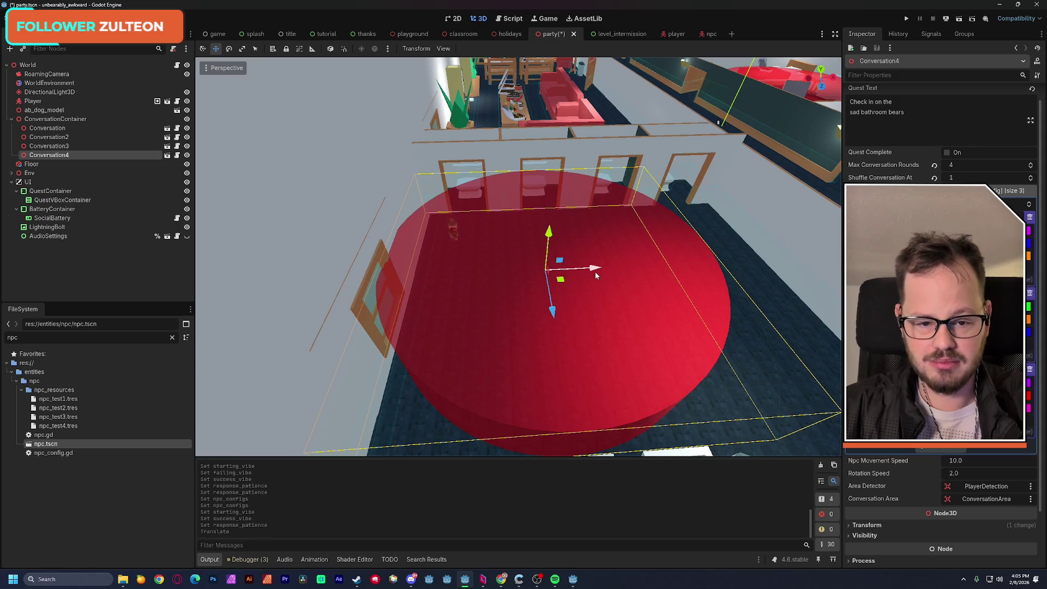
left_click(963, 19)
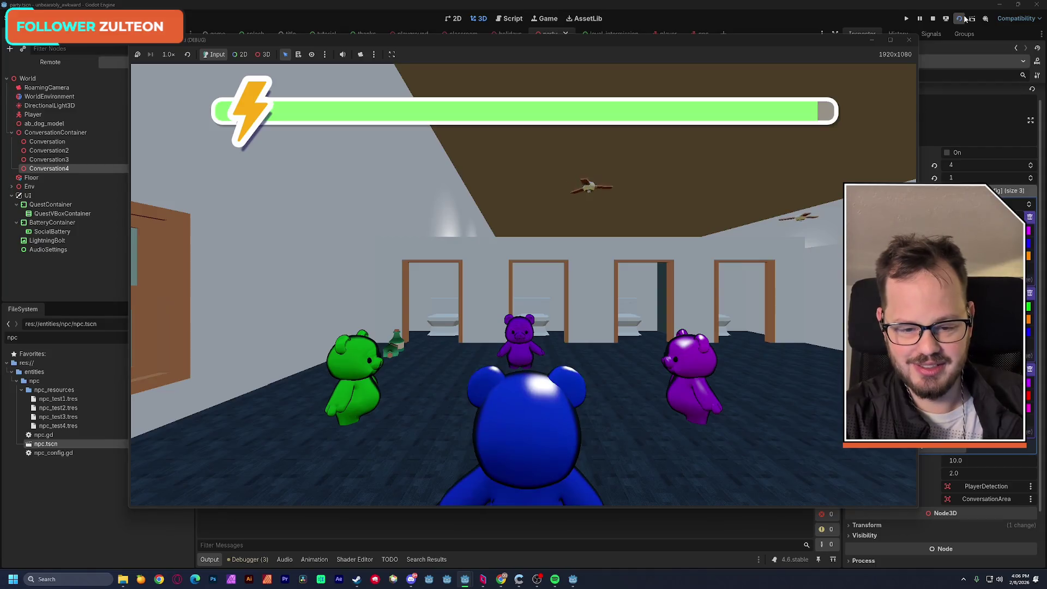
Step: Turn around the level among the coloured bears and hallway, then stop the game
key("a")
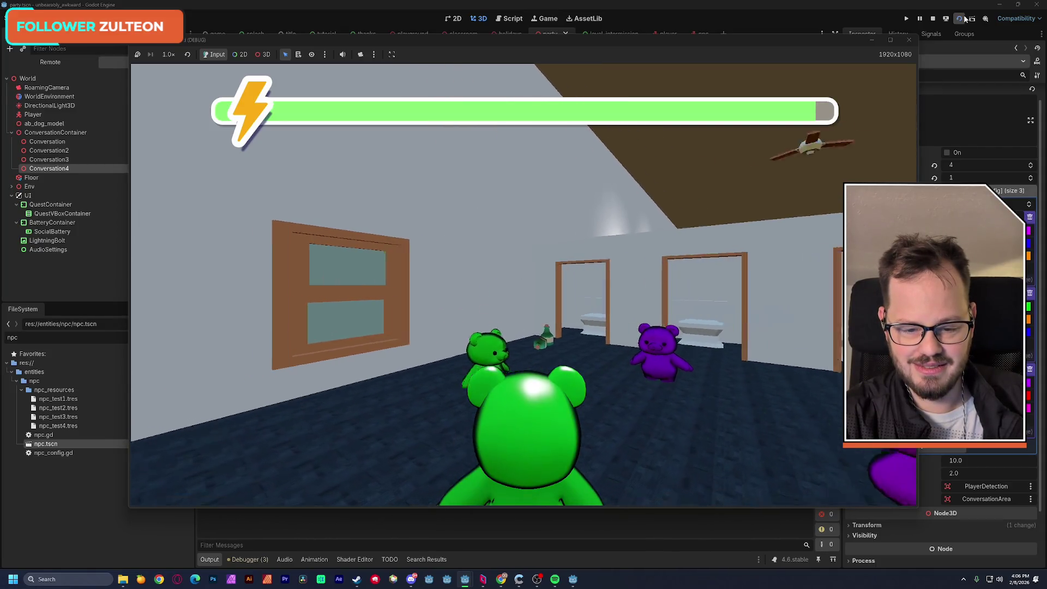
key("d")
key("a")
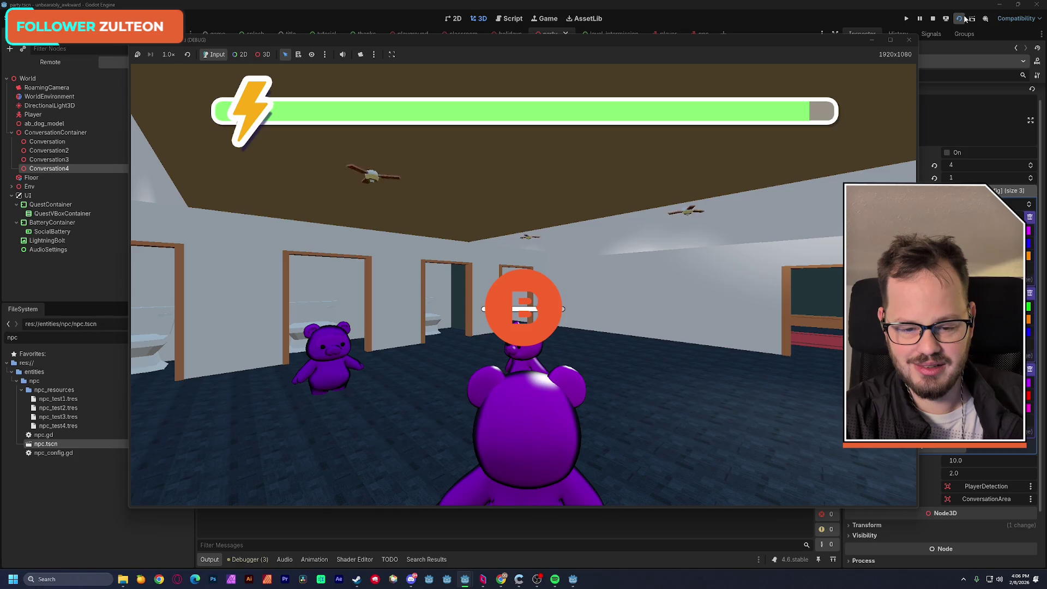
key("d")
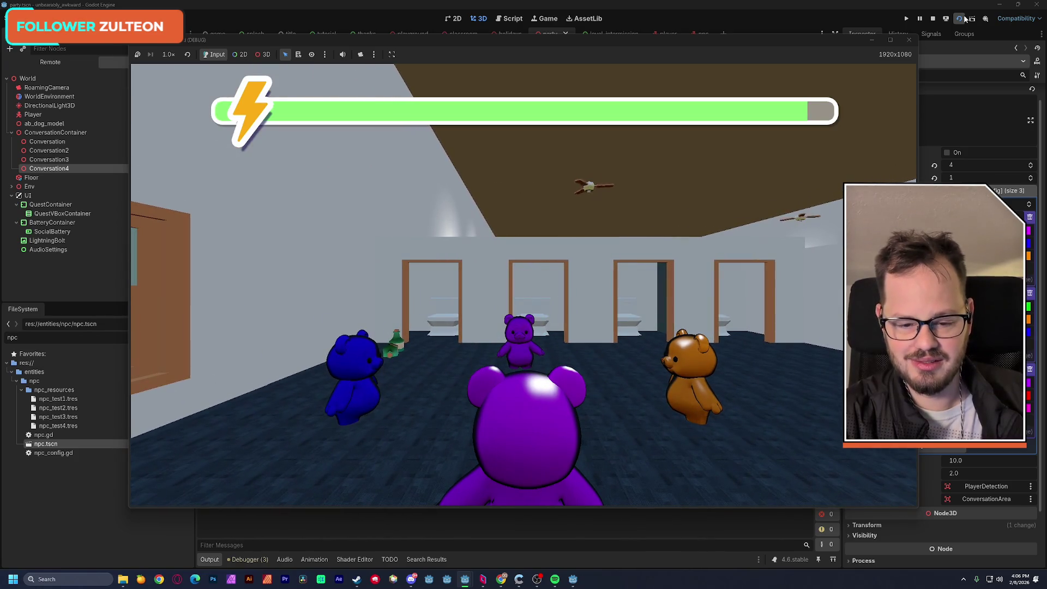
key("d")
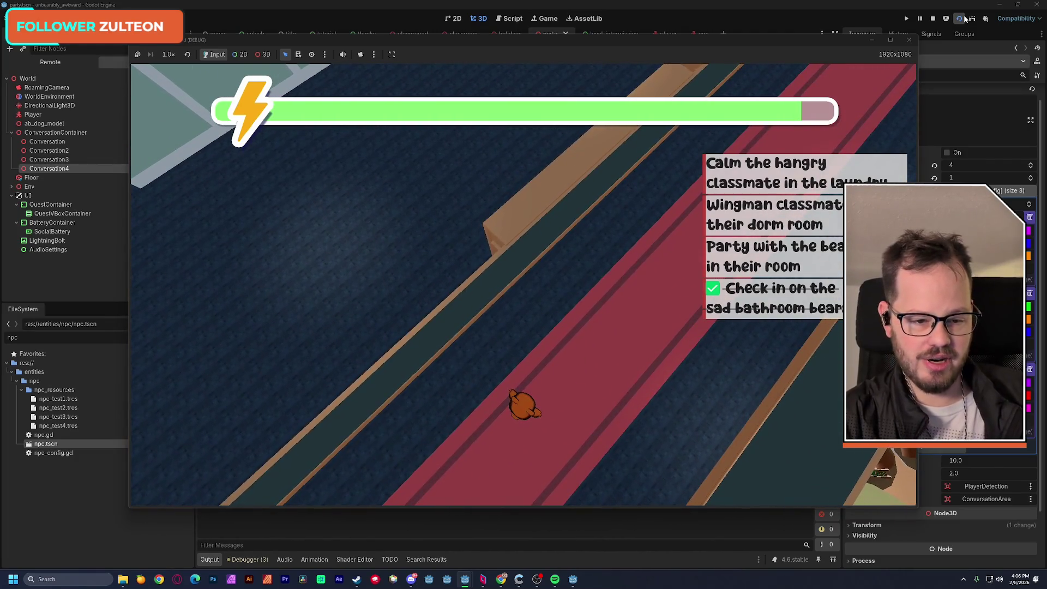
left_click(933, 18)
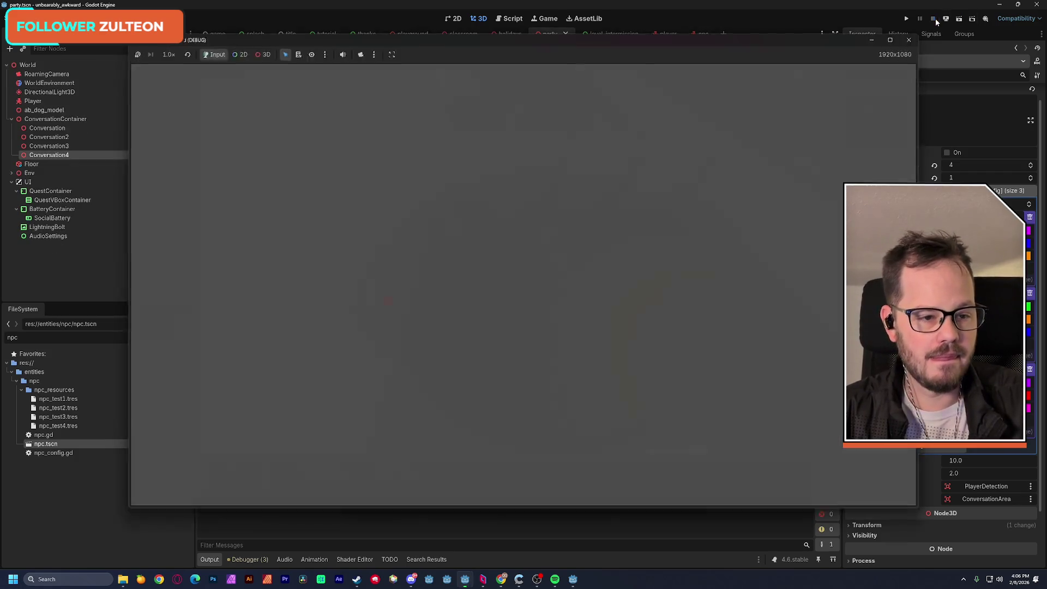
Step: Add Conversation5 under ConversationContainer with quest text 'Meet classmates over food in the common area'
key("w")
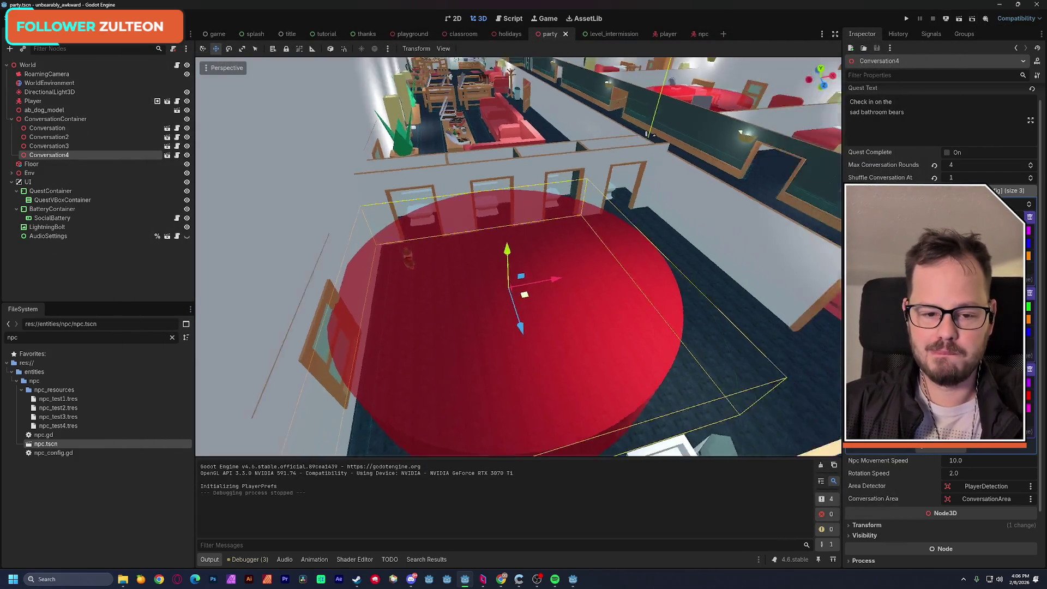
key("w")
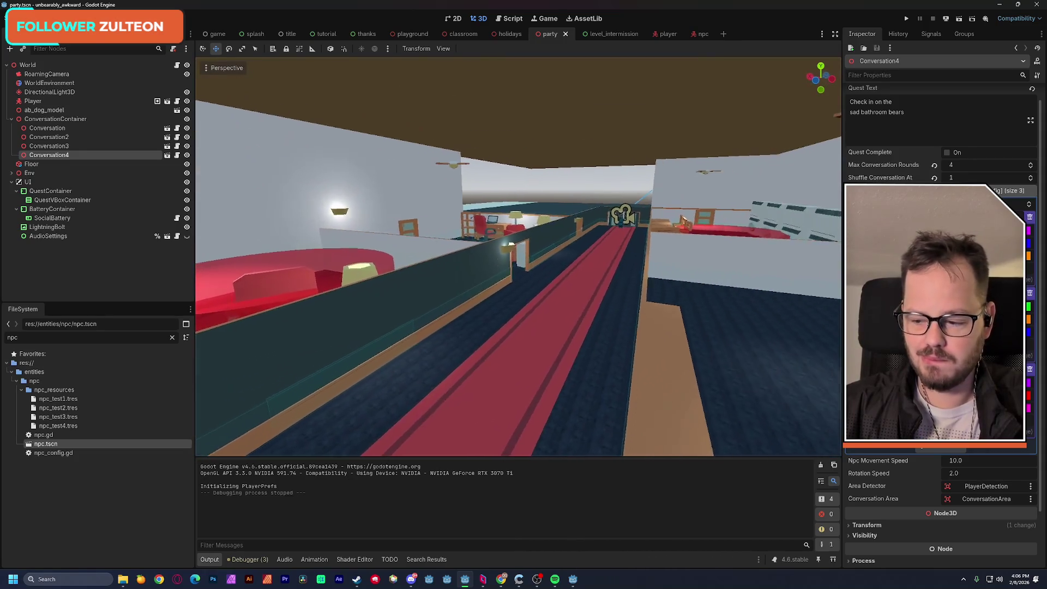
key("w")
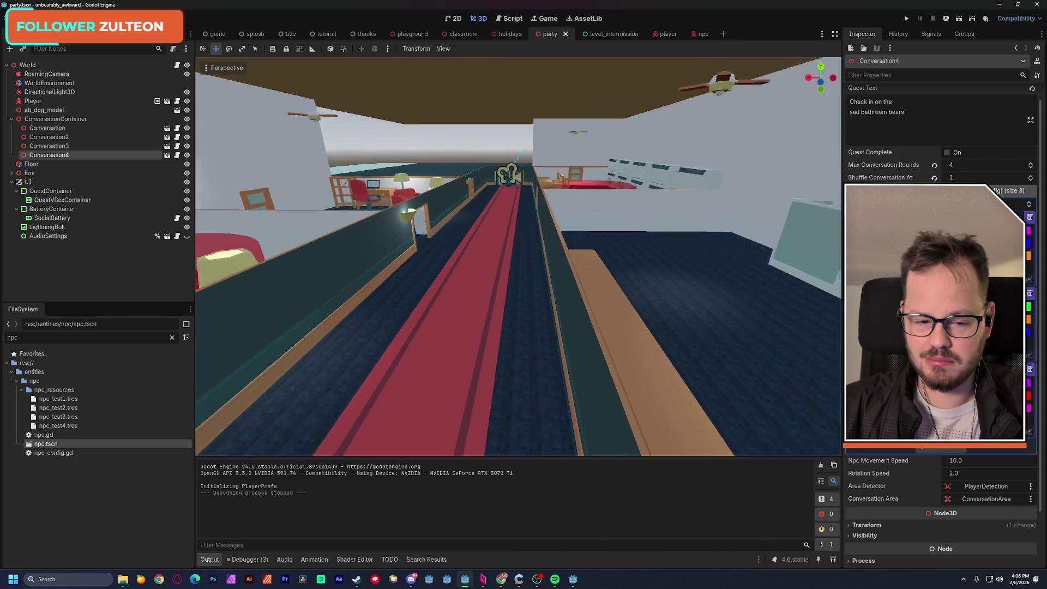
key("w")
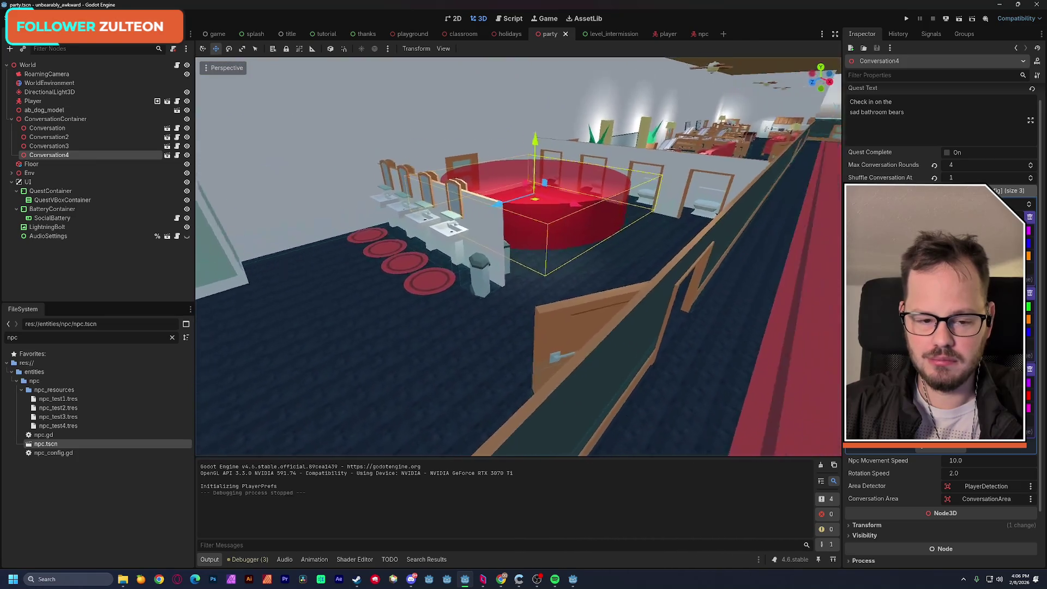
key("w")
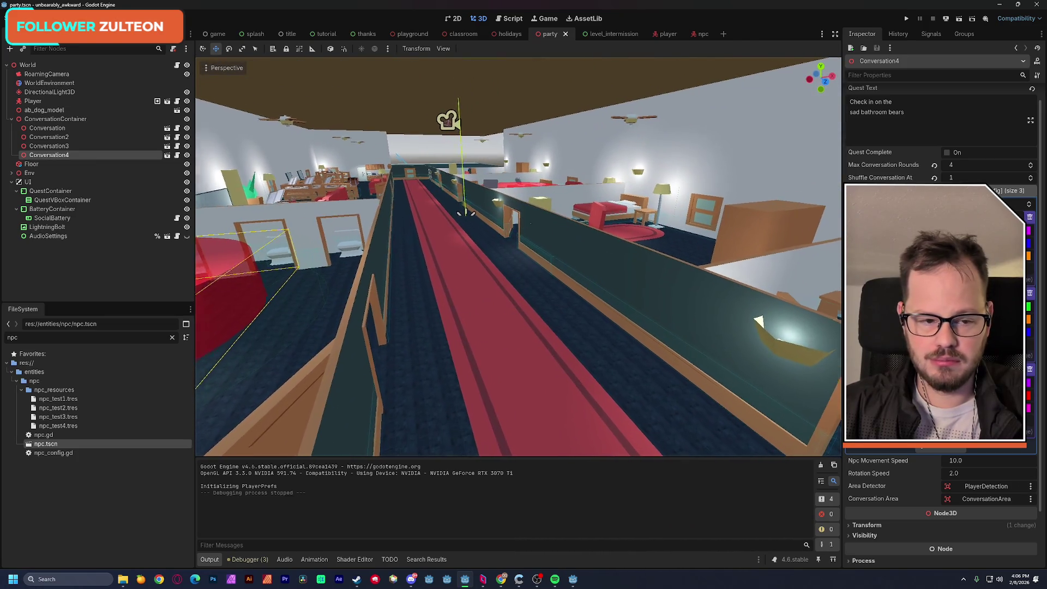
left_click(51, 122)
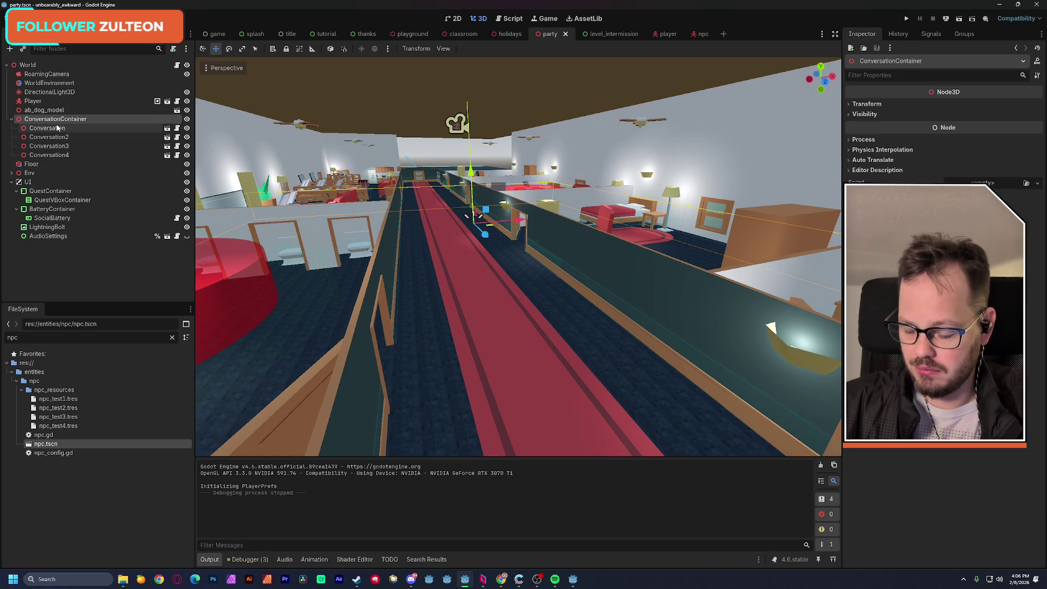
key("ctrl+shift+a")
key("Return")
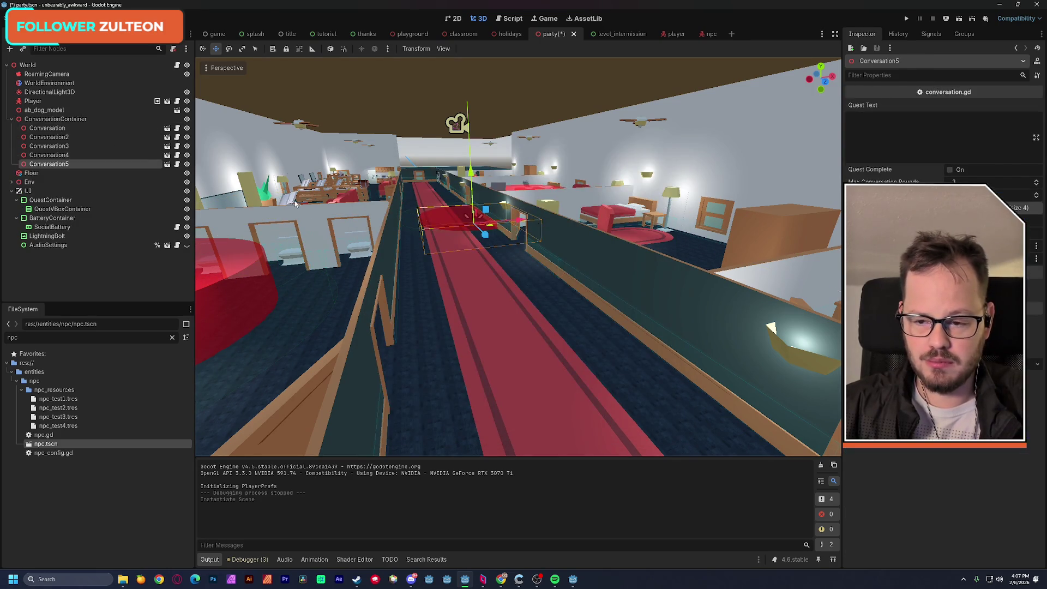
left_click(883, 152)
type("Meet ")
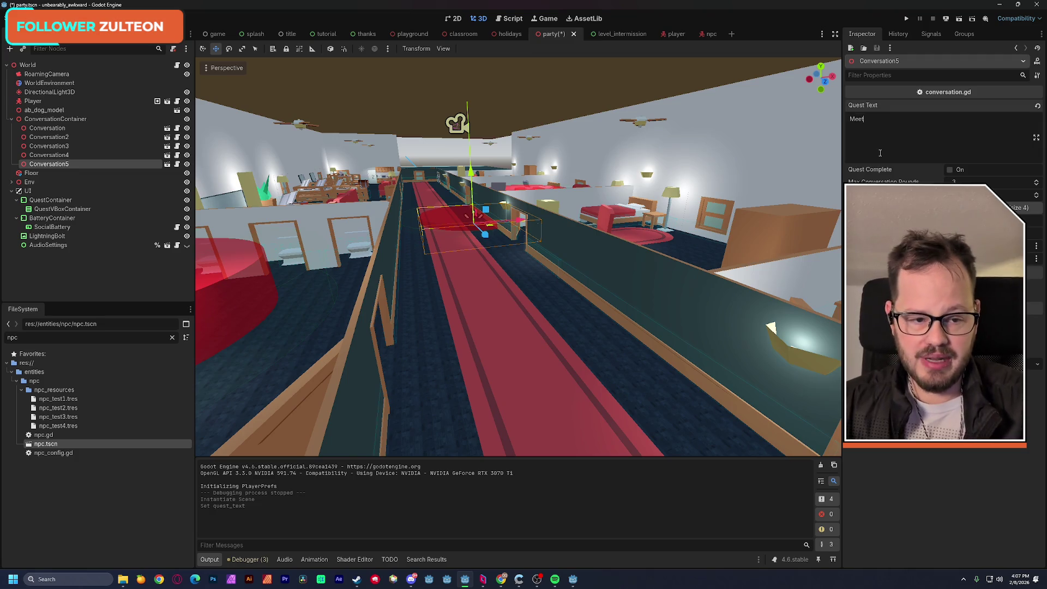
type("classmates over food")
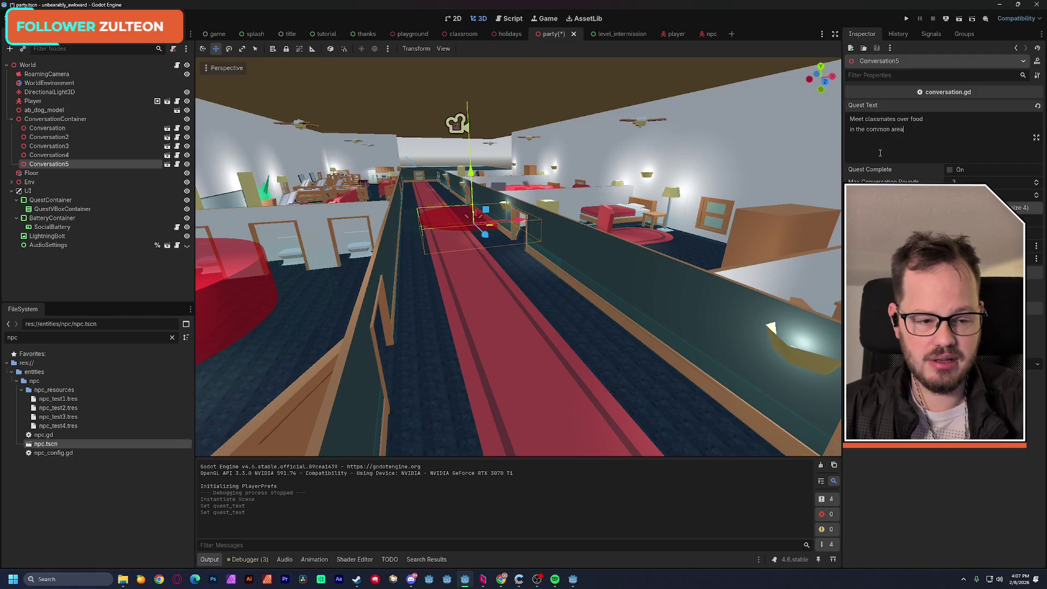
Step: Raise Conversation5 along the Y axis
key("w")
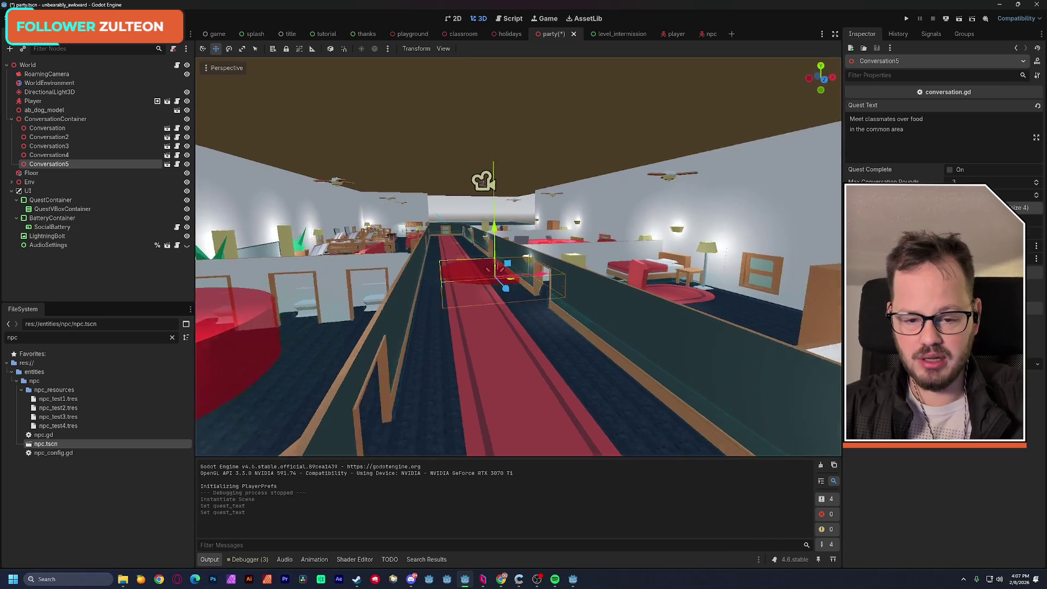
key("d")
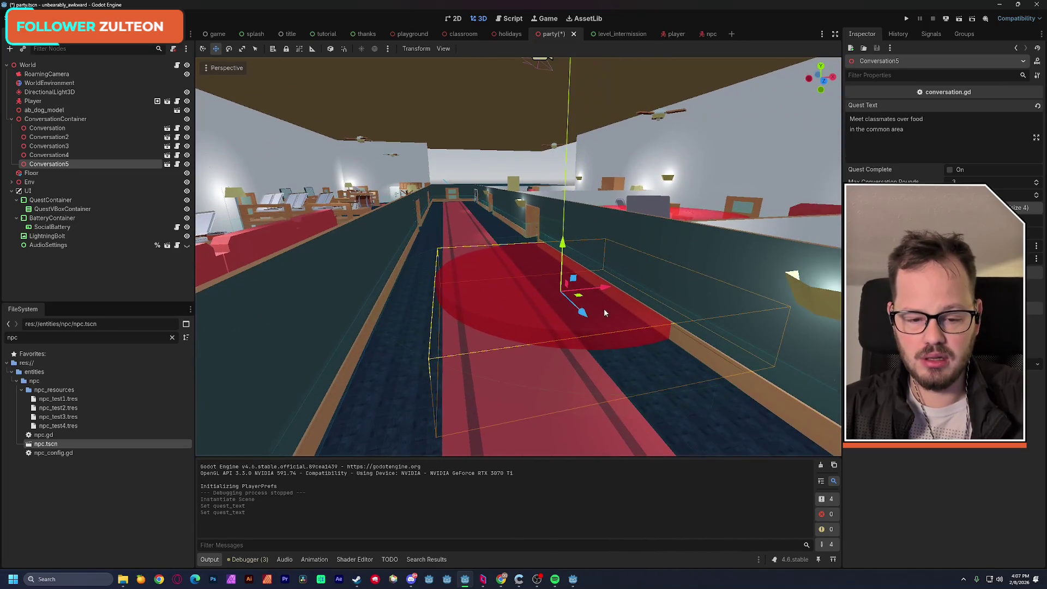
left_click_drag(562, 242, 588, 219)
key("w")
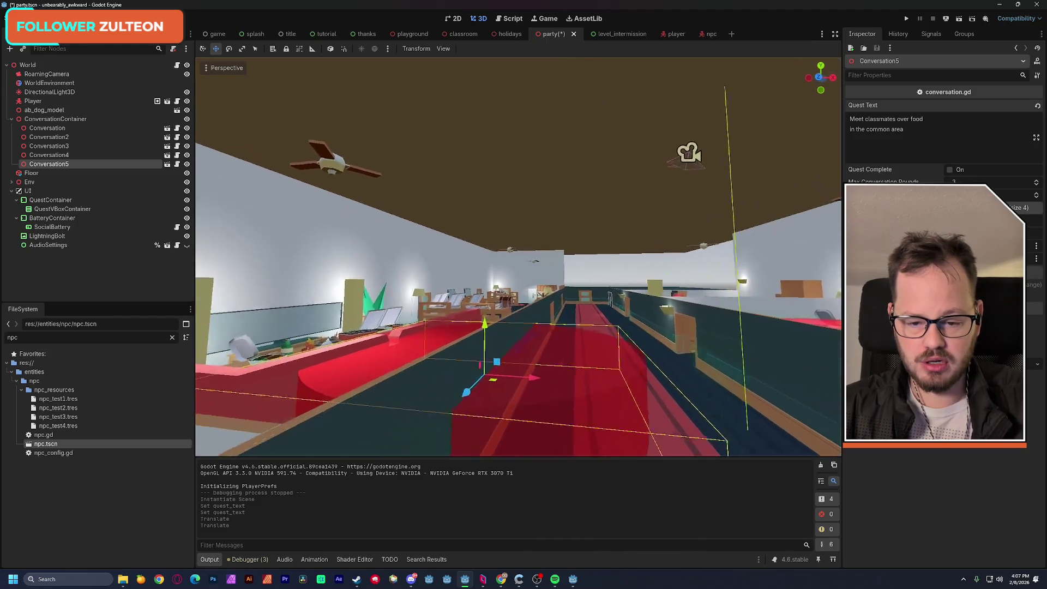
key("w")
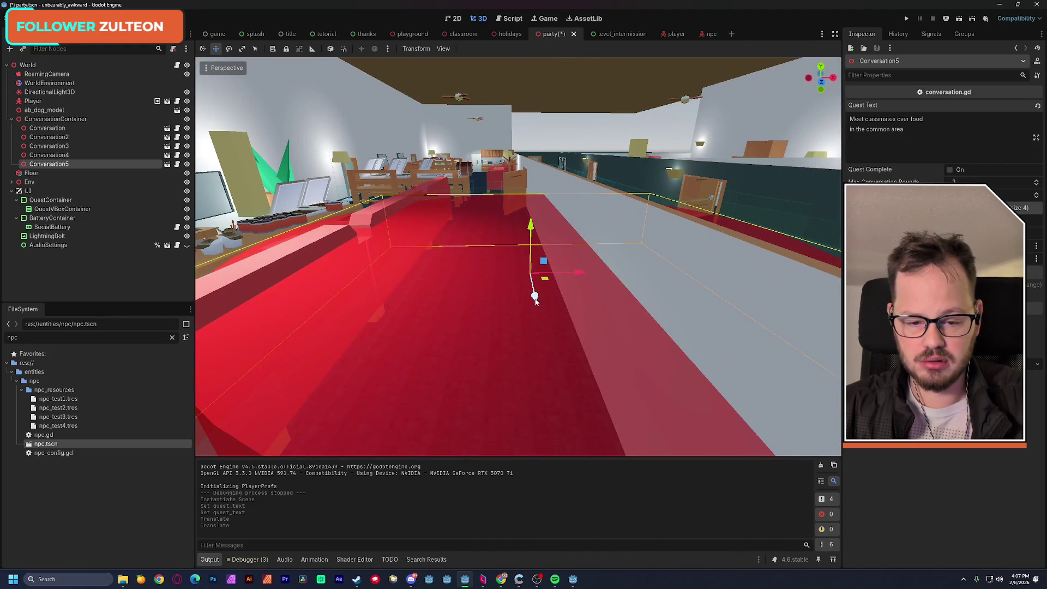
left_click(535, 300)
key("s")
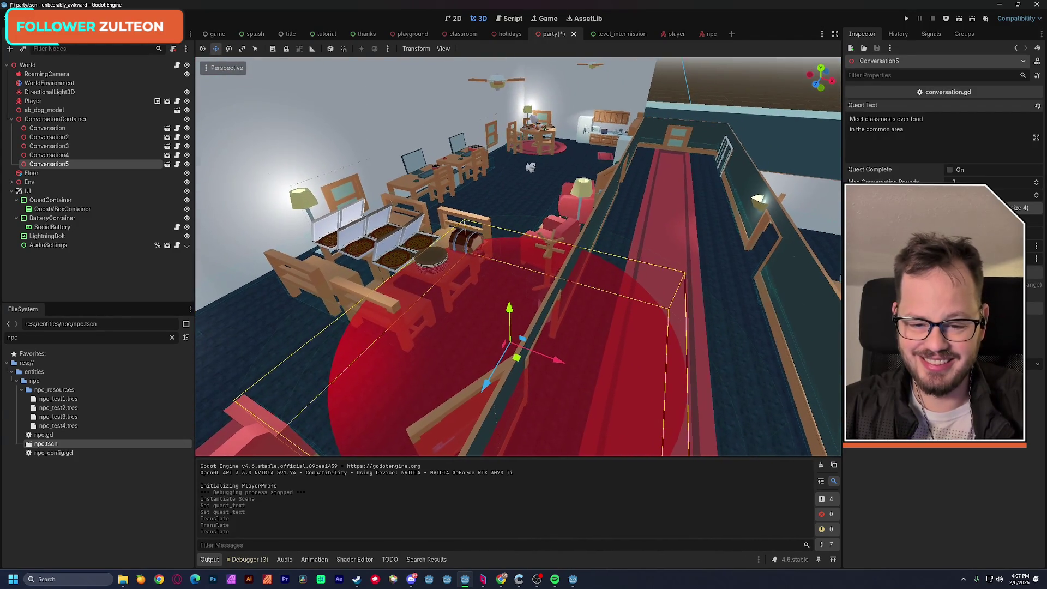
Step: Move Conversation5 across to the common-area lounge, then move ab_dog_model along Z to -30.153
key("x")
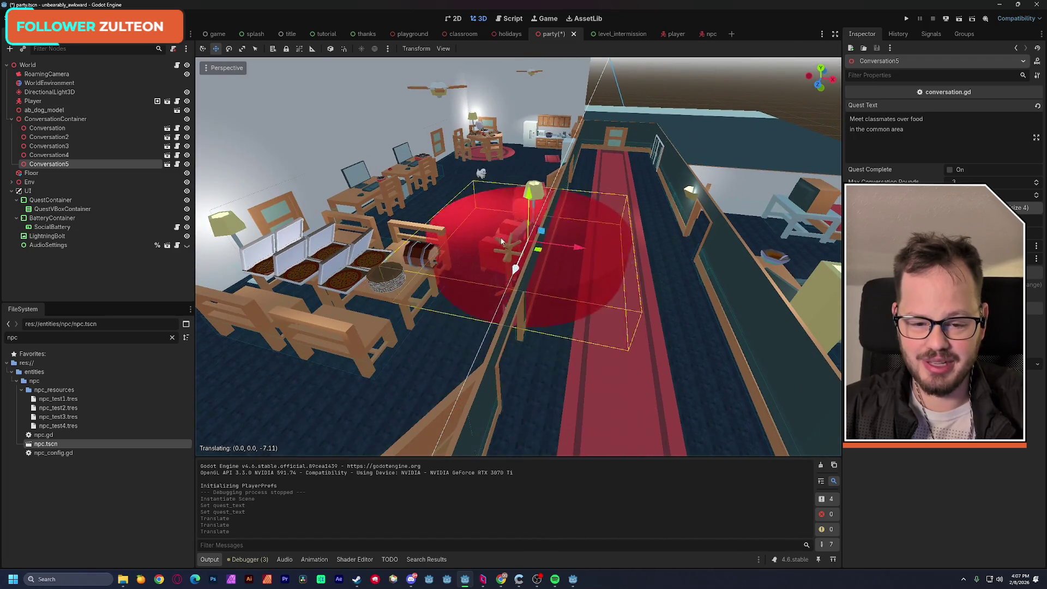
left_click(513, 205)
key("f")
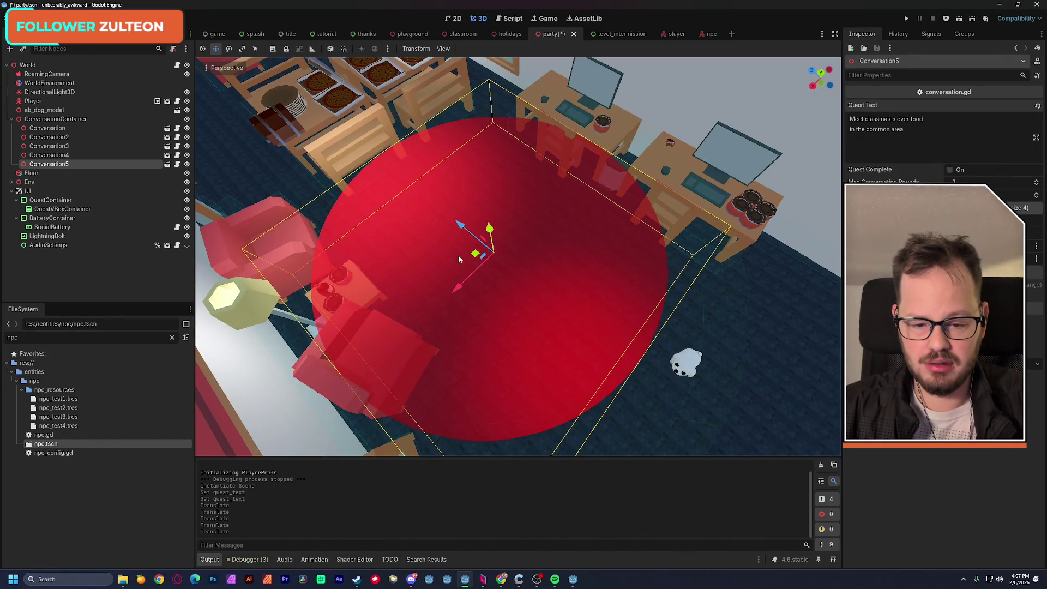
mouse_move(458, 254)
left_mouse_down()
mouse_move(460, 285)
mouse_move(482, 286)
left_mouse_up()
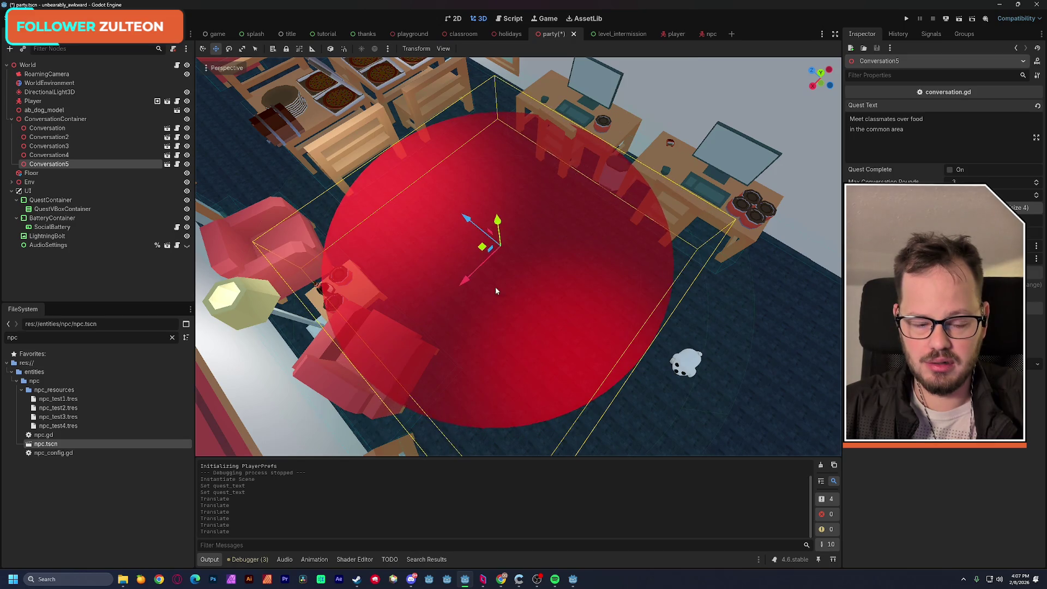
left_click_drag(367, 336, 562, 329)
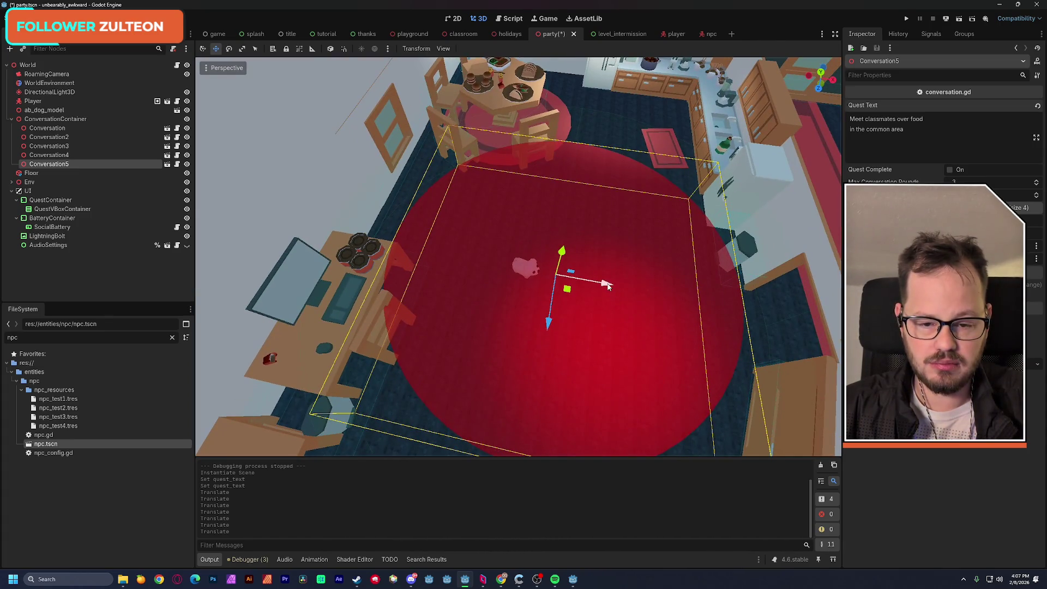
left_click_drag(607, 285, 611, 286)
left_click(44, 110)
left_click_drag(516, 319, 502, 381)
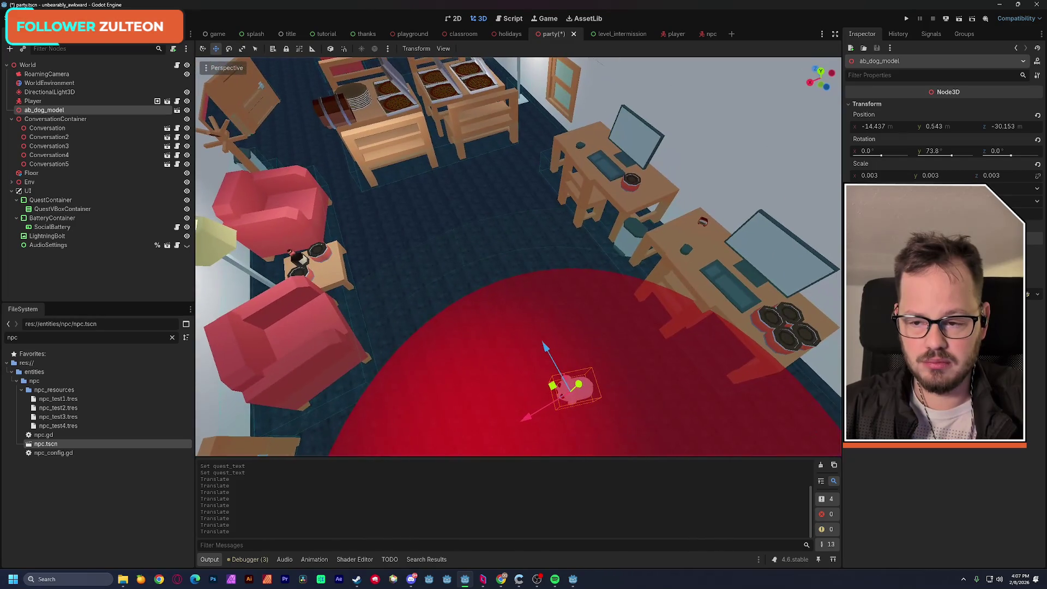
Step: Move ab_dog_model between the pizza tables to x -15.978, y 0.543, z -11.156
left_click_drag(556, 346, 470, 190)
left_click(176, 112)
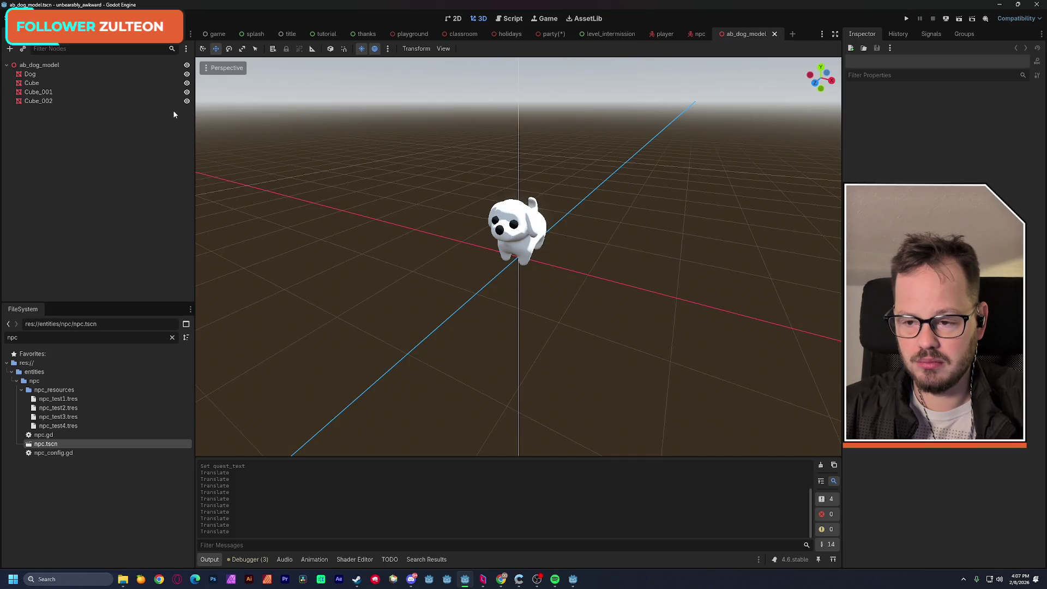
left_click(552, 34)
left_click_drag(422, 247, 240, 151)
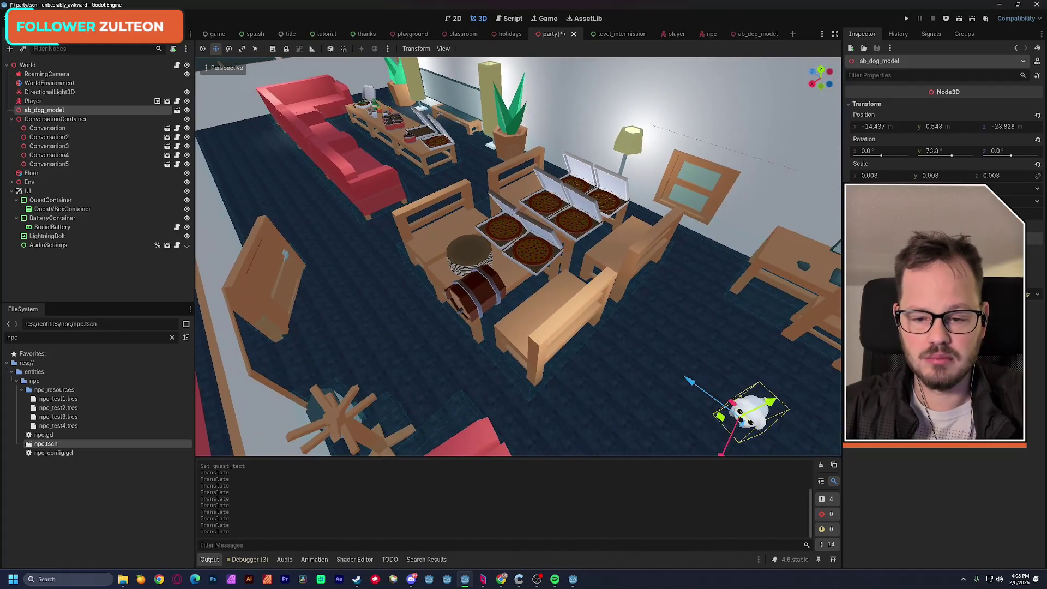
left_click_drag(690, 331, 474, 163)
left_click_drag(518, 256, 518, 256)
mouse_move(444, 266)
left_mouse_down()
mouse_move(439, 218)
mouse_move(425, 203)
left_mouse_up()
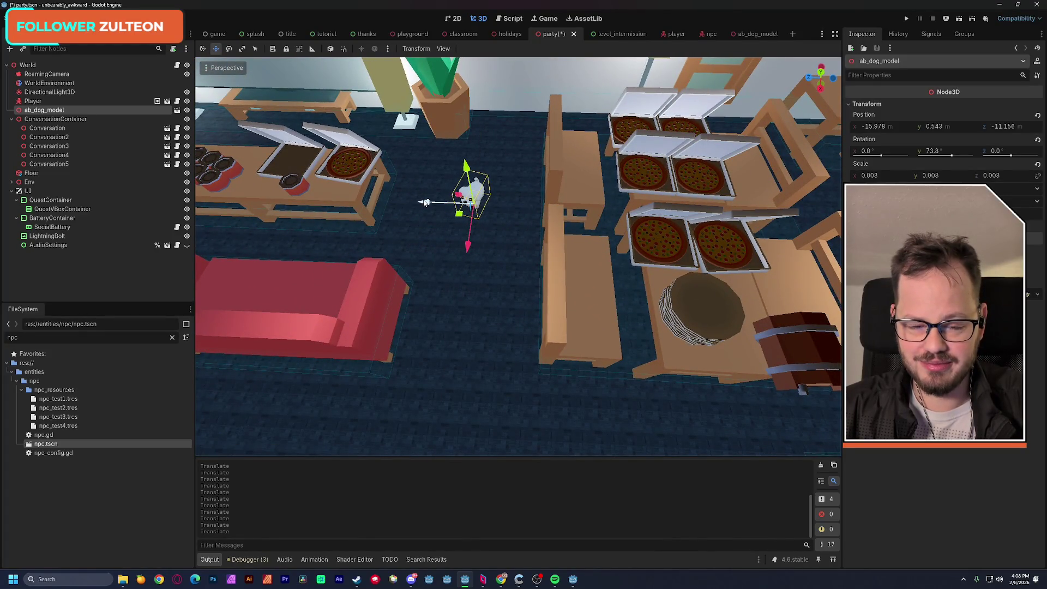
left_click_drag(384, 234, 508, 301)
Step: Save the party scene and select the Conversation5 zone
key("ctrl+s")
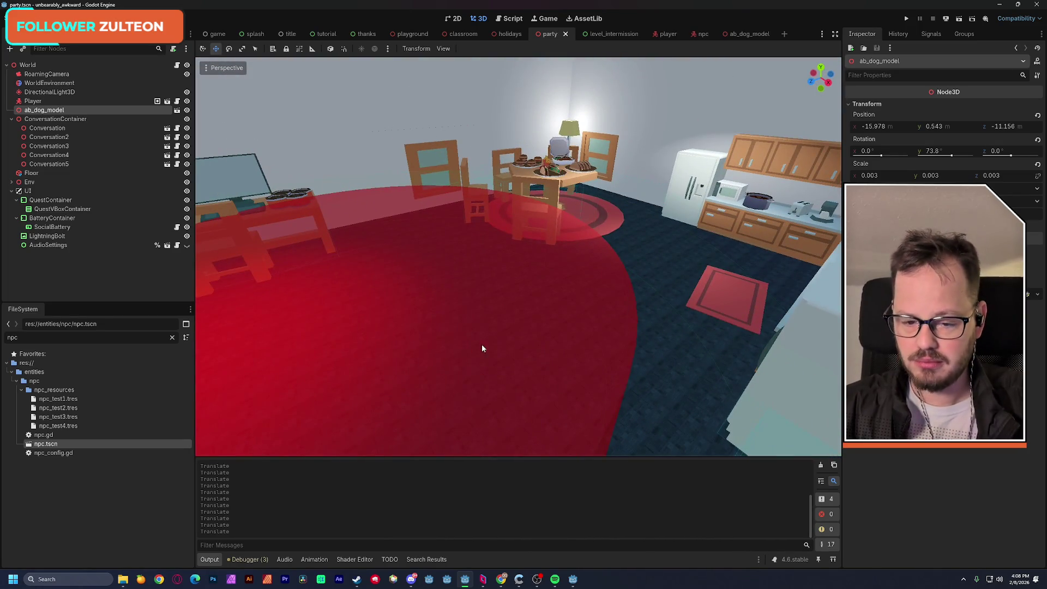
left_click(406, 311)
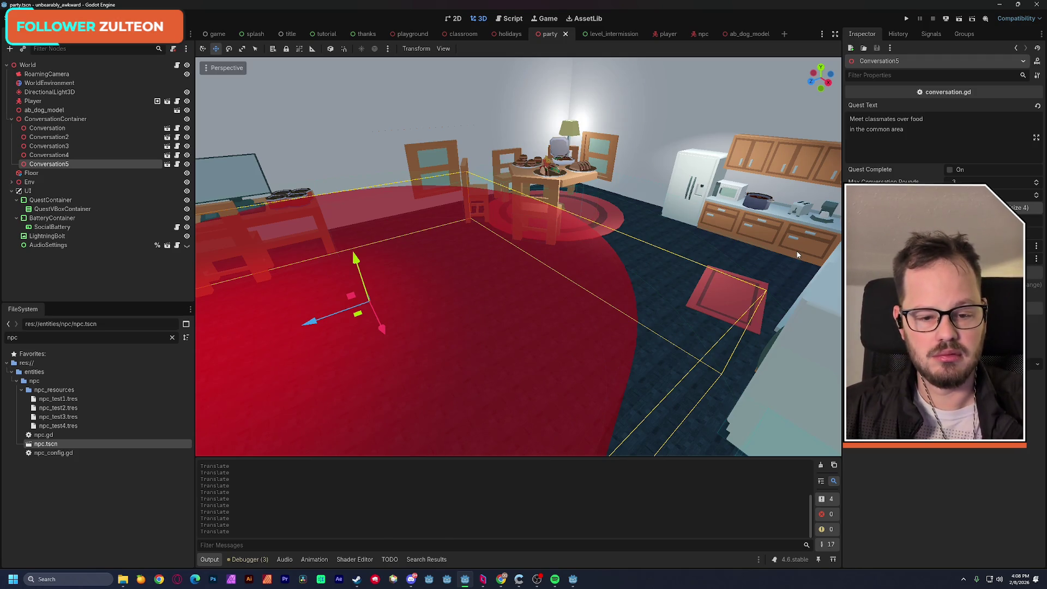
mouse_move(797, 254)
left_mouse_down()
mouse_move(708, 259)
mouse_move(753, 256)
left_mouse_up()
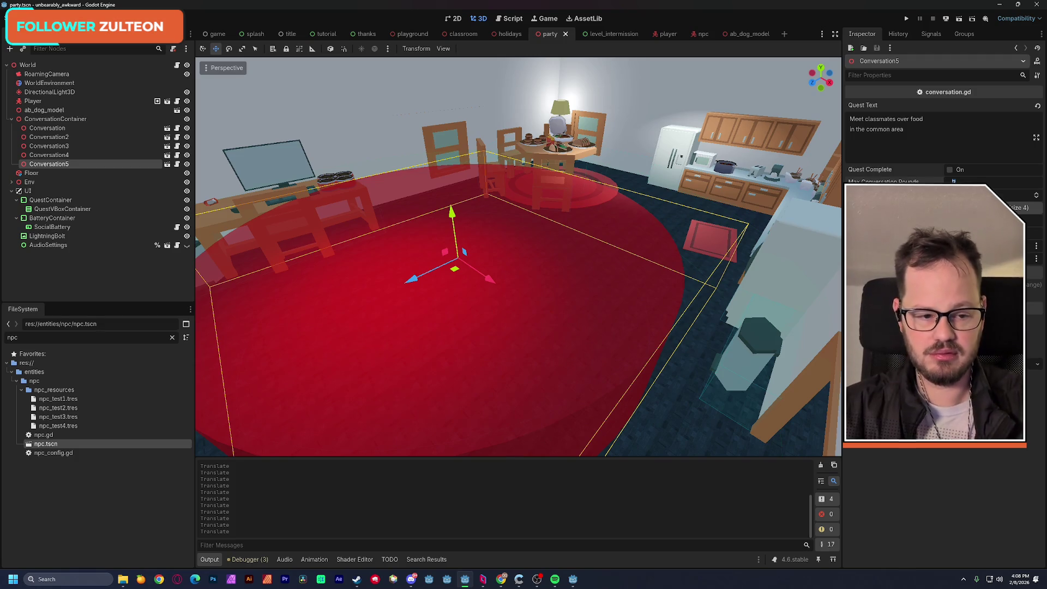
Step: Give Conversation5 7 NPC configs and 5 max conversation rounds, then save
left_click(1025, 208)
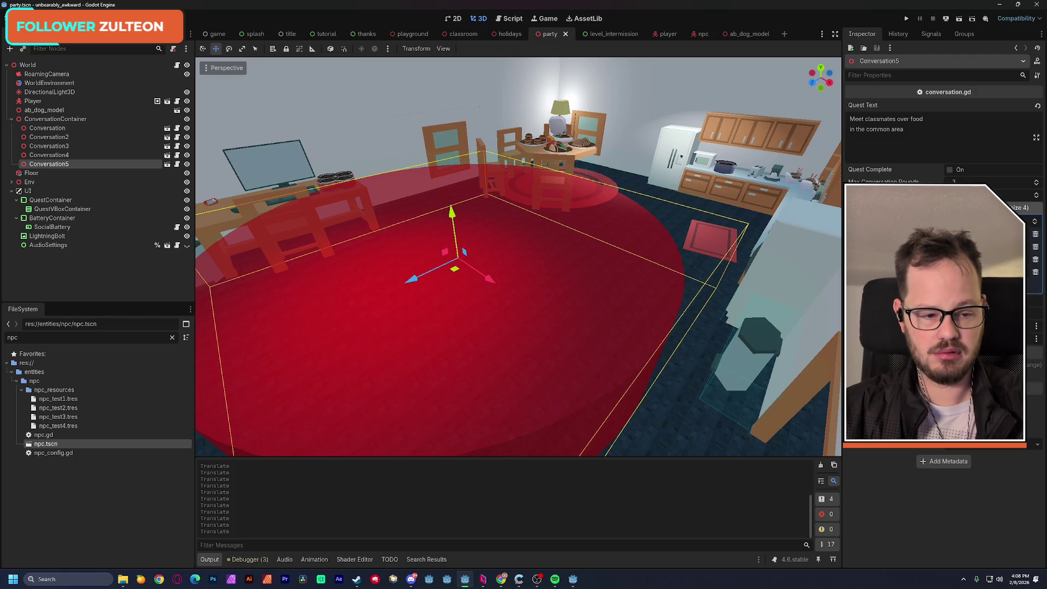
type("7")
key("Return")
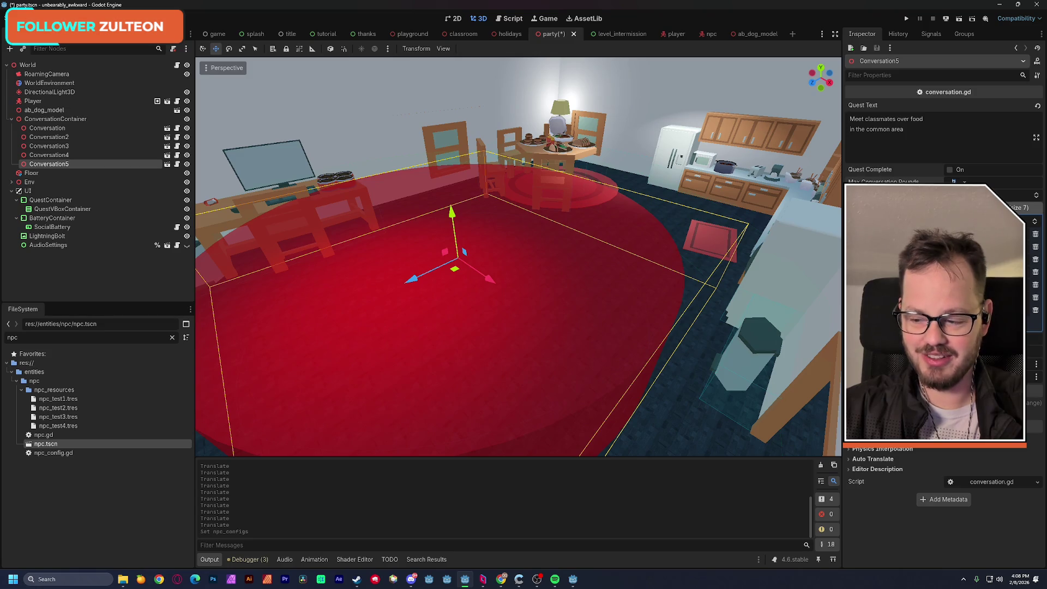
left_click(1035, 180)
left_click(1035, 180)
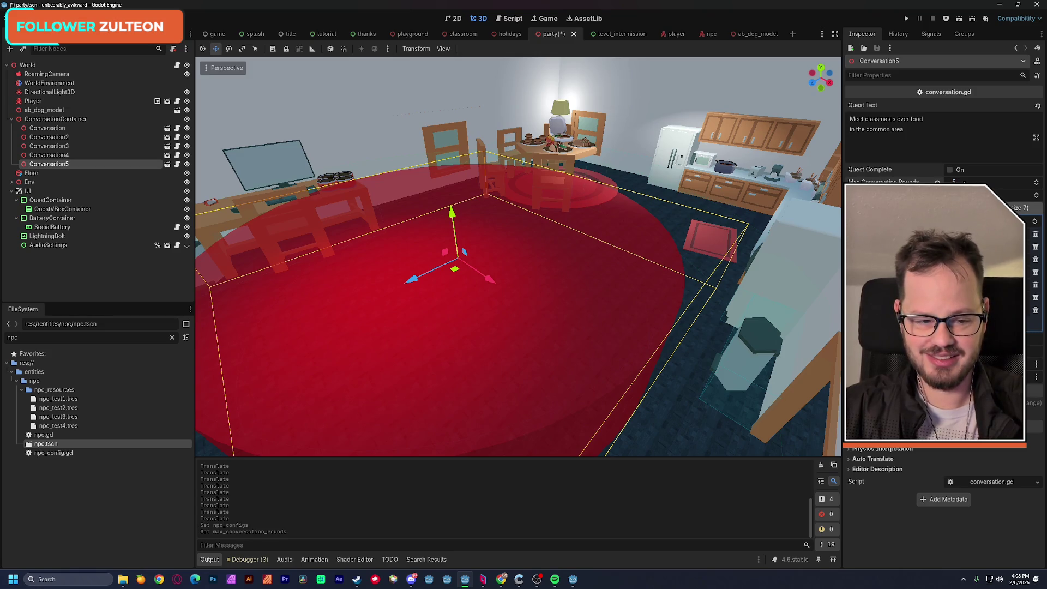
key("ctrl+s")
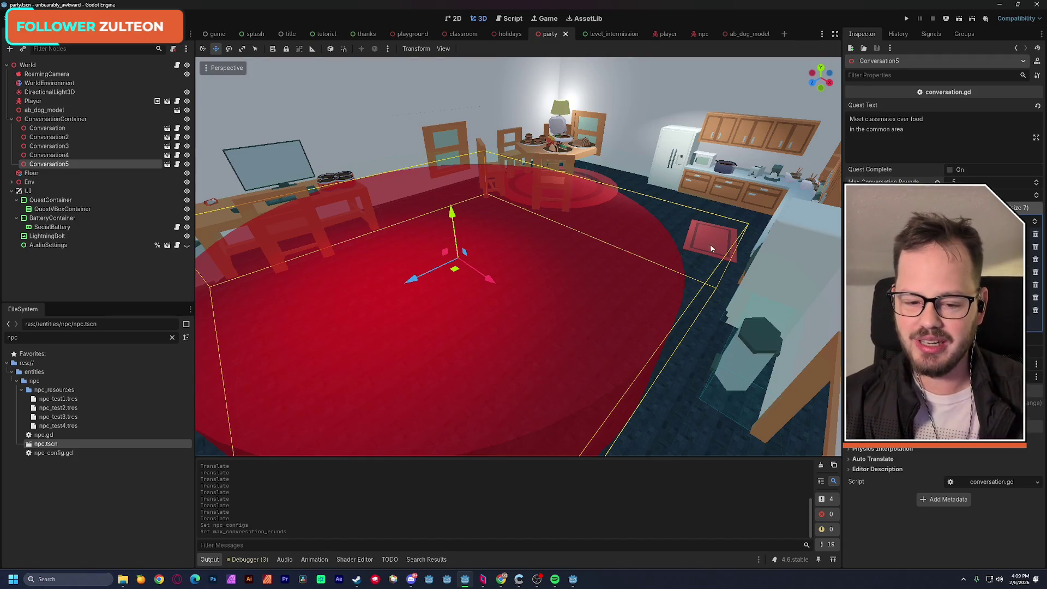
Step: Give a new NPC green starting, magenta e600ff failing and yellow ffff00 success vibes
key("w")
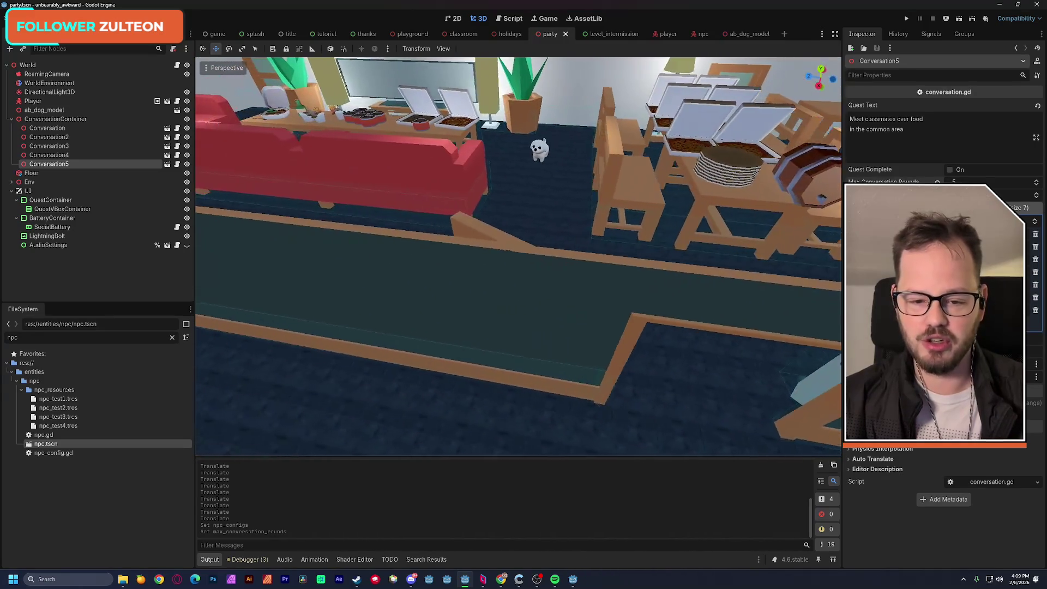
key("w")
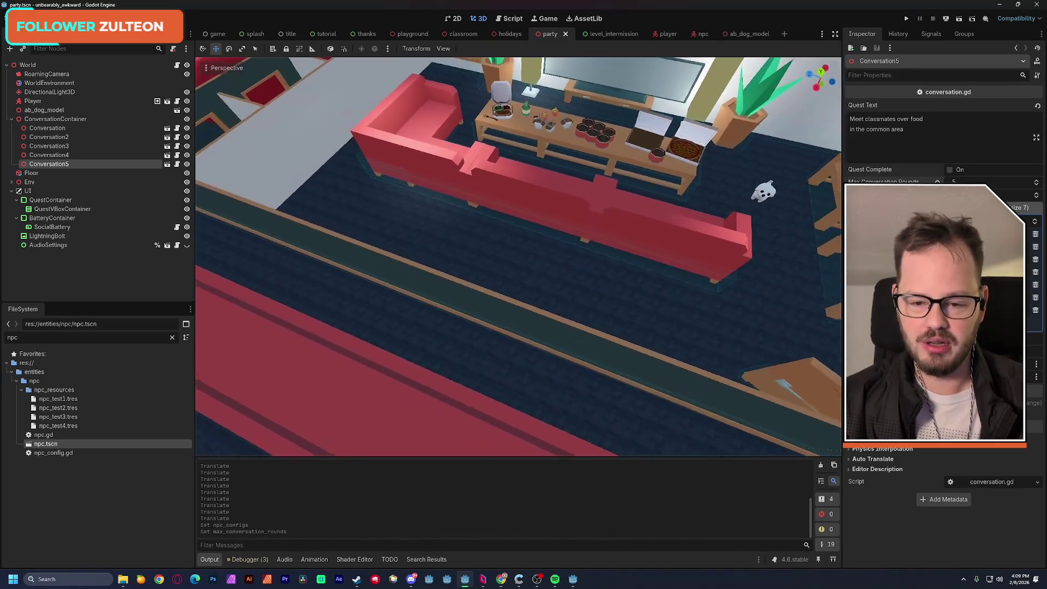
key("w")
key("w")
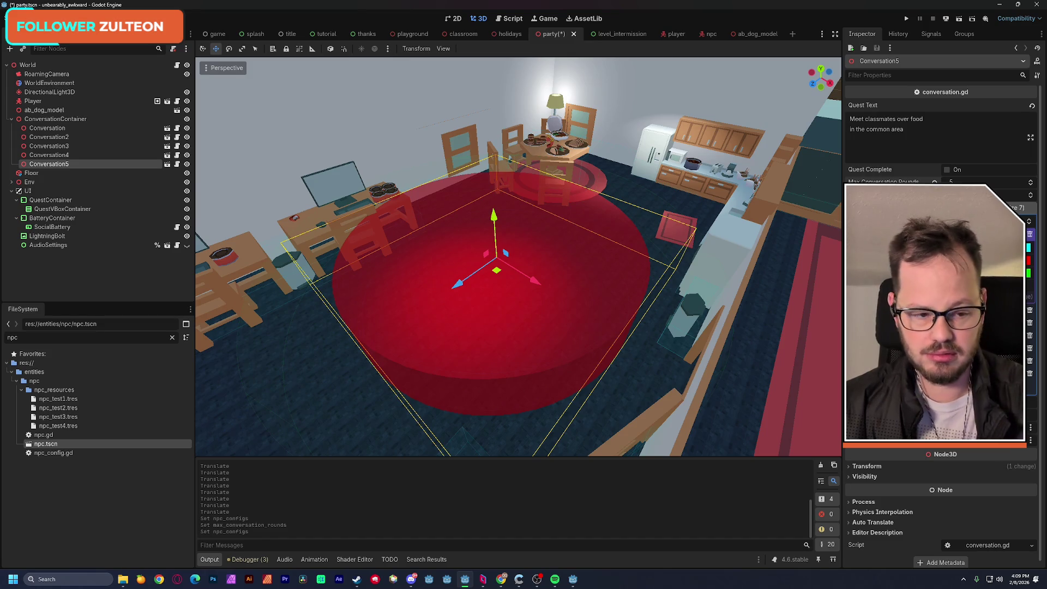
left_click(1028, 248)
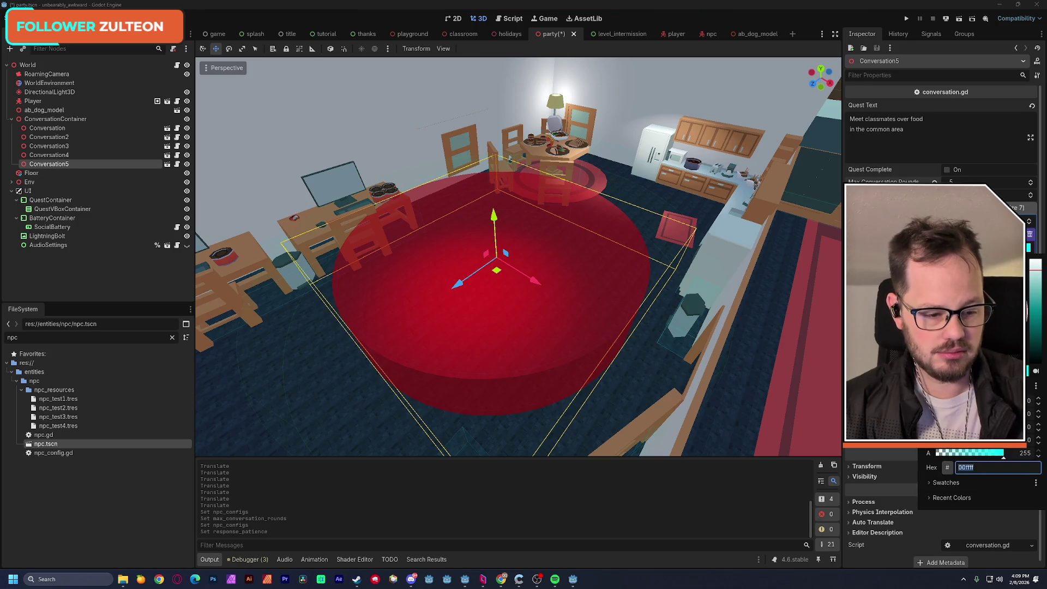
left_click(1028, 260)
type("e600ff")
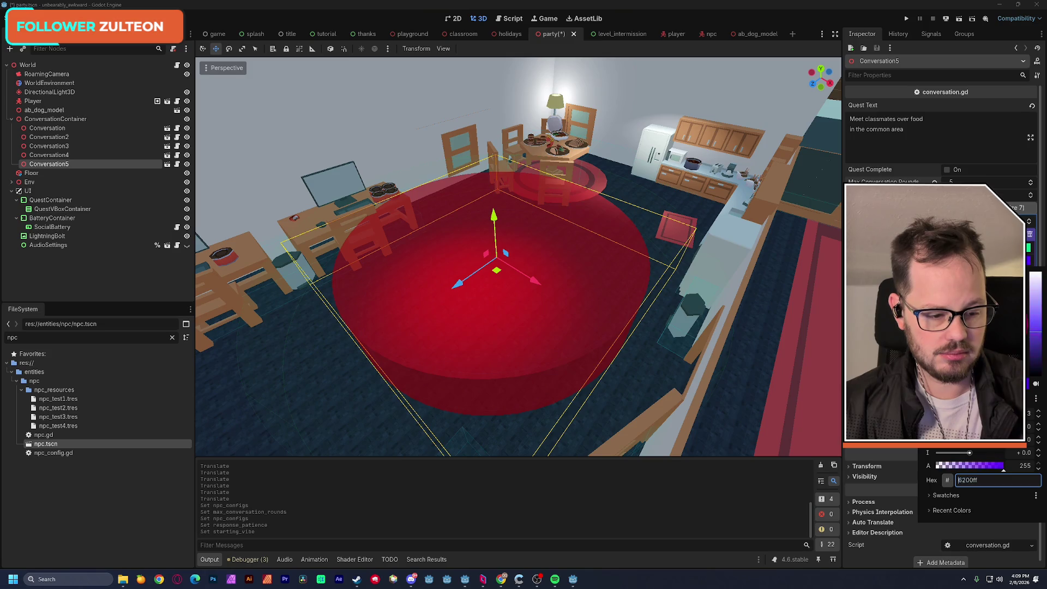
left_click(1028, 272)
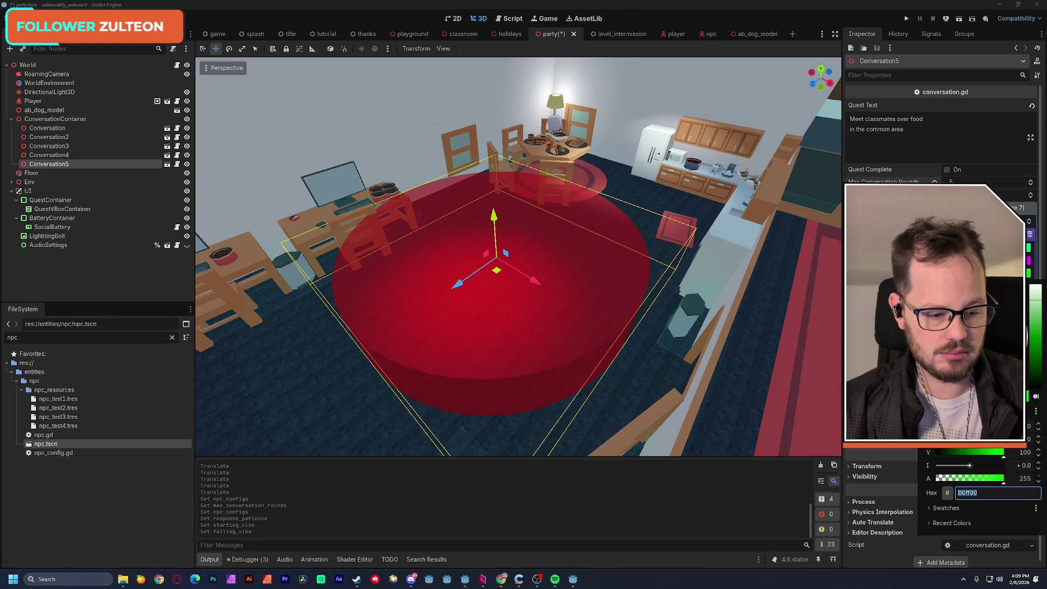
type("ffff00")
key("Return")
key("Escape")
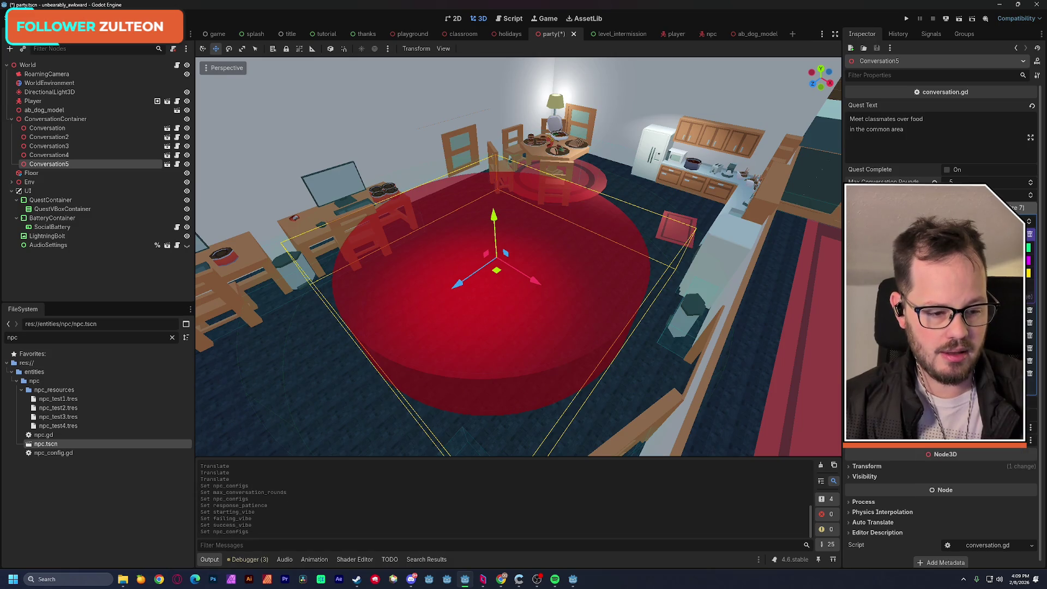
Step: Give another NPC red ff0000 starting, magenta ee00ff failing and yellow-green success vibes
scroll(940, 141, "down", 2)
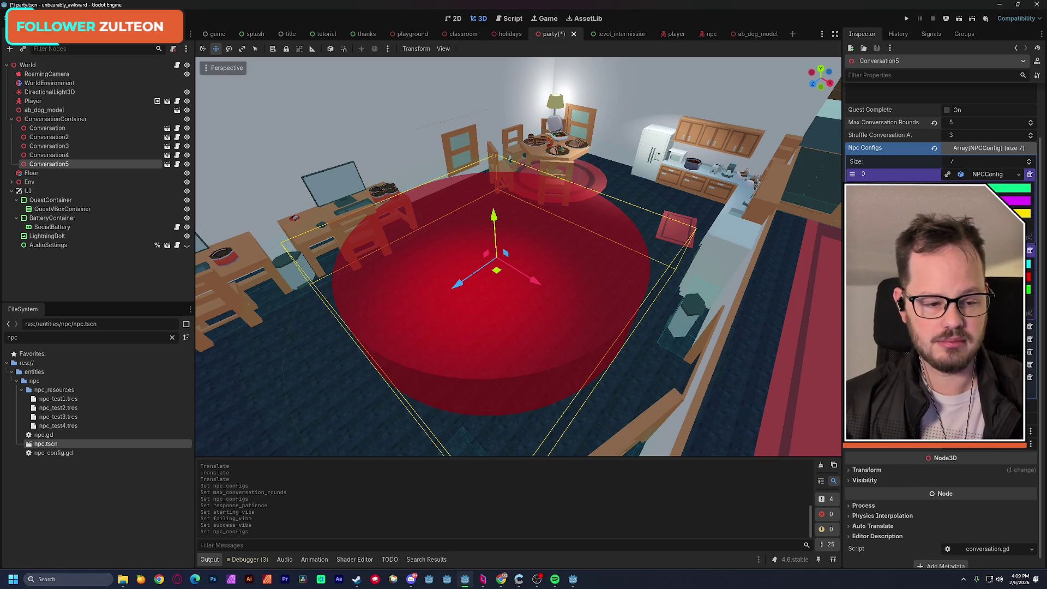
left_click(1029, 263)
type("ff0000")
key("Return")
type("ee00ff")
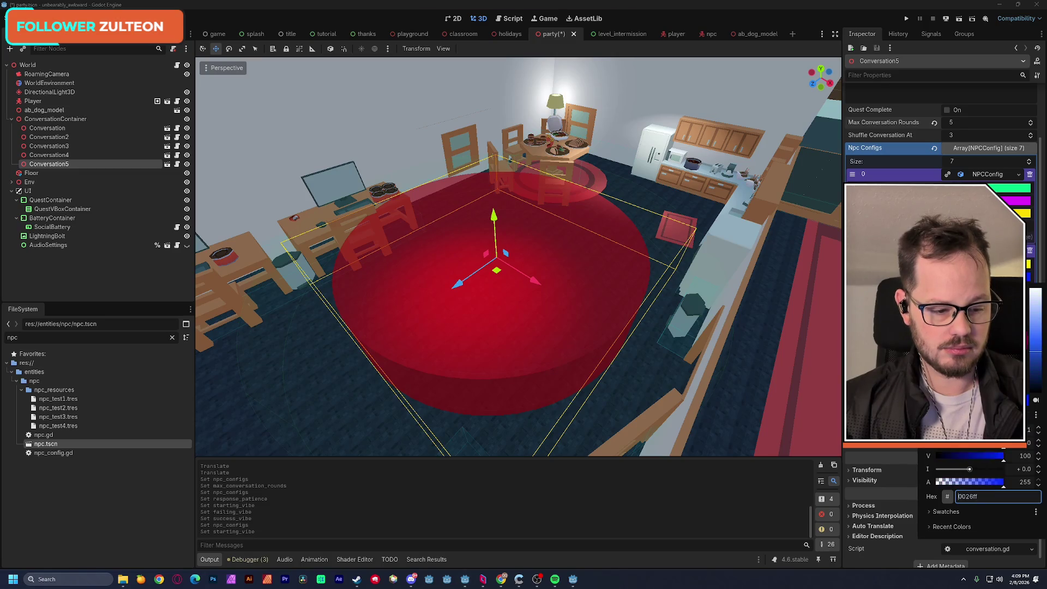
key("Return")
left_click(1028, 289)
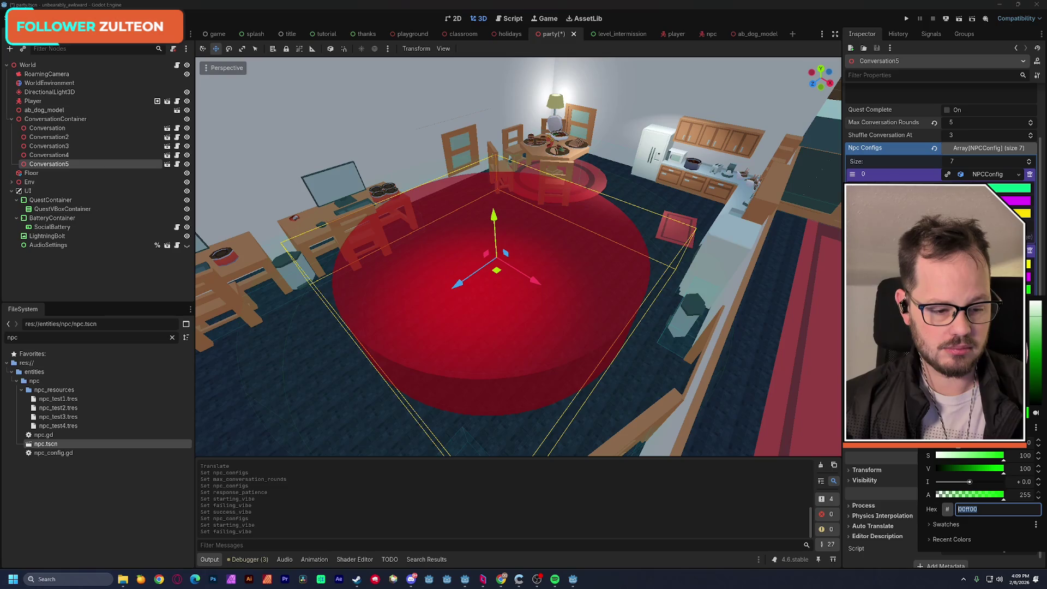
key("Return")
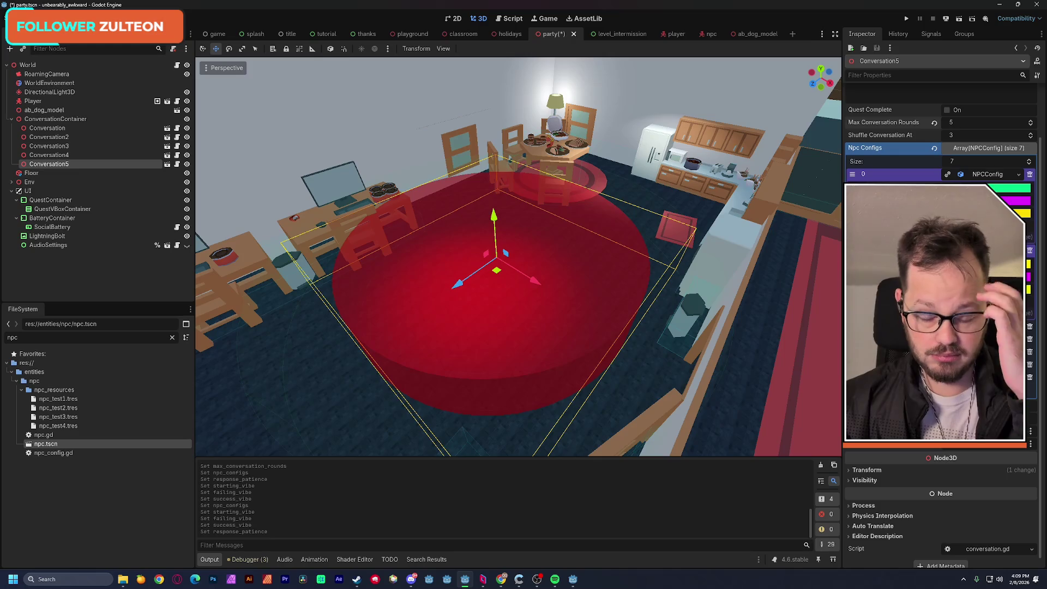
scroll(940, 305, "down", 1)
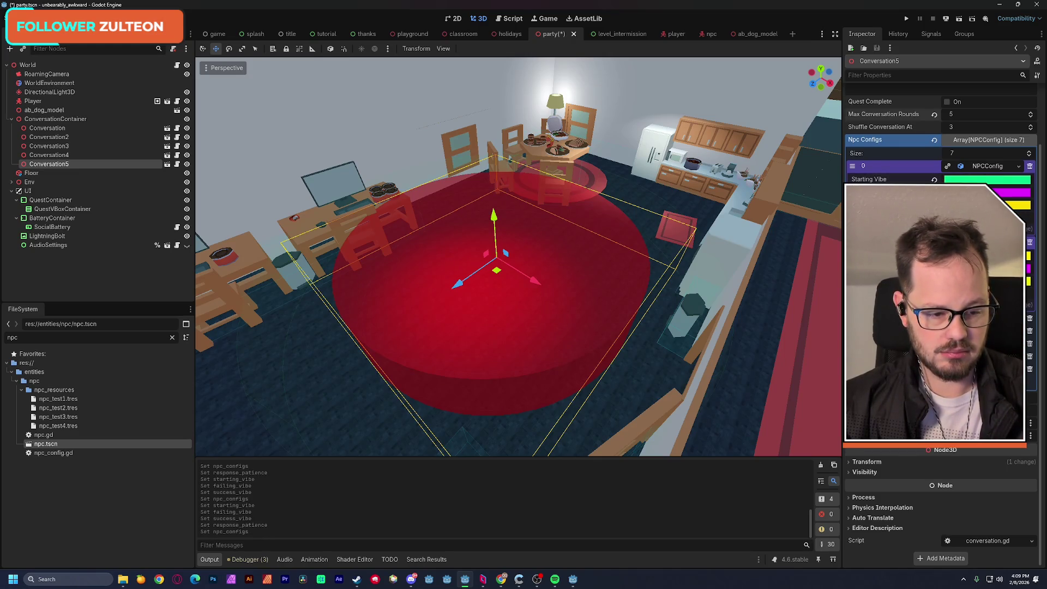
scroll(940, 136, "down", 3)
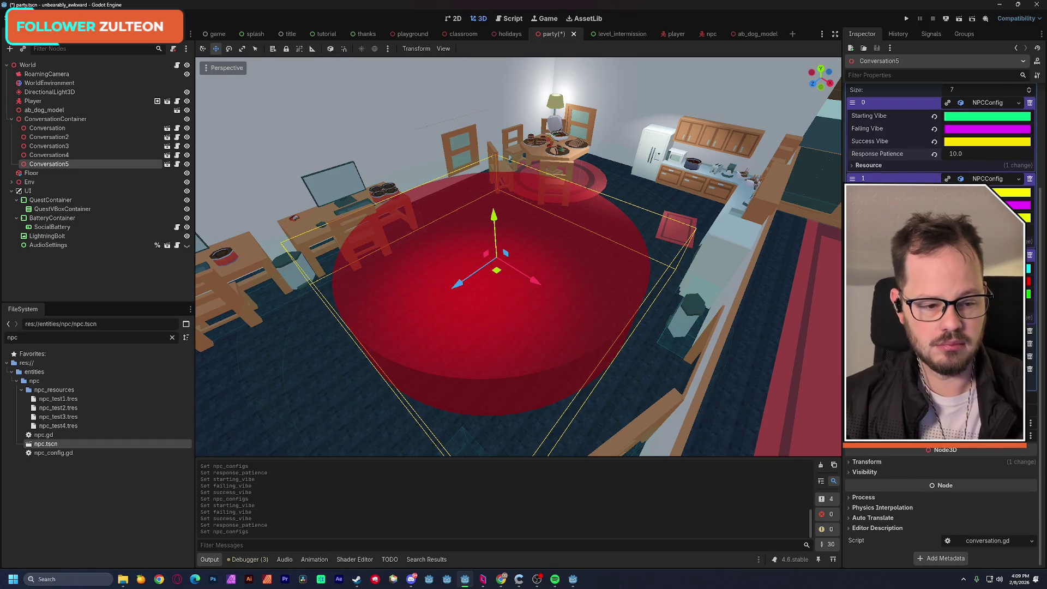
Step: Set entry 1's first vibe to orange ffae00 and its next vibe to green, shifted toward cyan-green
left_click(987, 268)
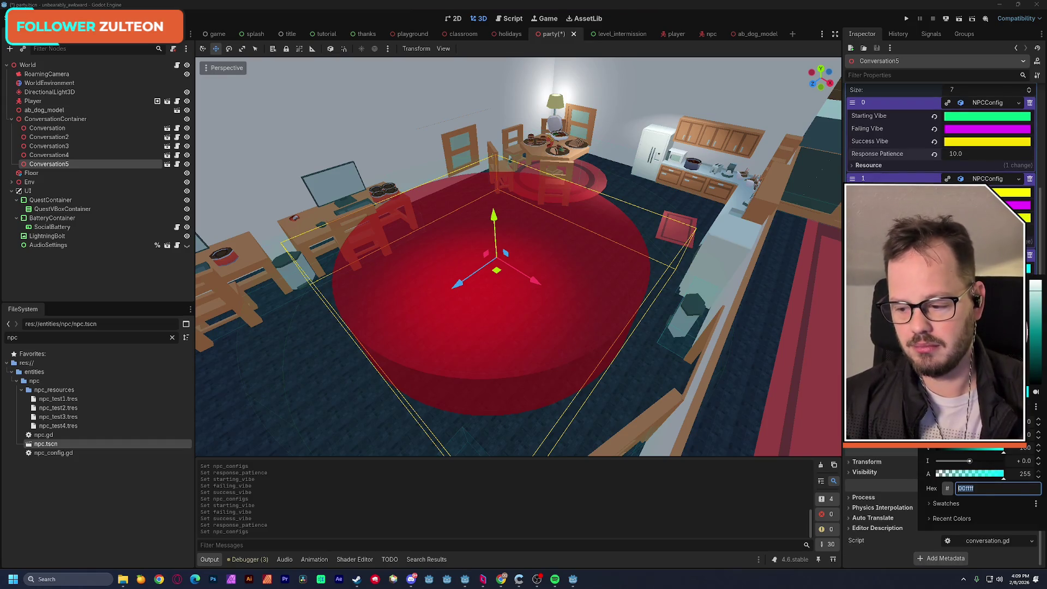
type("ffae00")
key("Return")
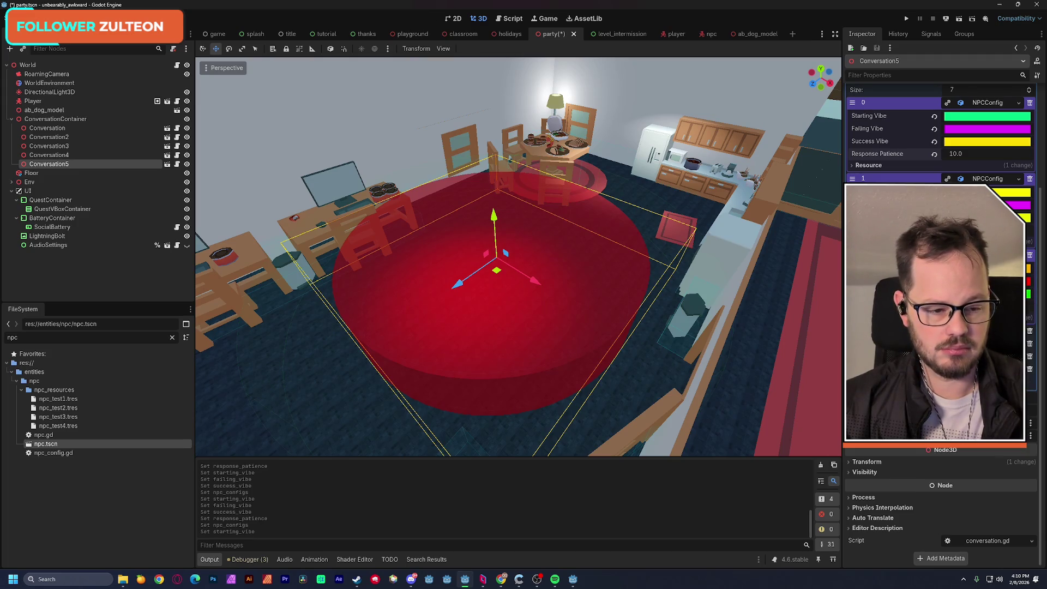
left_click(987, 281)
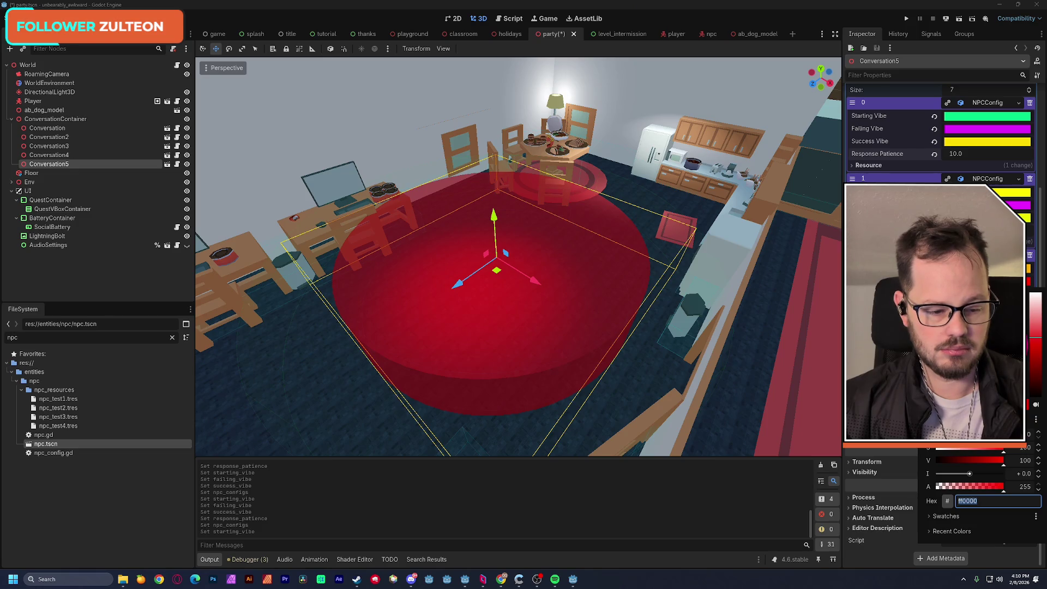
type("00ff00")
key("Return")
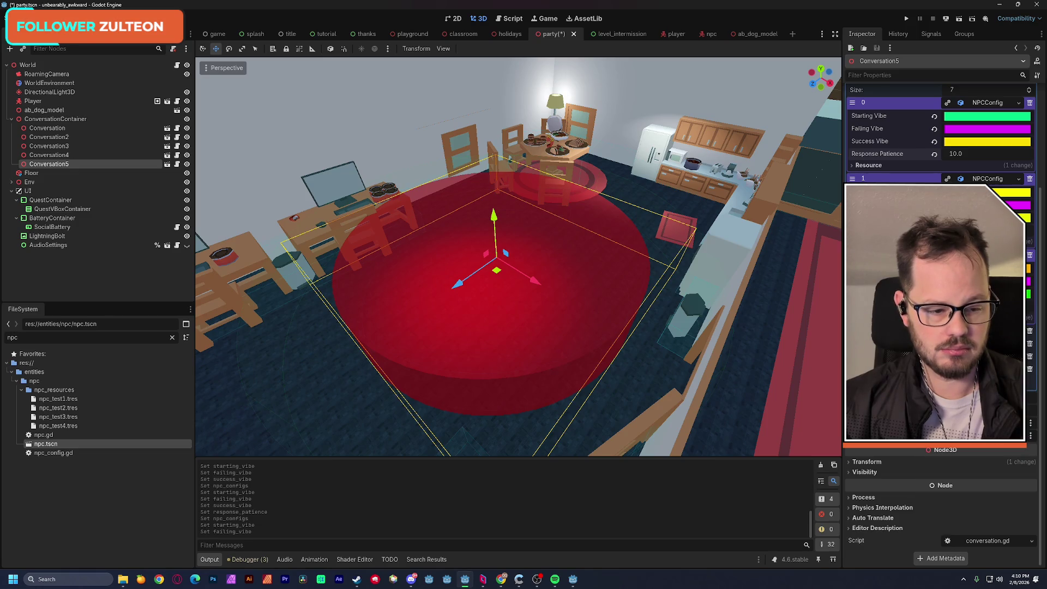
left_click_drag(959, 452, 965, 453)
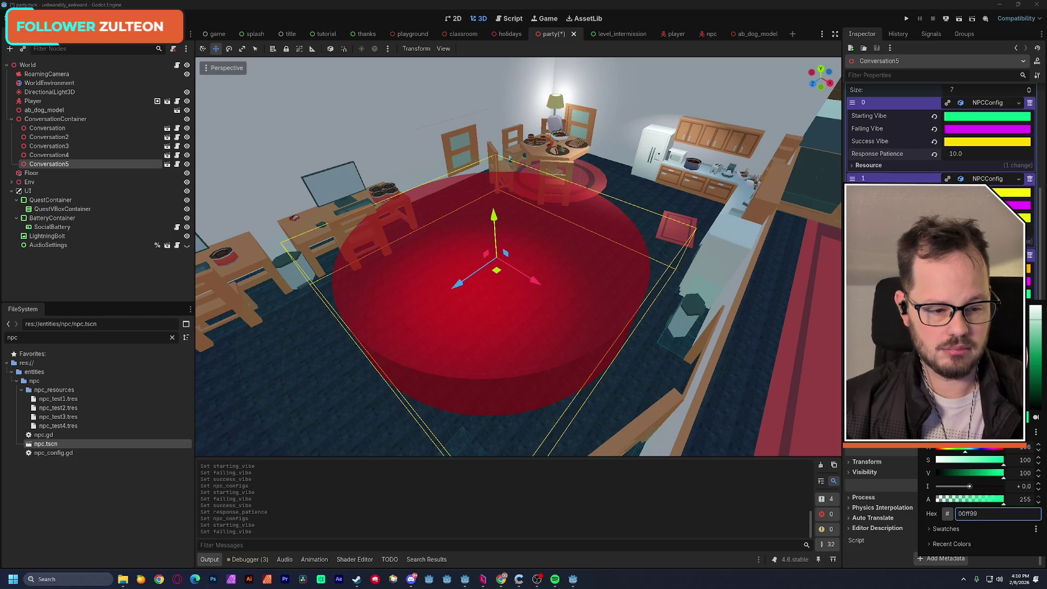
key("Return")
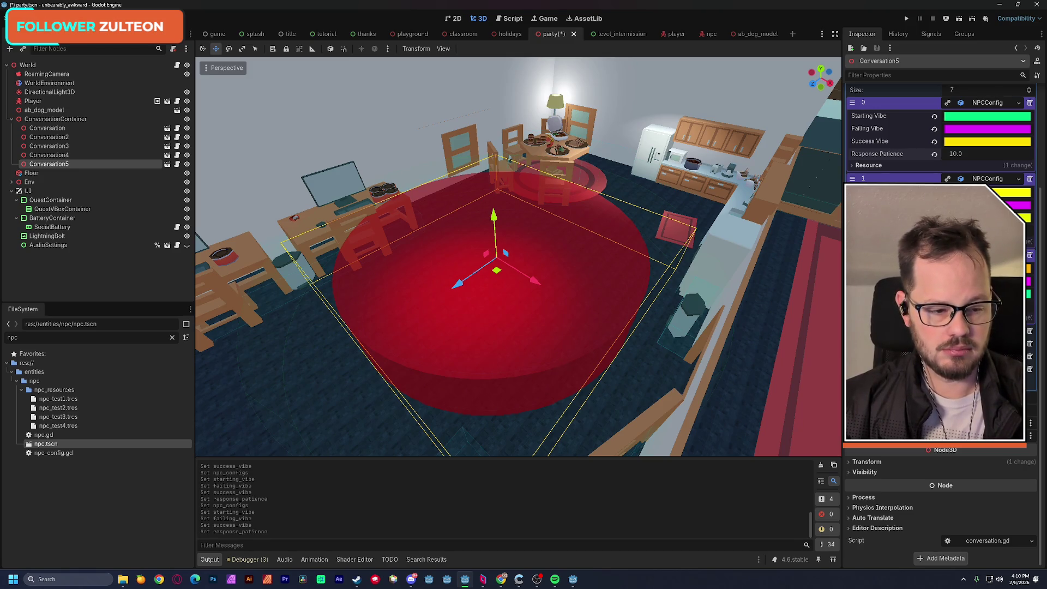
scroll(940, 136, "up", 2)
scroll(941, 141, "down", 2)
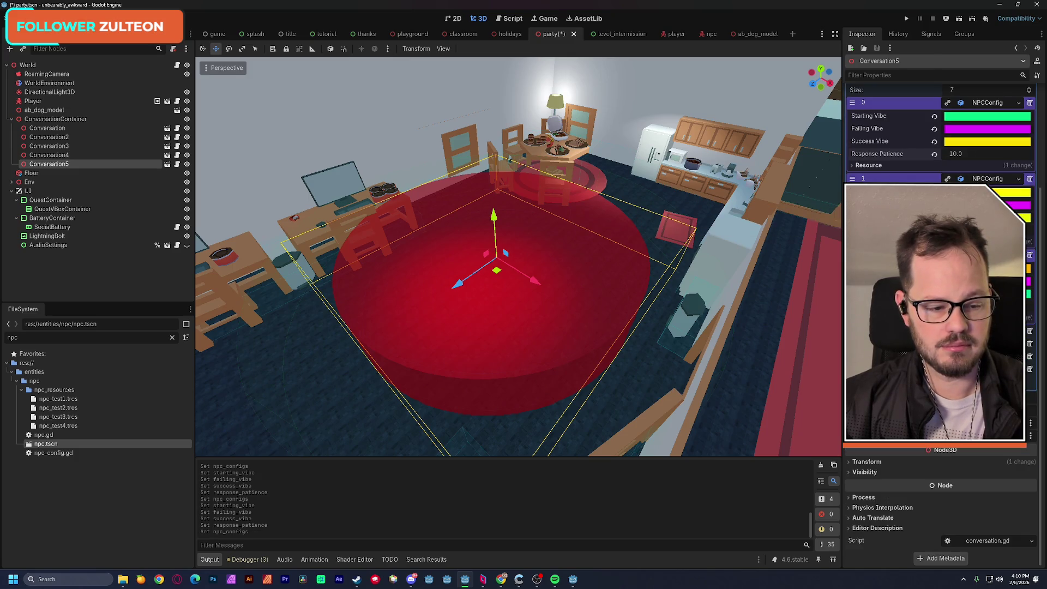
Step: Make the failing and starting vibes magenta and choose violet for another vibe colour
left_click(986, 345)
mouse_move(924, 126)
left_mouse_down()
mouse_move(1009, 104)
mouse_move(1019, 111)
left_mouse_up()
key("Escape")
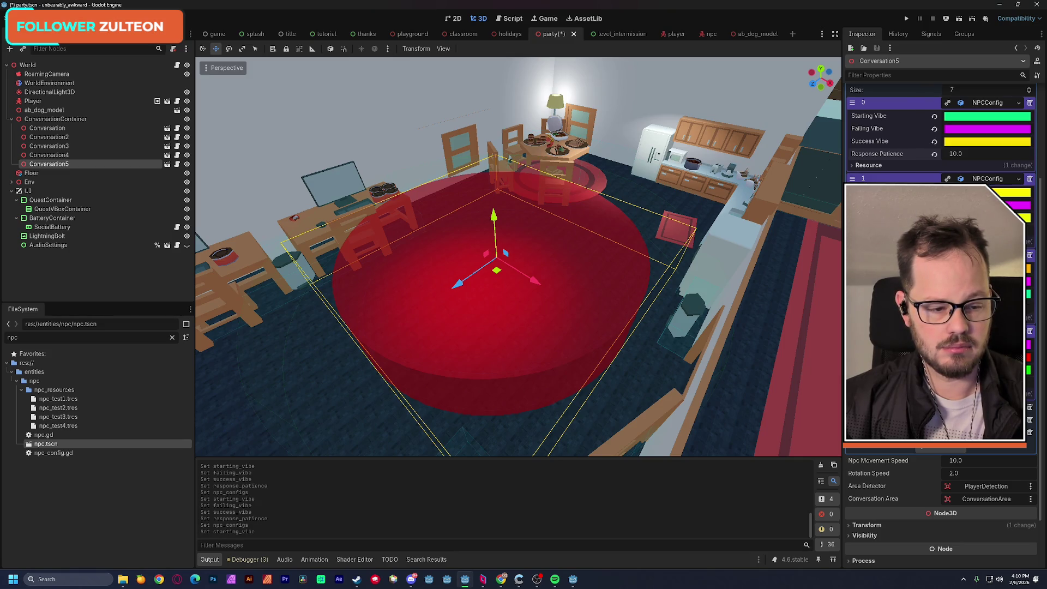
left_click(987, 115)
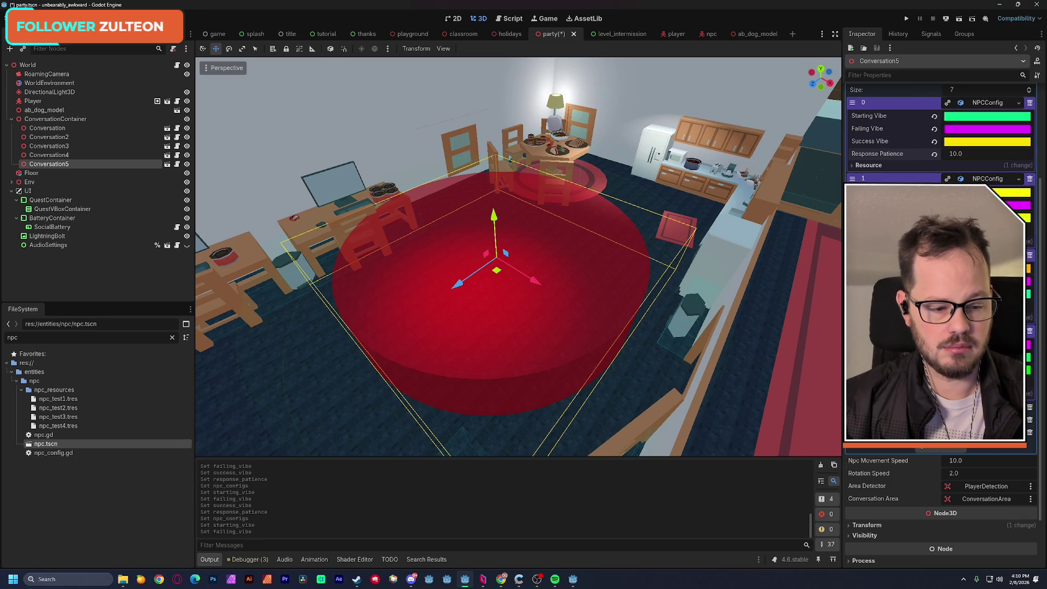
left_click(1022, 141)
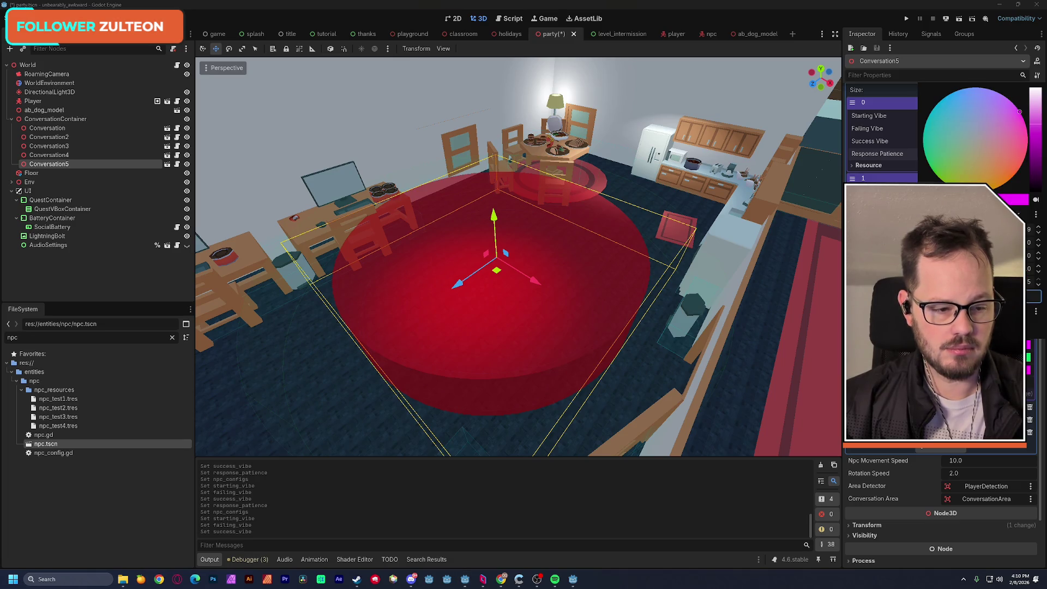
left_click(1005, 97)
key("Escape")
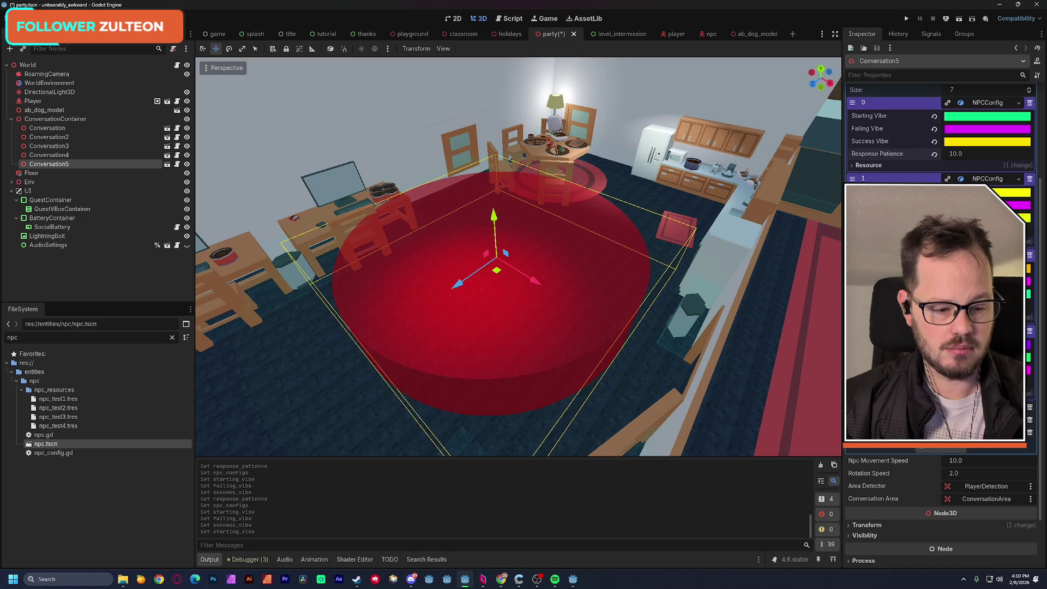
scroll(937, 136, "down", 3)
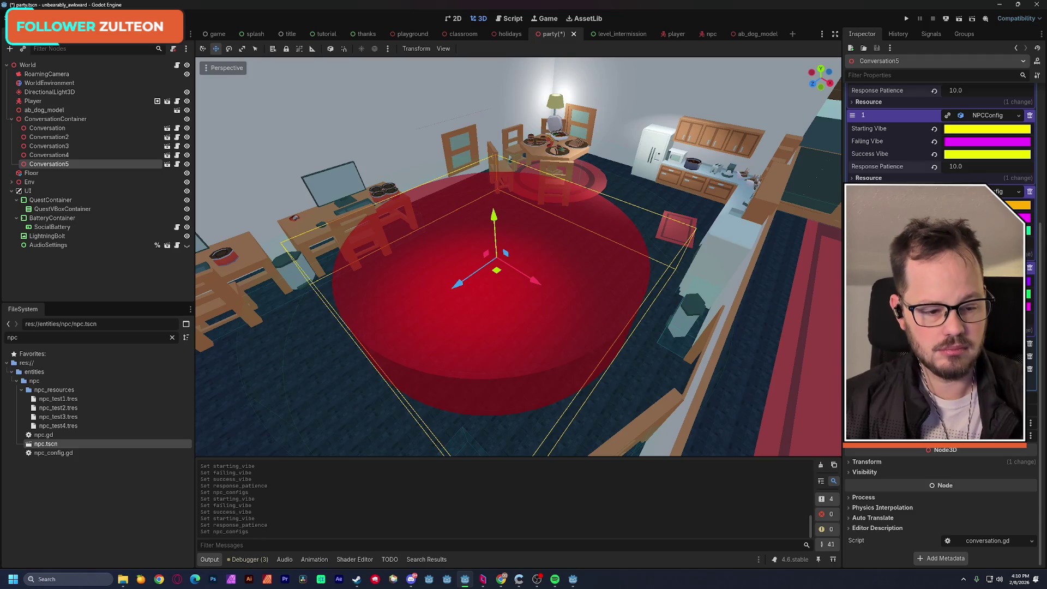
Step: Change entry 2's success vibe colour to a green tone
scroll(938, 136, "down", 3)
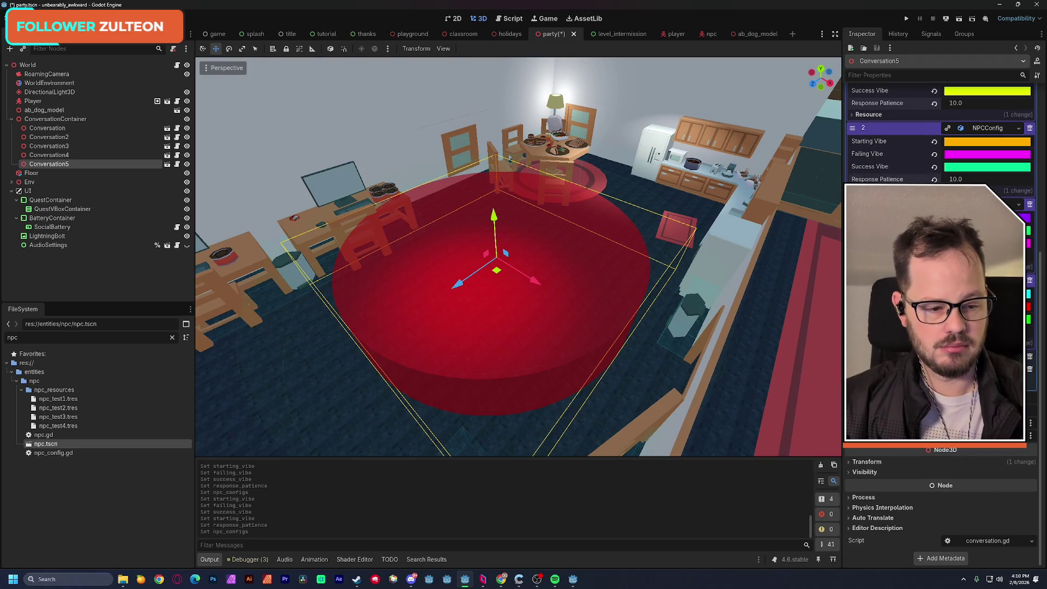
left_click(986, 294)
left_click(944, 448)
left_click_drag(943, 448, 935, 448)
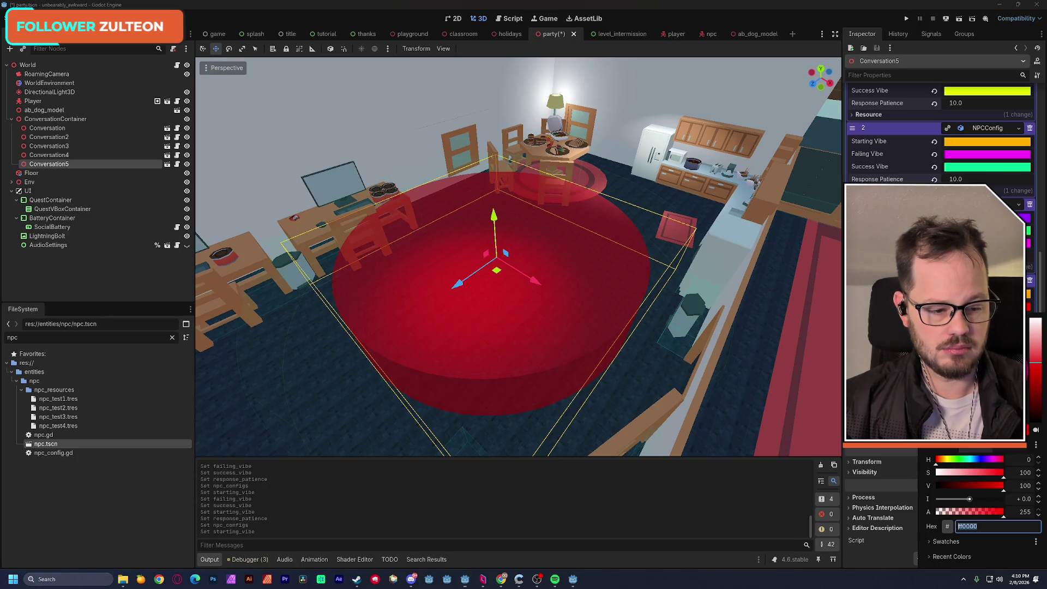
left_click(969, 463)
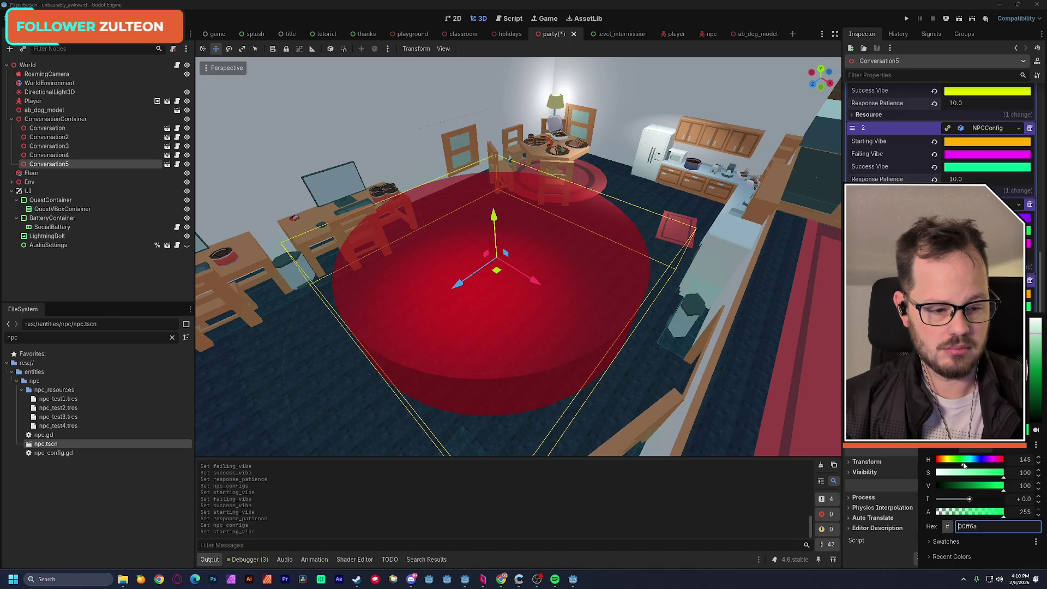
left_click(966, 464)
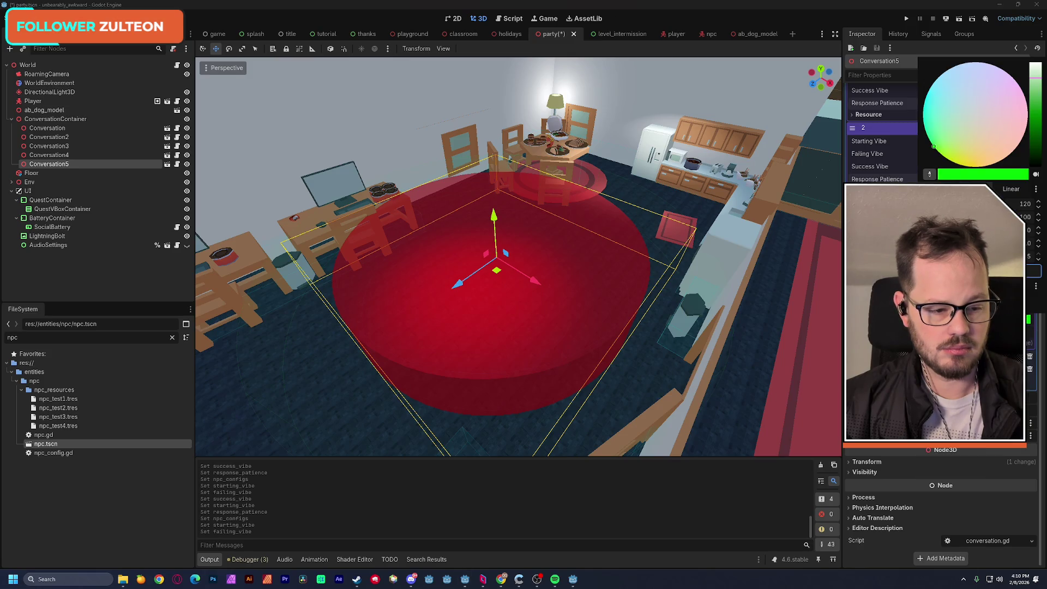
key("Escape")
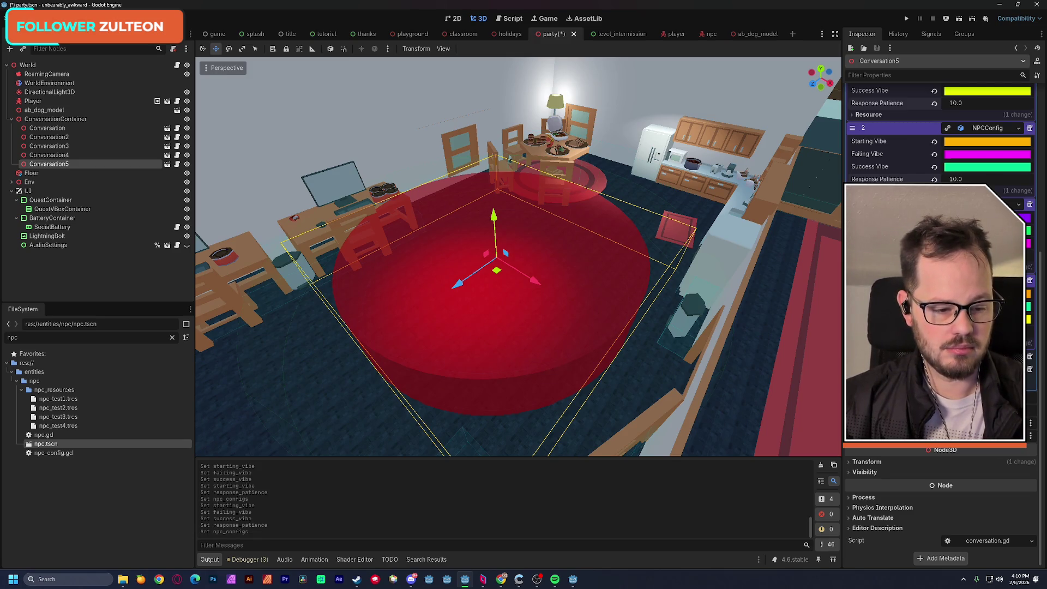
Step: Leave two other vibe colours unchanged and add a new NPCConfig resource in entry 3
left_click(986, 371)
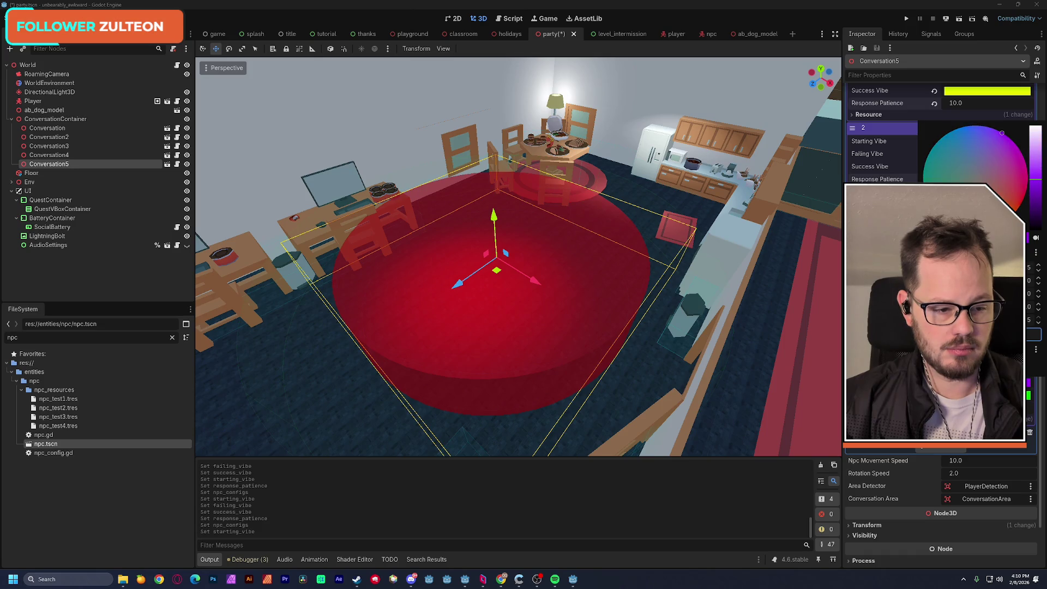
key("Escape")
left_click(987, 395)
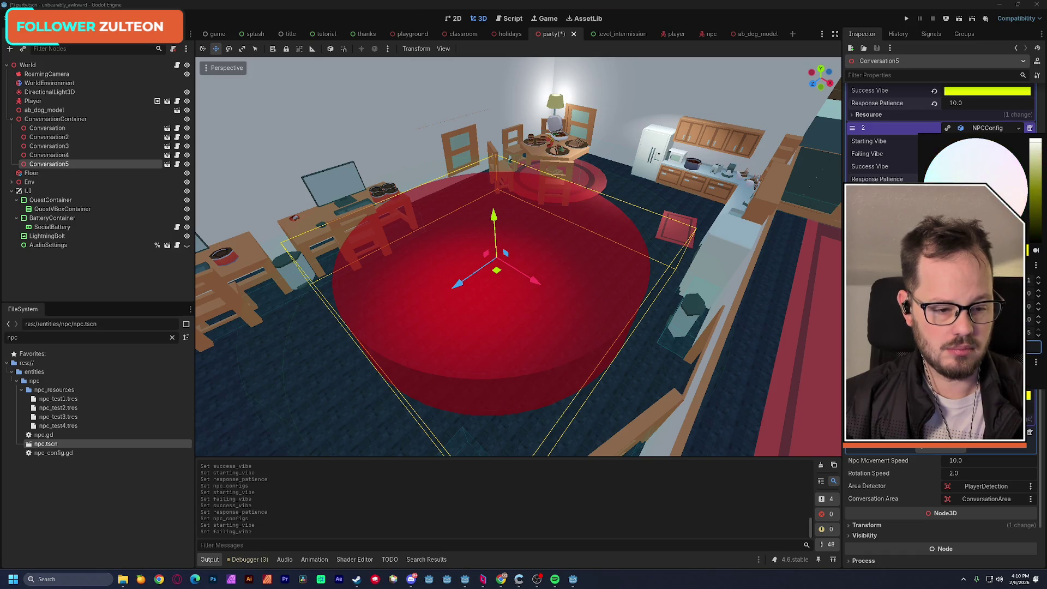
key("Escape")
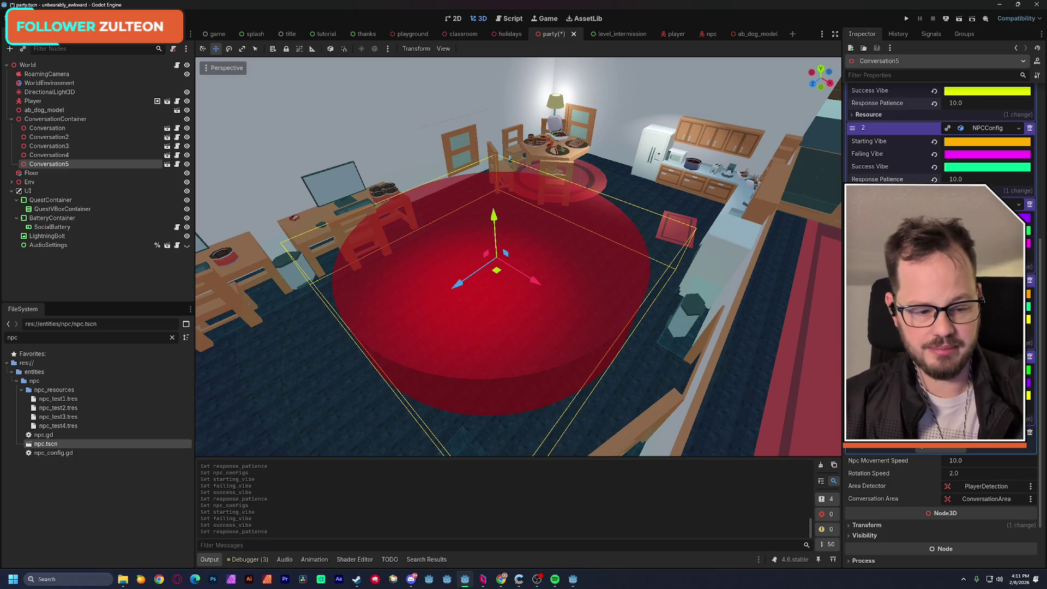
left_click(1018, 443)
left_click(989, 456)
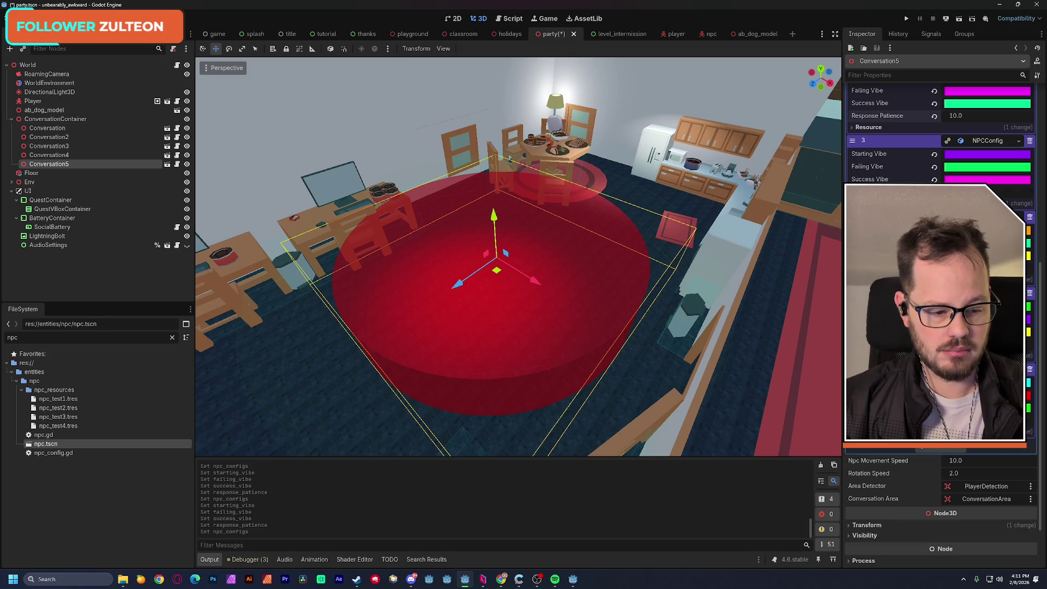
Step: Give entry 3 a purple starting, green failing and magenta success vibe
left_click(987, 154)
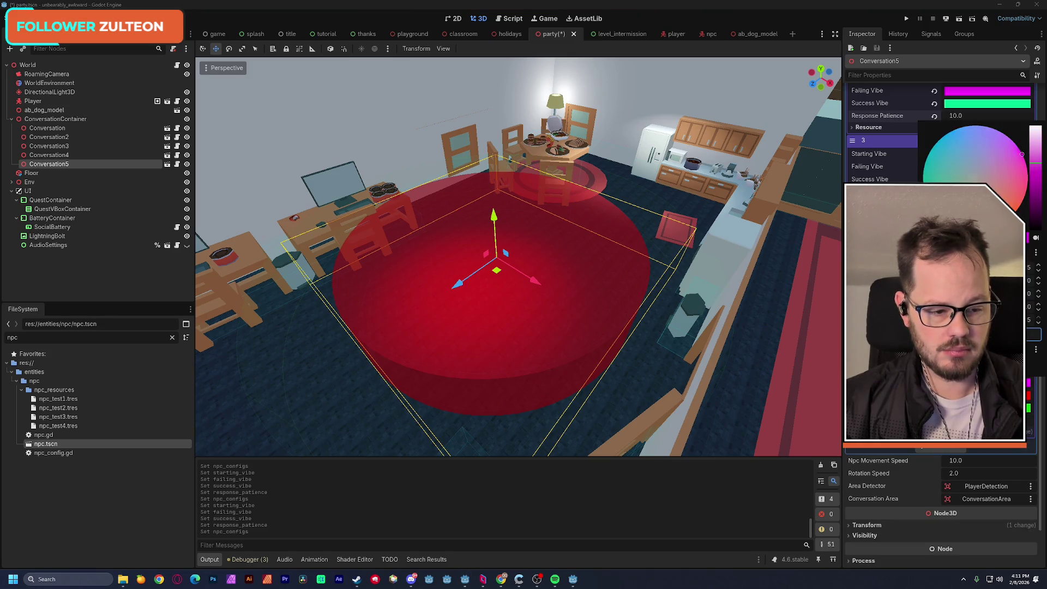
key("Escape")
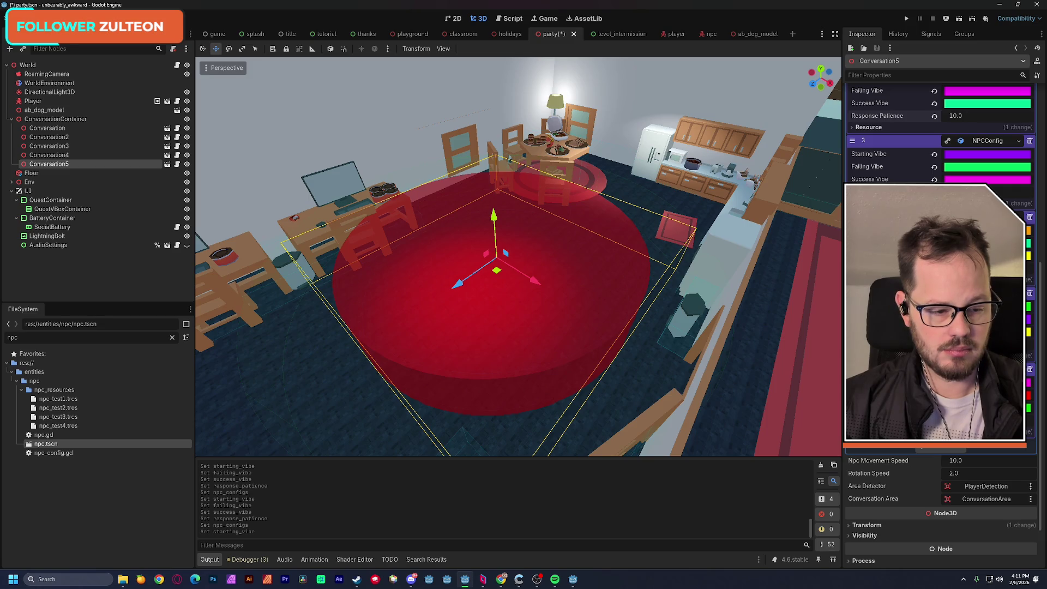
left_click(987, 167)
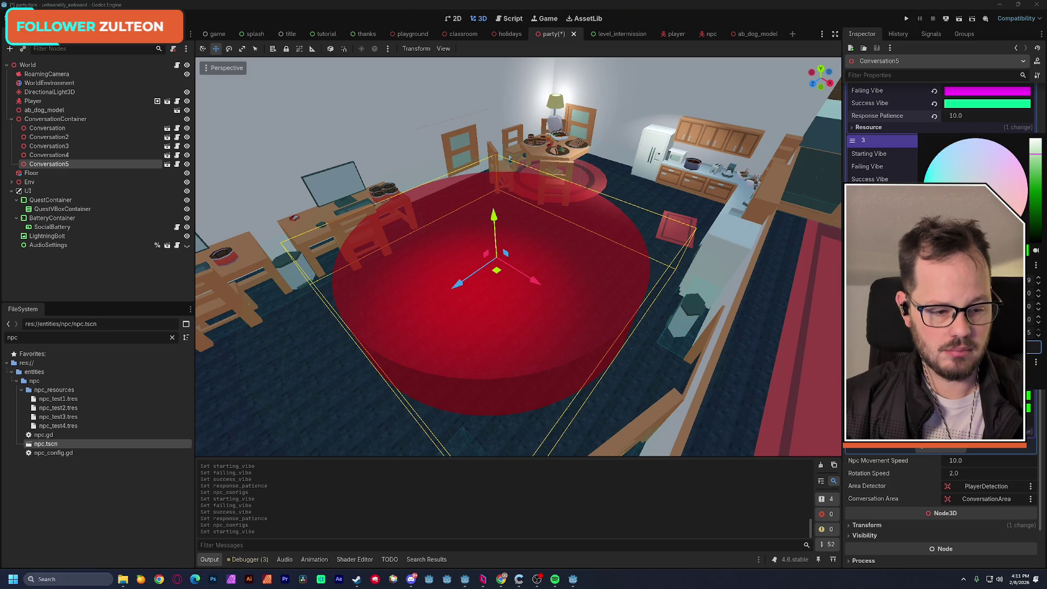
key("Escape")
left_click(987, 179)
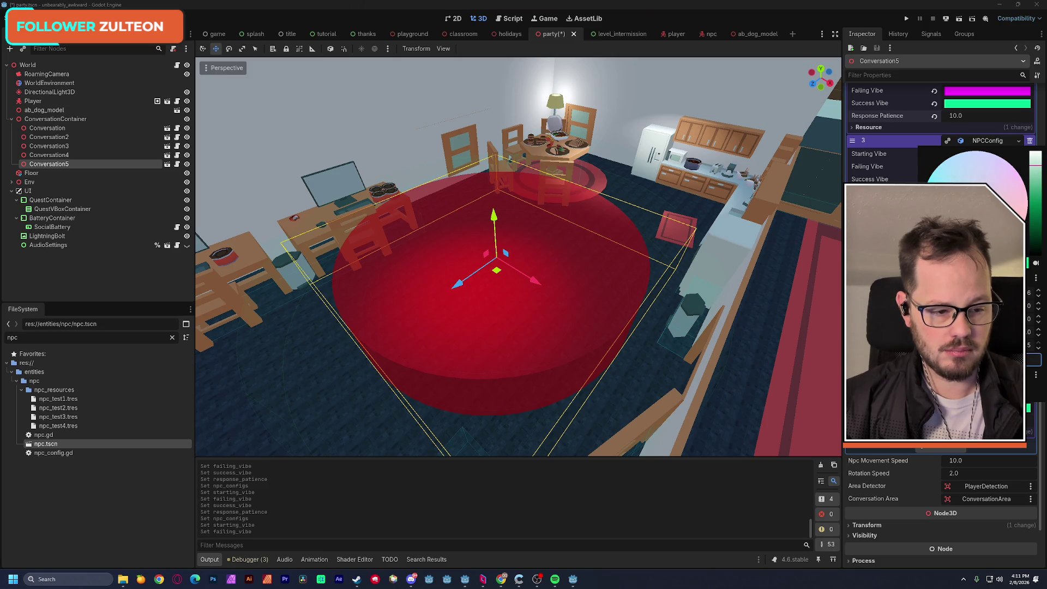
key("Escape")
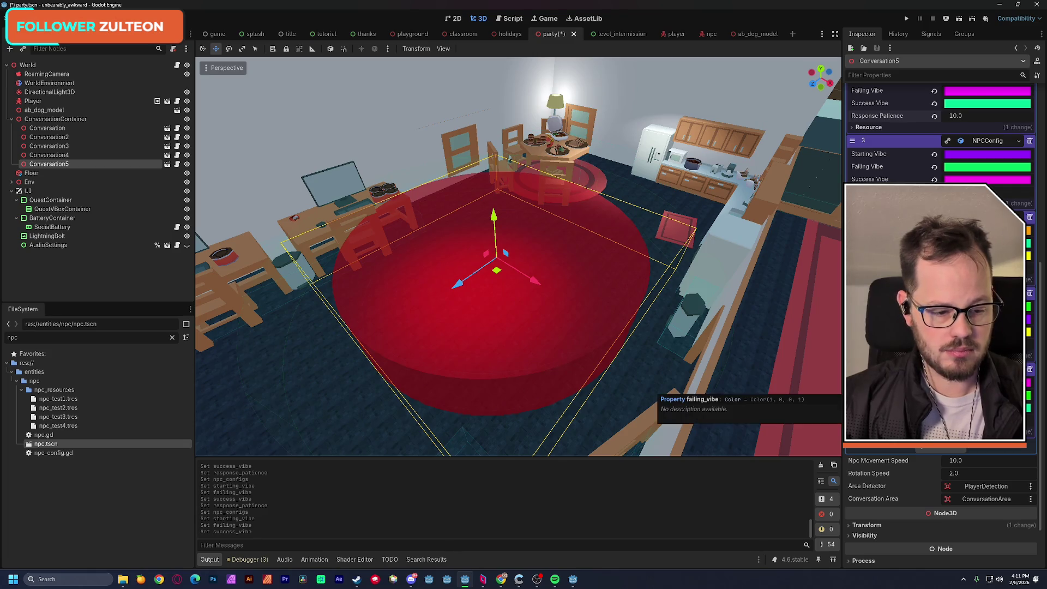
Step: Save the party scene and select the SocialBattery node
scroll(941, 316, "up", 5)
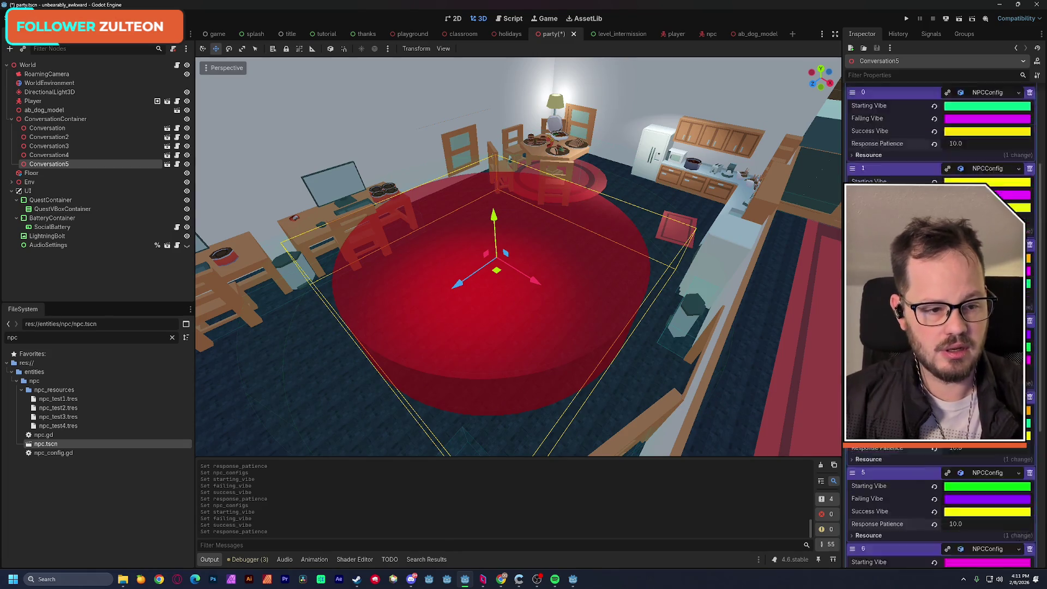
key("ctrl+s")
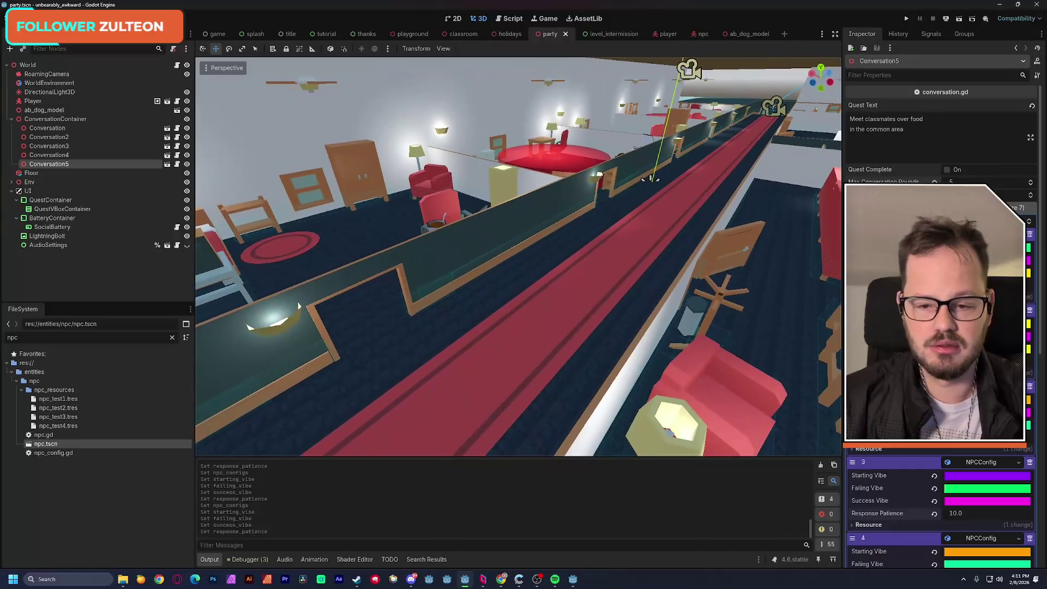
left_click(110, 227)
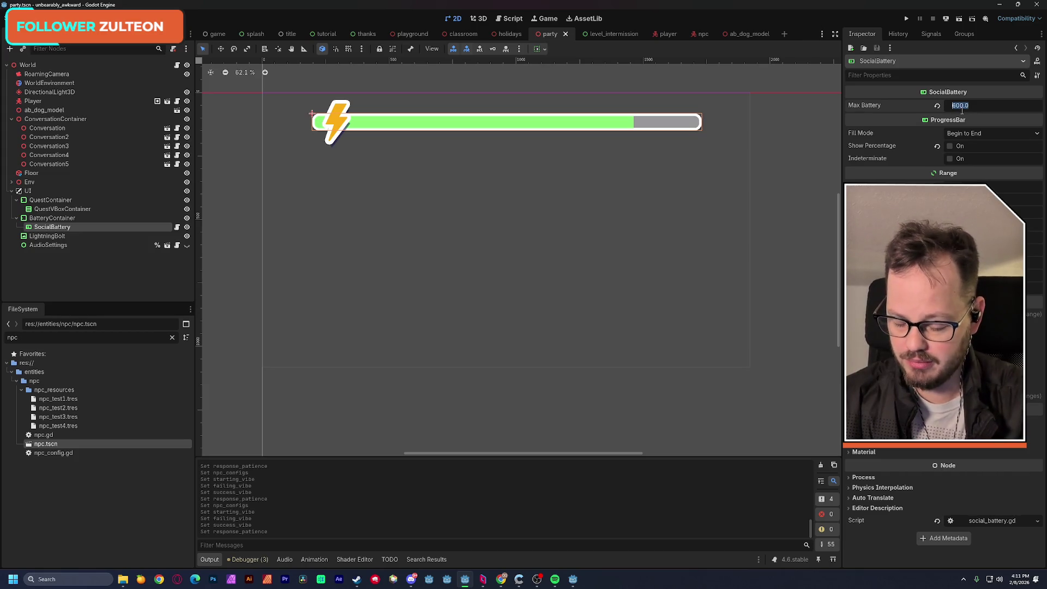
Step: Set SocialBattery's Max Battery to 250 and save the party scene
type("250")
key("Return")
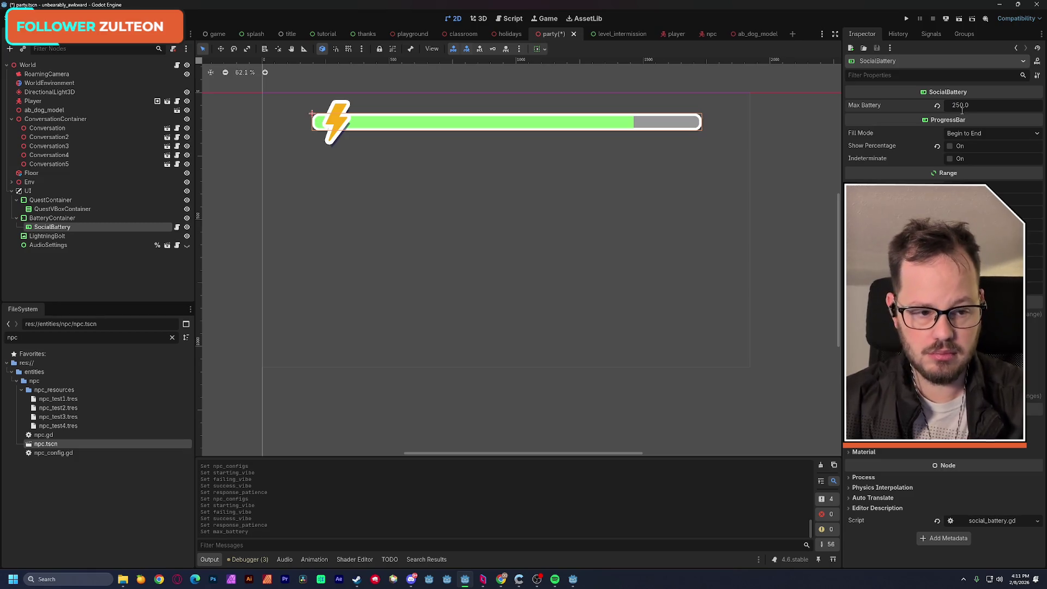
key("ctrl+s")
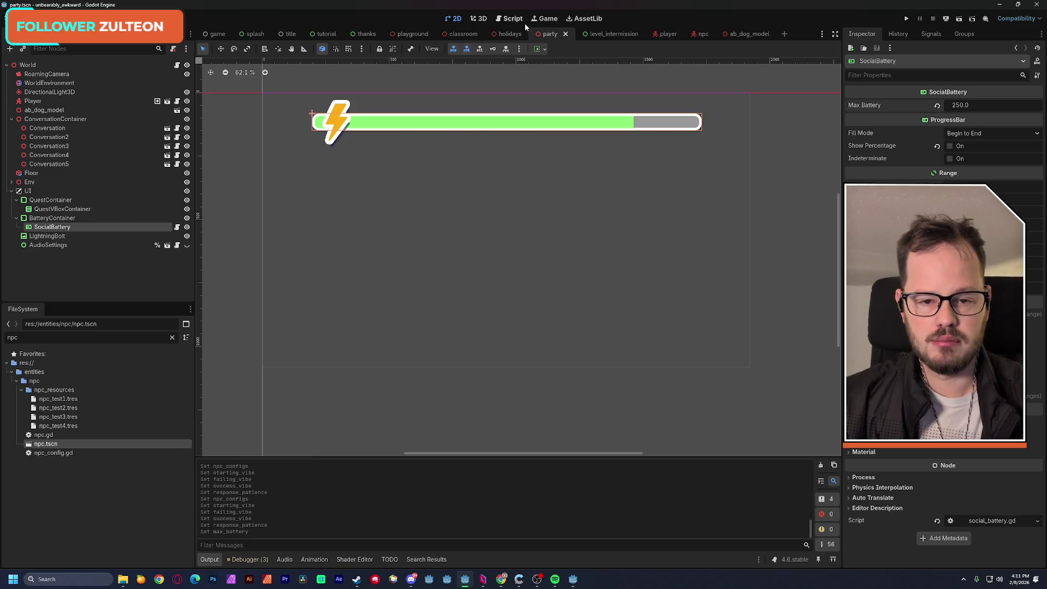
Step: Switch to the 3D workspace and run the project to test the party level
left_click(479, 19)
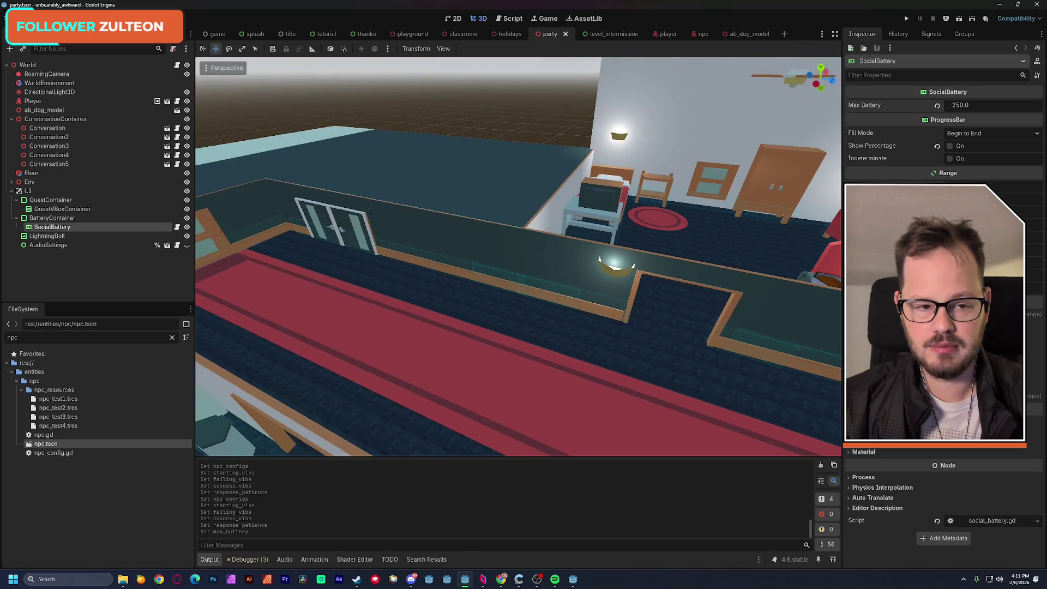
left_click(960, 20)
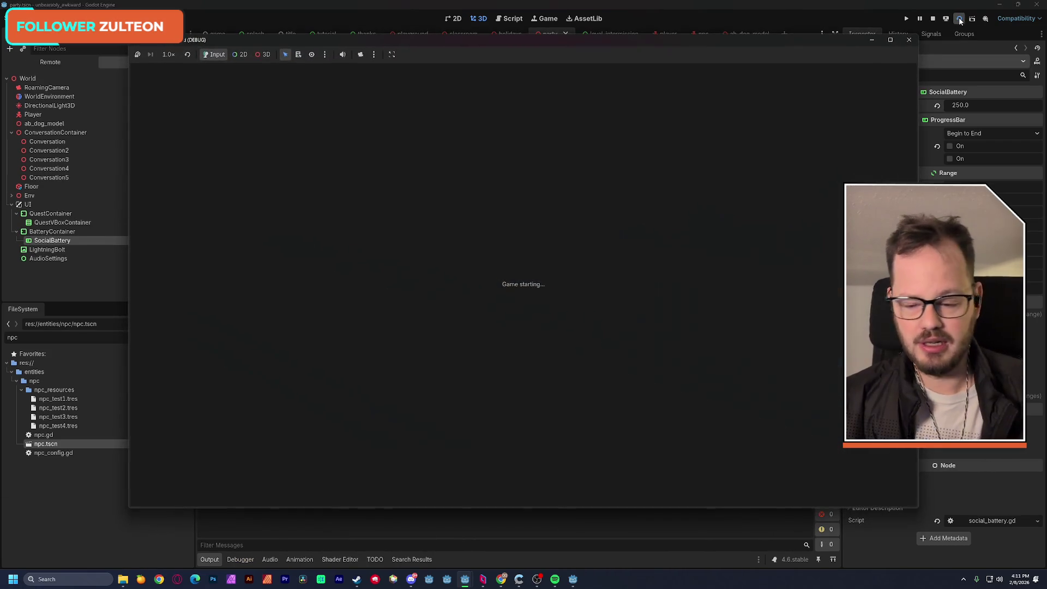
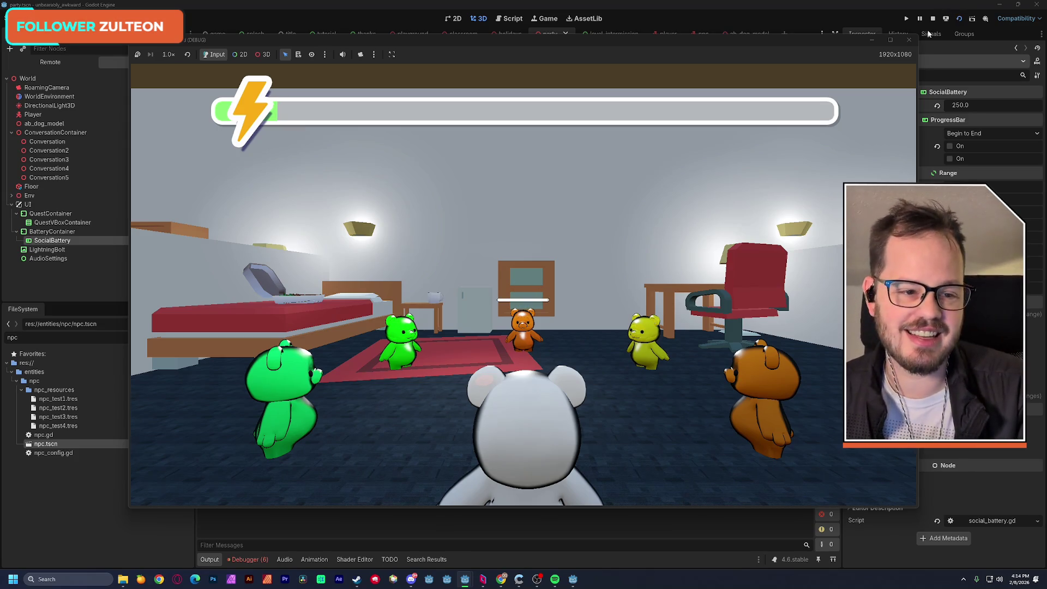
Step: Stop the game, fly the editor view down the red-carpet corridor, then relaunch the game
left_click(908, 40)
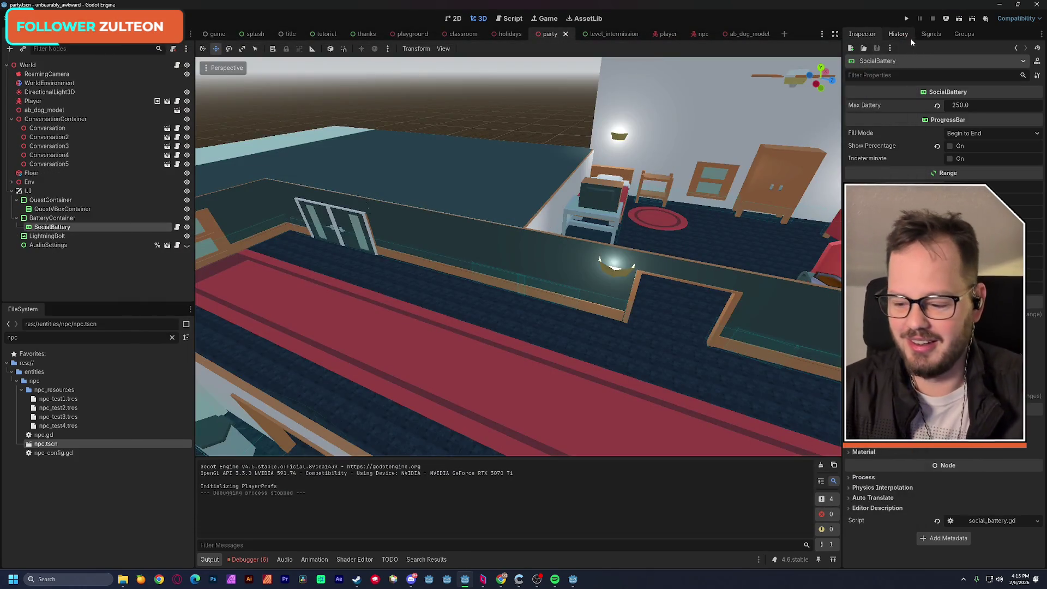
left_click_drag(645, 230, 645, 230)
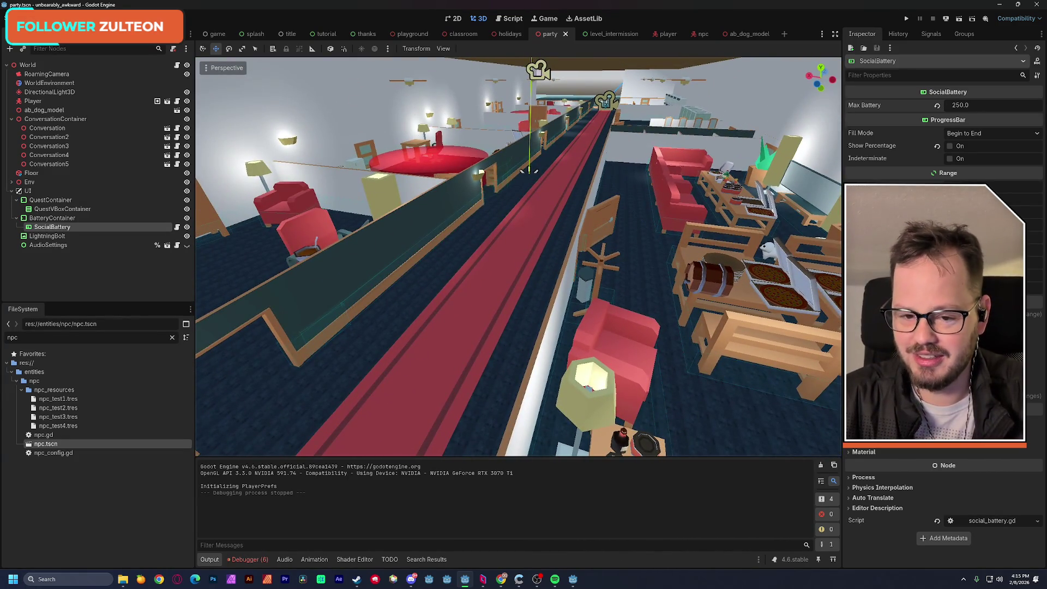
left_click_drag(528, 274, 528, 274)
mouse_move(613, 261)
left_mouse_down()
mouse_move(525, 315)
mouse_move(628, 288)
mouse_move(755, 177)
left_mouse_up()
left_click(946, 20)
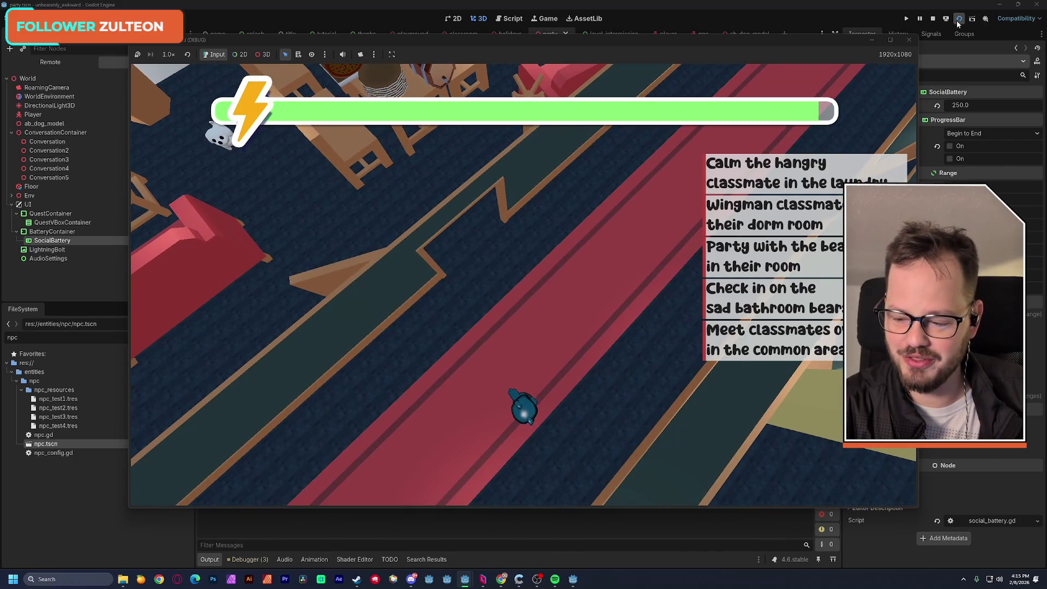
key("w")
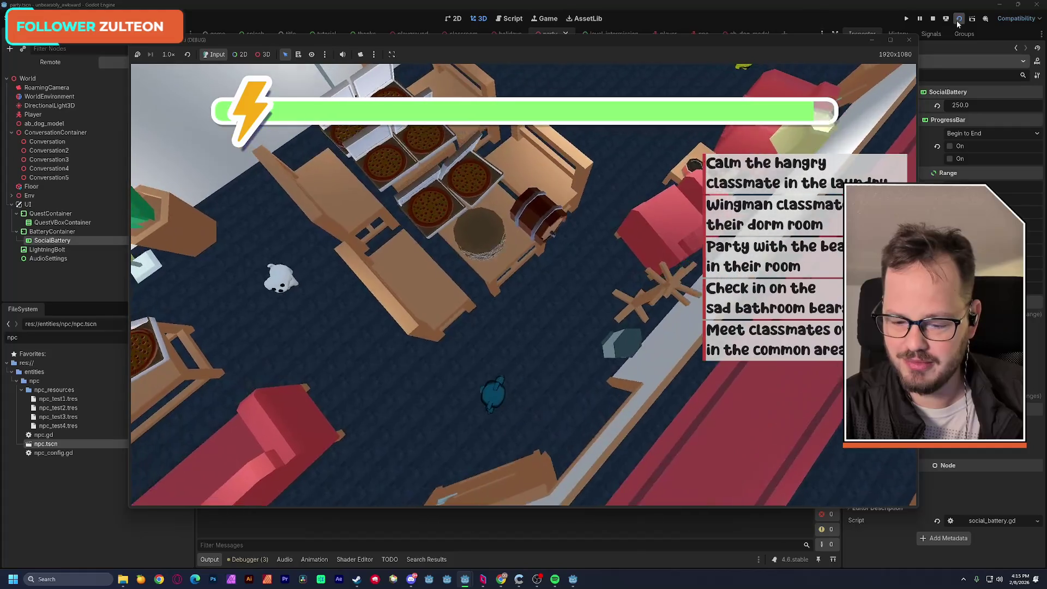
key("a")
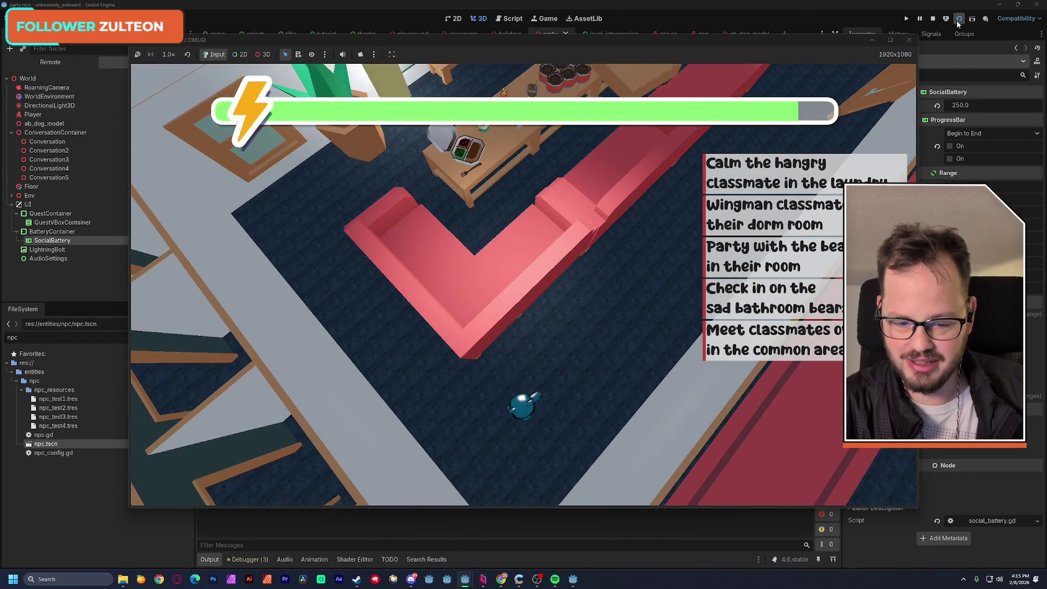
key("w")
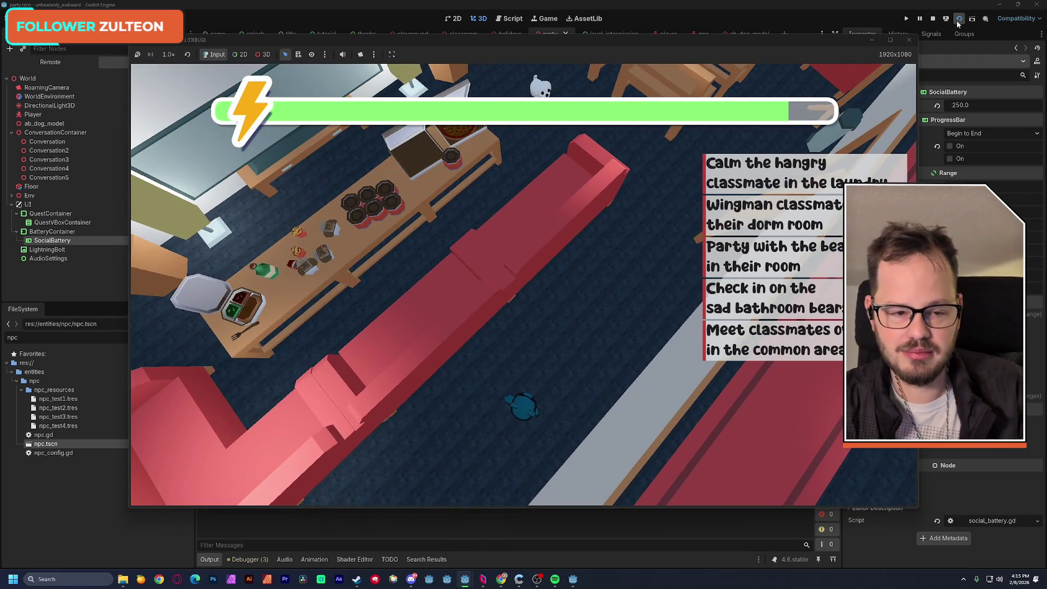
left_click(932, 18)
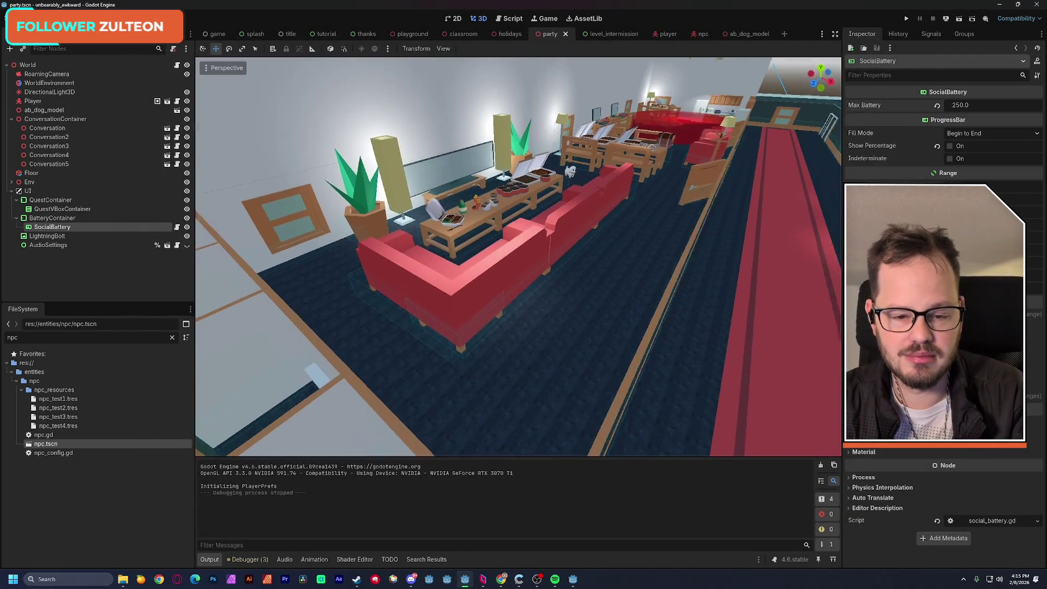
Step: Move ab_dog_model beside the couch end (about x -10.407, z -11.695), then save and run
left_click(571, 178)
mouse_move(546, 198)
left_mouse_down()
mouse_move(476, 260)
mouse_move(533, 227)
mouse_move(692, 280)
mouse_move(663, 305)
mouse_move(649, 349)
mouse_move(522, 293)
left_mouse_up()
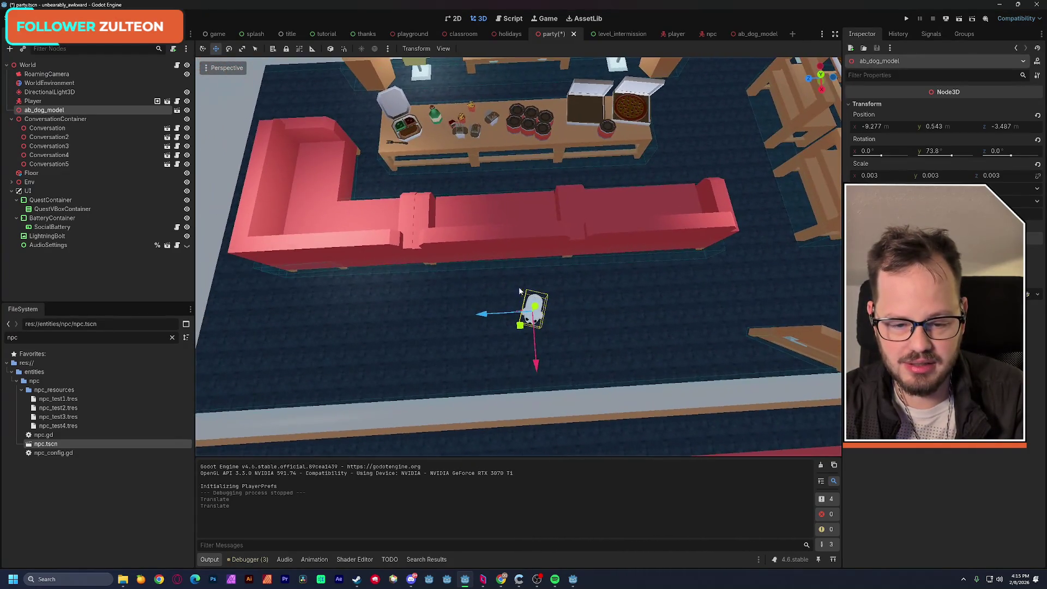
left_click_drag(535, 361, 537, 368)
mouse_move(507, 319)
left_mouse_down()
mouse_move(715, 266)
mouse_move(777, 323)
mouse_move(764, 262)
left_mouse_up()
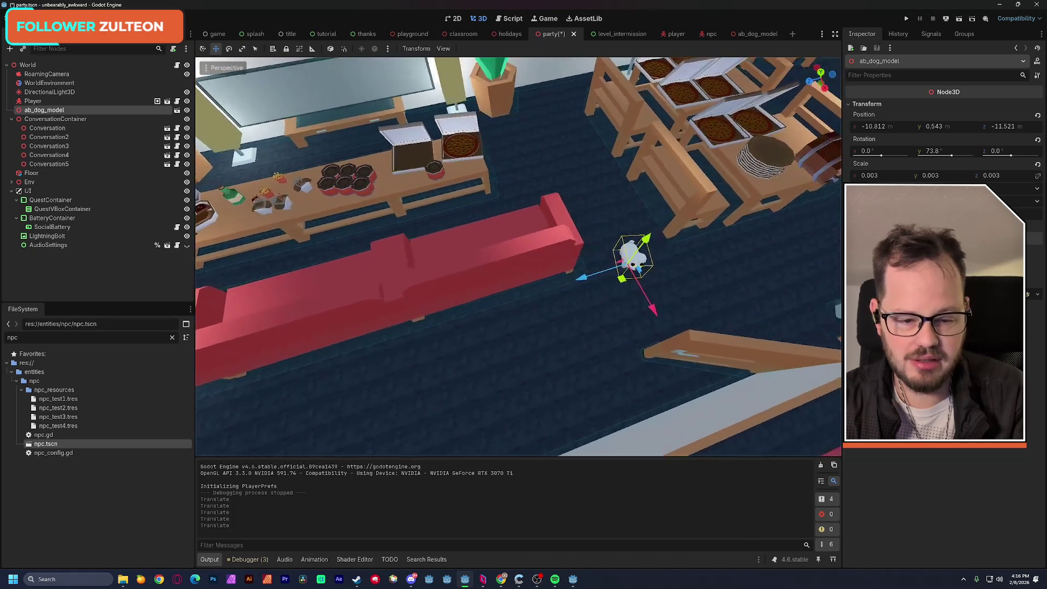
scroll(677, 311, "down", 3)
scroll(677, 311, "up", 3)
left_click_drag(520, 269, 572, 344)
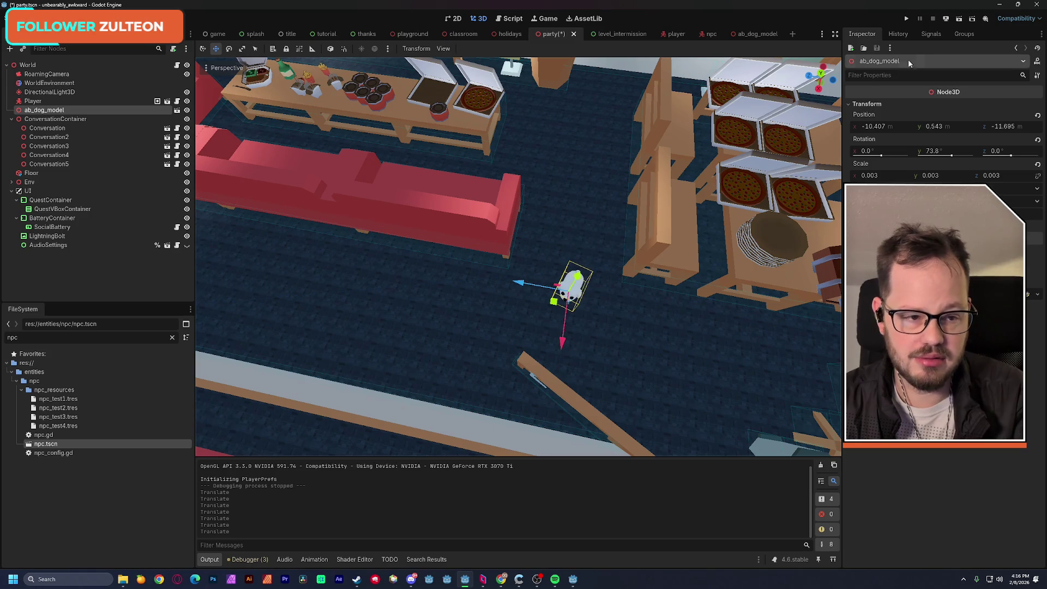
left_click(960, 19)
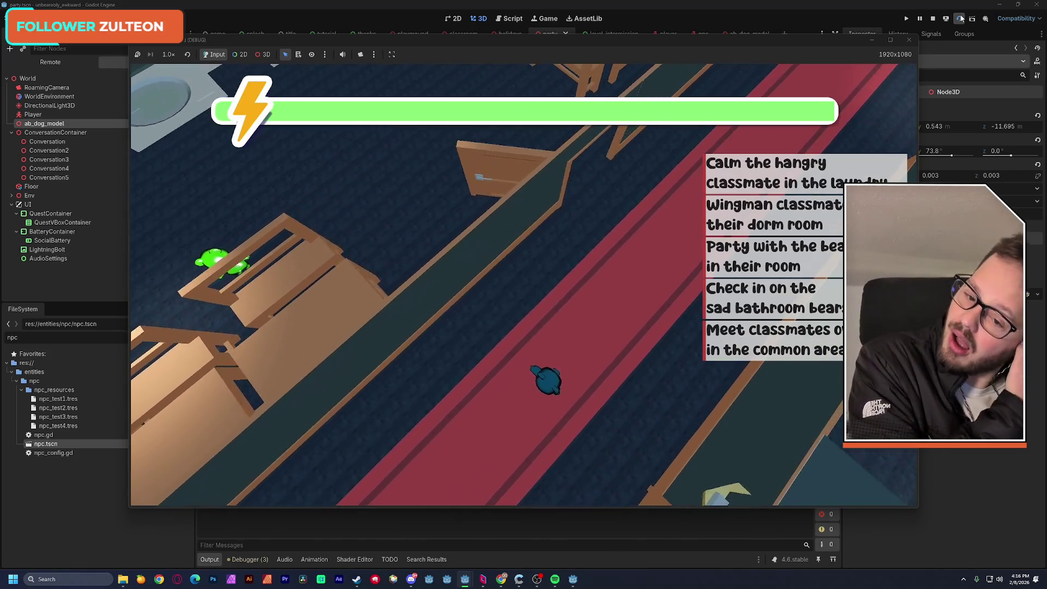
Step: Walk the player down the corridor into the pizza room up to the dog, then close the game
key("w")
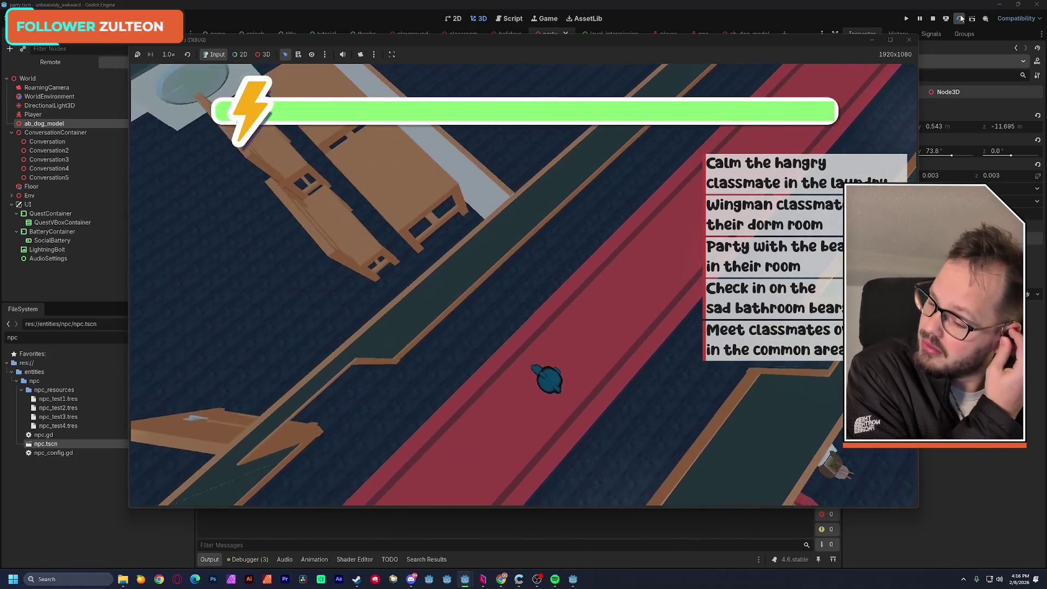
key("w")
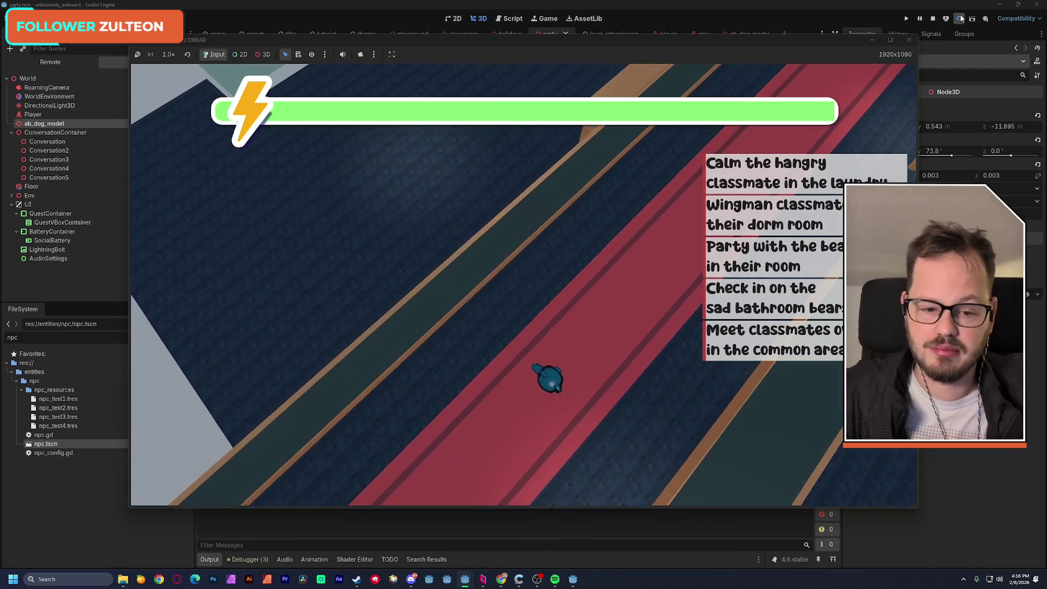
key("w")
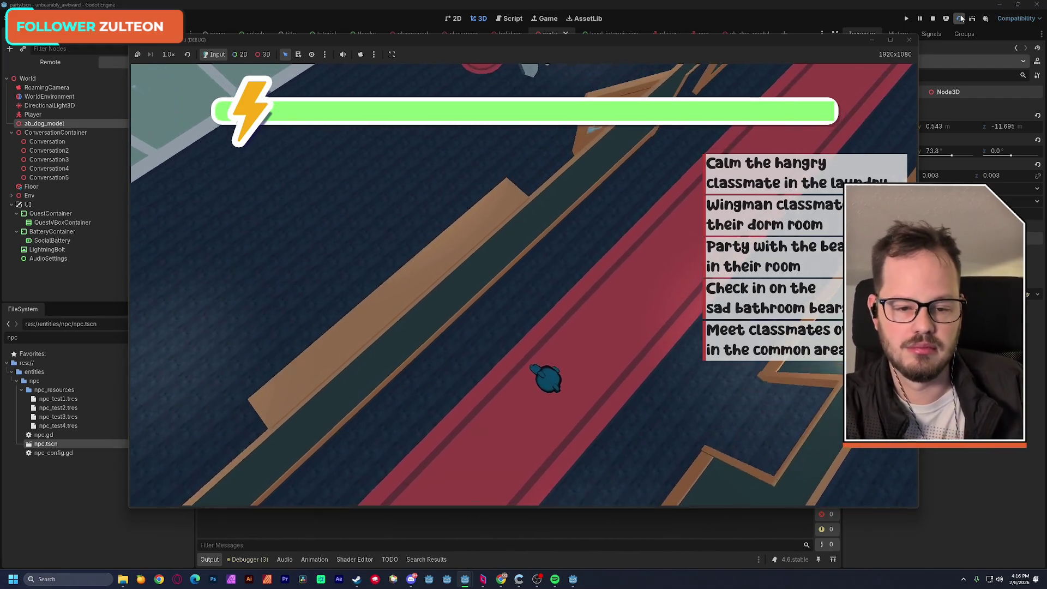
key("w")
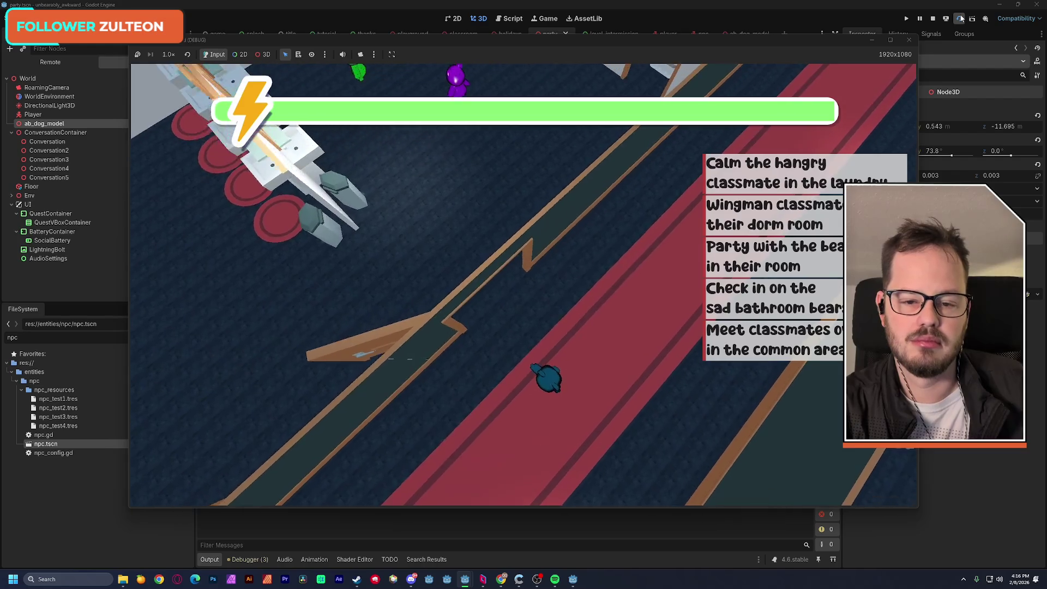
key("w")
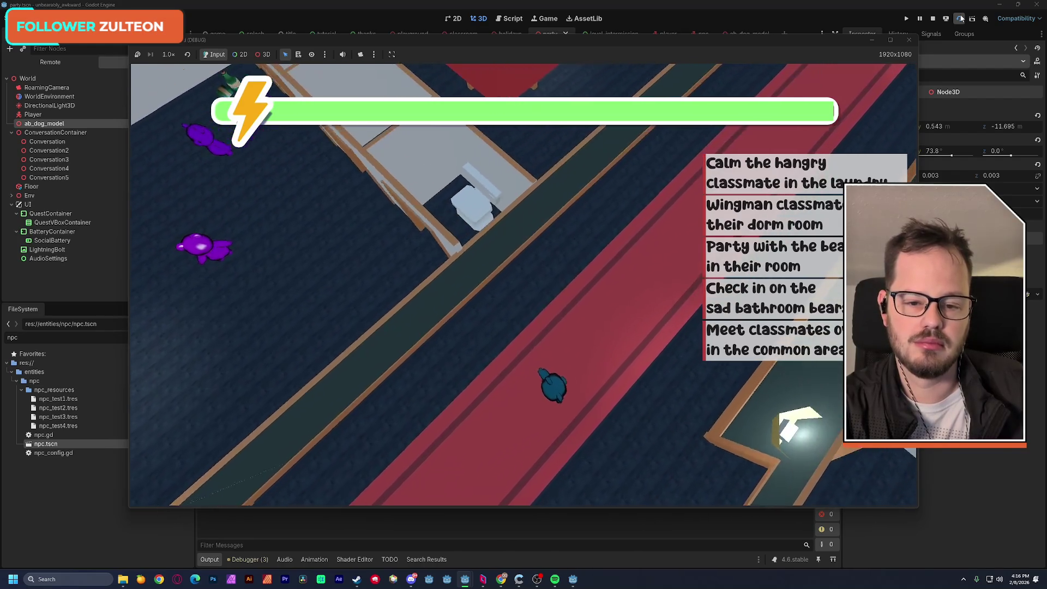
key("w")
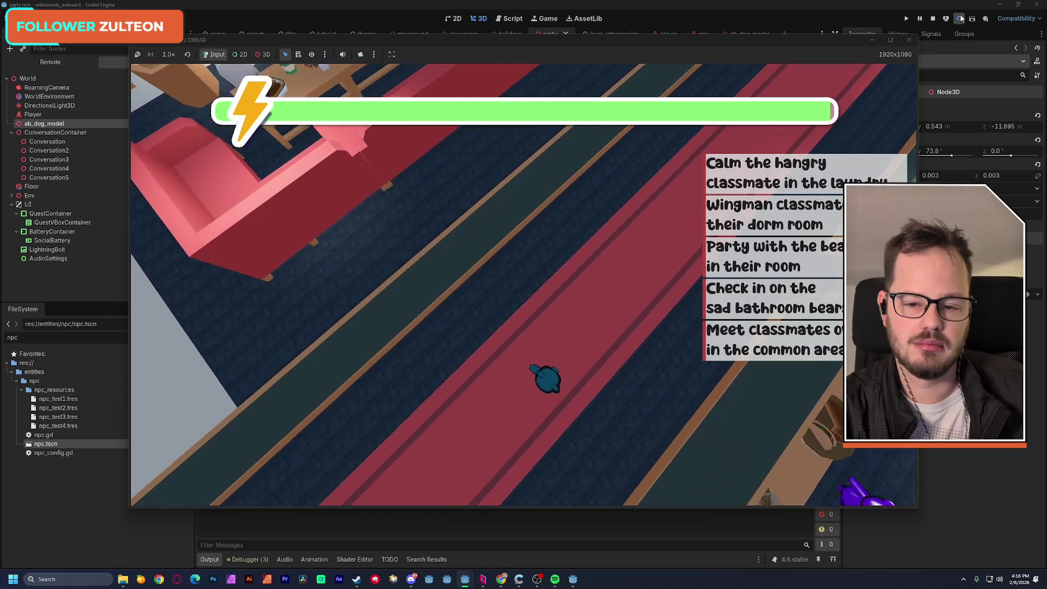
key("w")
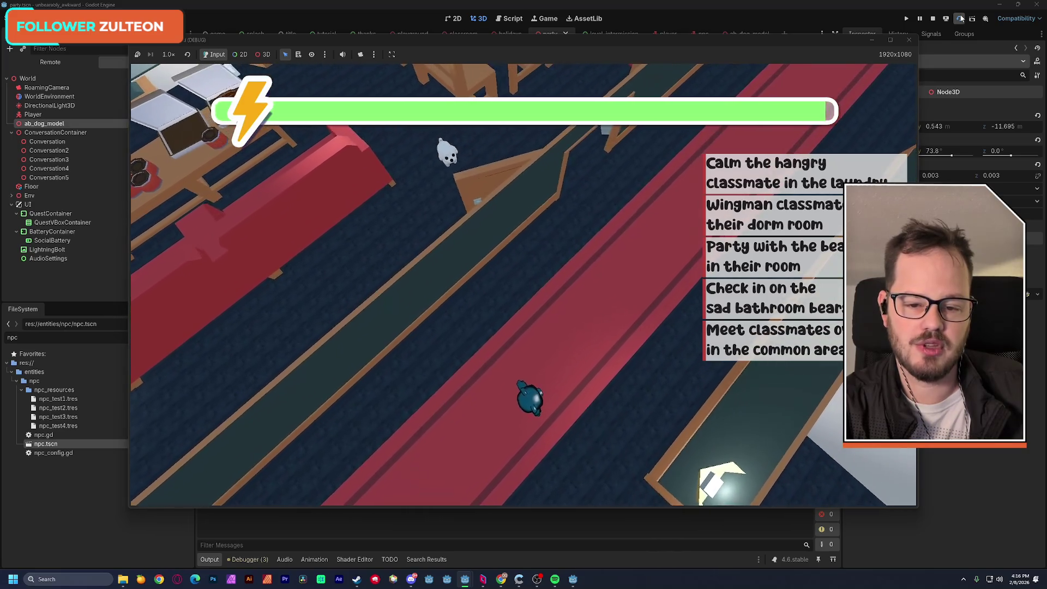
key("w")
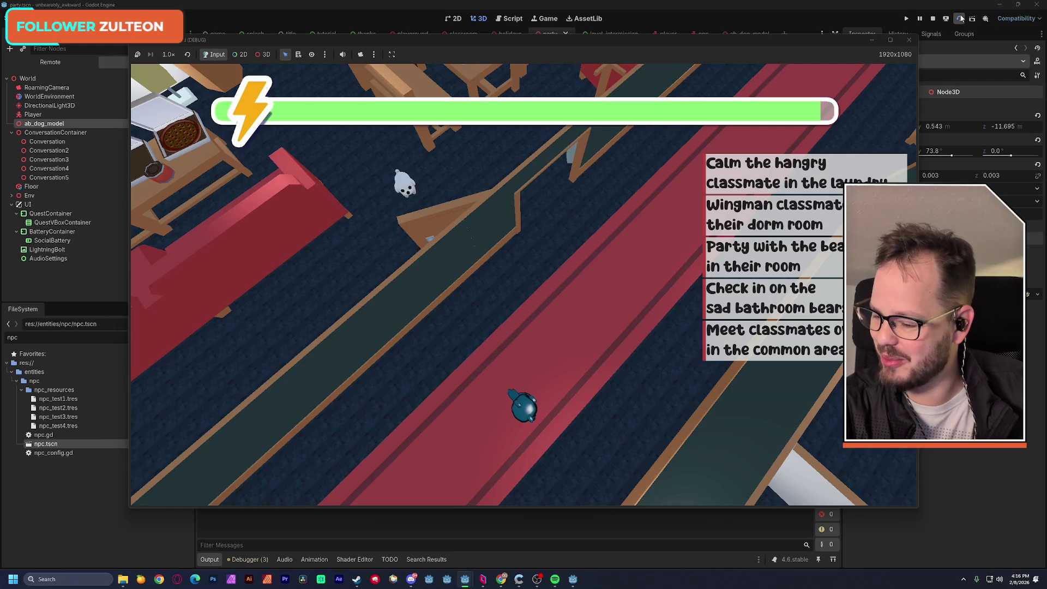
key("w")
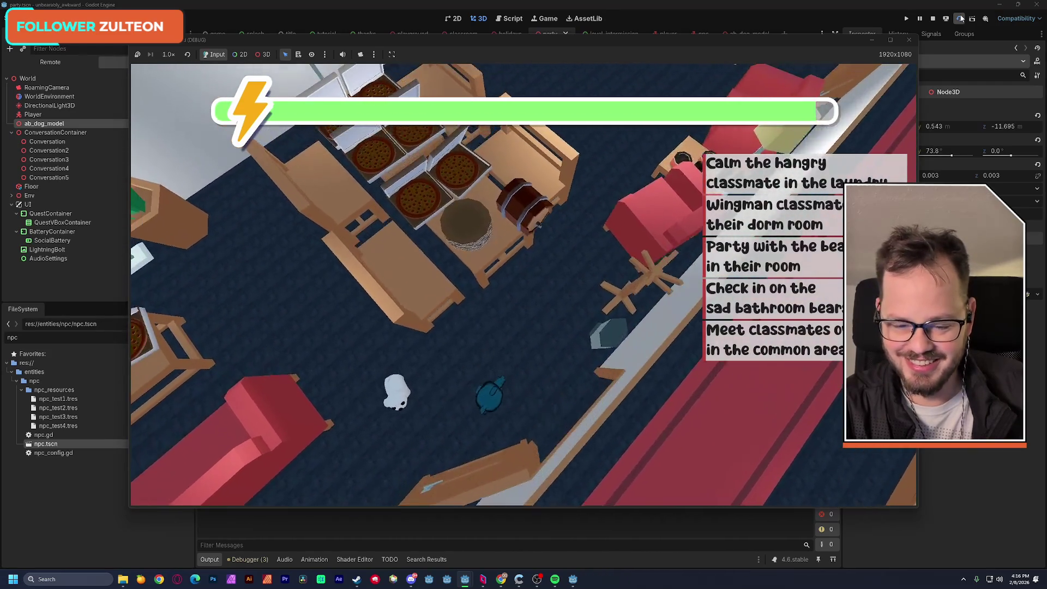
key("a")
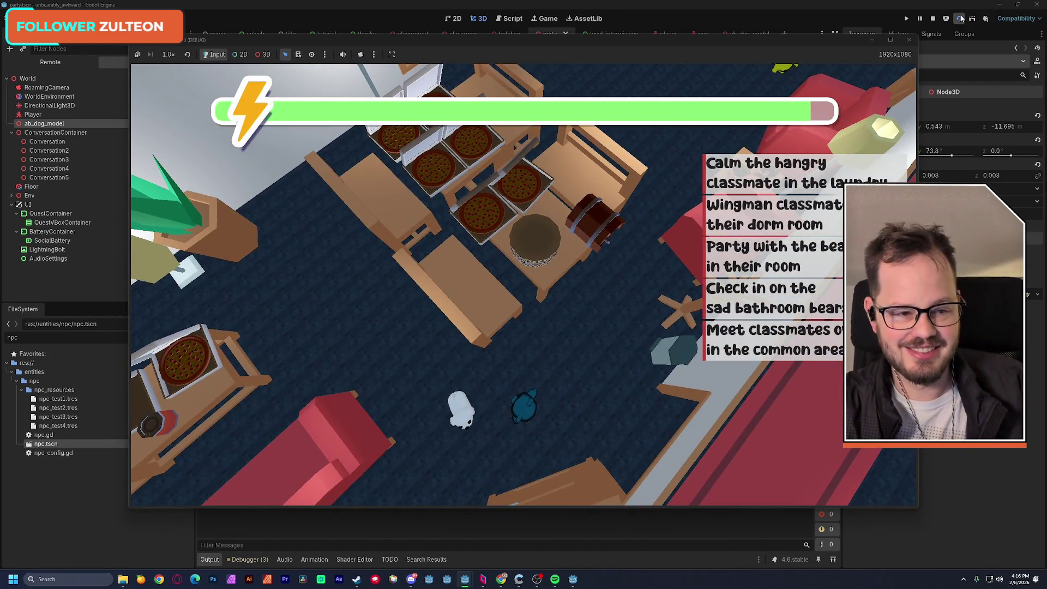
left_click(914, 42)
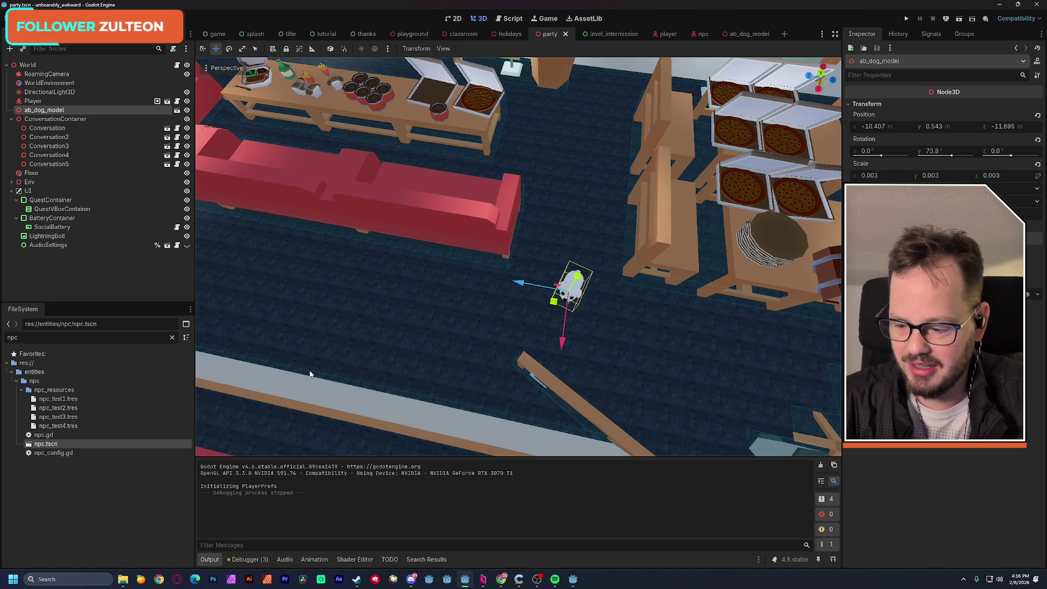
Step: Open the ab_dog_model scene and orbit the view to look at the dog
left_click_drag(345, 363, 354, 390)
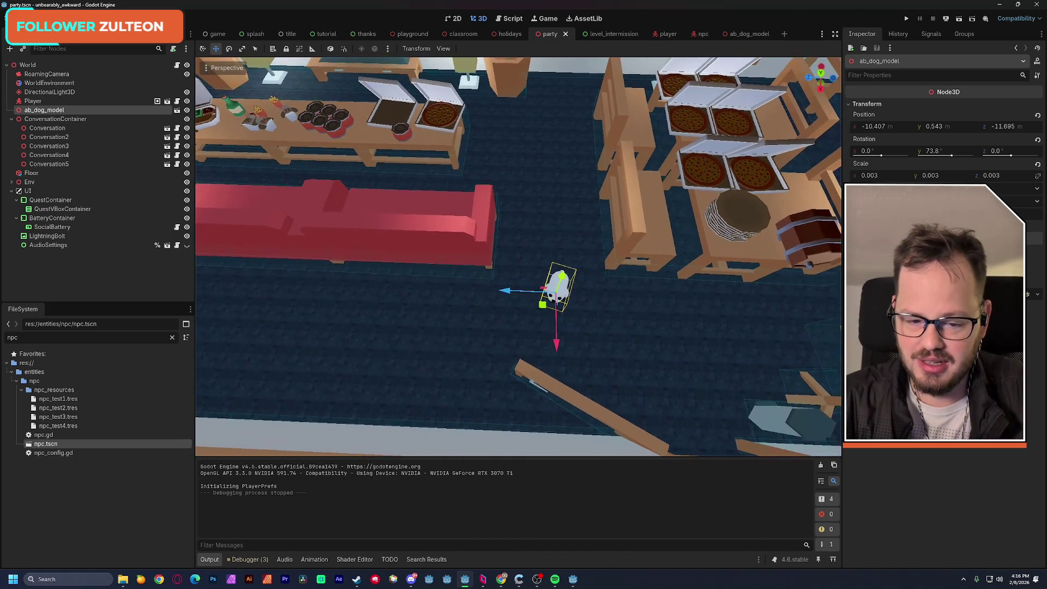
left_click(177, 110)
left_click_drag(352, 201, 359, 180)
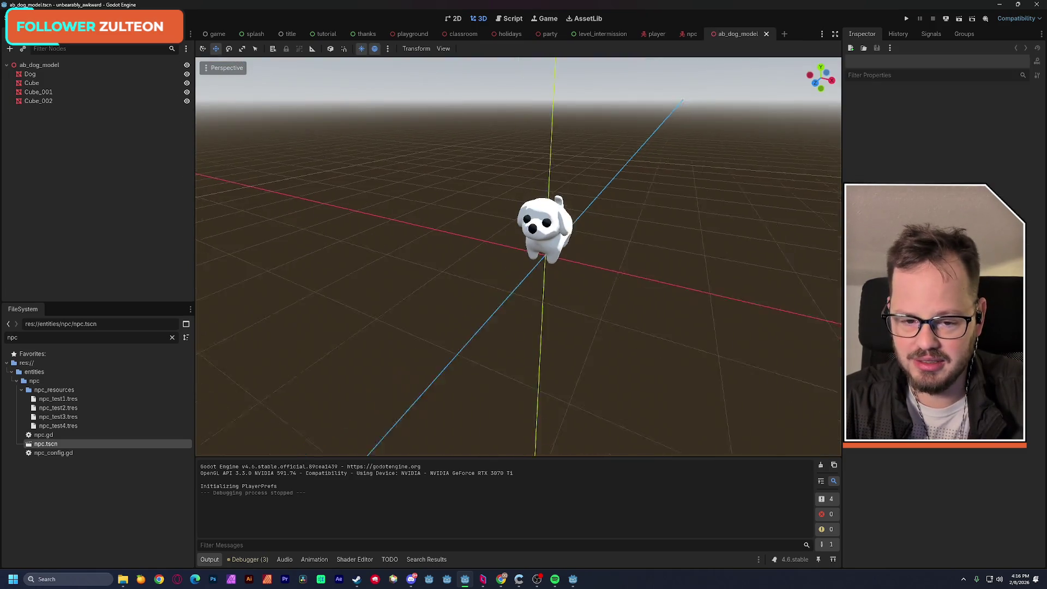
scroll(515, 246, "up", 2)
left_click_drag(516, 245, 494, 253)
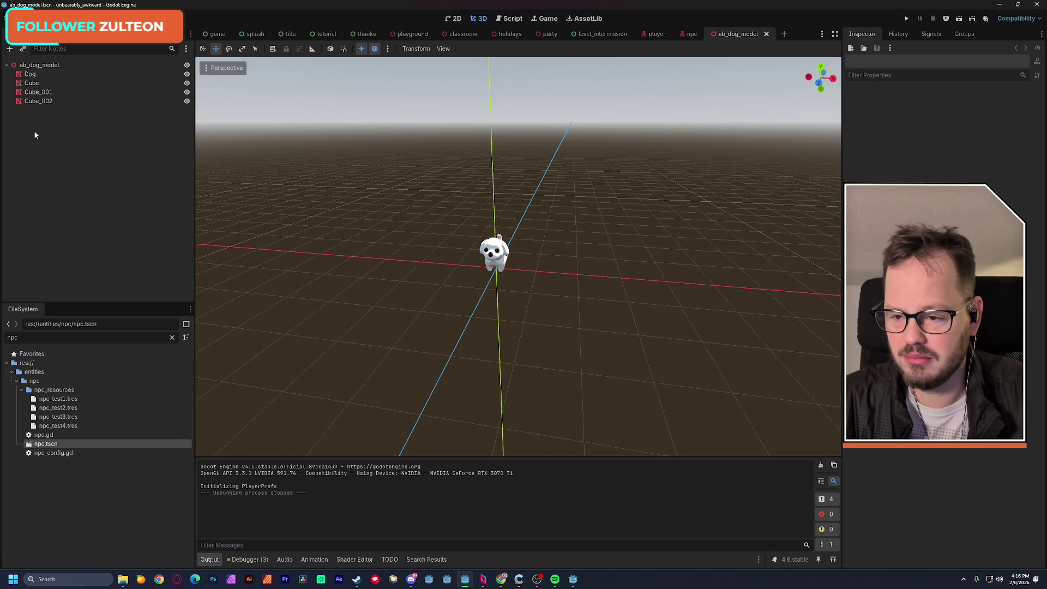
Step: Rename the root node to Dog and add a Node3D child named Model
left_click(47, 67)
left_click(47, 66)
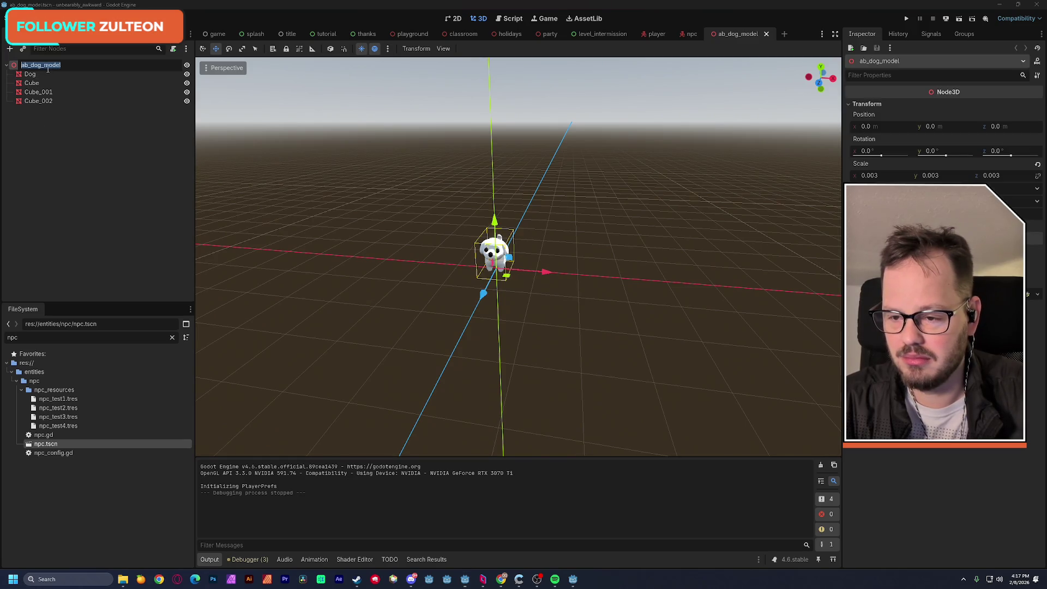
type("Dog")
key("Return")
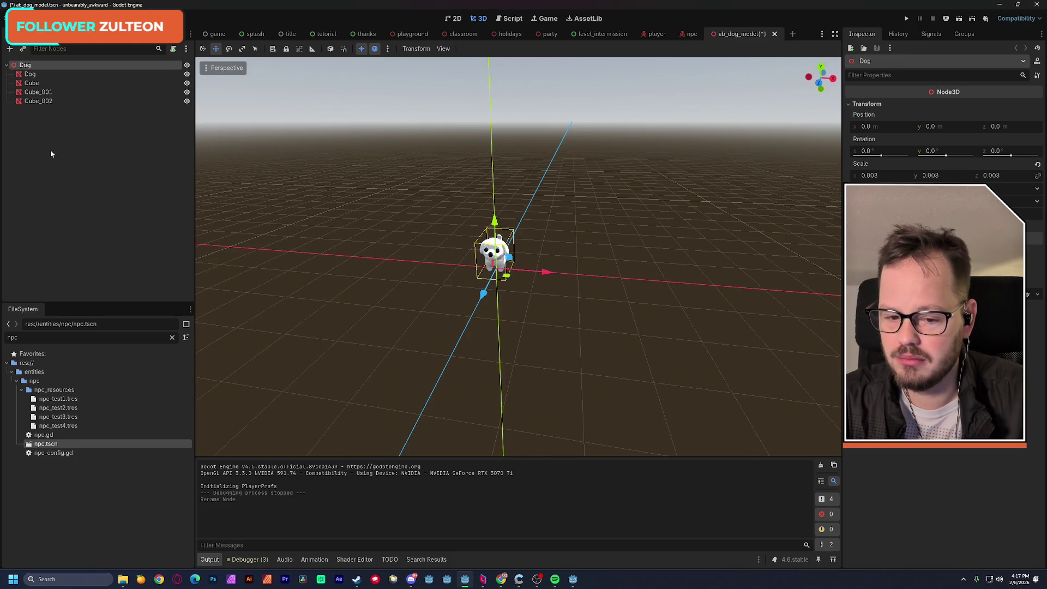
key("ctrl+a")
left_click(437, 239)
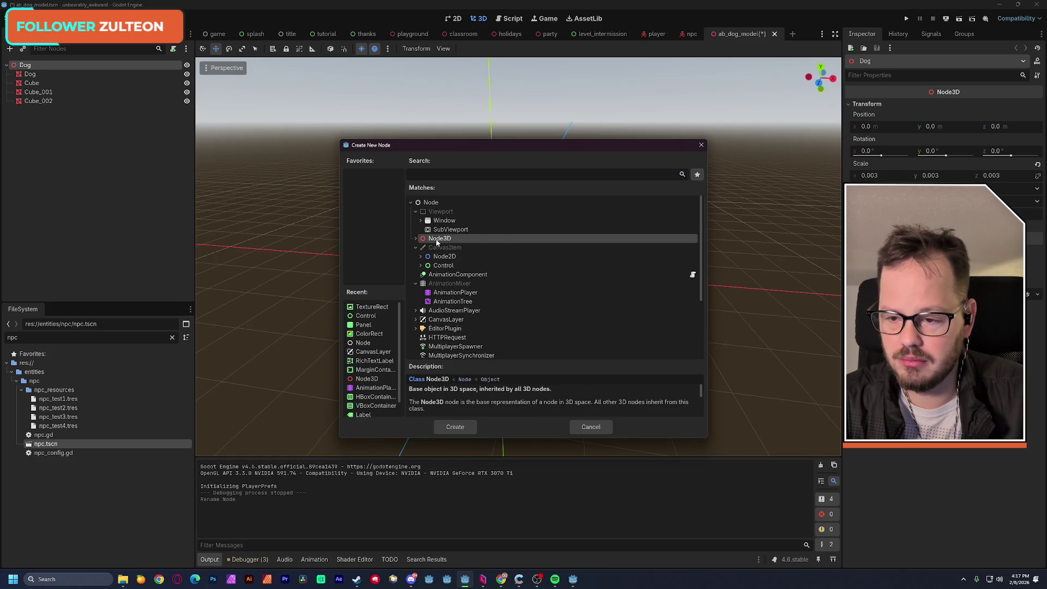
double_click(436, 239)
double_click(37, 112)
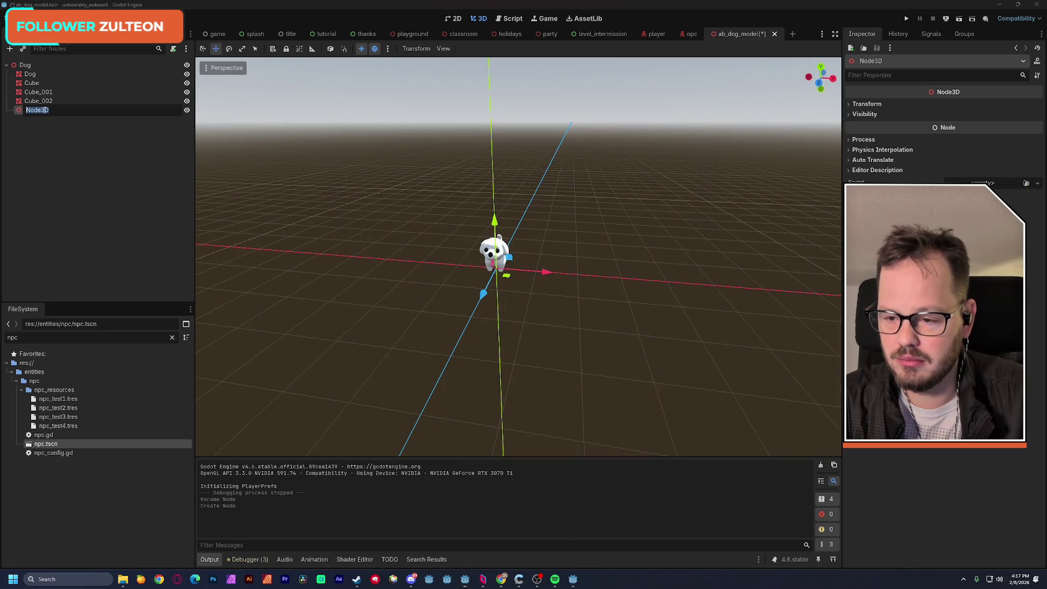
key("Return")
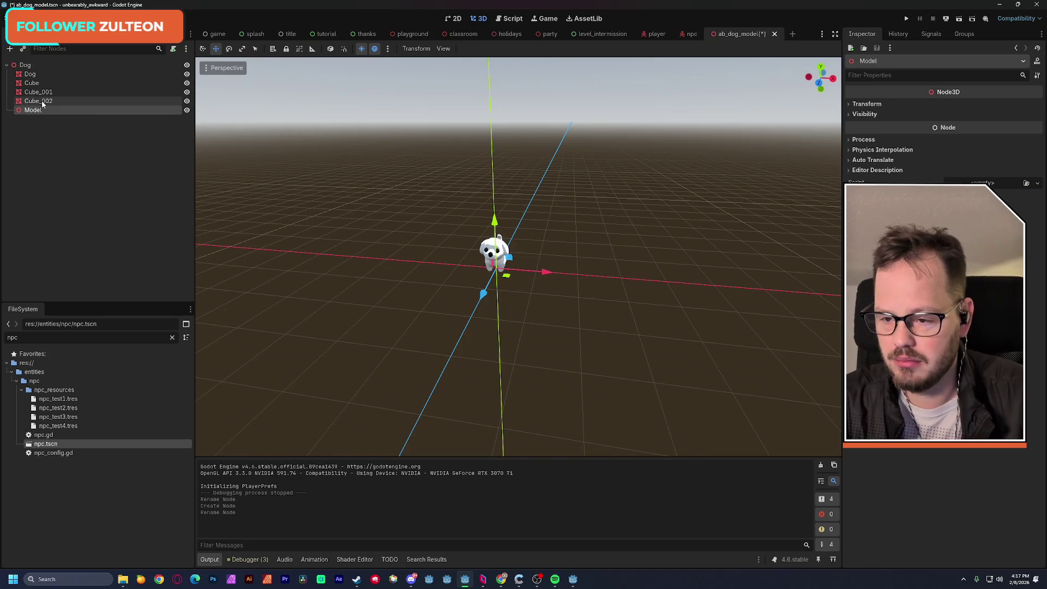
Step: Group the Dog and Cube mesh nodes under Model, save, and start attaching a script to Dog
left_click(30, 74)
left_click(33, 101, "shift")
left_click_drag(34, 113, 34, 111)
left_click(47, 155)
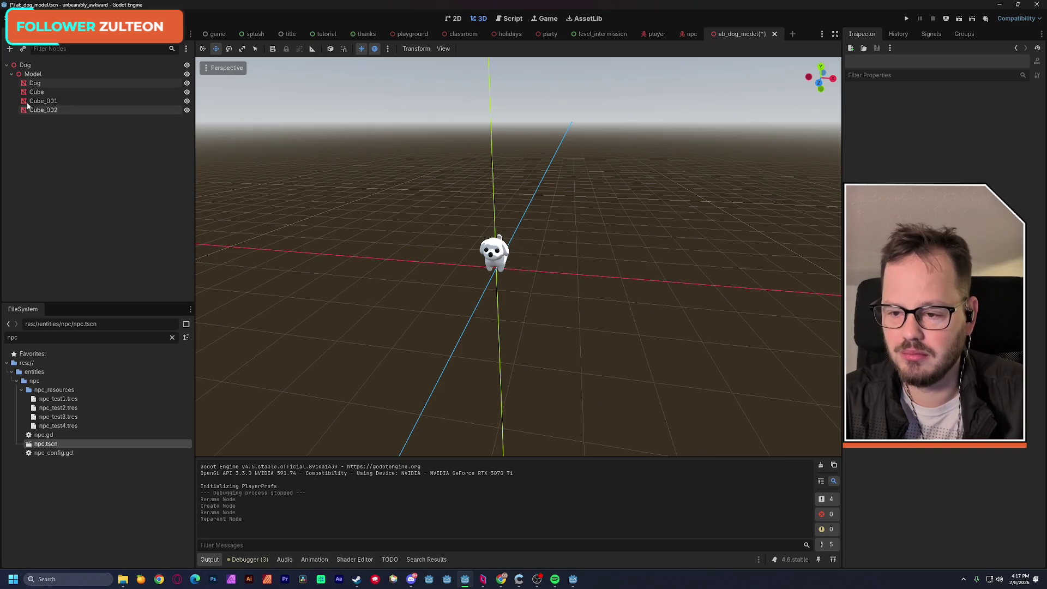
key("ctrl+s")
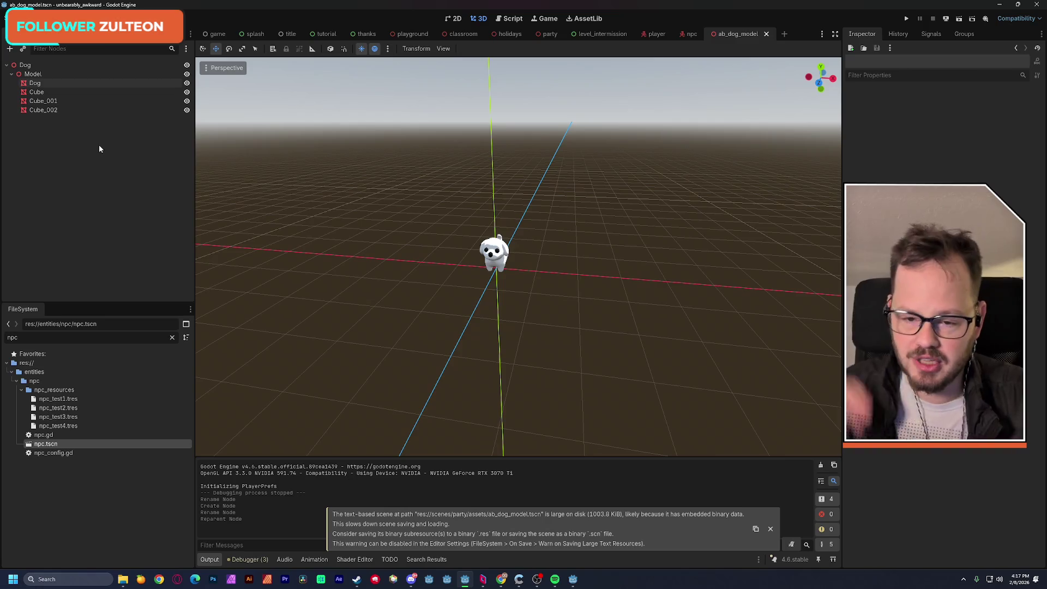
left_click(44, 65)
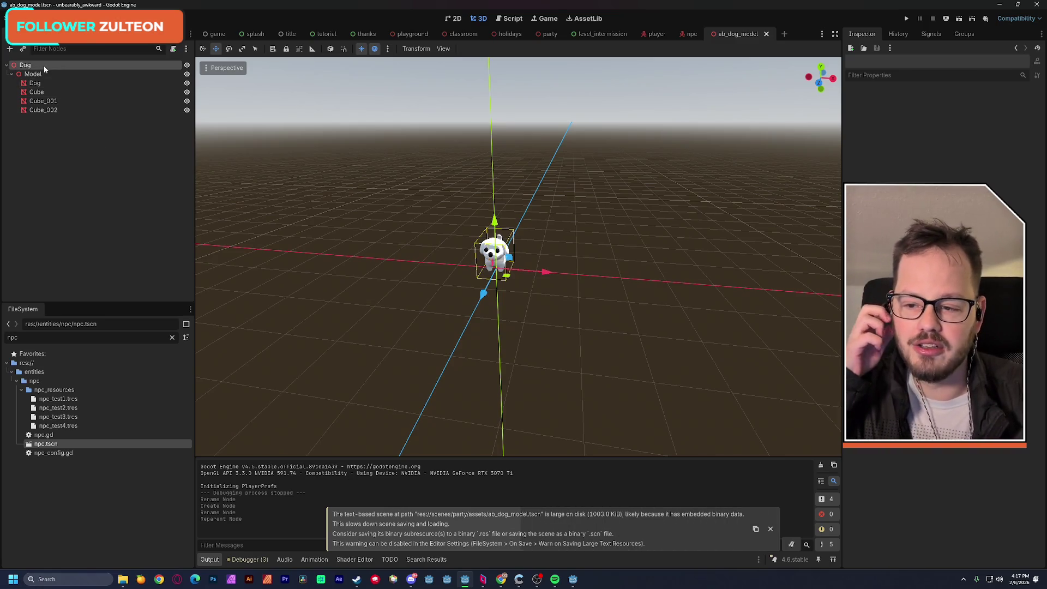
left_click(173, 49)
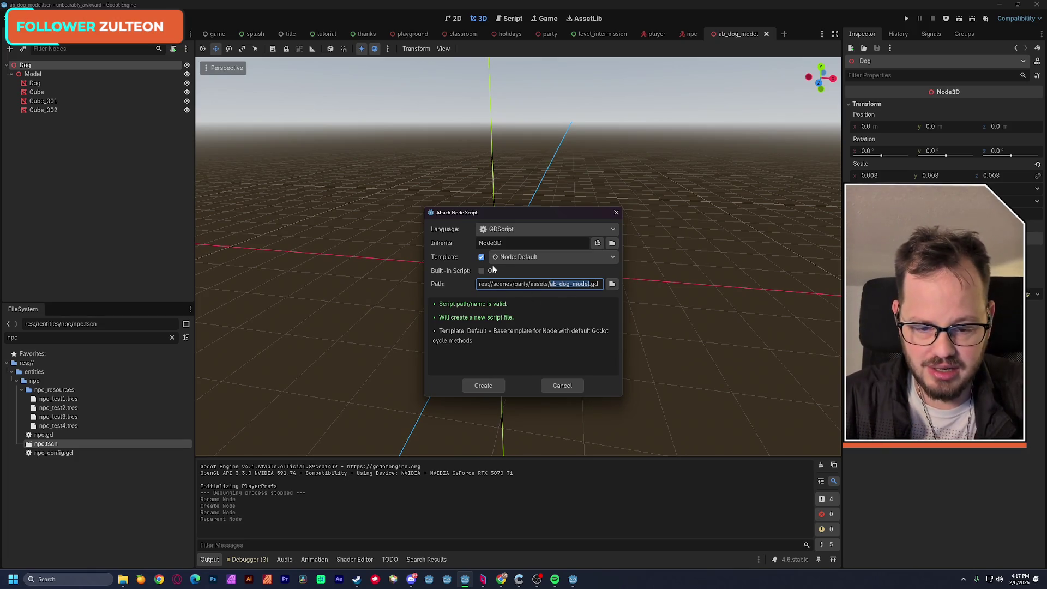
Step: Create and attach a dog.gd script in the res://scenes/party folder
left_click(611, 283)
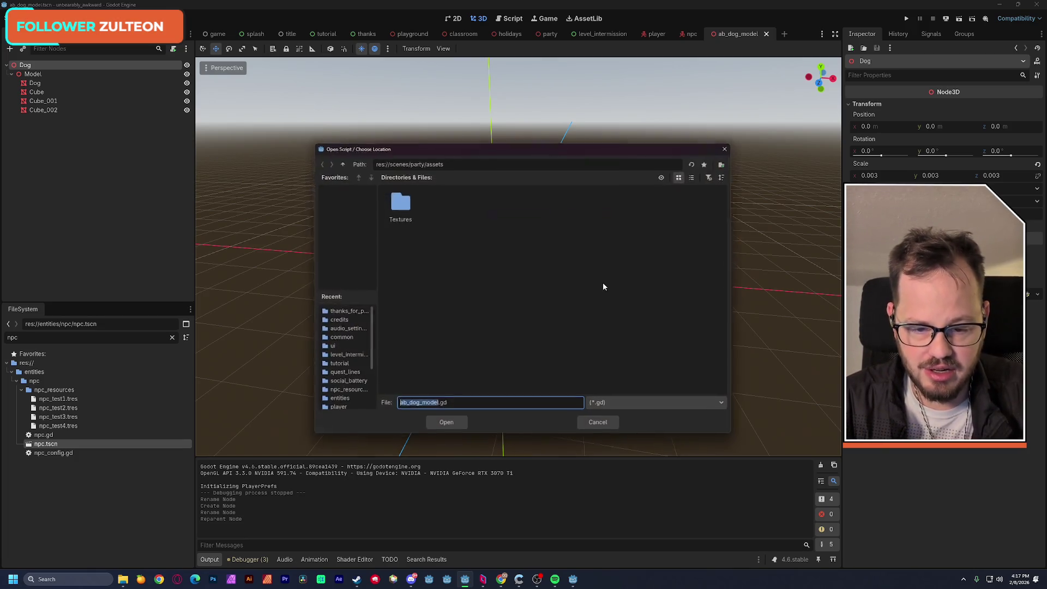
left_click(338, 161)
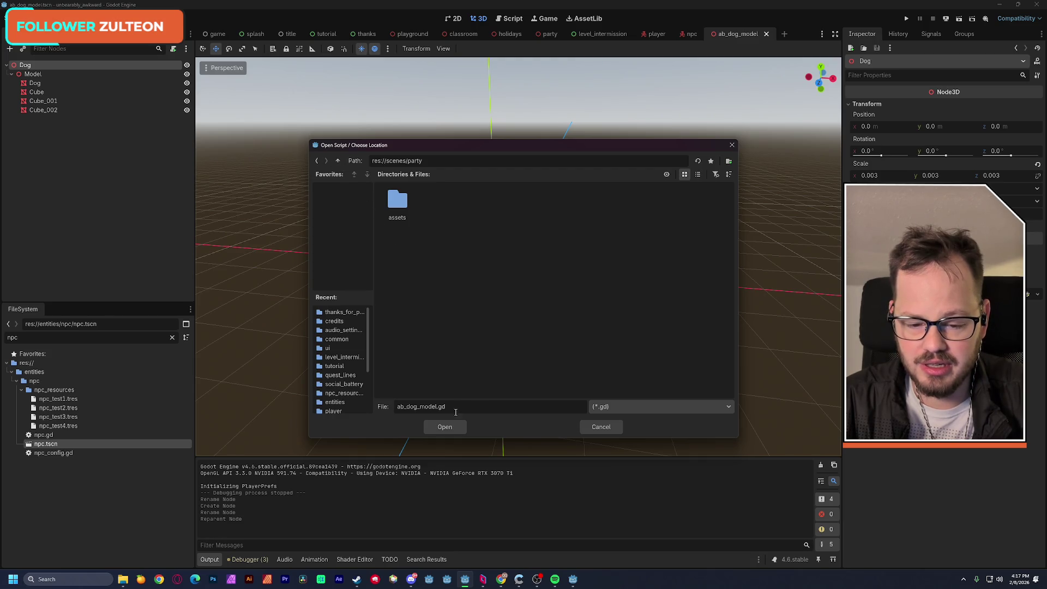
left_click(452, 426)
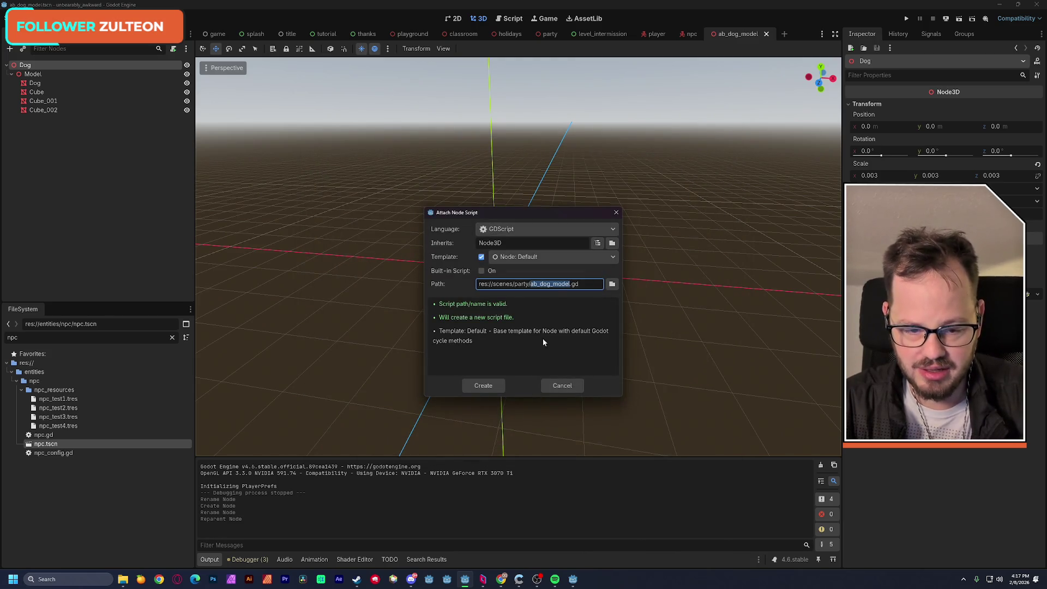
type("dog")
key("Return")
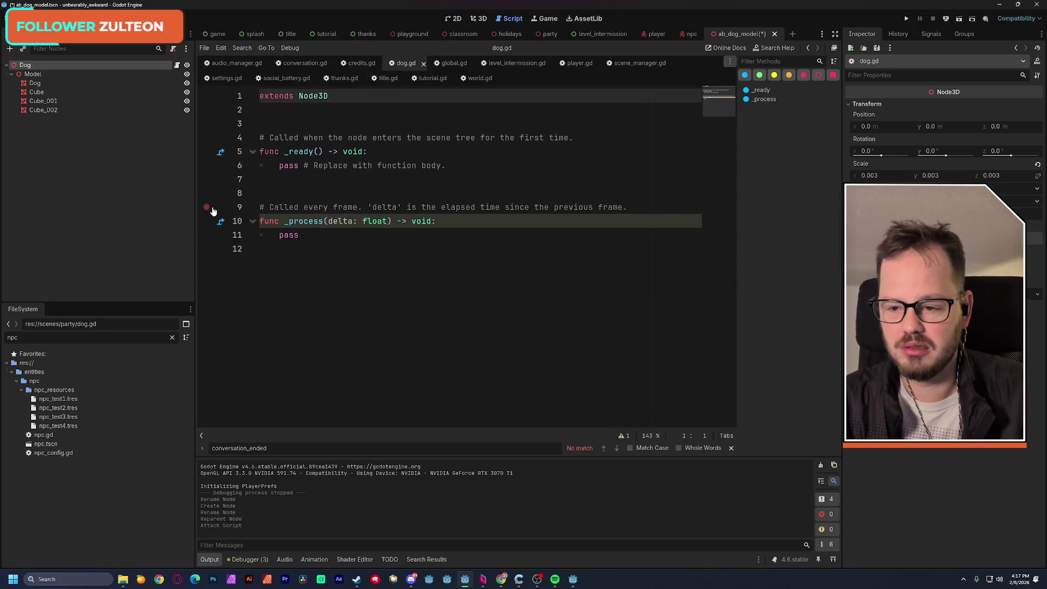
Step: Add an Area3D child under Dog and return to the 3D view with Area3D selected
left_click(44, 69)
key("ctrl+a")
type("area")
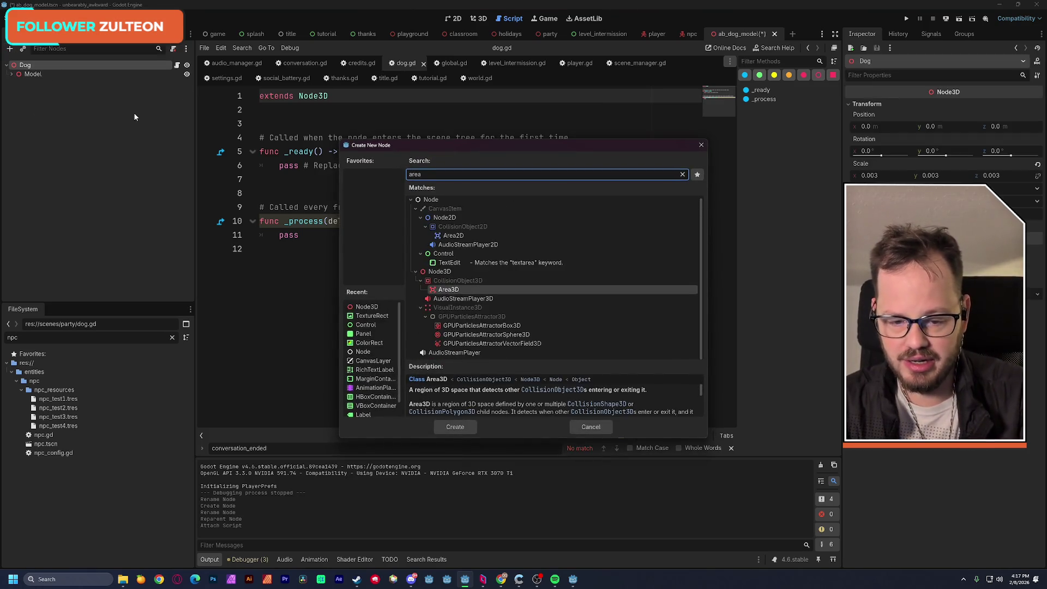
key("Return")
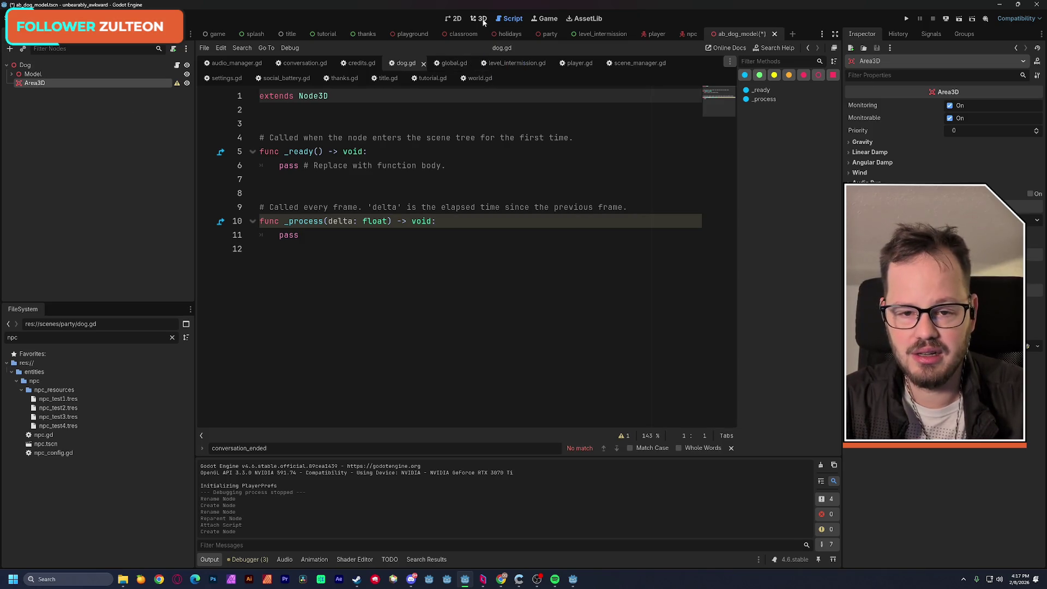
left_click(482, 19)
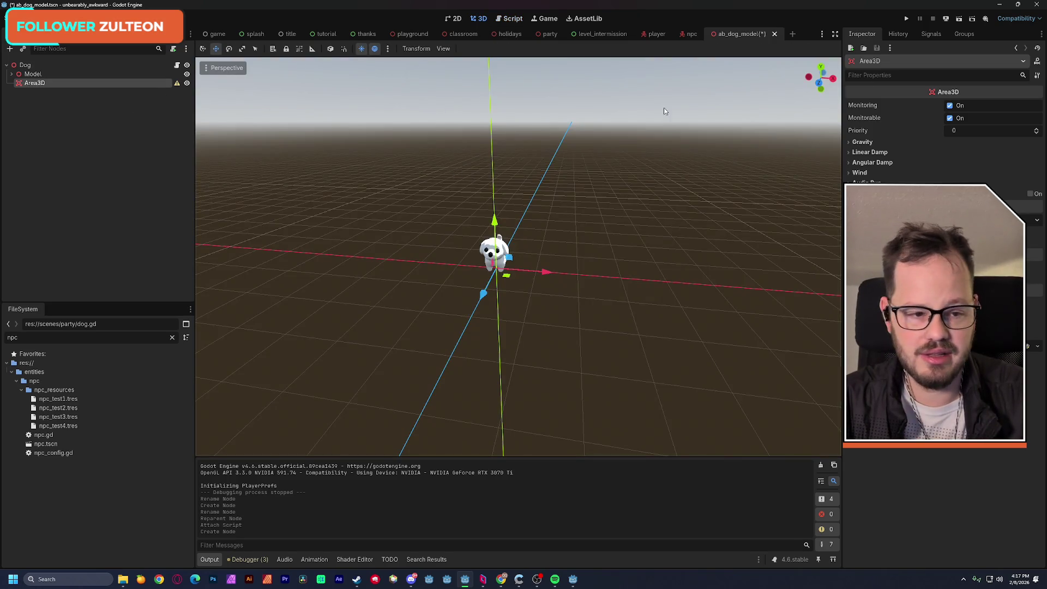
left_click(153, 109)
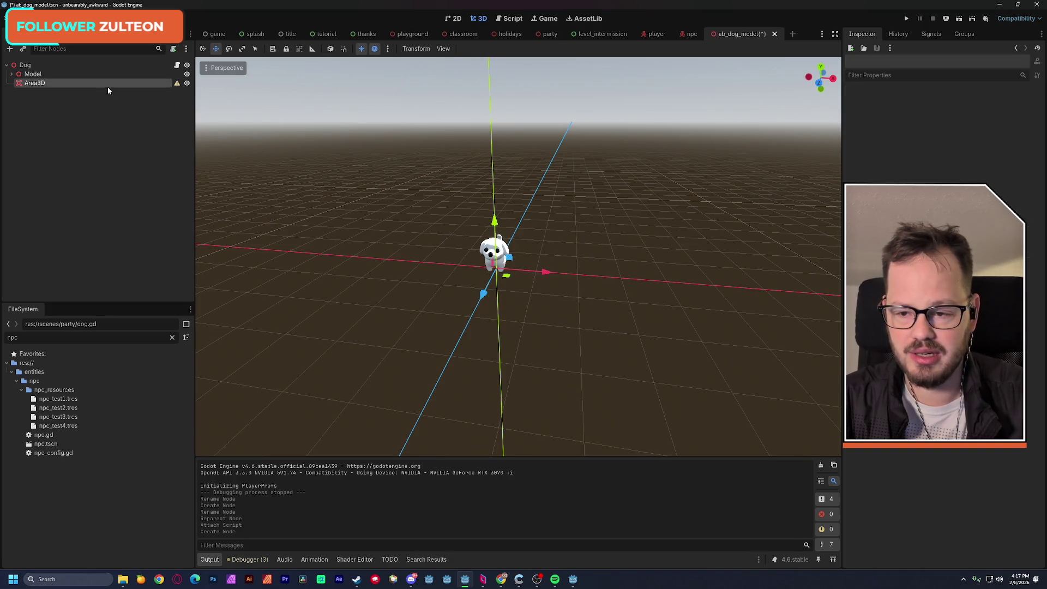
Step: Add a CollisionShape3D child under the Area3D
left_click(108, 86)
key("ctrl+a")
type("col")
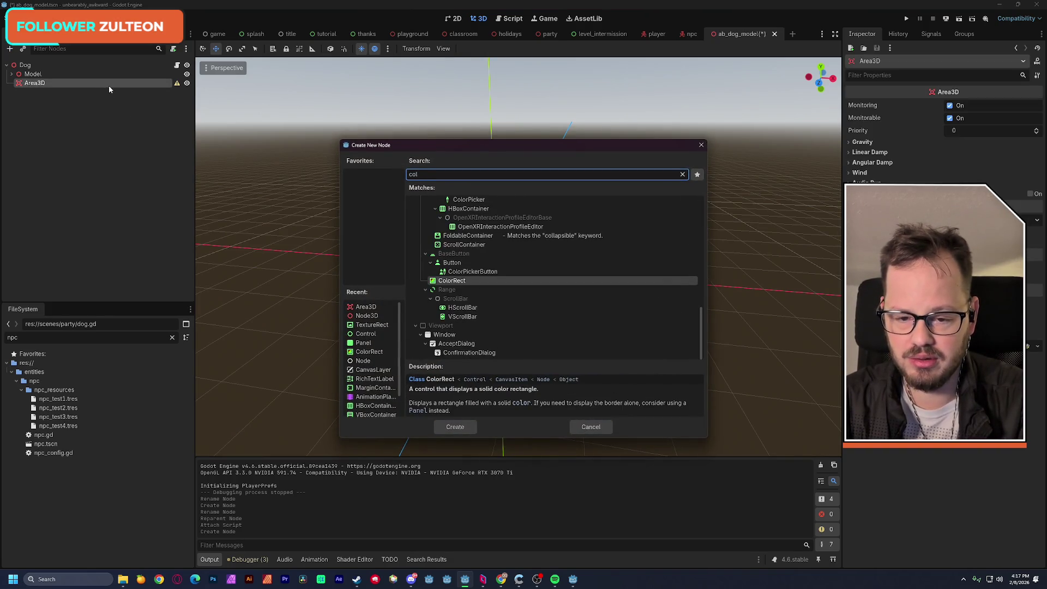
type("l")
key("Return")
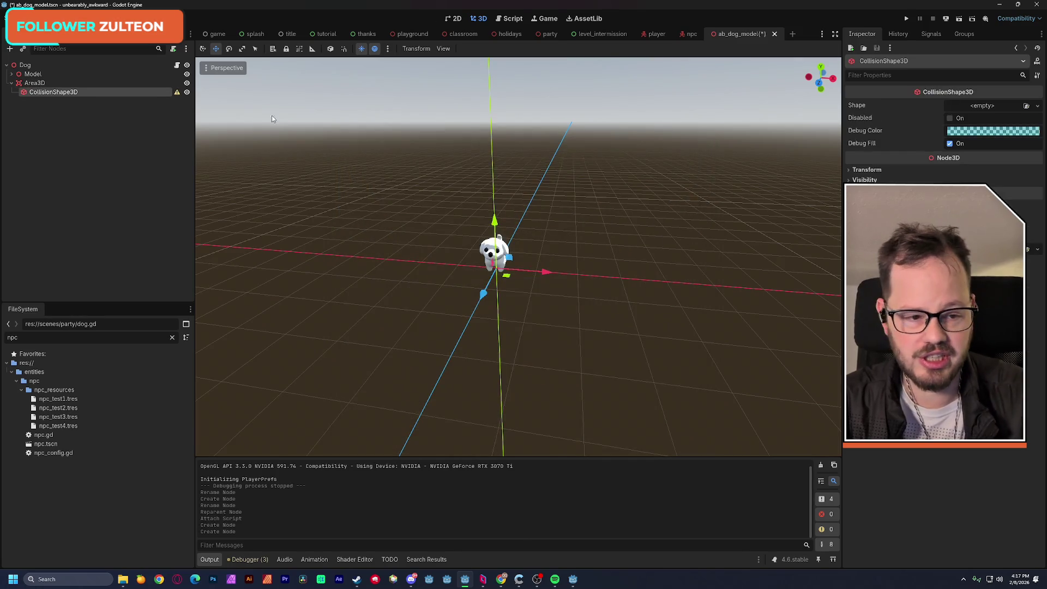
mouse_move(611, 221)
left_mouse_down()
mouse_move(539, 246)
mouse_move(611, 221)
left_mouse_up()
Step: Give the collision shape a new CylinderShape3D, keeping its height at 2.0
left_click(983, 109)
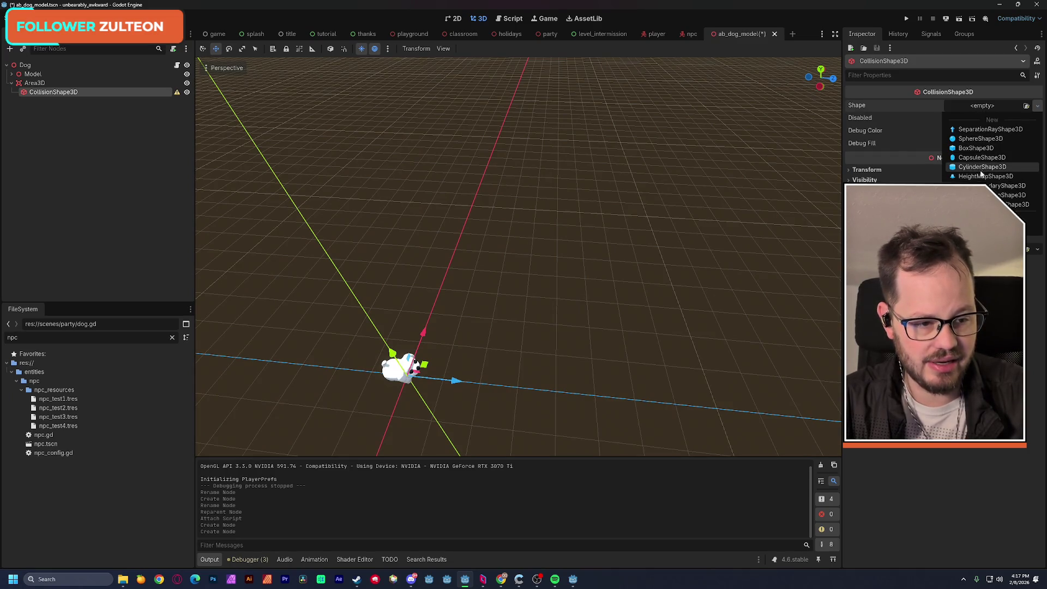
left_click(984, 166)
left_click_drag(822, 202, 741, 218)
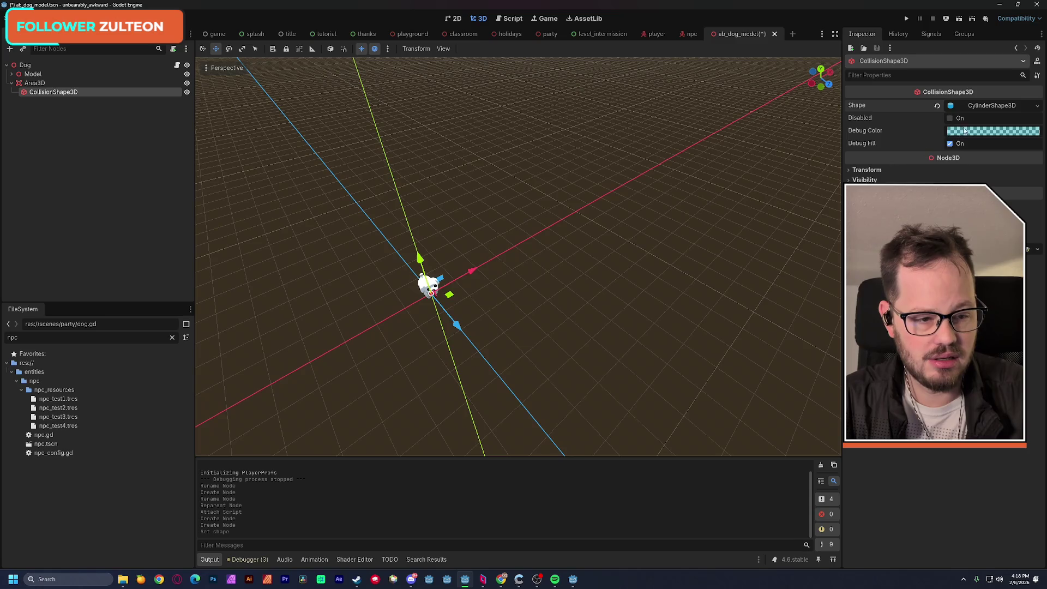
left_click(984, 107)
left_click_drag(950, 123, 954, 124)
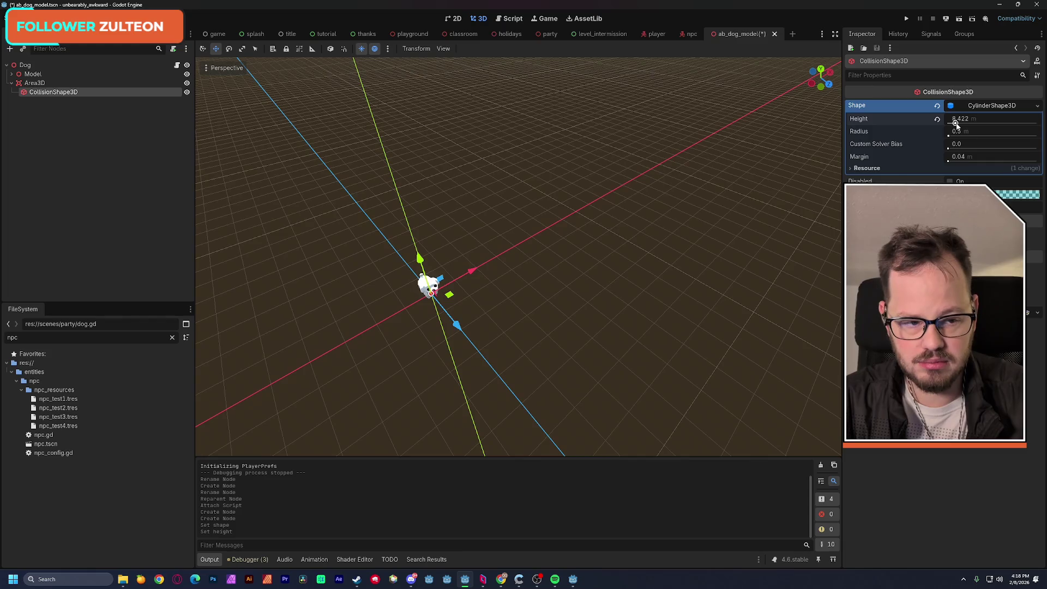
key("ctrl+z")
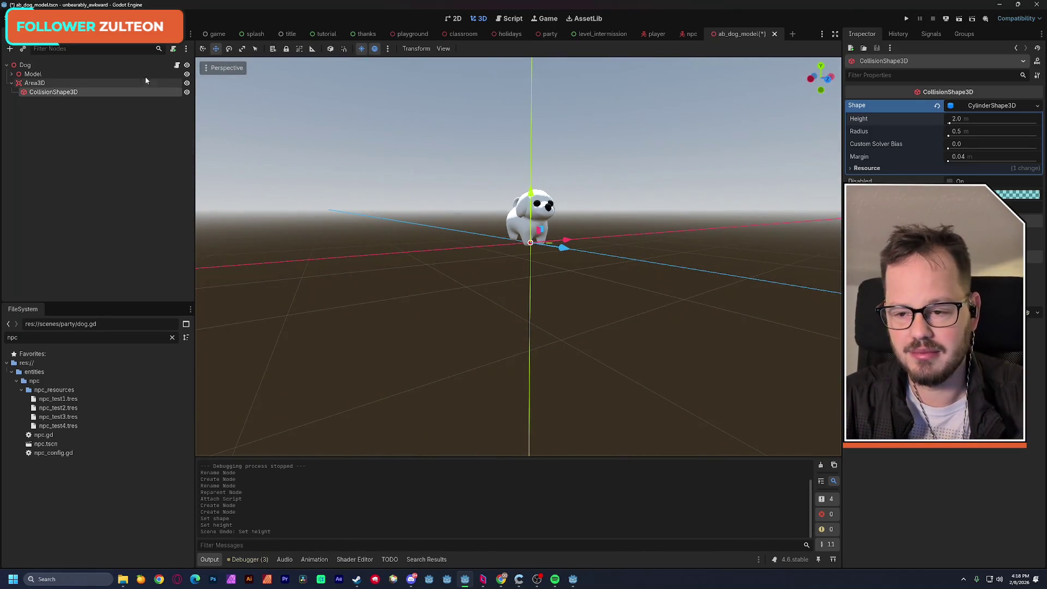
left_click(126, 74)
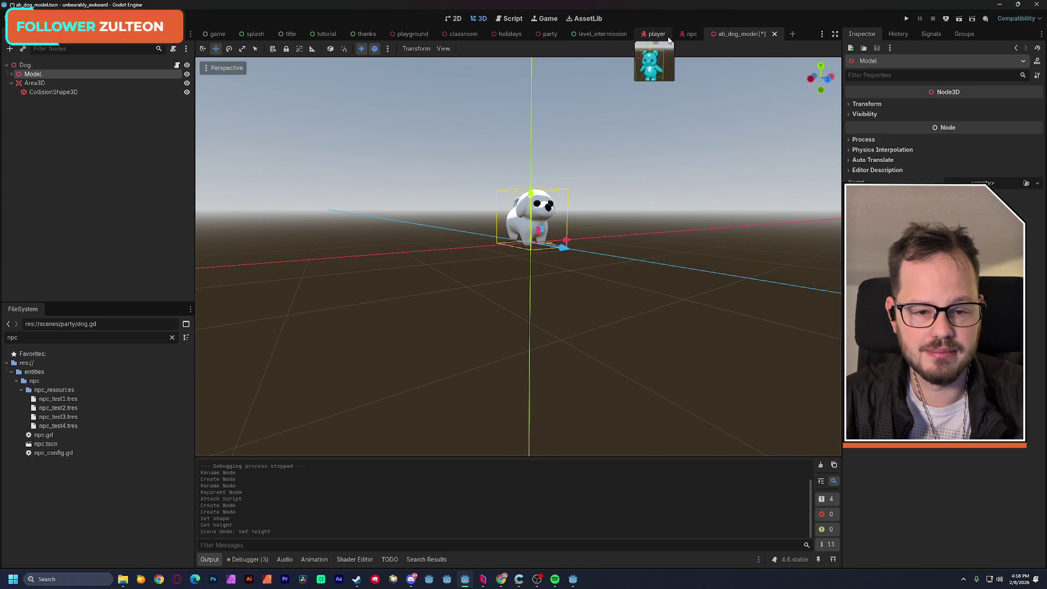
left_click(549, 34)
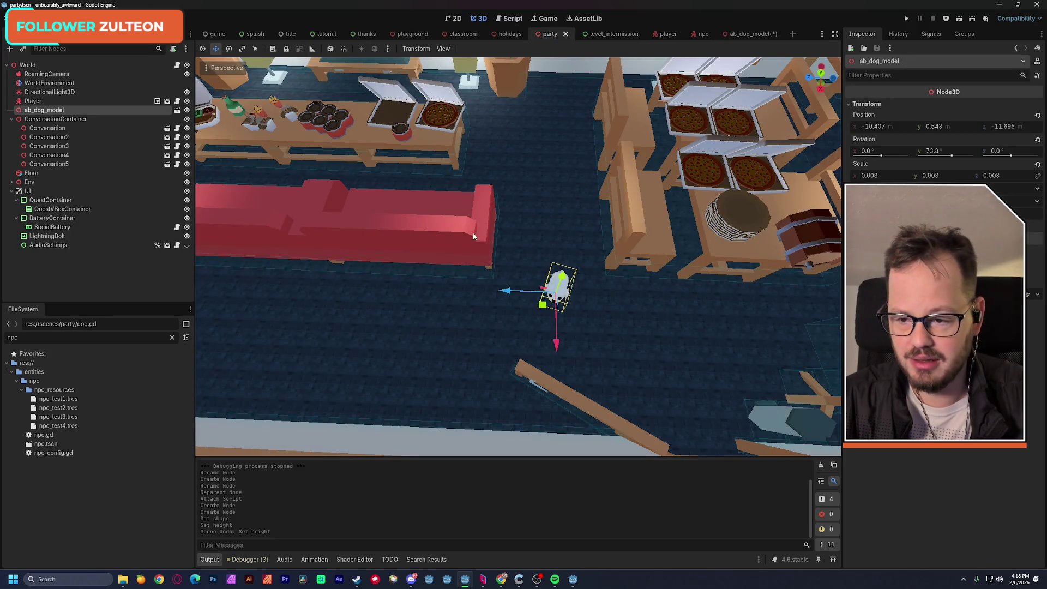
Step: Set the ab_dog_model instance's scale to 1 on all axes in the party scene
left_click(76, 101)
left_click(54, 110)
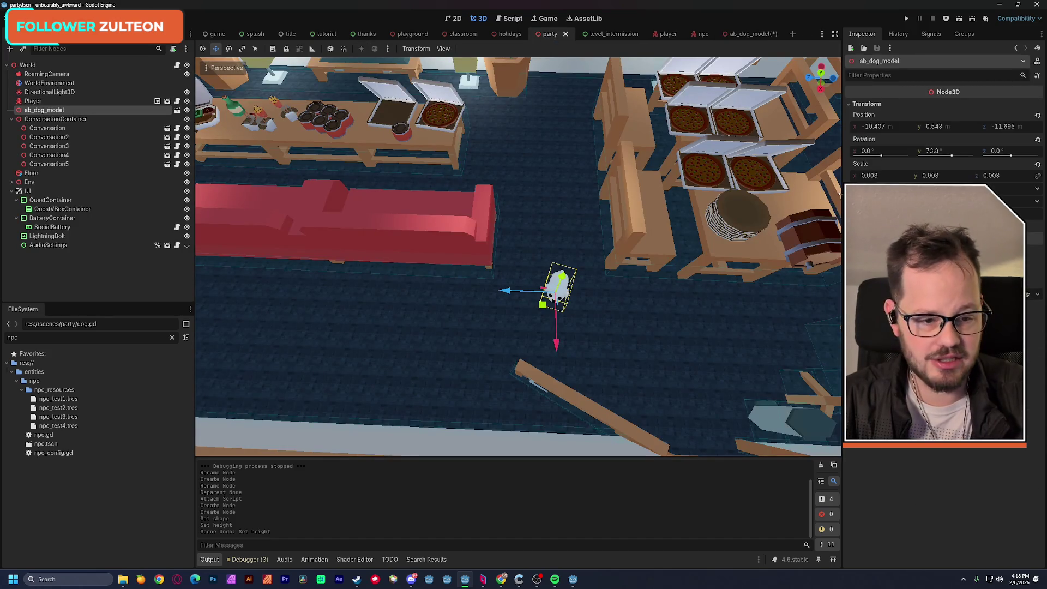
left_click(883, 176)
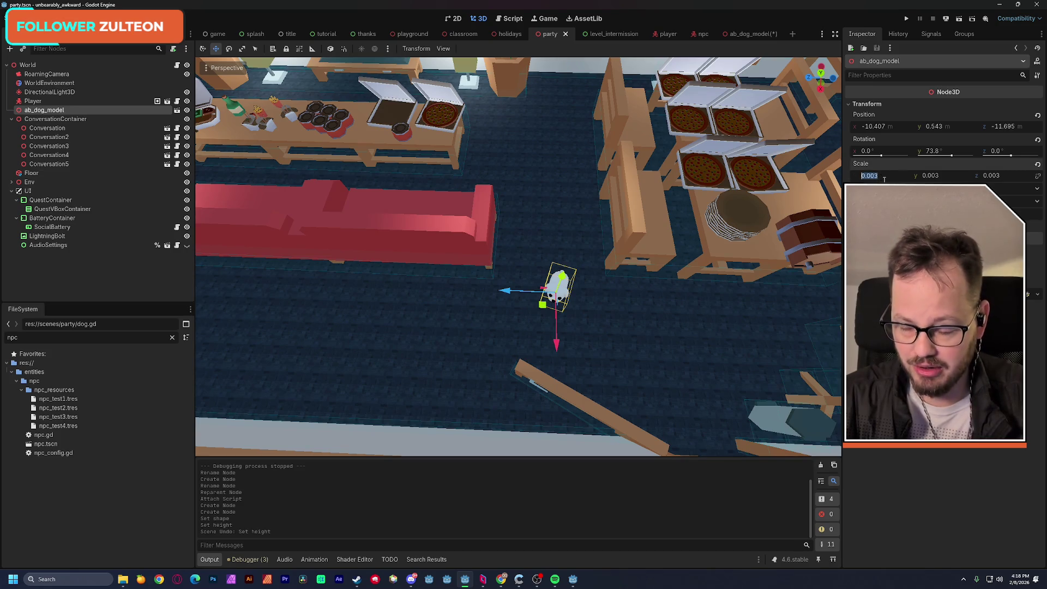
key("Return")
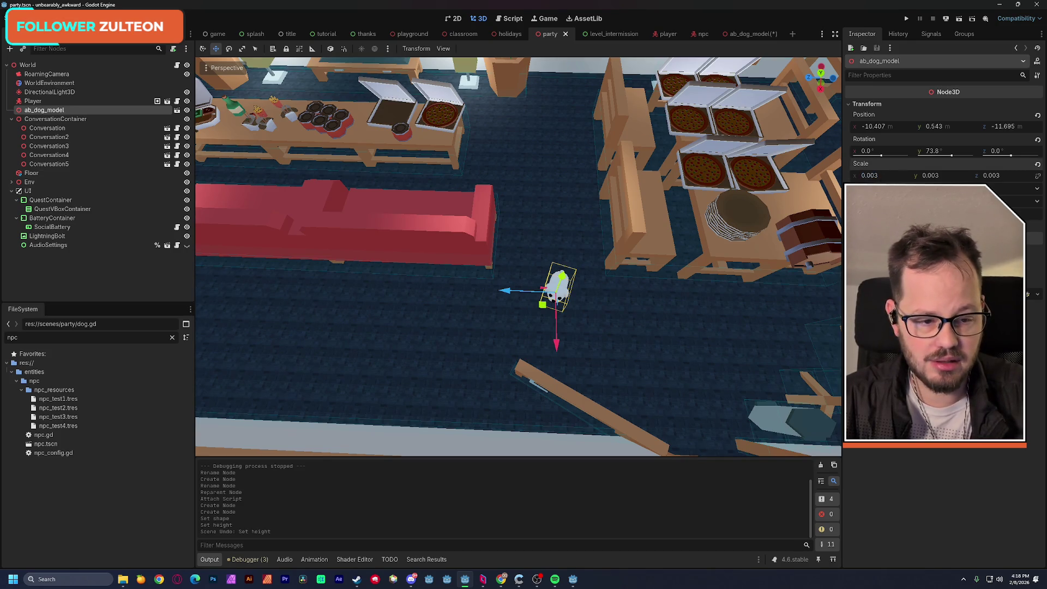
left_click(879, 176)
type("1")
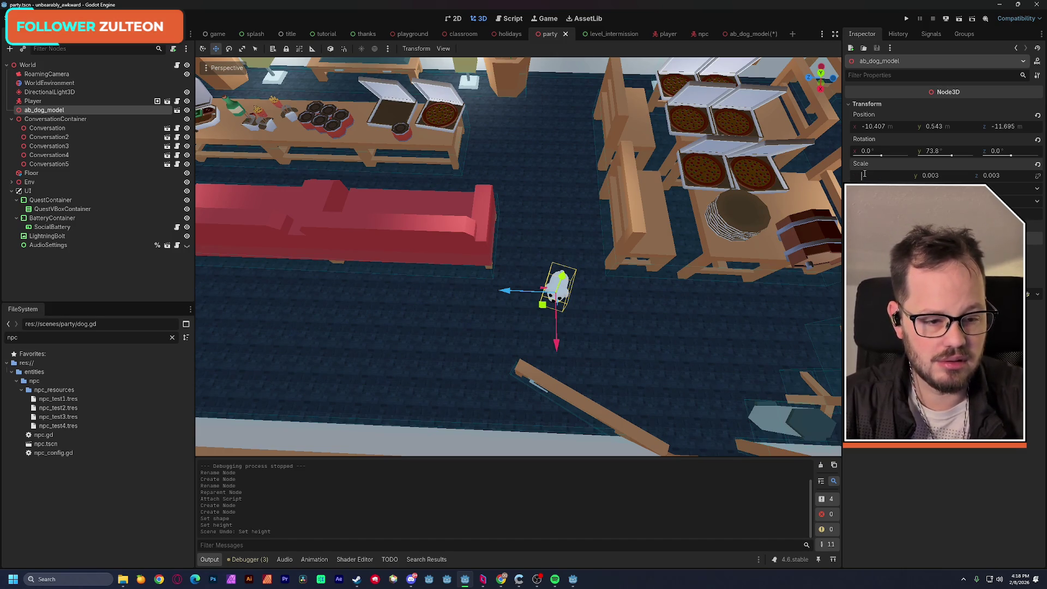
left_click(1039, 176)
left_click(897, 175)
key("Return")
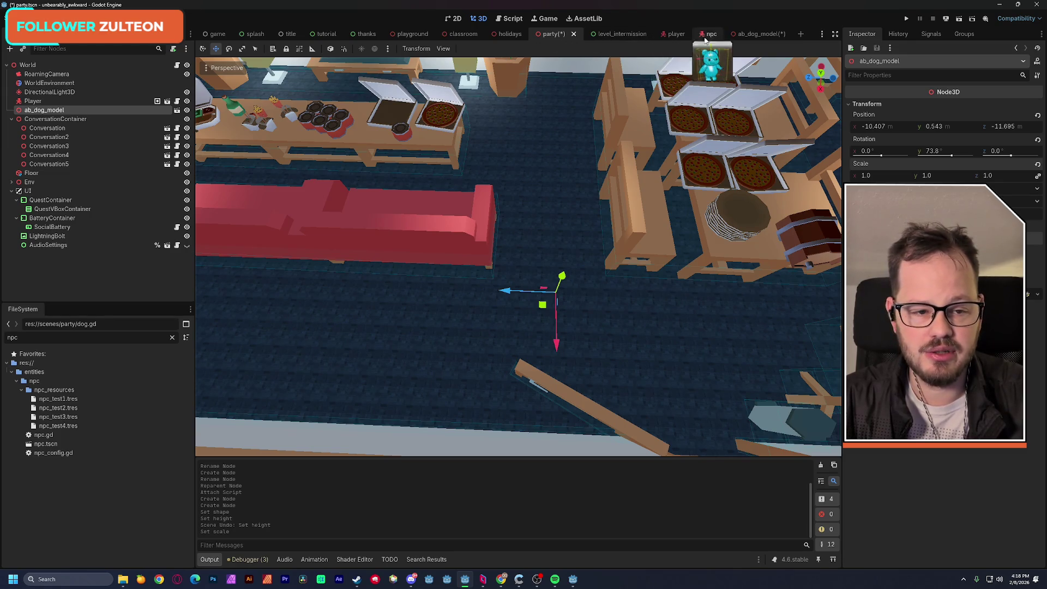
Step: Save the party scene, then switch to the ab_dog_model scene and save it
key("ctrl+s")
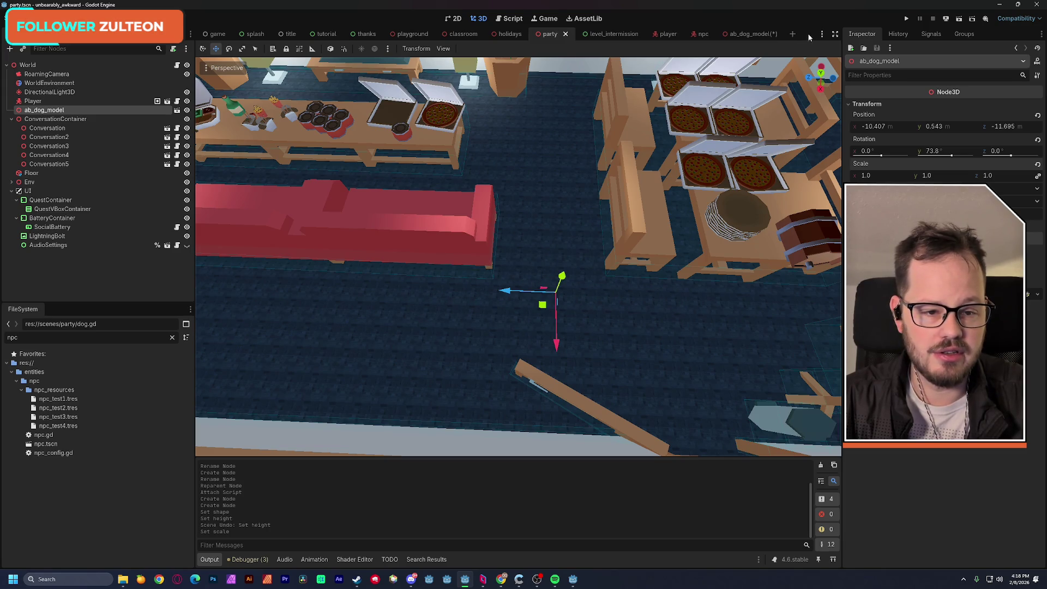
left_click(749, 34)
key("ctrl+s")
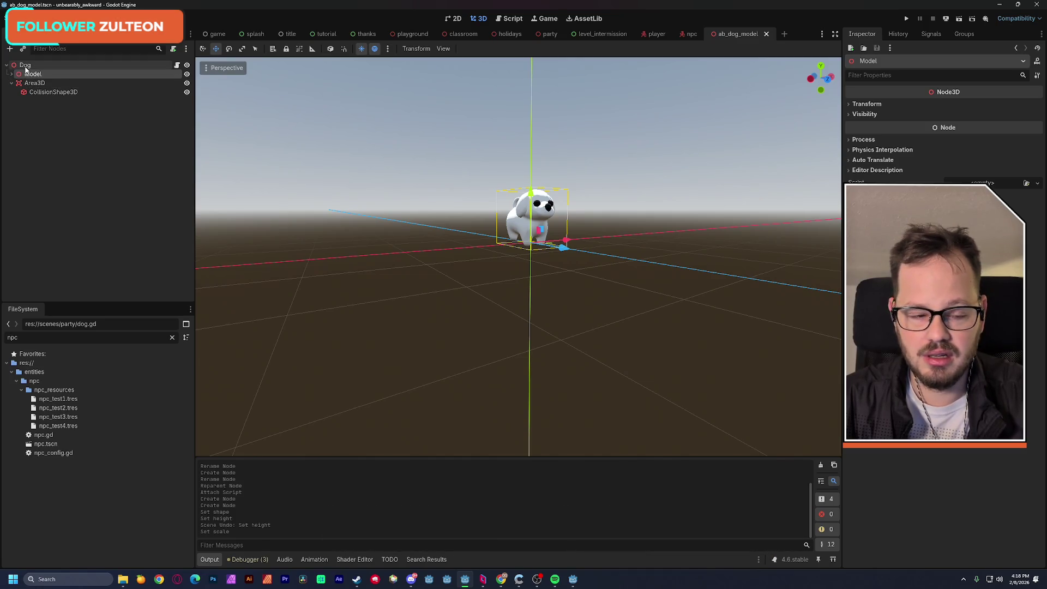
Step: Set the root Dog node's scale to 1 on all axes
left_click(28, 66)
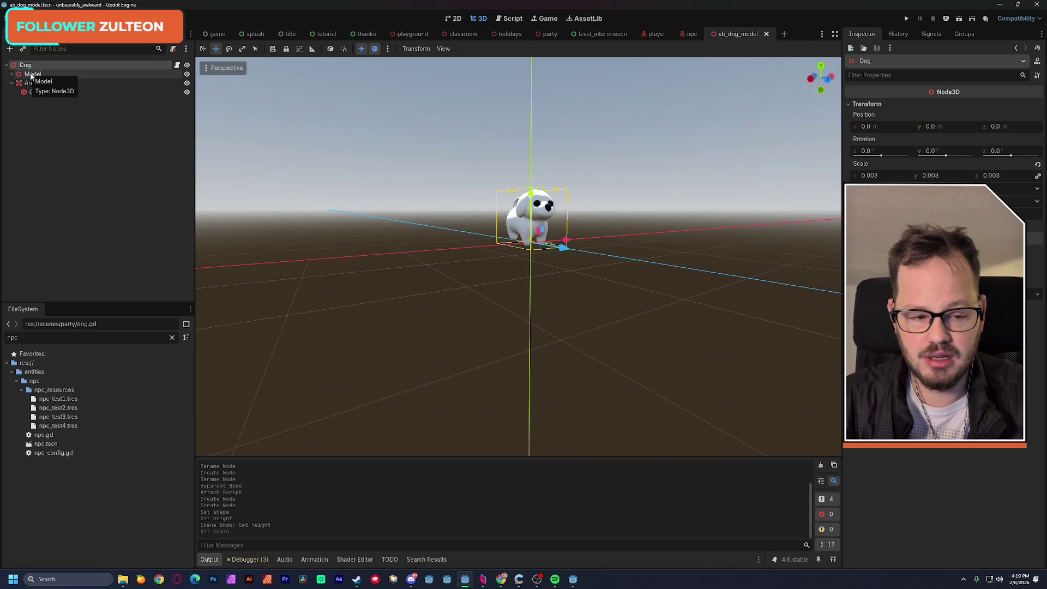
left_click(883, 176)
type("1")
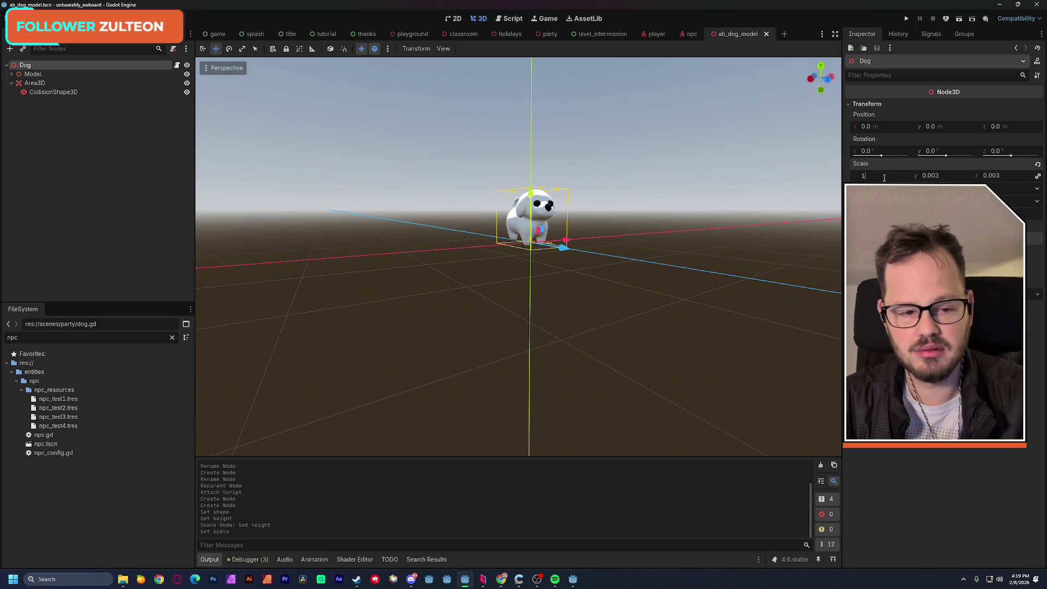
key("Return")
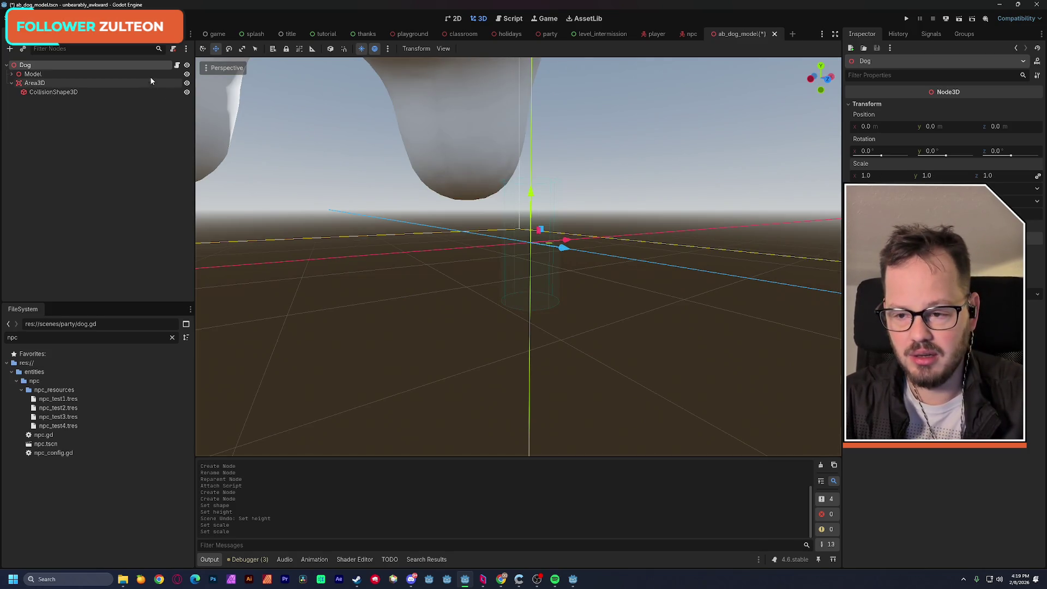
Step: Scale the Model node to 0.003 on all axes, save, and check the dog in the party scene
left_click(163, 74)
left_click(860, 104)
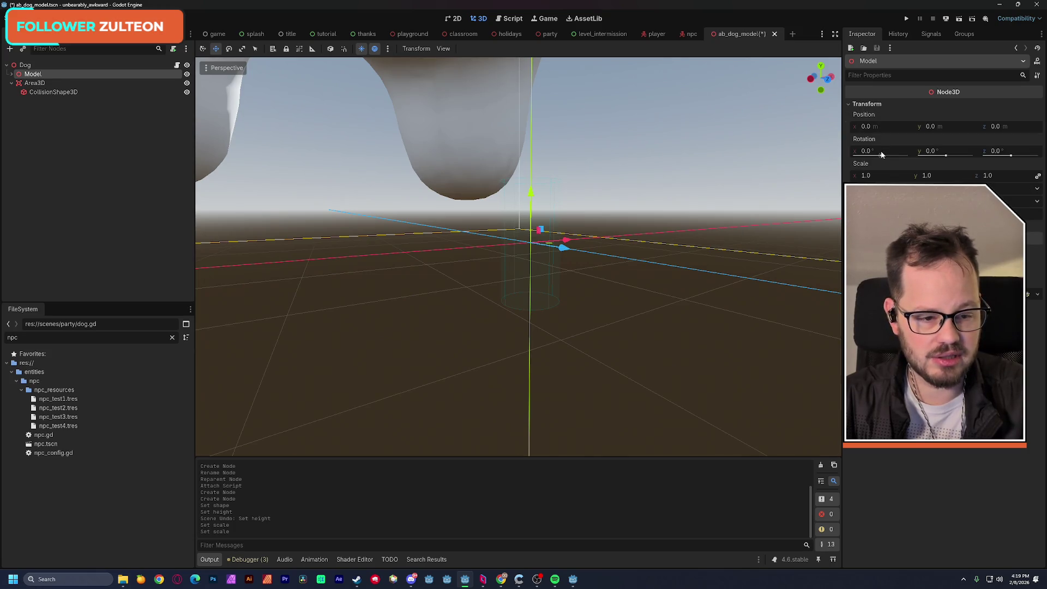
left_click(889, 173)
type("0.003")
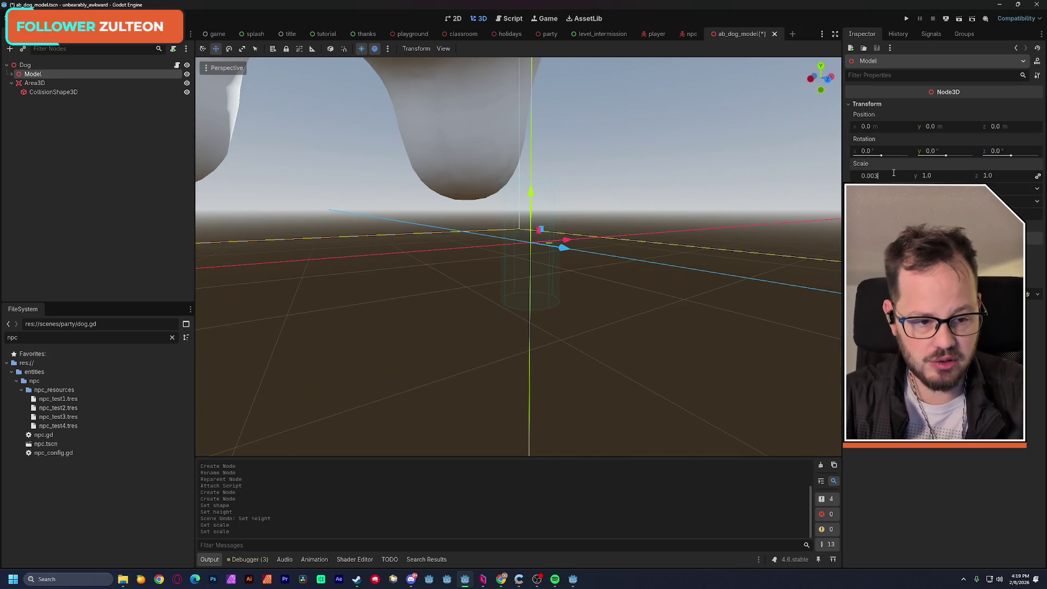
key("Return")
key("ctrl+s")
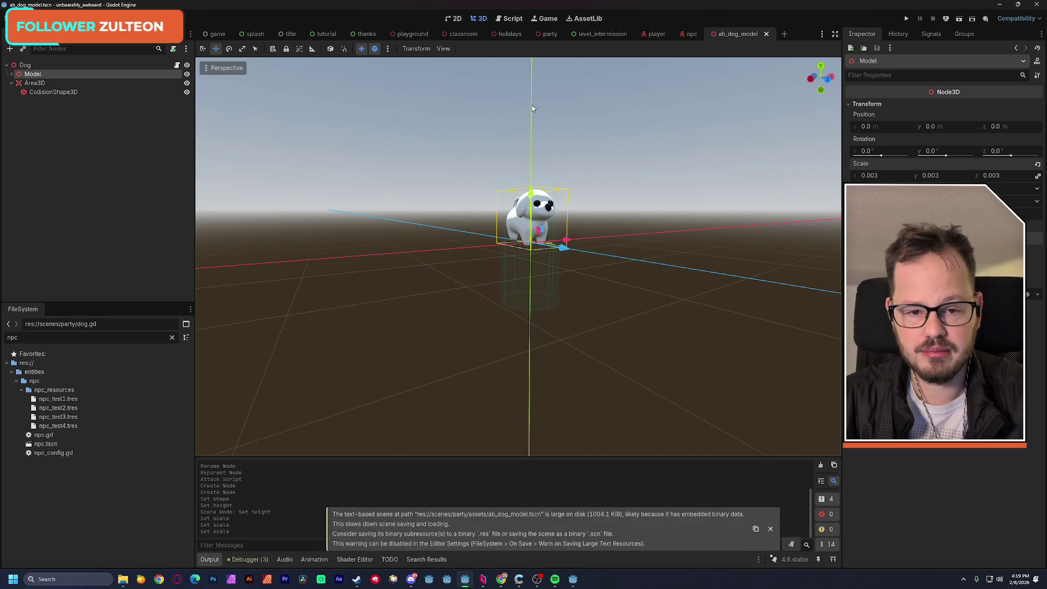
left_click(548, 34)
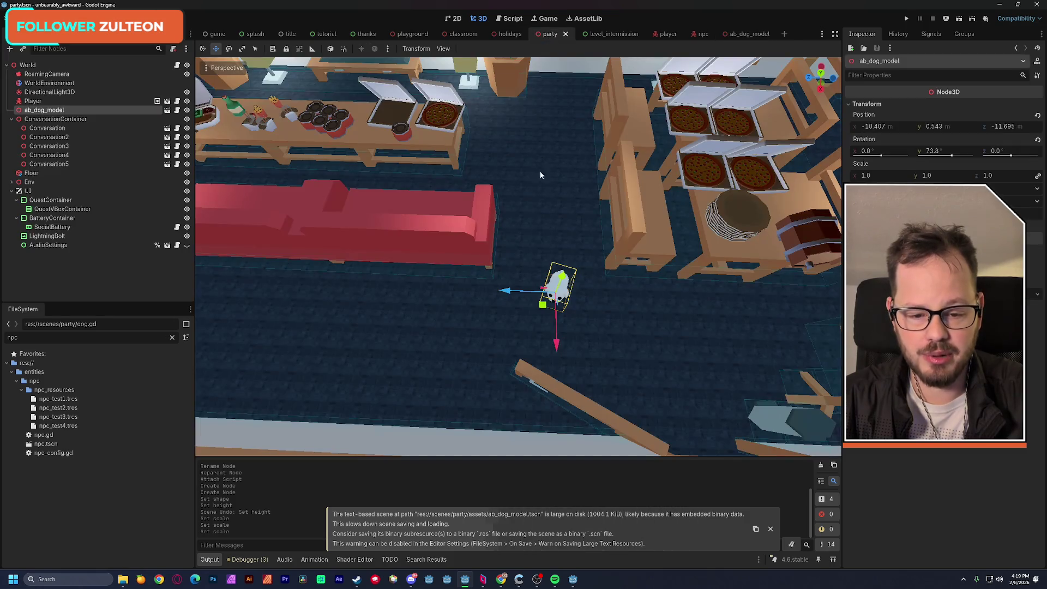
left_click(749, 37)
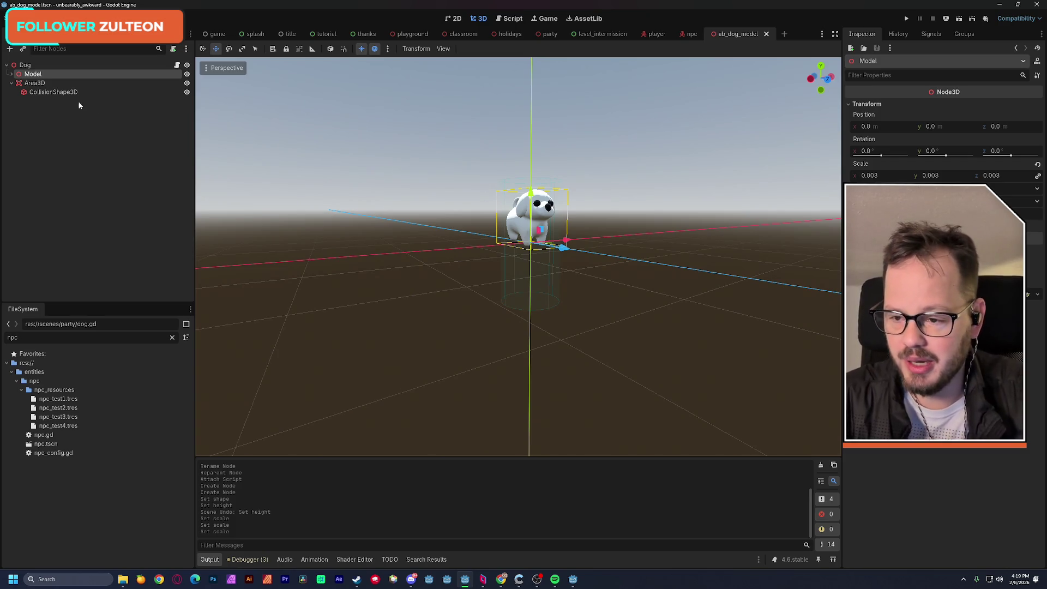
left_click(49, 85)
Step: Widen the collision cylinder's radius to 2.335 m, keeping its height at 2.0 m
left_click(52, 91)
key("f")
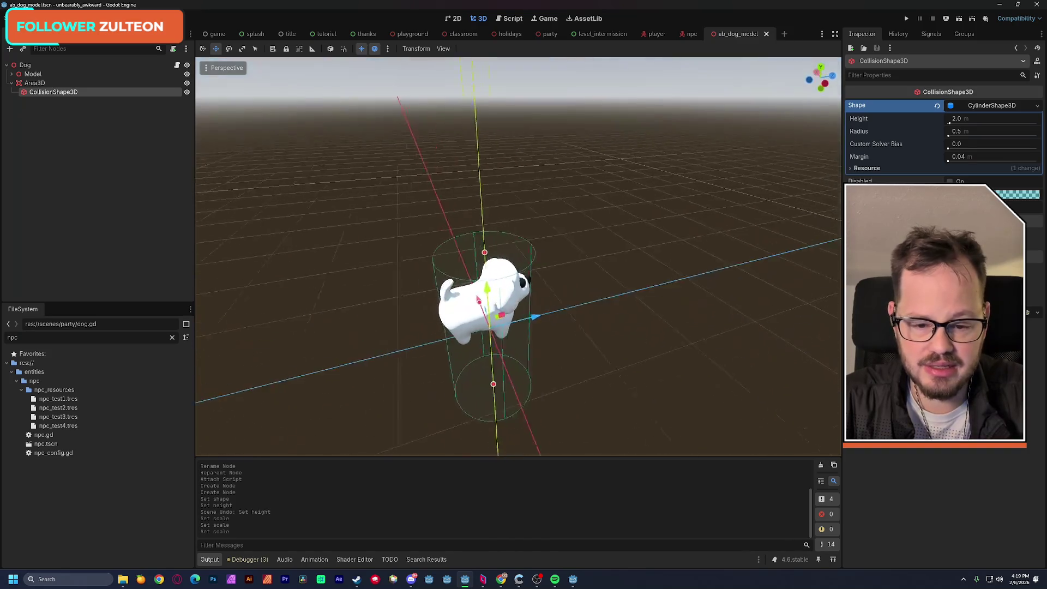
scroll(687, 143, "down", 2)
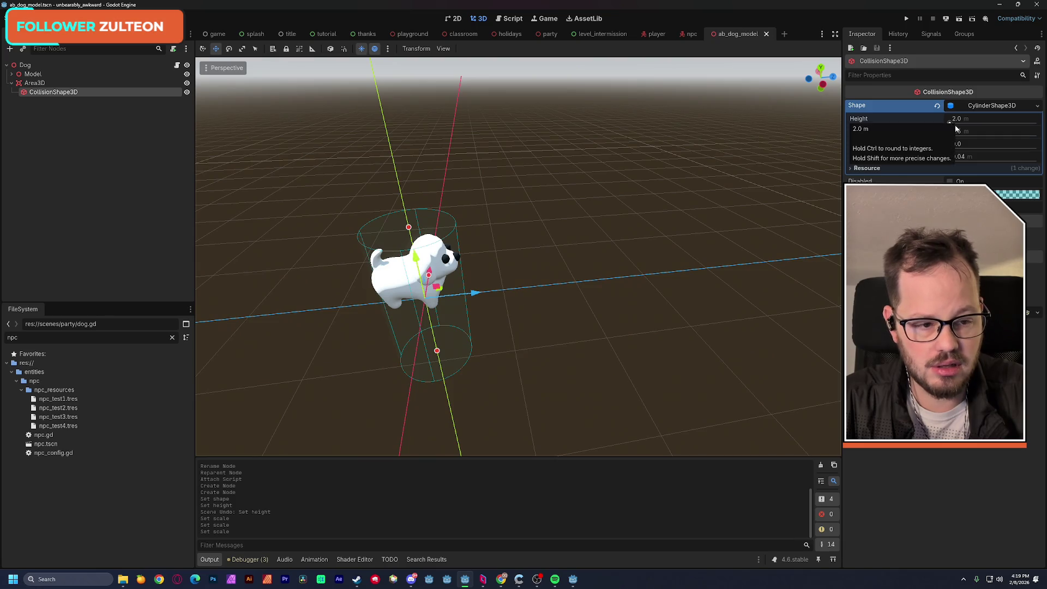
left_click_drag(949, 135, 951, 136)
mouse_move(517, 246)
left_mouse_down()
mouse_move(627, 224)
mouse_move(649, 79)
left_mouse_up()
mouse_move(513, 141)
left_mouse_down()
mouse_move(514, 188)
mouse_move(518, 88)
left_mouse_up()
key("ctrl+z")
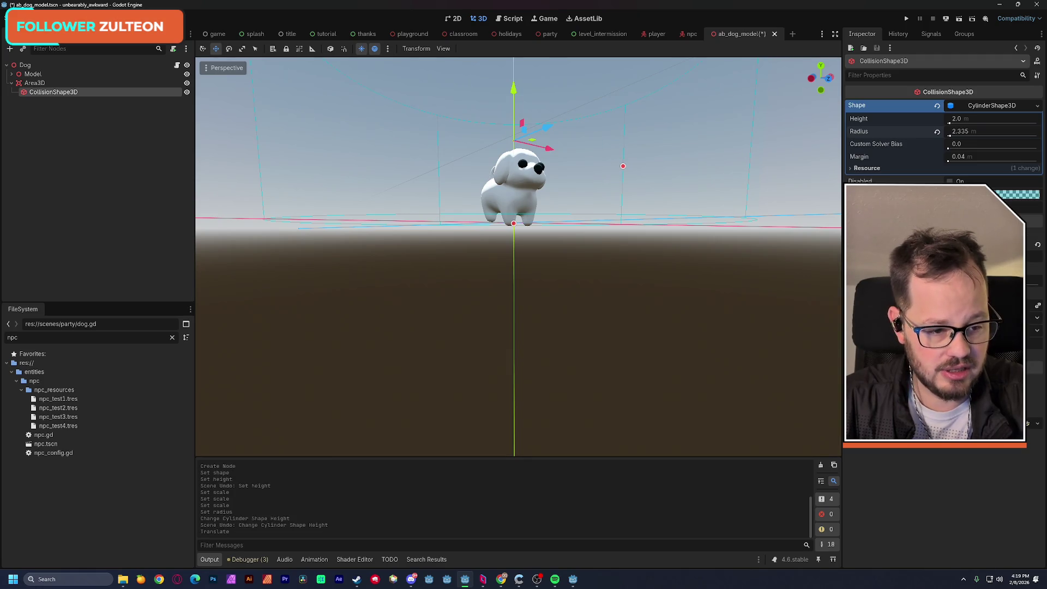
Step: Save the dog model scene and orbit the view around the dog
mouse_move(692, 252)
left_mouse_down()
mouse_move(692, 311)
mouse_move(779, 313)
mouse_move(757, 311)
left_mouse_up()
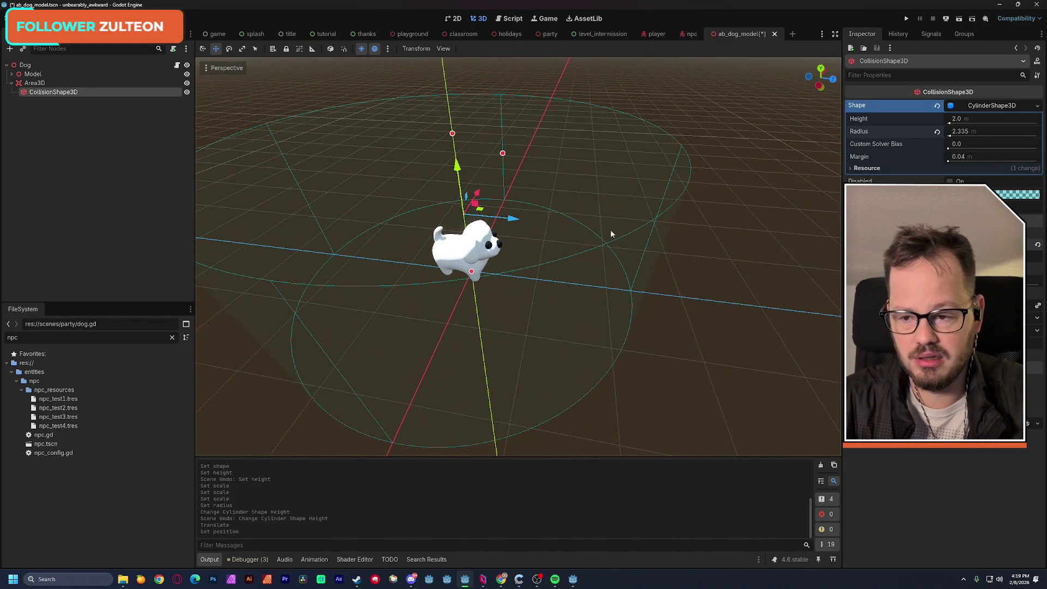
left_click(91, 147)
key("ctrl+s")
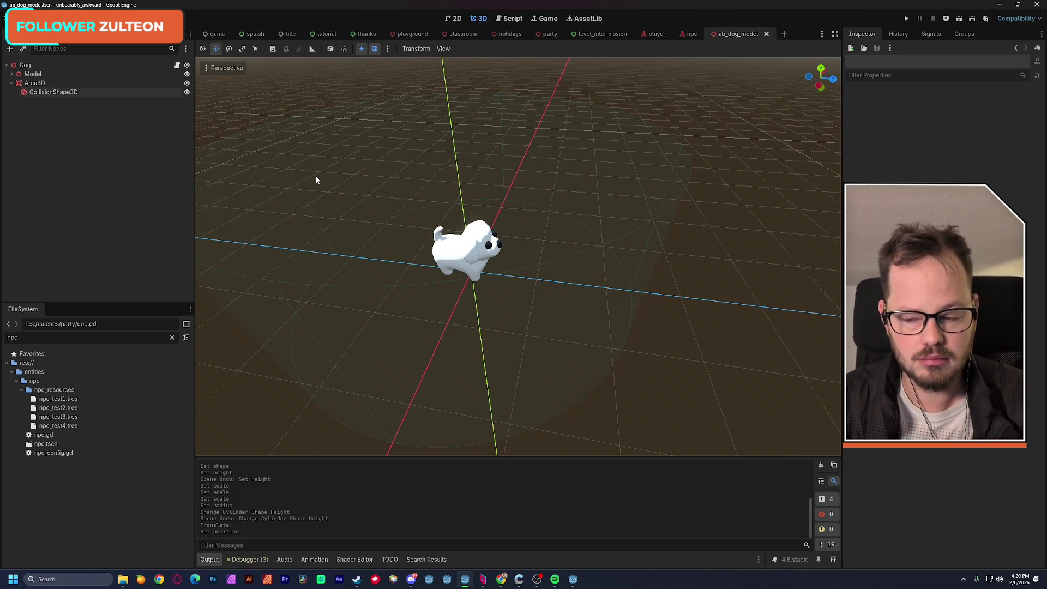
mouse_move(319, 180)
left_mouse_down()
mouse_move(355, 180)
mouse_move(343, 166)
left_mouse_up()
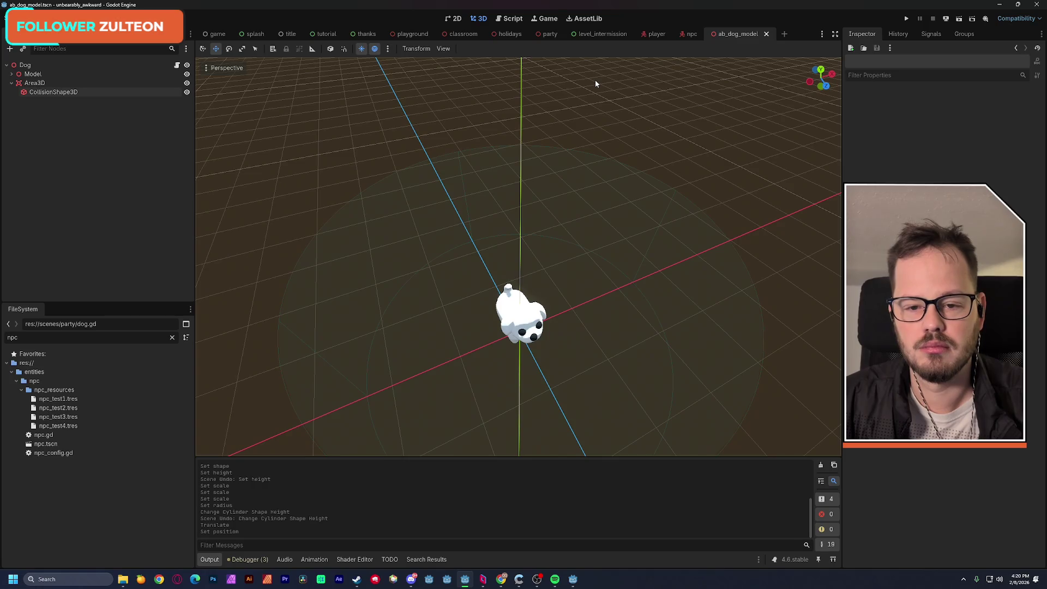
left_click_drag(594, 79, 545, 87)
Step: Switch through the open scene tabs to the npc scene and select its SubViewportContainer
left_click(326, 34)
left_click(376, 36)
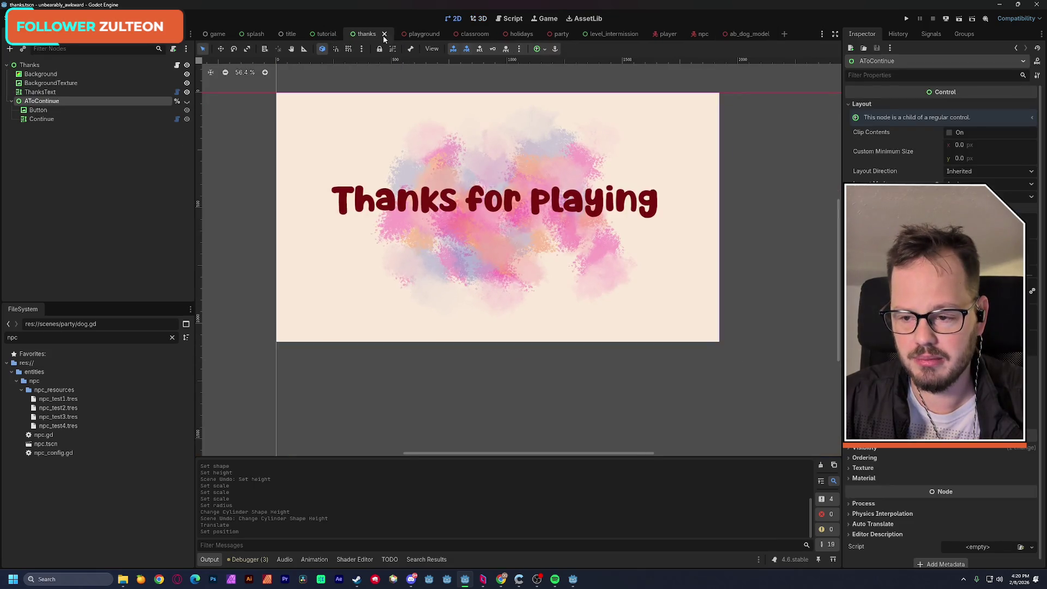
left_click(418, 36)
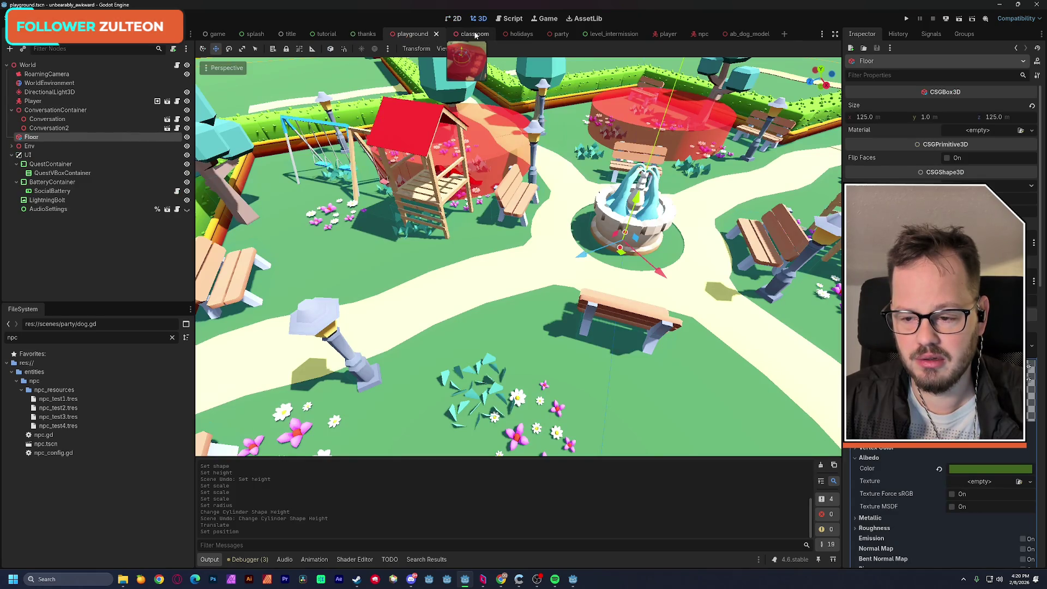
left_click(474, 34)
left_click(520, 35)
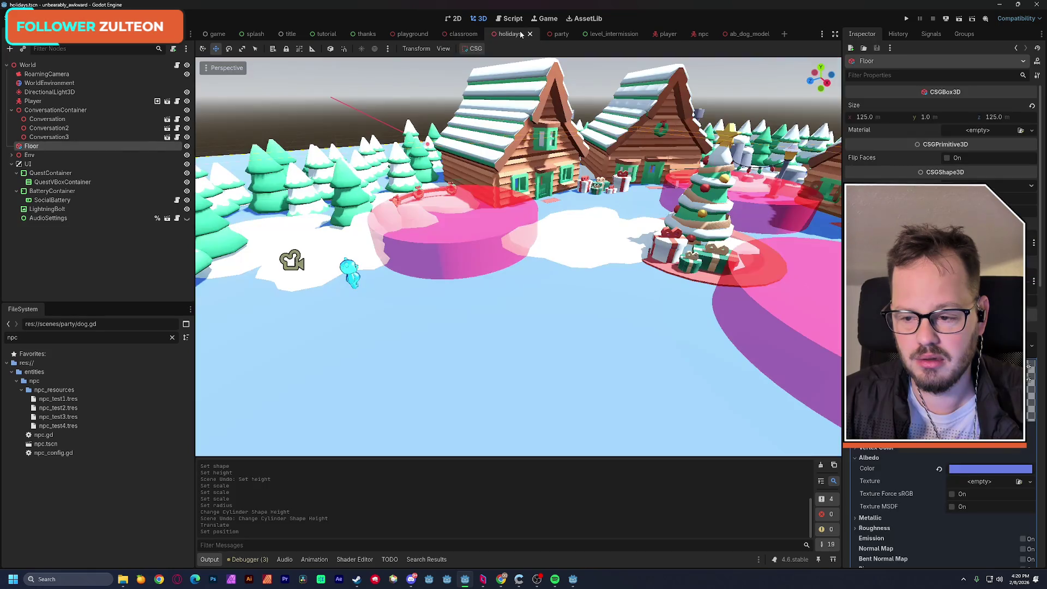
left_click(561, 34)
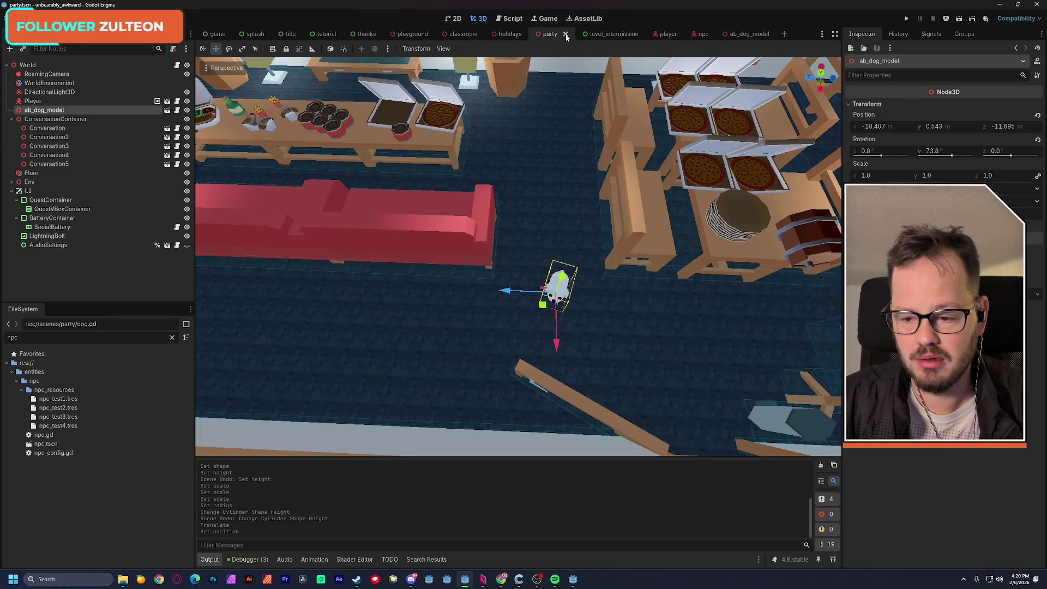
left_click(617, 36)
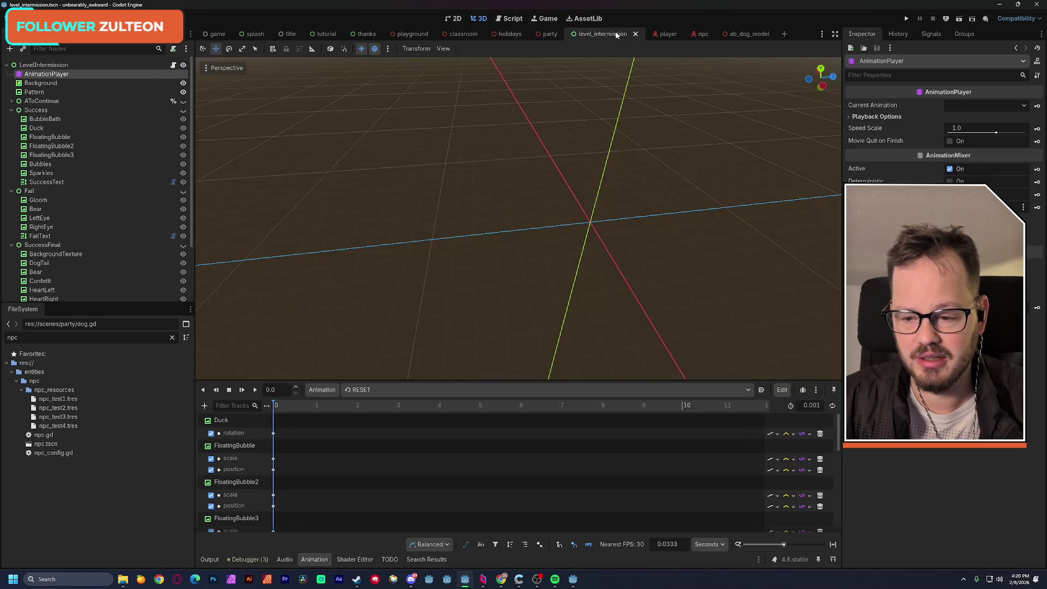
scroll(132, 151, "down", 3)
scroll(132, 151, "up", 3)
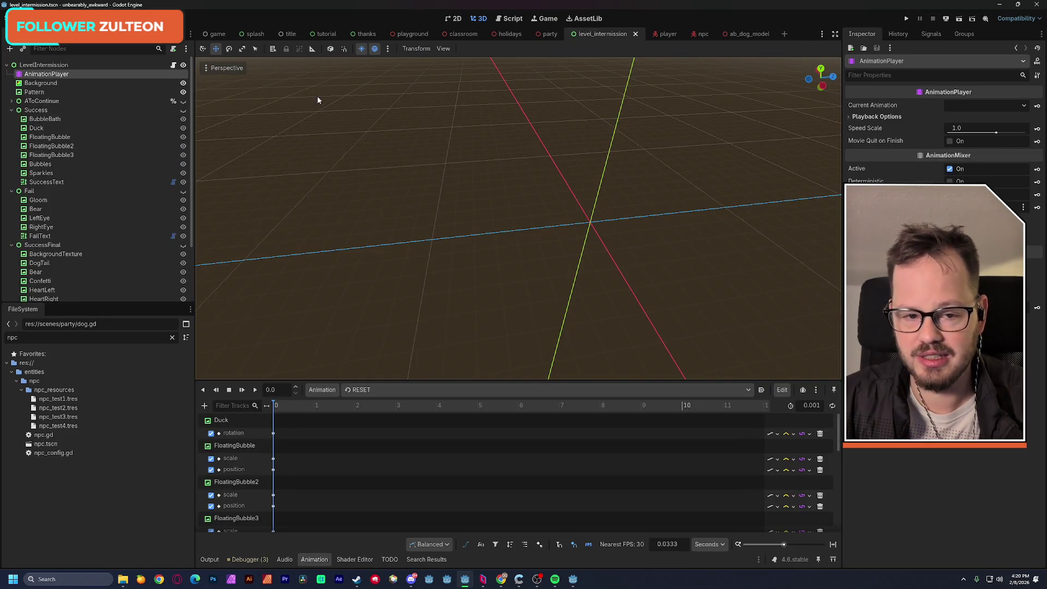
left_click(663, 34)
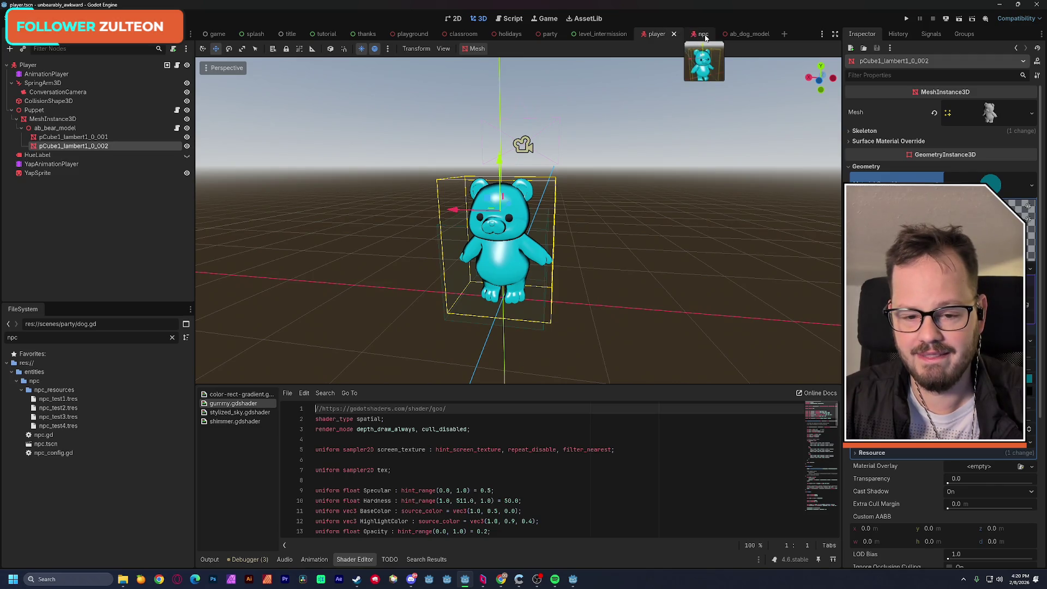
left_click(703, 36)
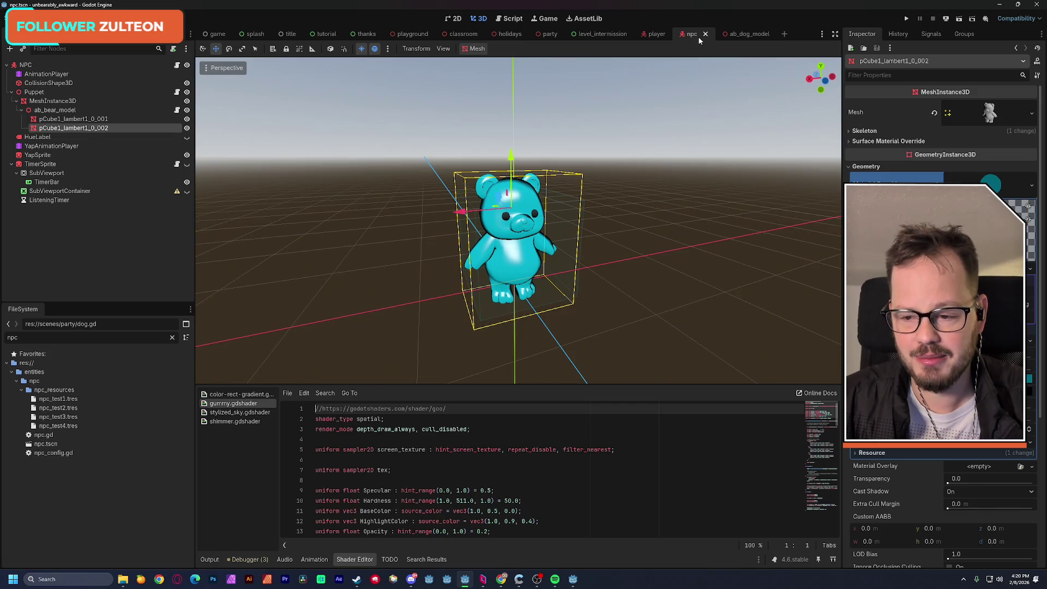
left_click(73, 191)
Step: Select SubViewport through SubViewportContainer in npc and paste them into the ab_dog_model scene
left_click(52, 184)
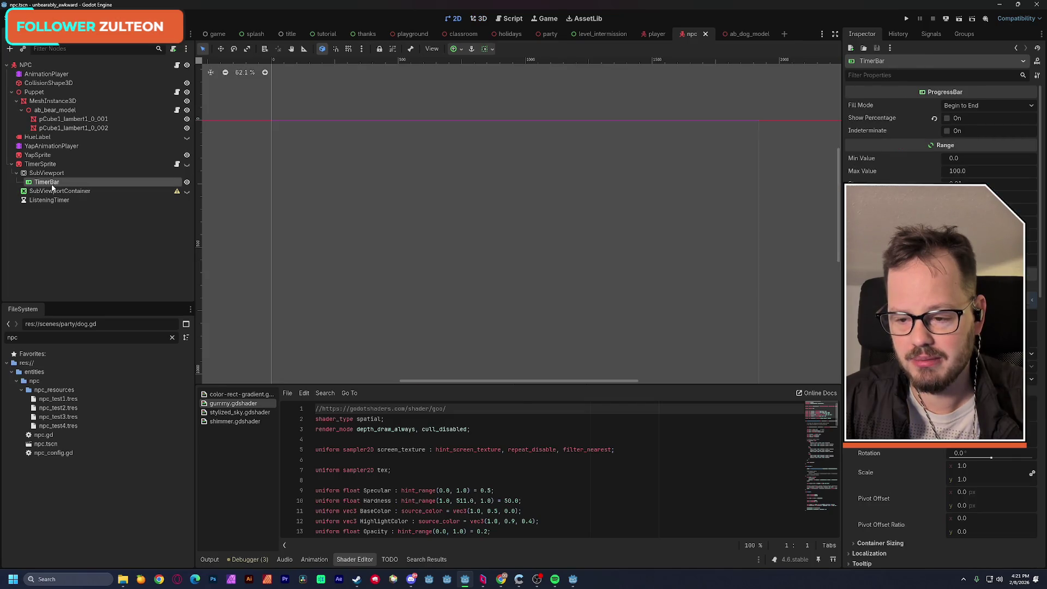
right_click(81, 218)
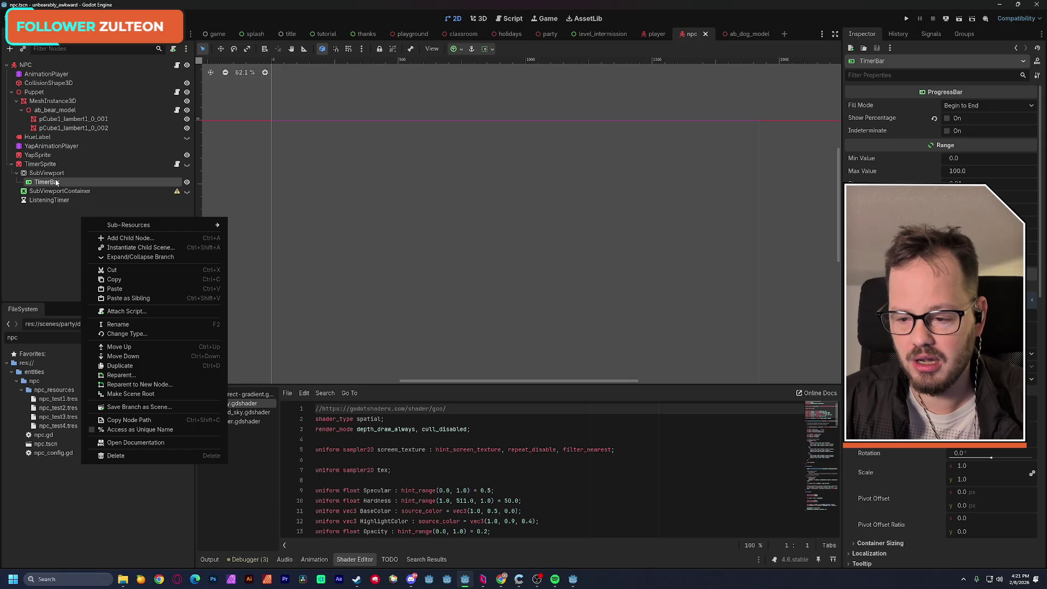
key("Escape")
key("Up")
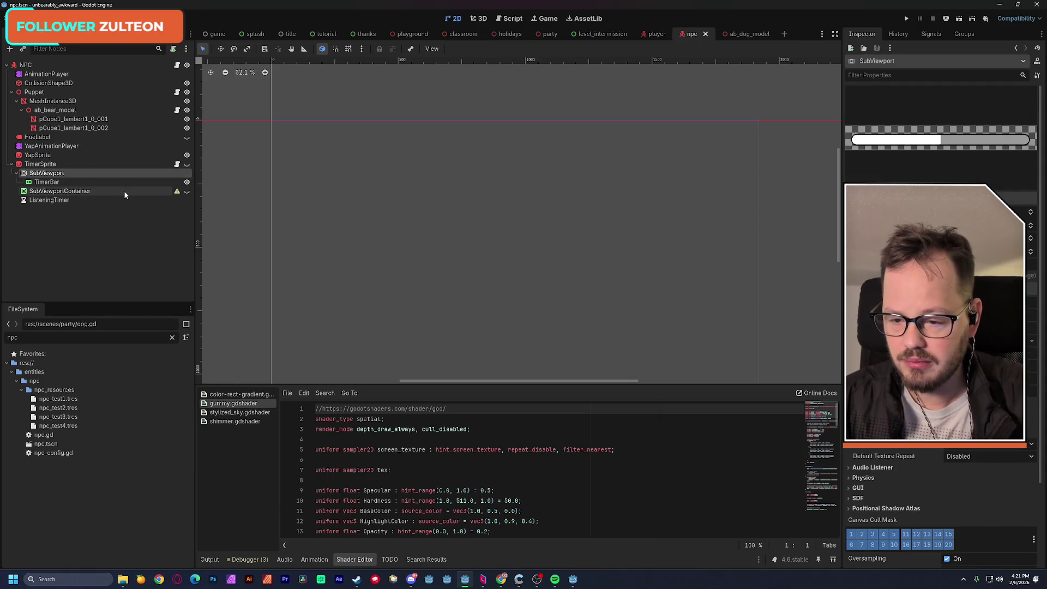
left_click(62, 192, "ctrl")
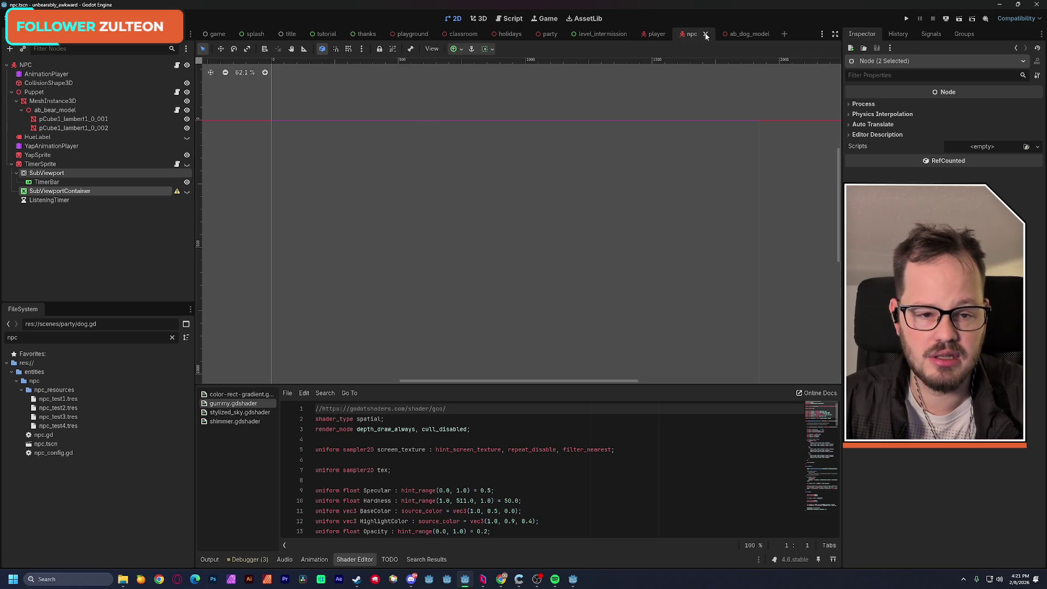
left_click(746, 34)
key("ctrl+v")
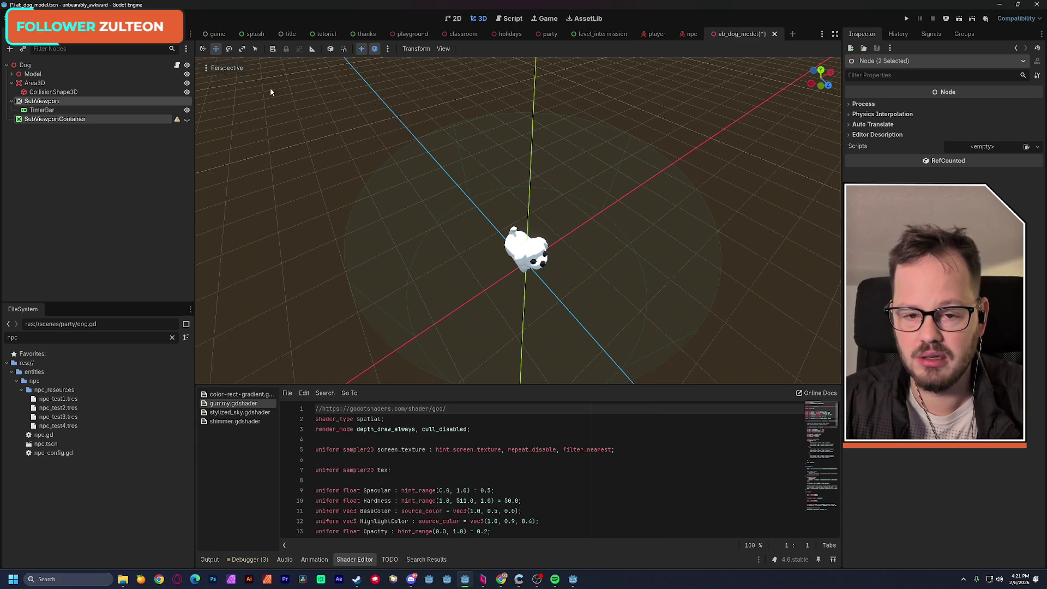
Step: In 2D view, nest SubViewport inside SubViewportContainer and make the container visible
mouse_move(516, 28)
left_click(454, 19)
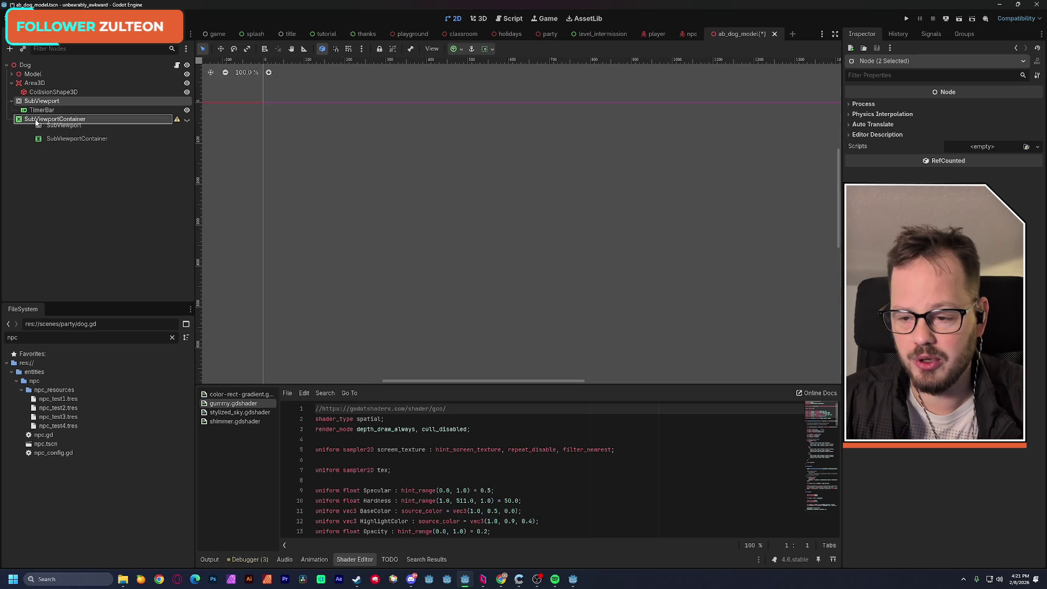
left_click(54, 150)
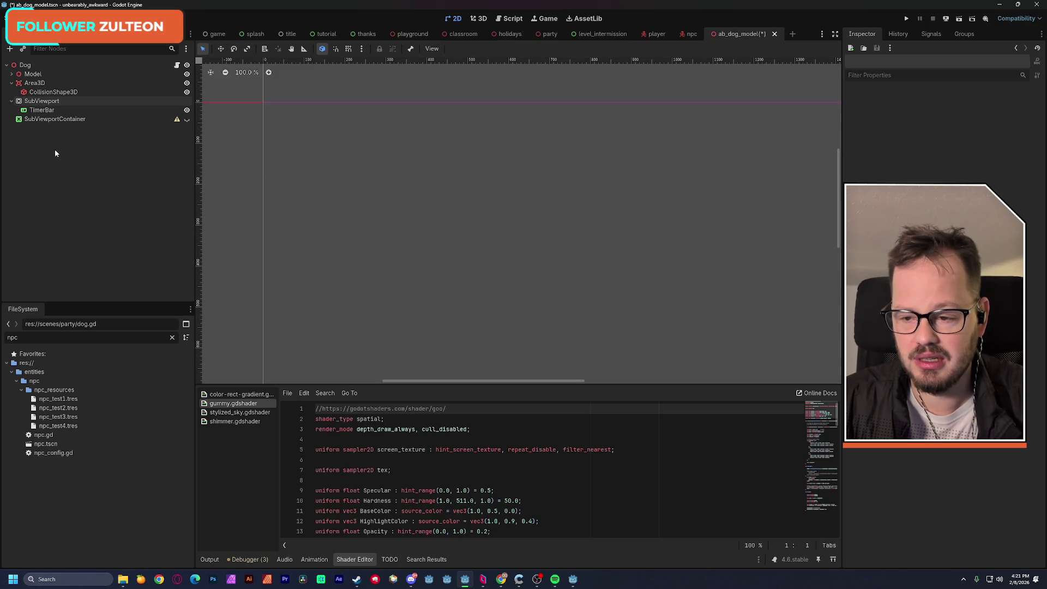
left_click_drag(31, 120, 38, 104)
scroll(415, 187, "down", 4)
scroll(455, 200, "down", 1)
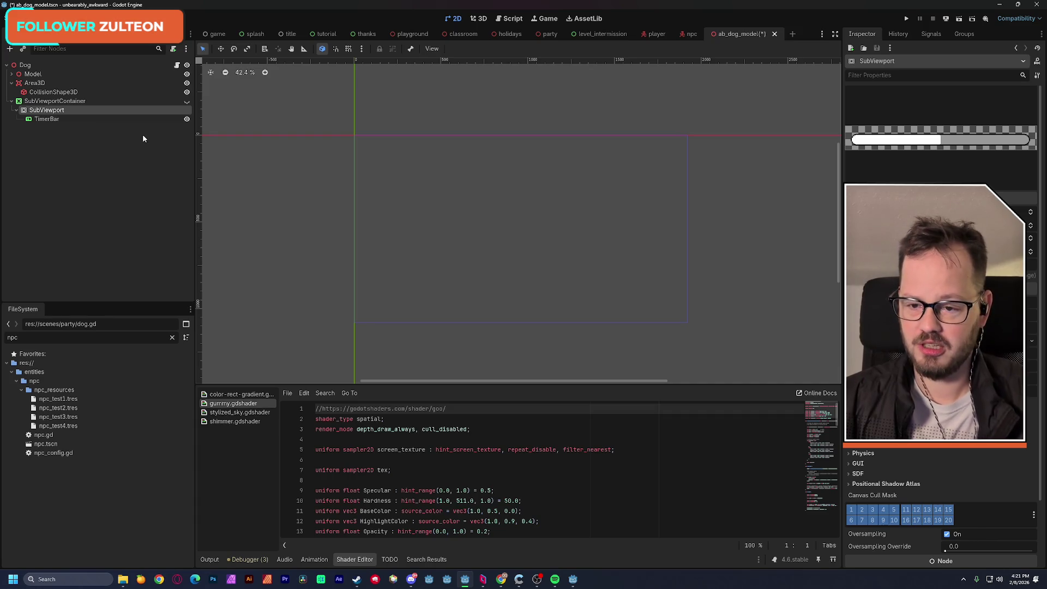
left_click(186, 102)
Step: Delete the copied TimerBar node from the SubViewport
scroll(365, 150, "up", 4)
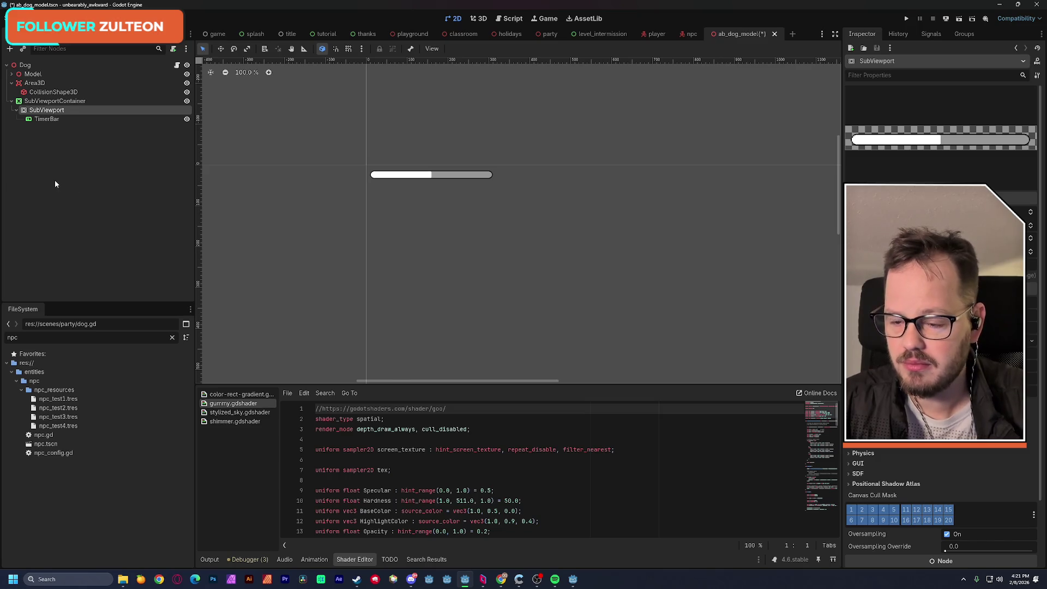
left_click(46, 119)
key("Delete")
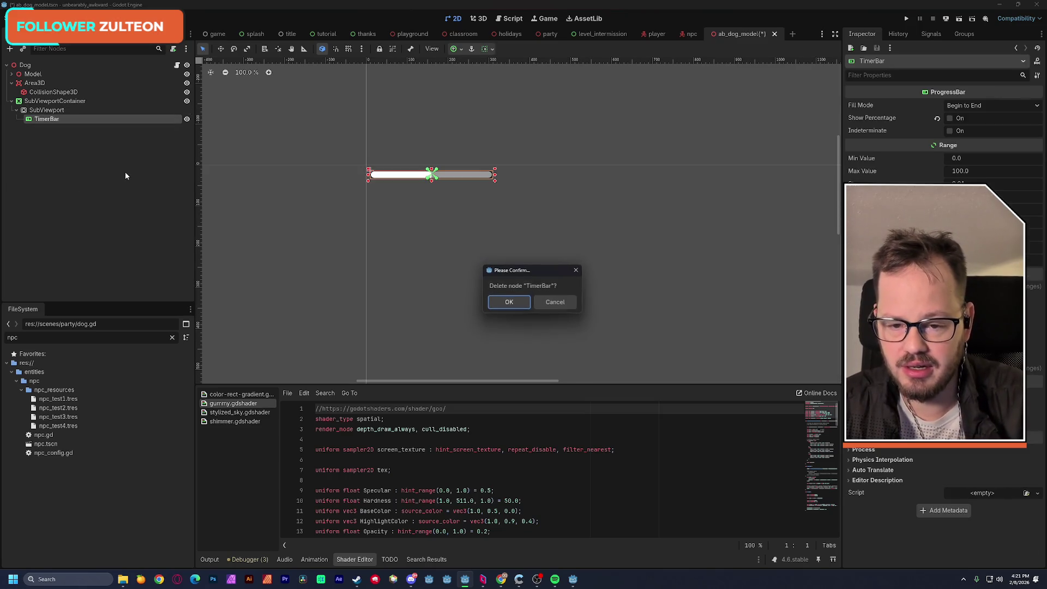
Step: Replace TimerBar with a RichTextLabel under SubViewport, sized about 210x72 px
left_click(509, 302)
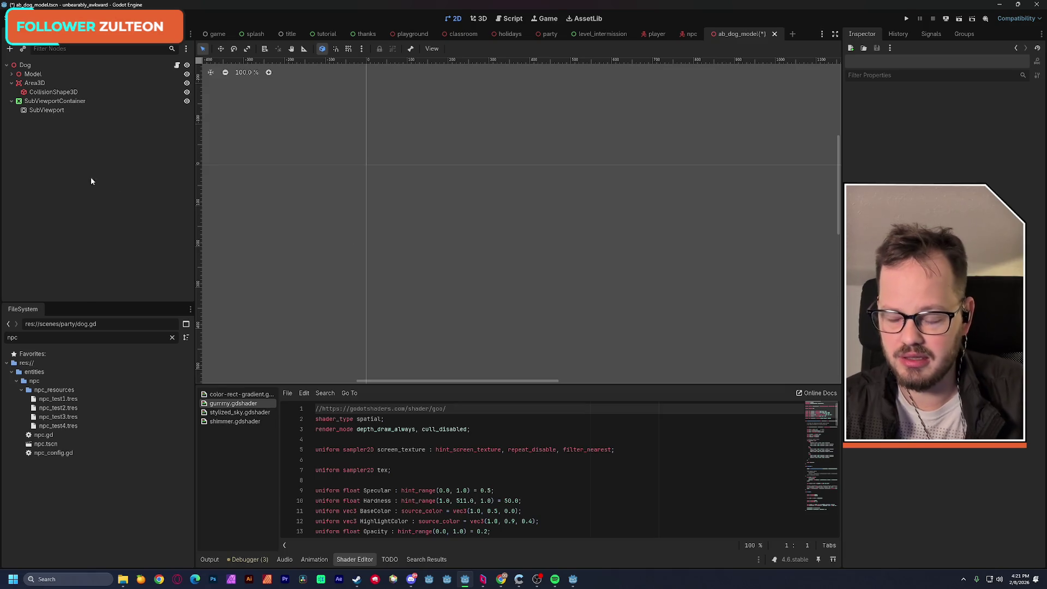
left_click(43, 113)
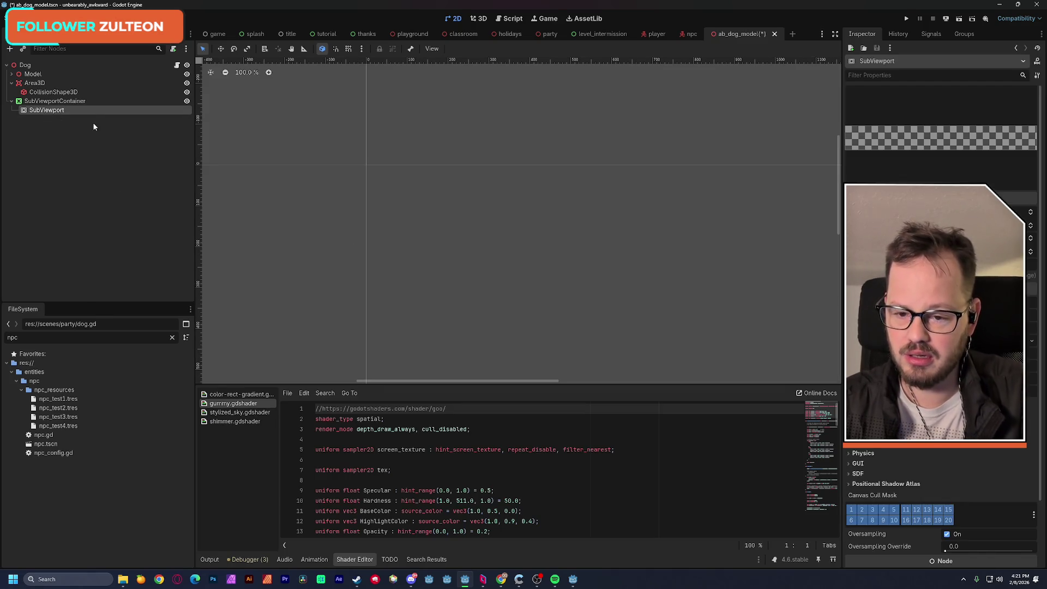
key("ctrl+a")
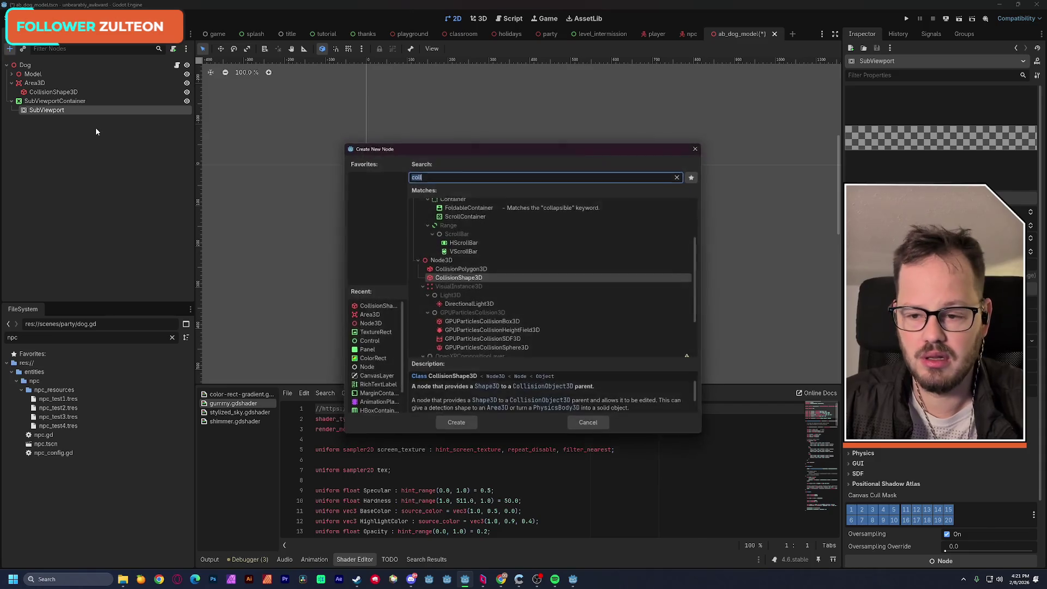
type("lab")
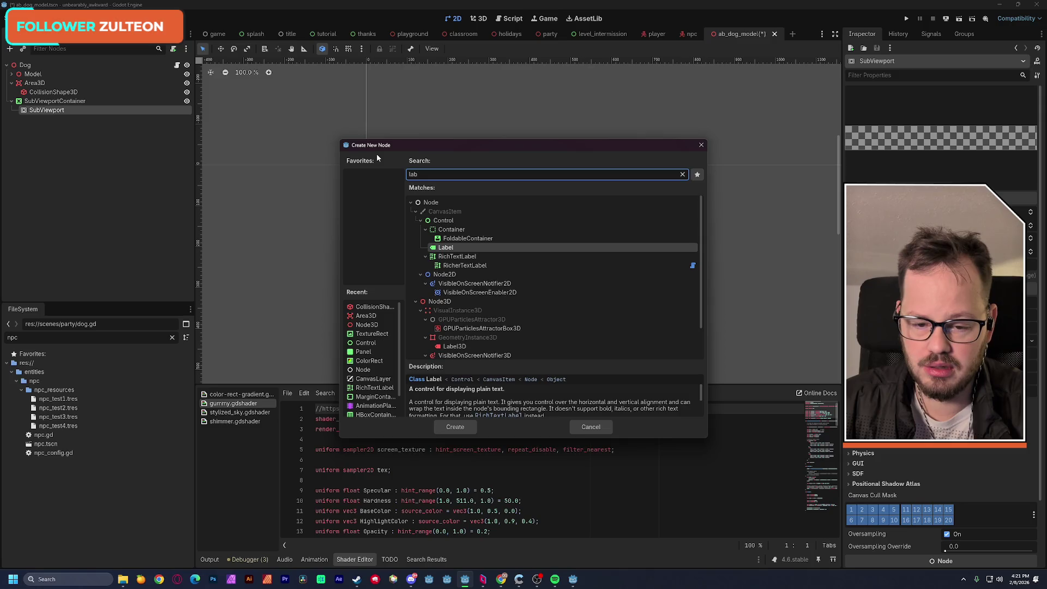
key("Down")
key("Tab")
key("space")
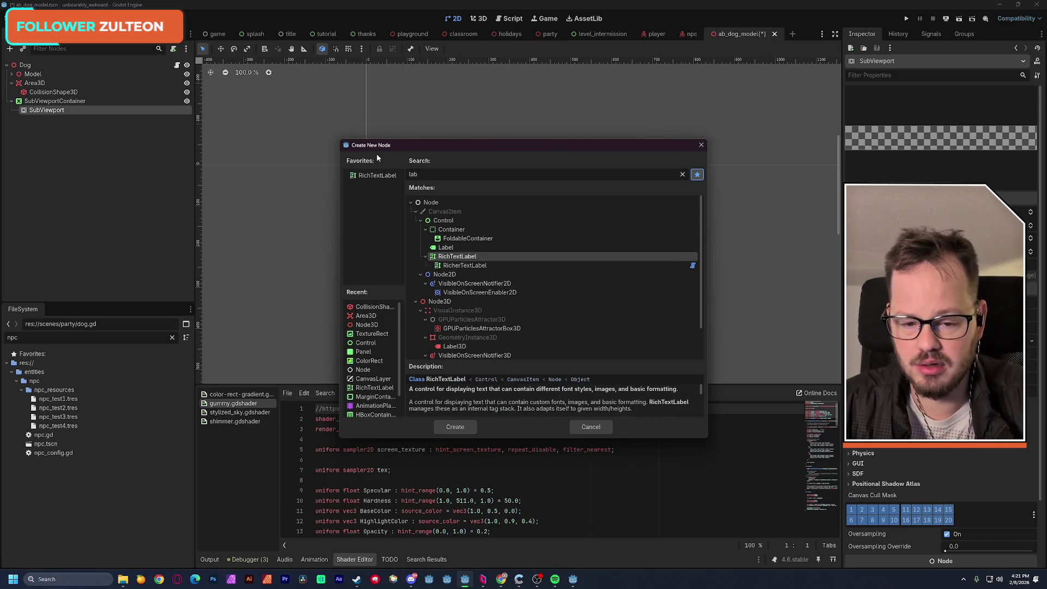
double_click(377, 176)
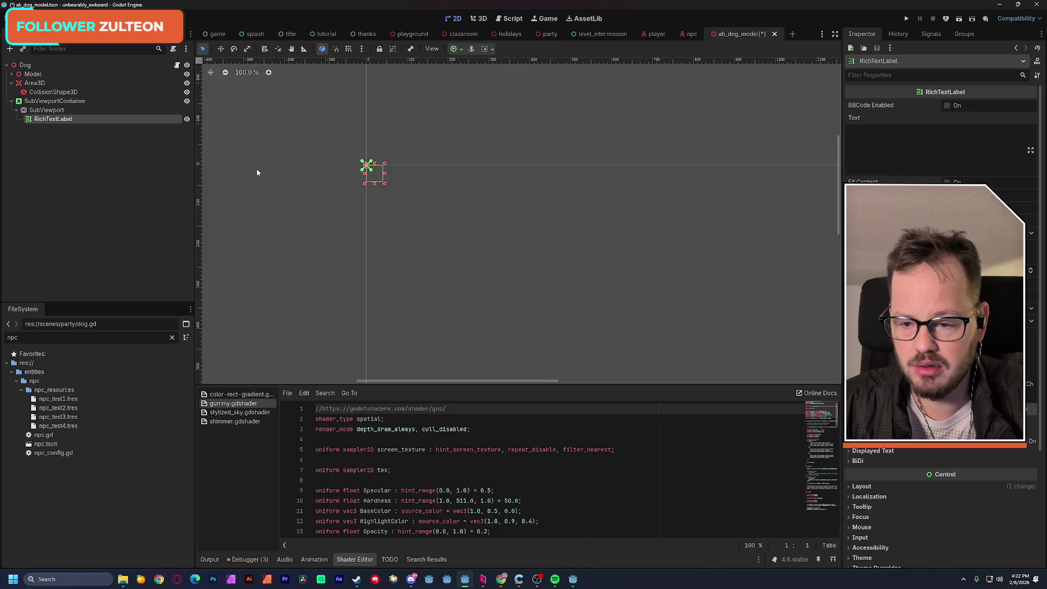
left_click_drag(385, 183, 483, 206)
Step: Set the label text to 'Press to pet' and start a [font] tag
left_click(856, 146)
type("Press")
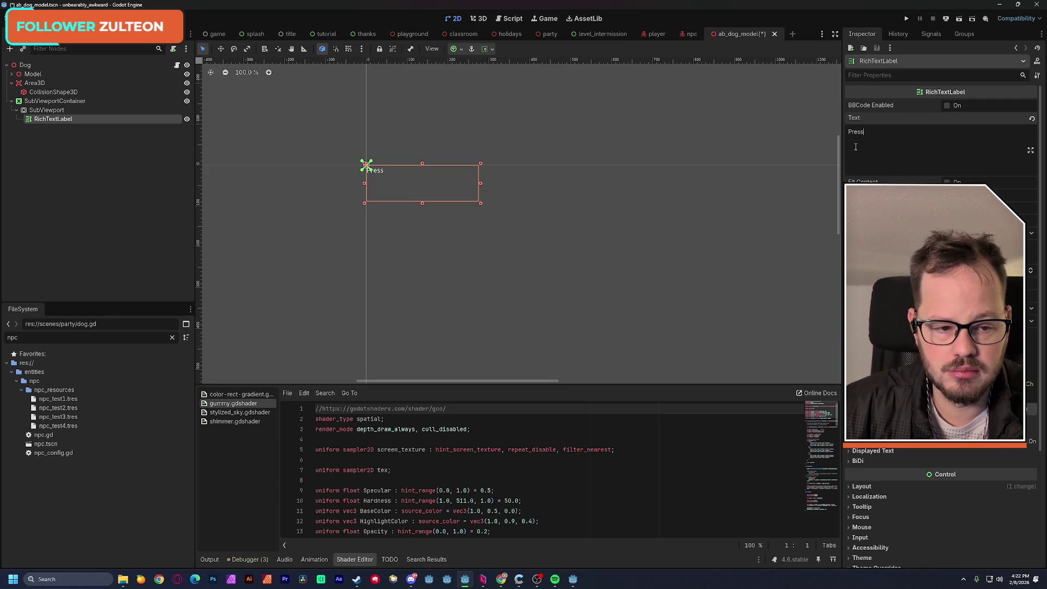
type("to")
type(" bet")
key("BackSpace")
key("BackSpace")
key("BackSpace")
type("pet")
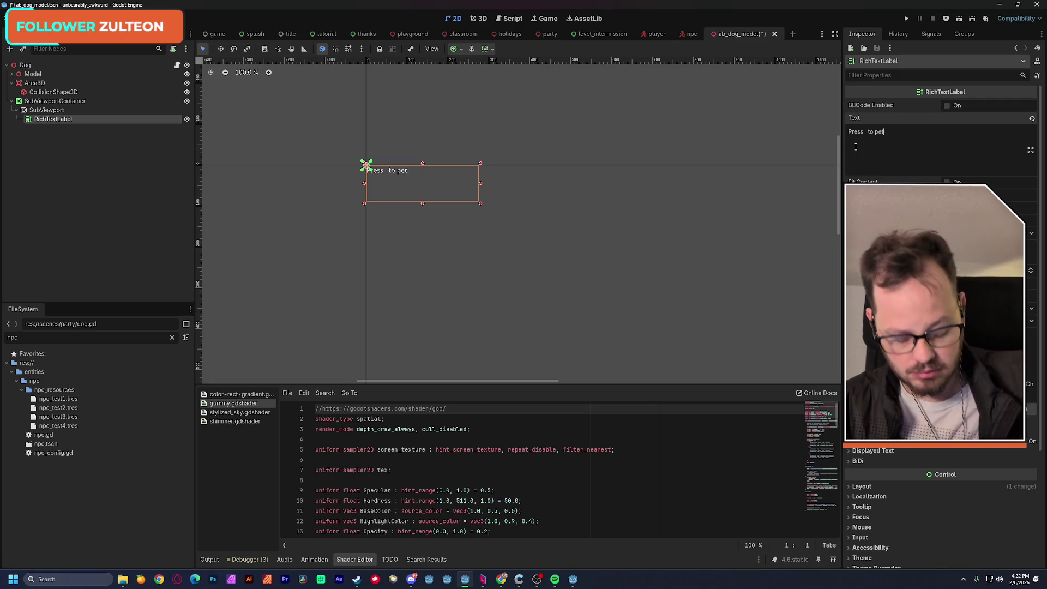
type("aaaaaaaaaaaaaaa")
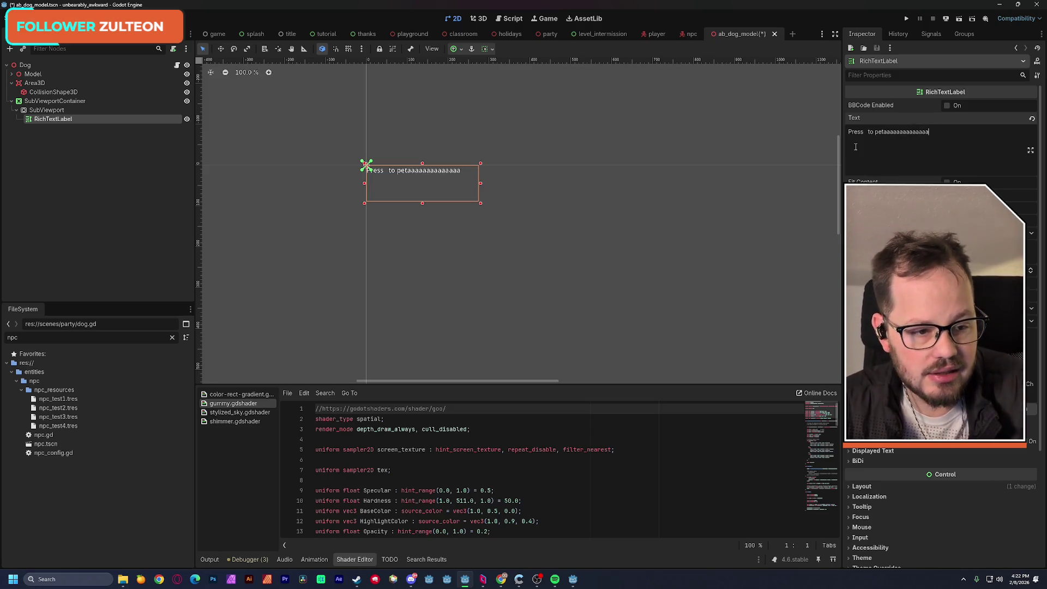
key("BackSpace")
key("BackSpace")
key("BackSpace")
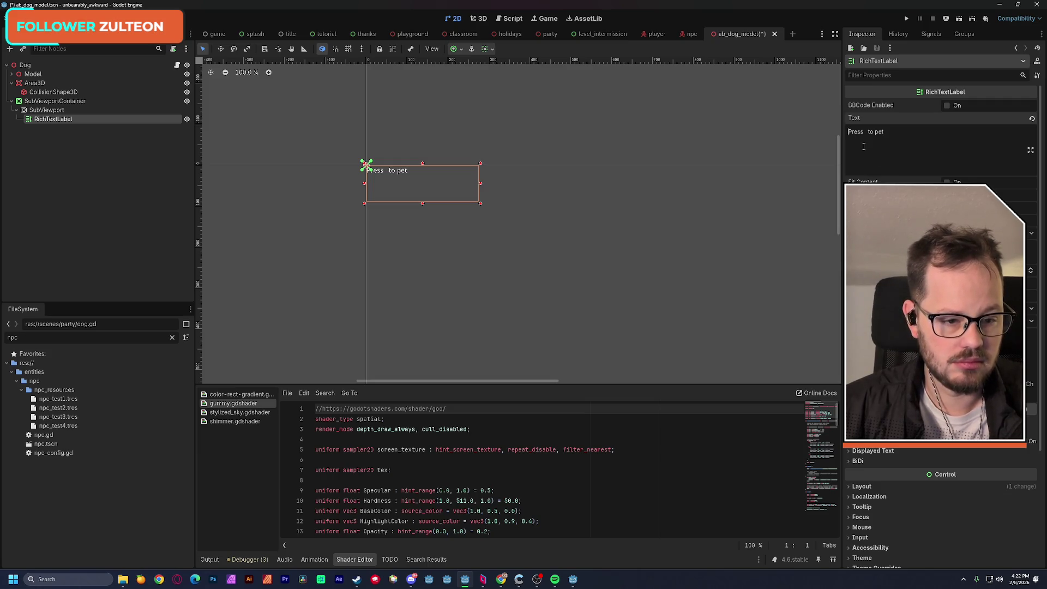
type("[font]")
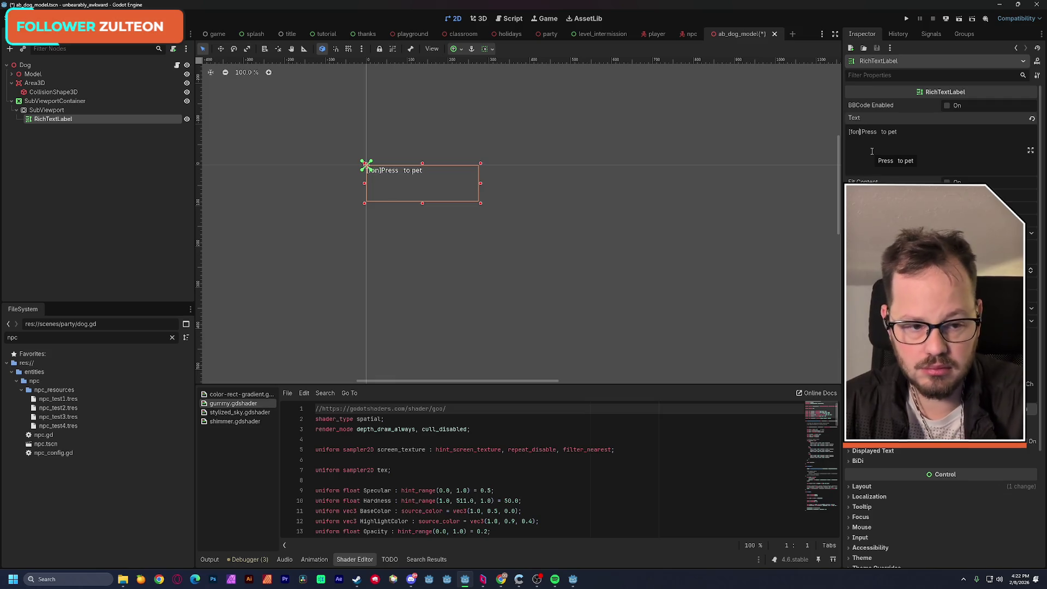
type(" = ")
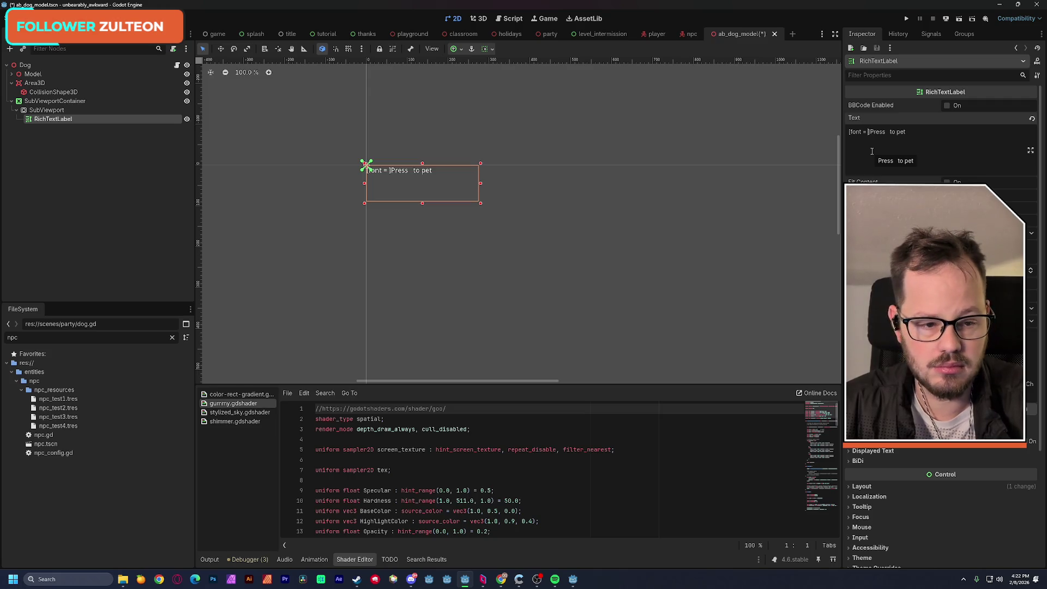
type("\"\"")
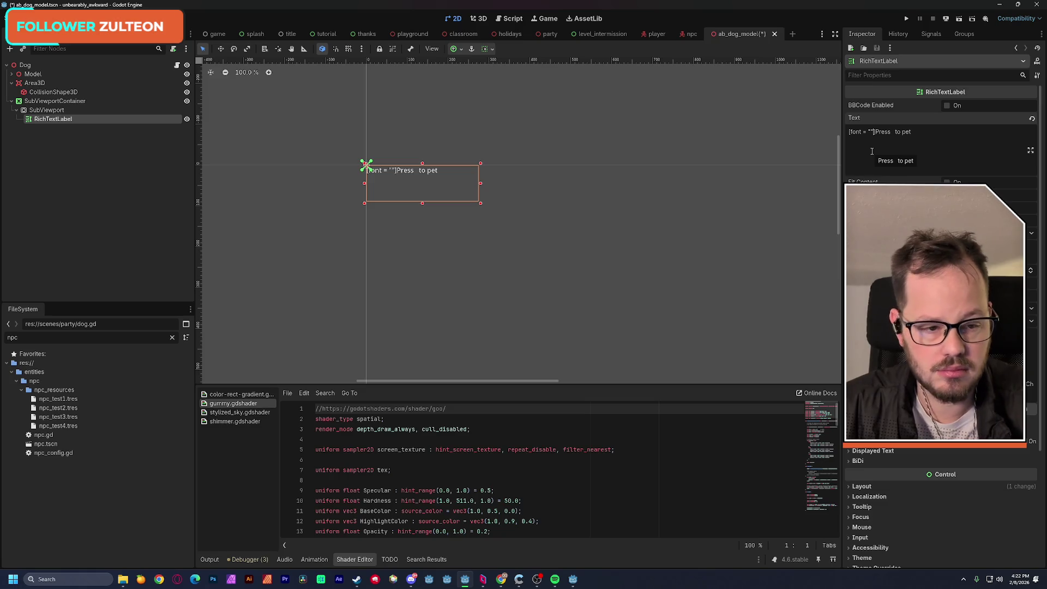
Step: Remove the spaces around the font tag's equals sign and enable BBCode
key("BackSpace")
key("Left")
key("BackSpace")
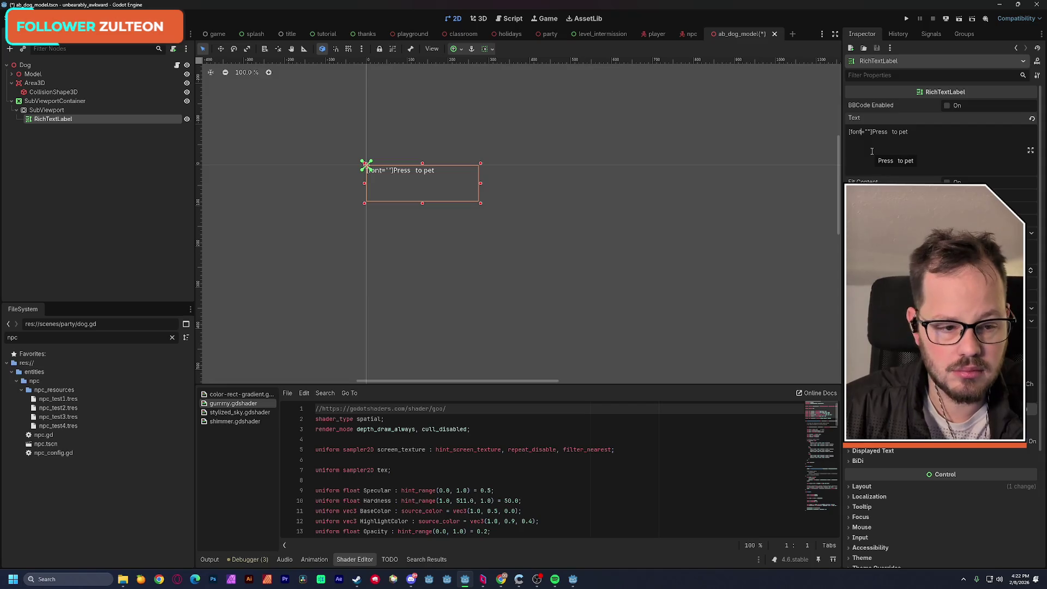
left_click(947, 106)
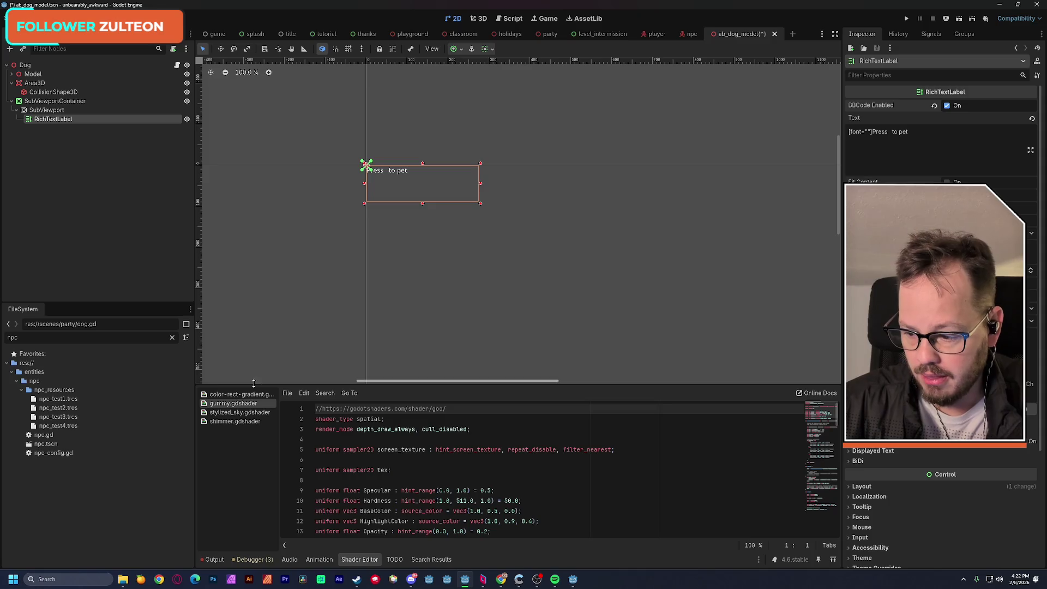
Step: Point the font tag at res://ui/fonts/Bolderows.otf and add [font_size=45]
double_click(54, 337)
type("font")
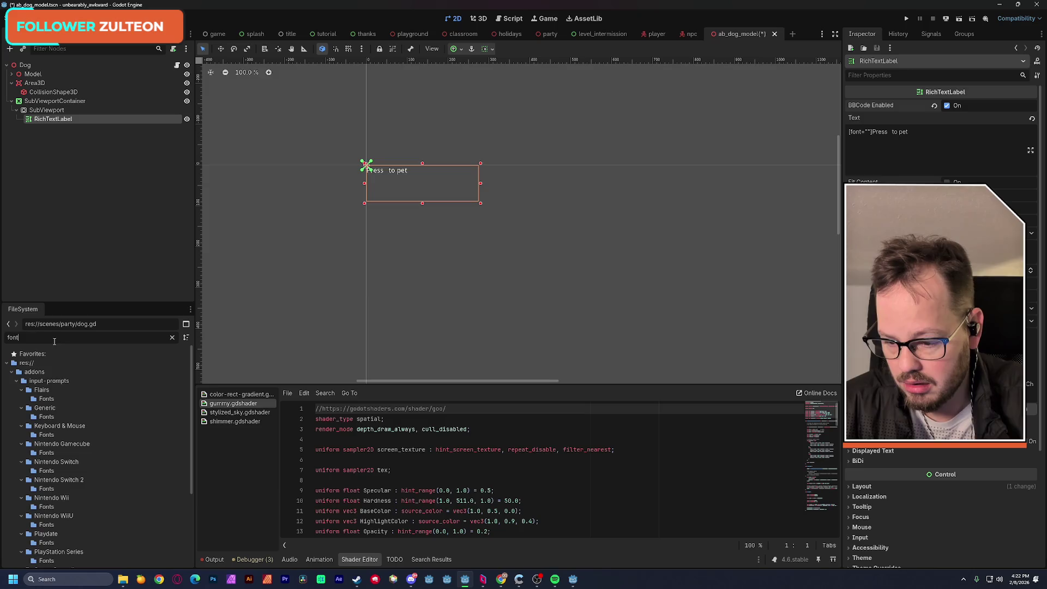
scroll(61, 561, "down", 3)
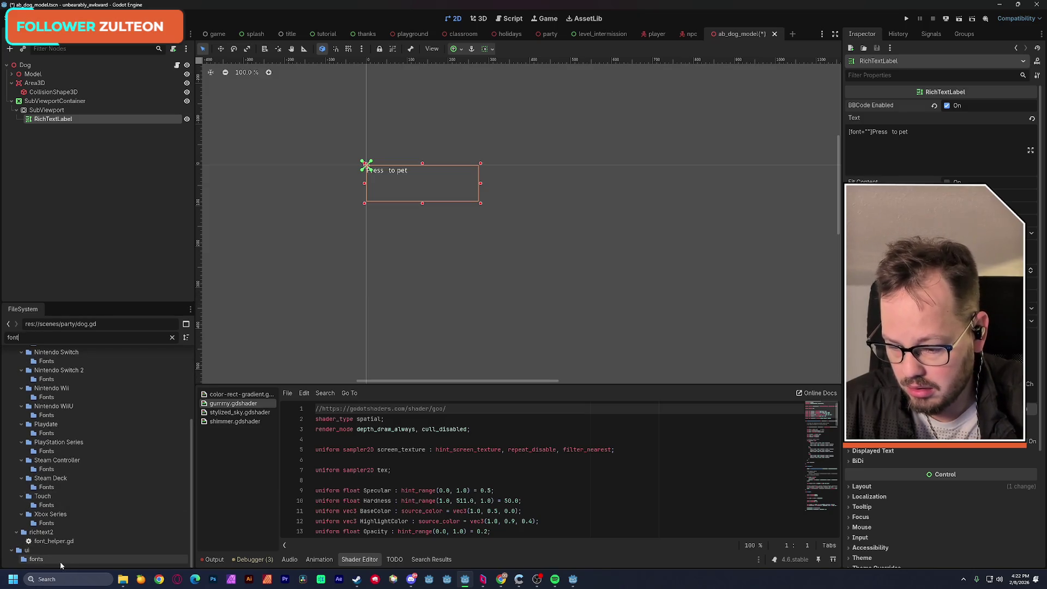
left_click(42, 560)
left_click(172, 337)
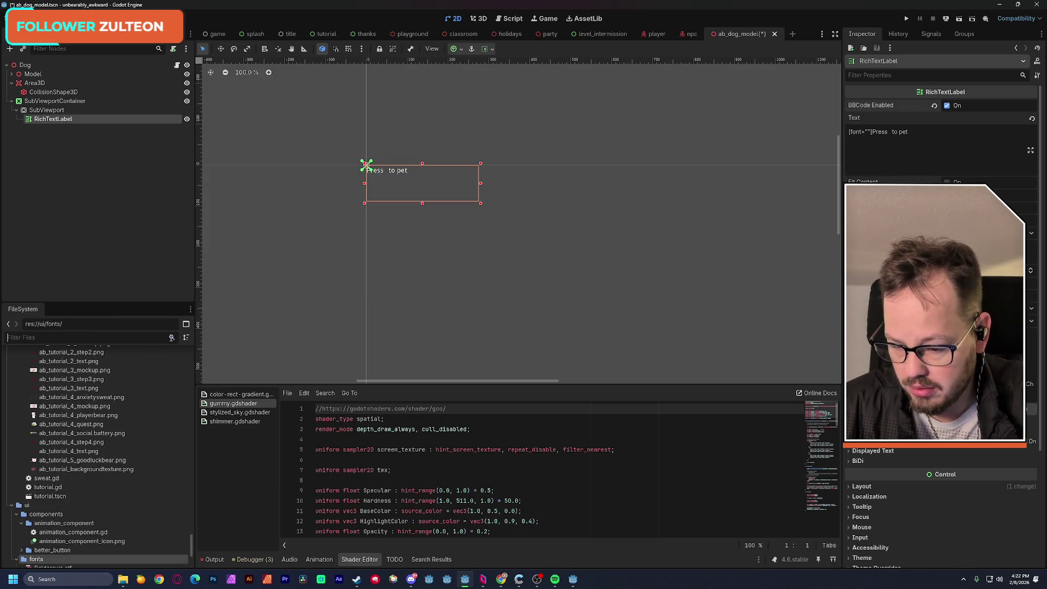
scroll(149, 437, "down", 4)
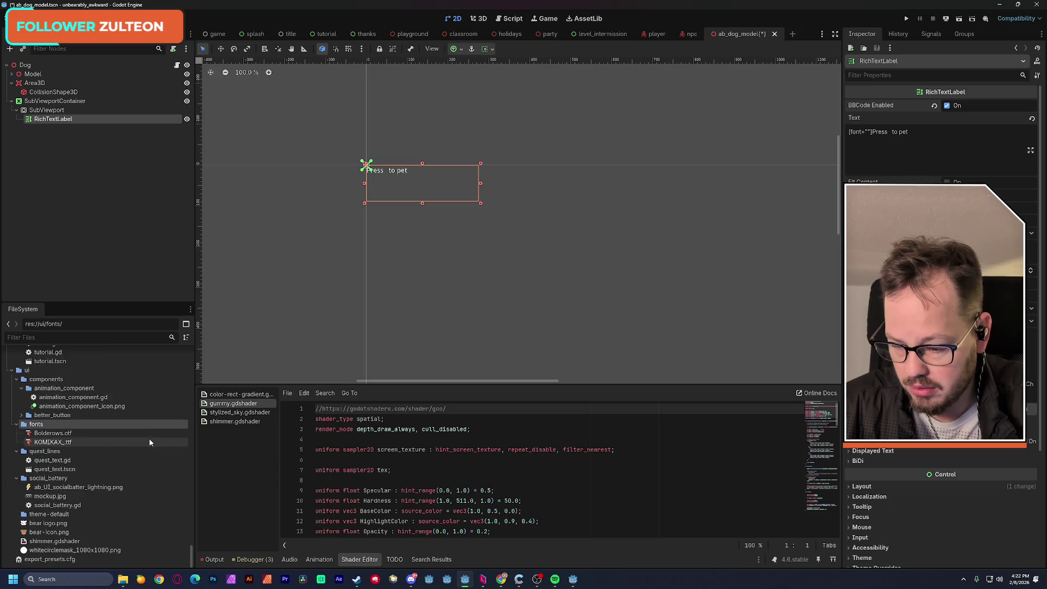
right_click(51, 434)
left_click(82, 450)
left_click(867, 132)
type("res://ui/fonts/Bolderows.otf")
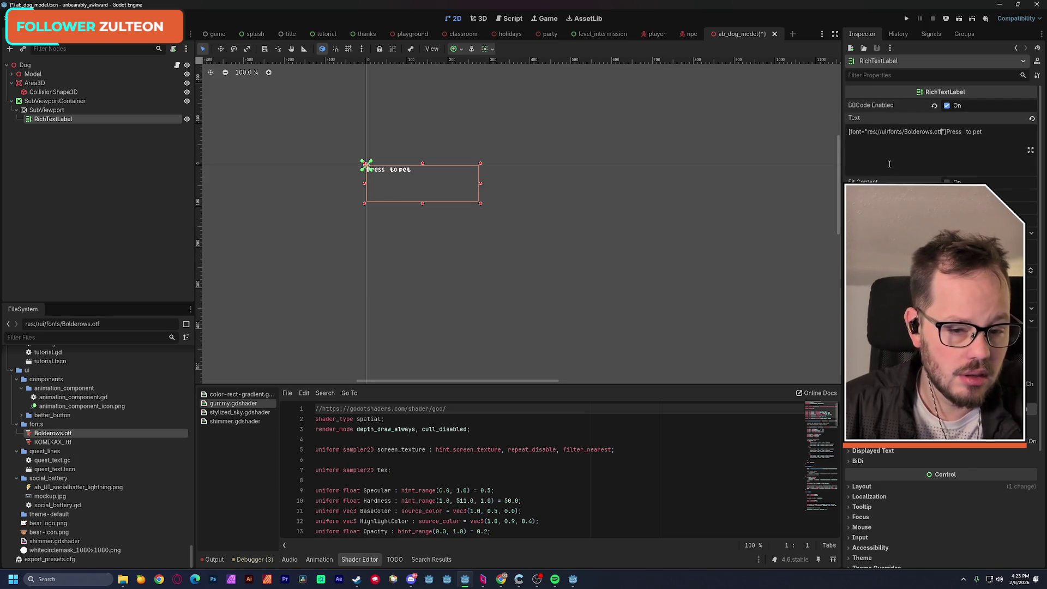
left_click(946, 132)
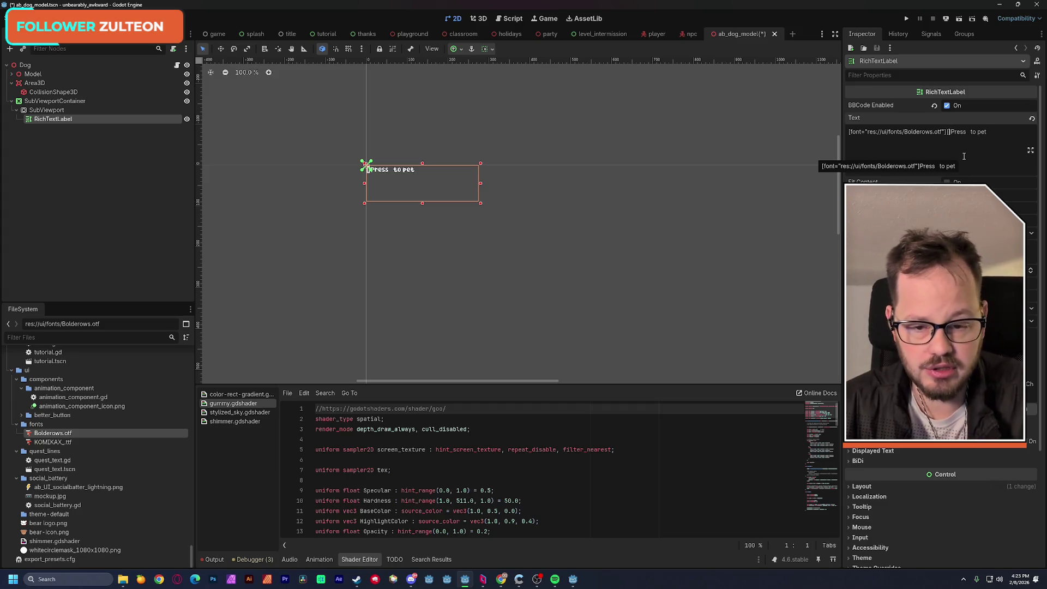
type("[font]")
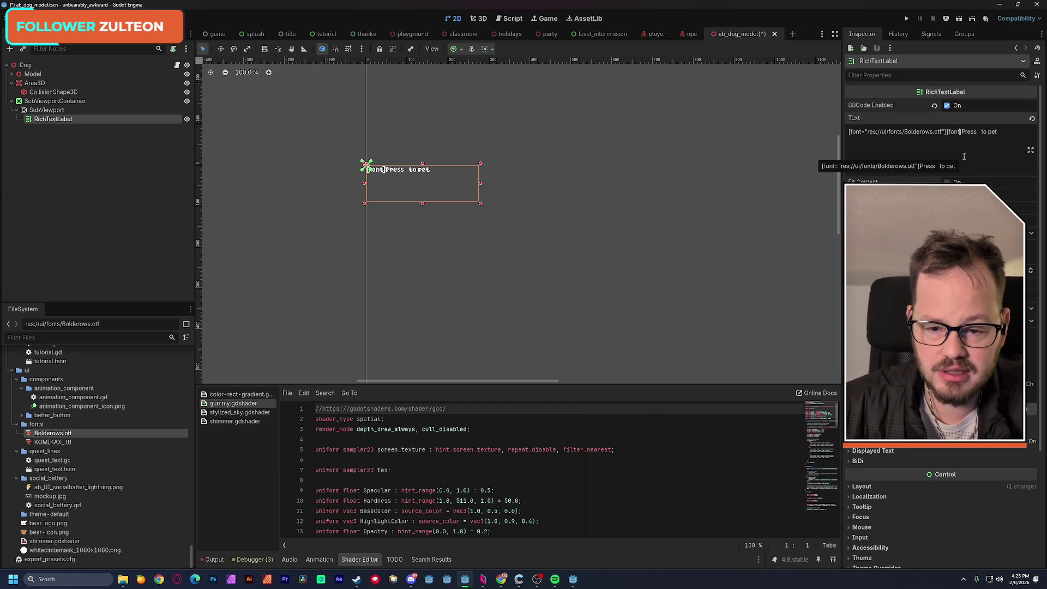
type("_size=")
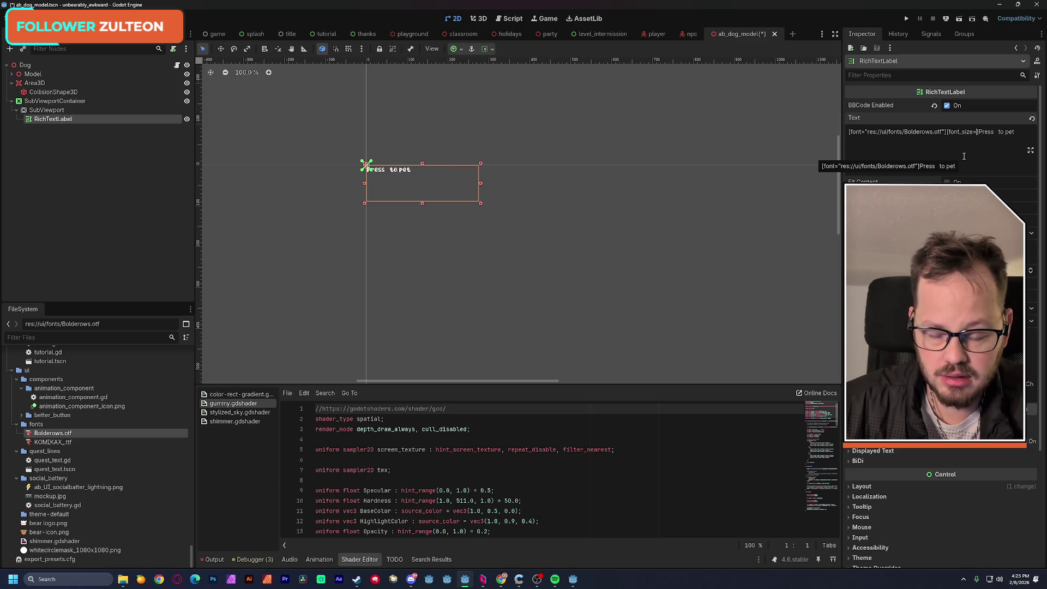
type("45")
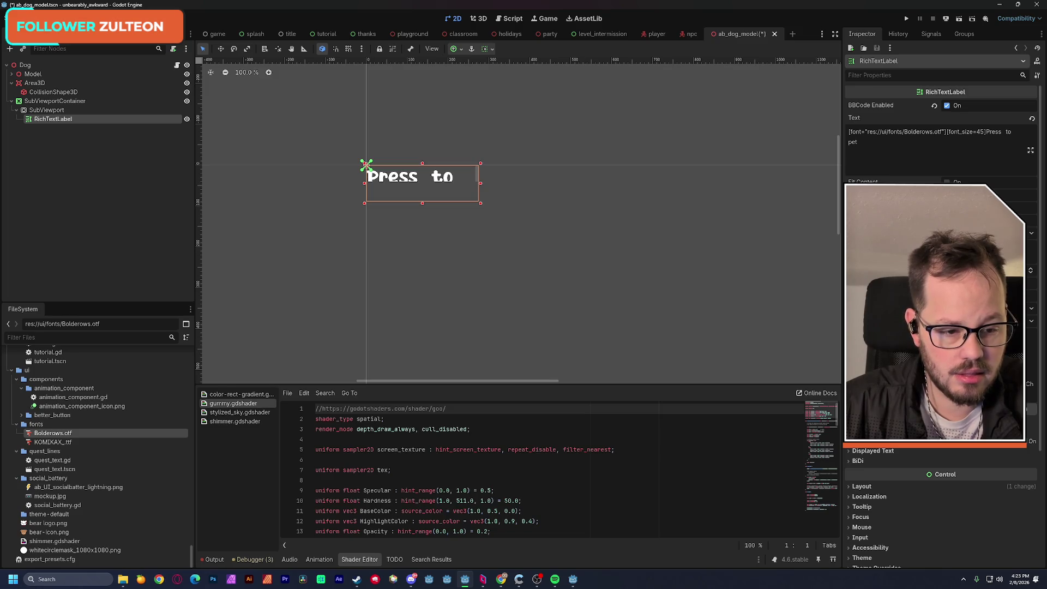
Step: Widen the label box and turn on Fit Content so the text fits
left_click_drag(481, 204, 564, 216)
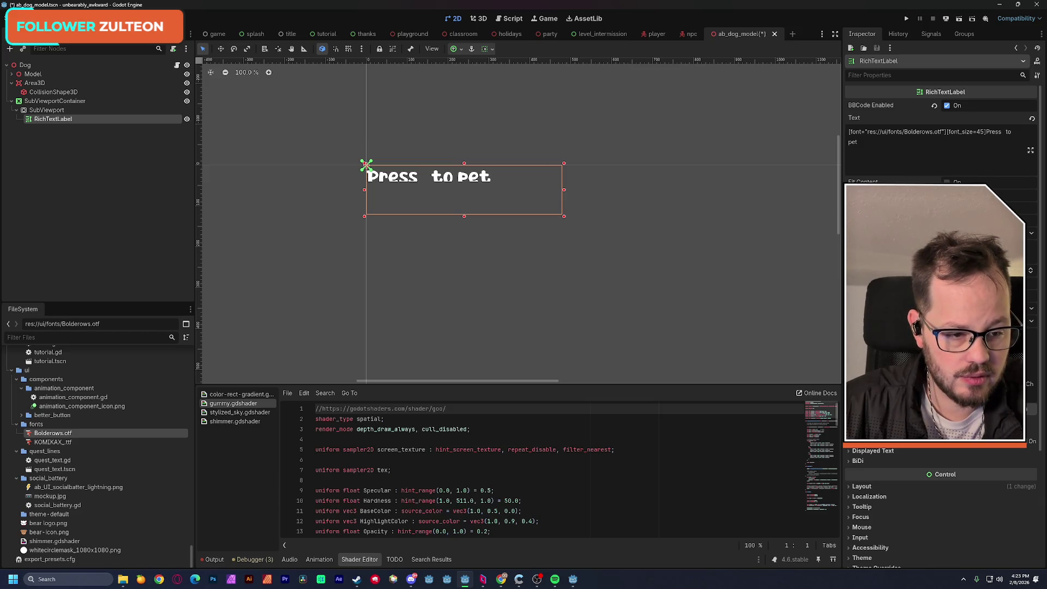
left_click(947, 181)
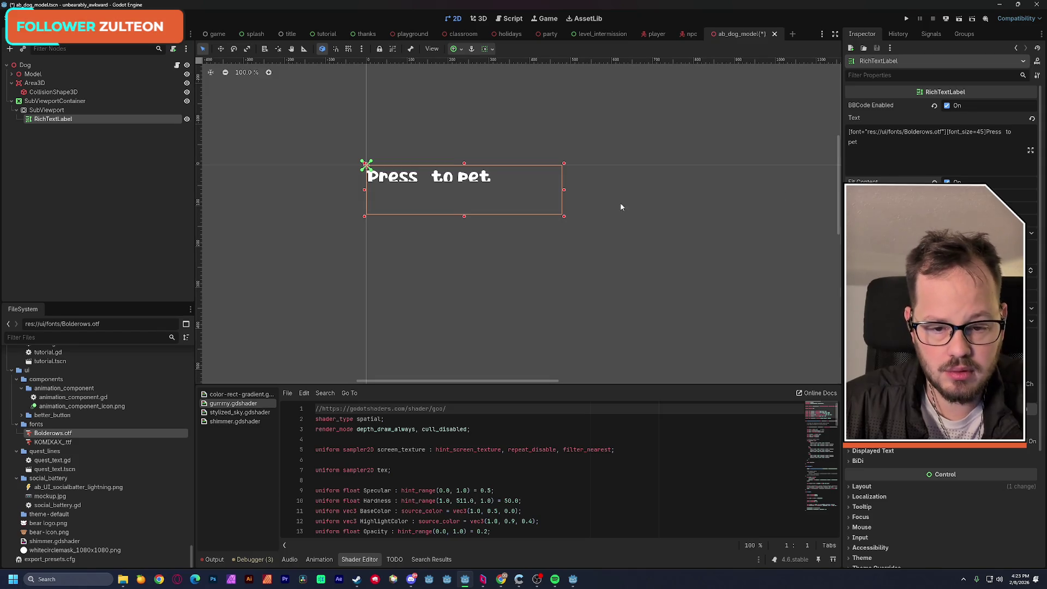
left_click_drag(563, 217, 586, 231)
Step: Save the dog scene and widen the gap between 'Press' and 'to' in the label text
key("ctrl+s")
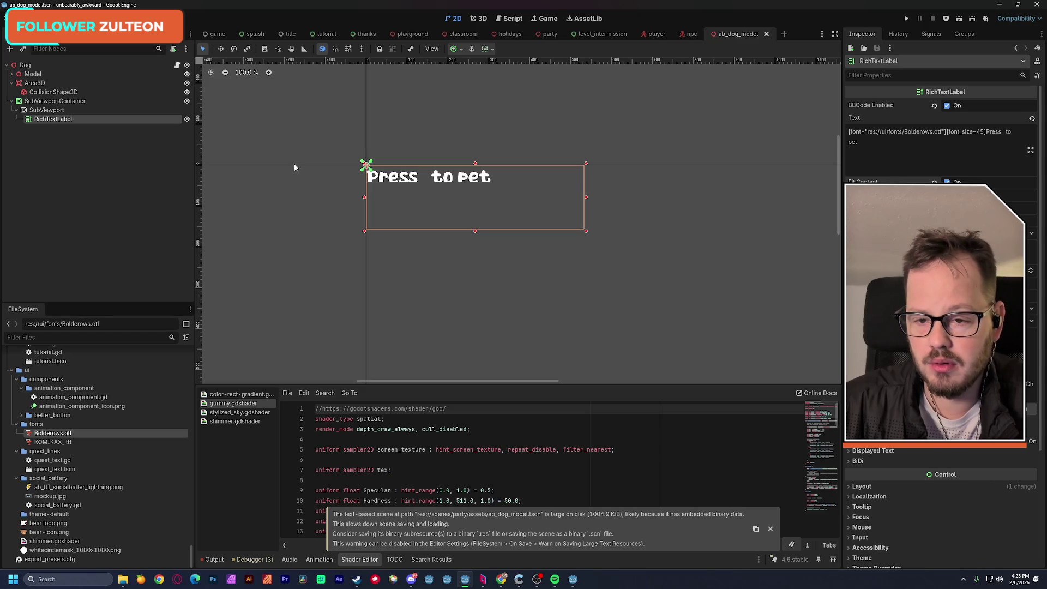
left_click(28, 18)
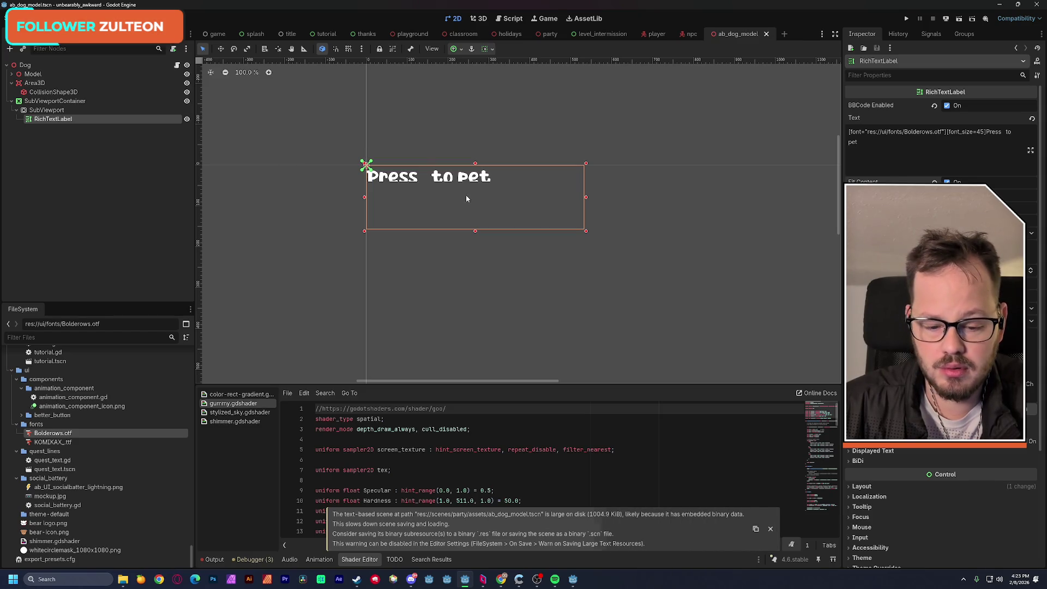
left_click(887, 154)
key("Left")
key("Left")
key("Left")
key("Return")
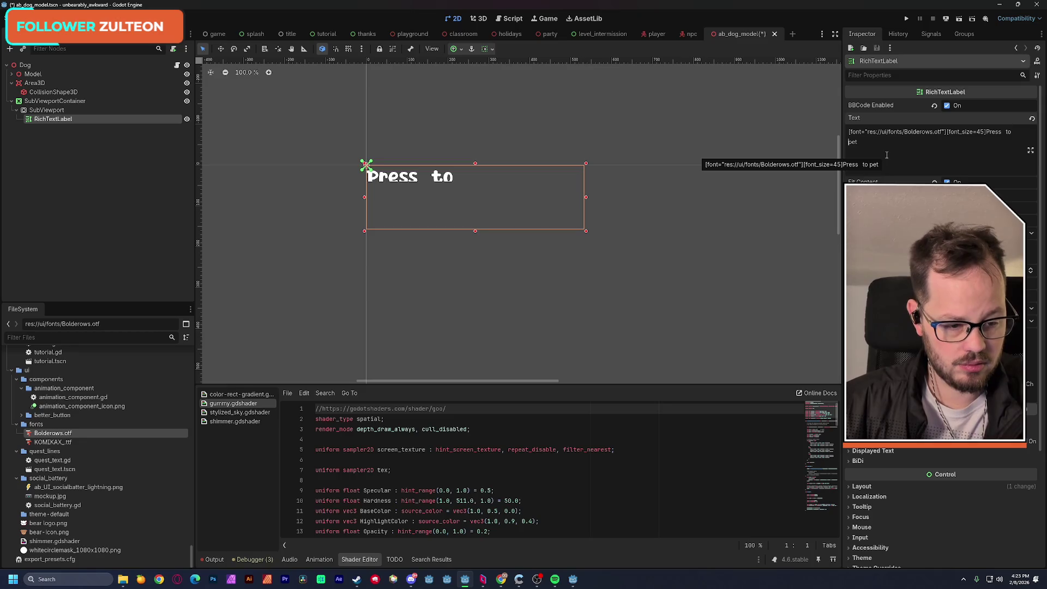
key("BackSpace")
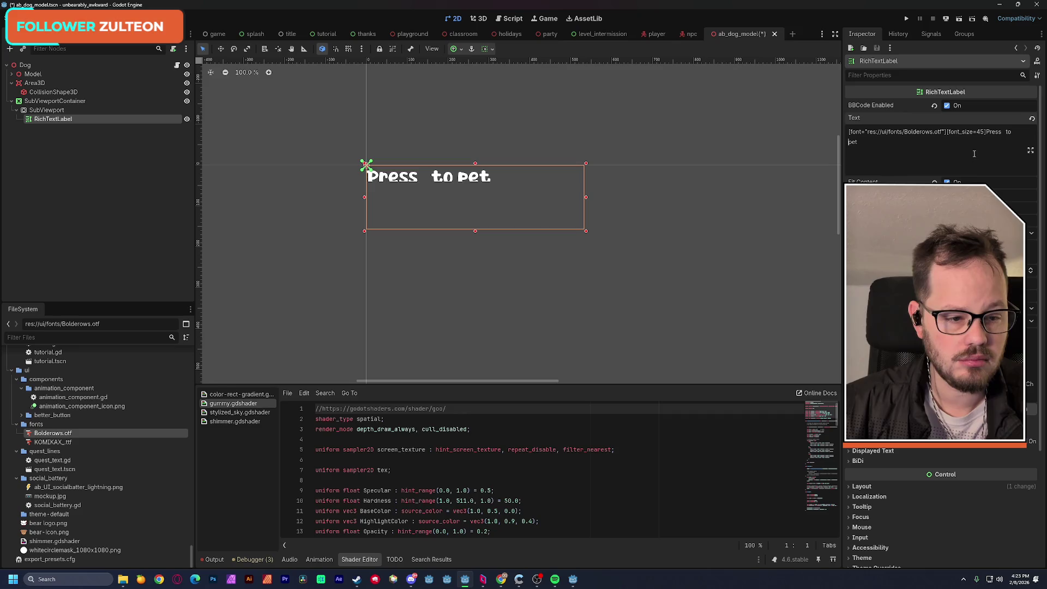
left_click(1003, 133)
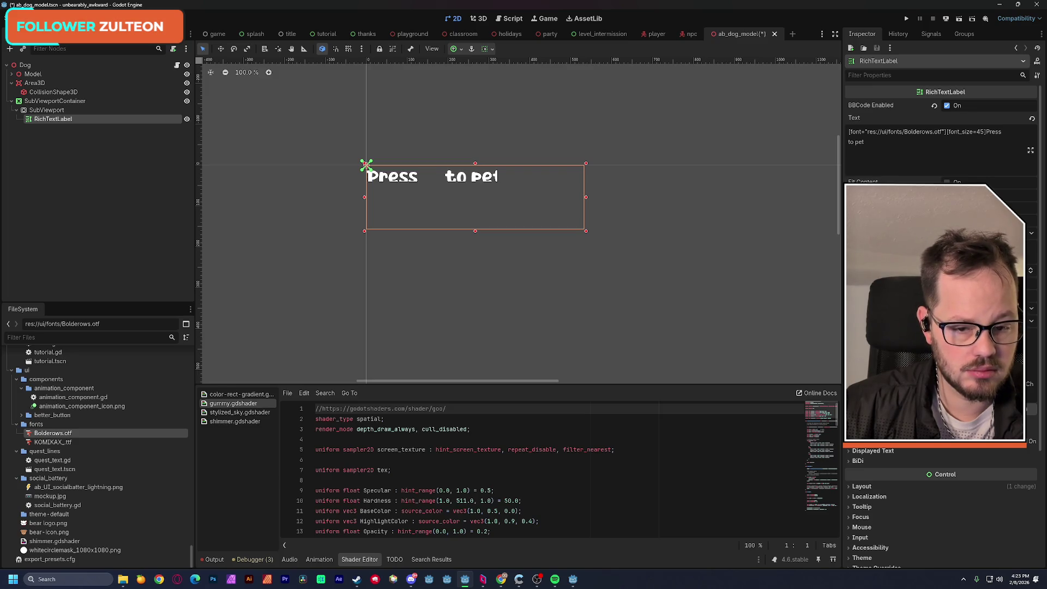
Step: Delete the RichTextLabel node from the SubViewport
scroll(1035, 273, "down", 2)
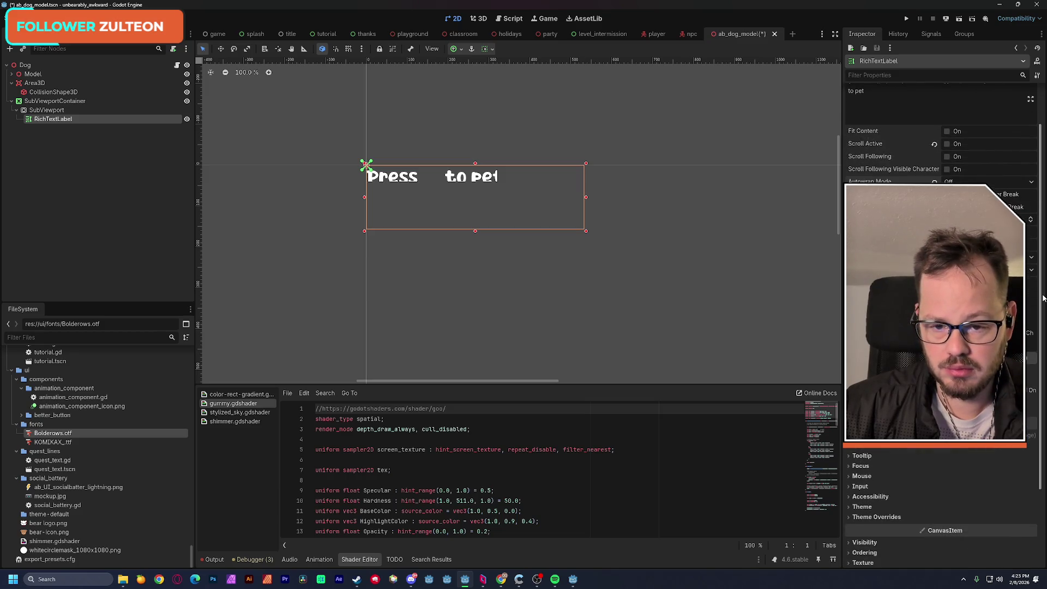
left_click(41, 119)
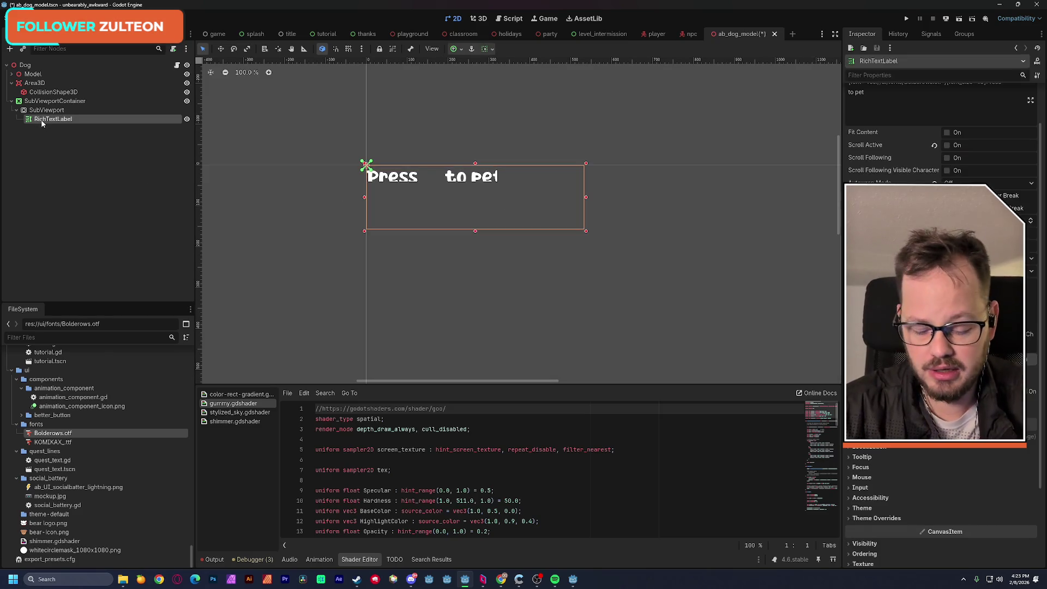
key("Delete")
left_click(502, 302)
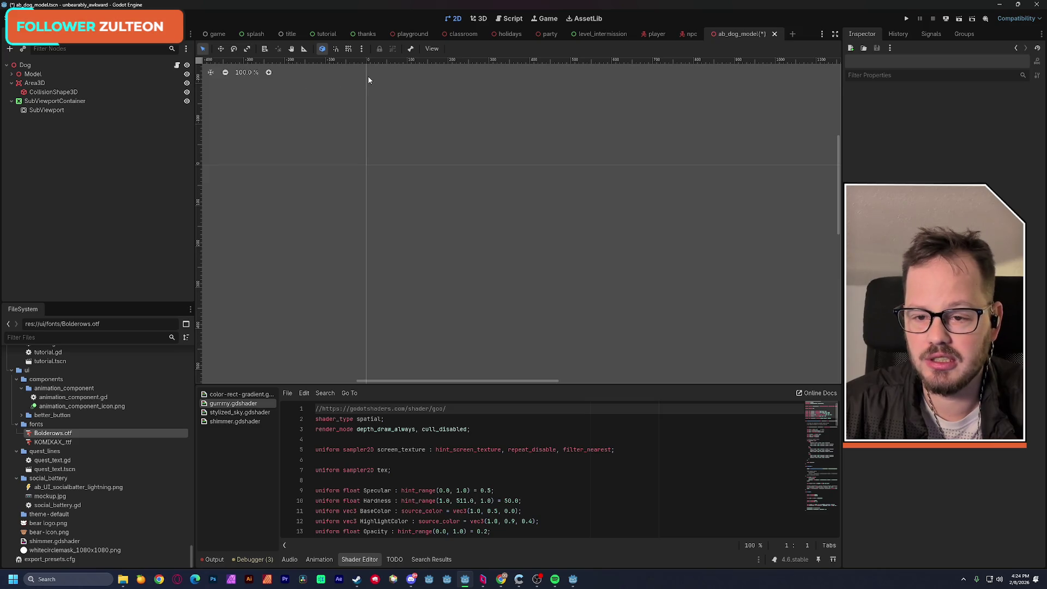
Step: Copy the Continue label from the tutorial scene and paste it under SubViewport
left_click(327, 34)
left_click(11, 182)
left_click(42, 199)
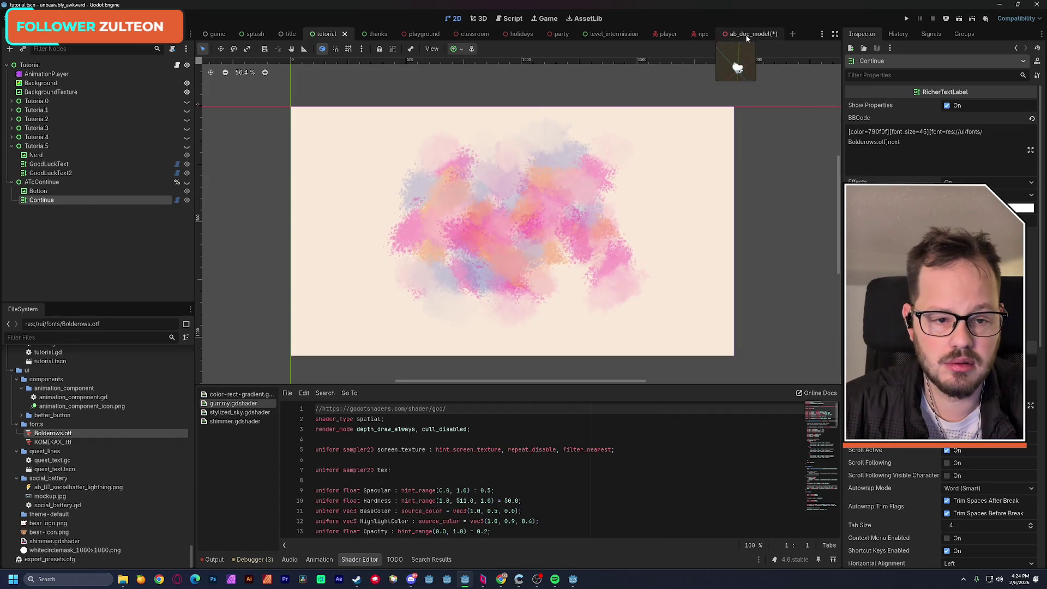
left_click(746, 34)
key("ctrl+v")
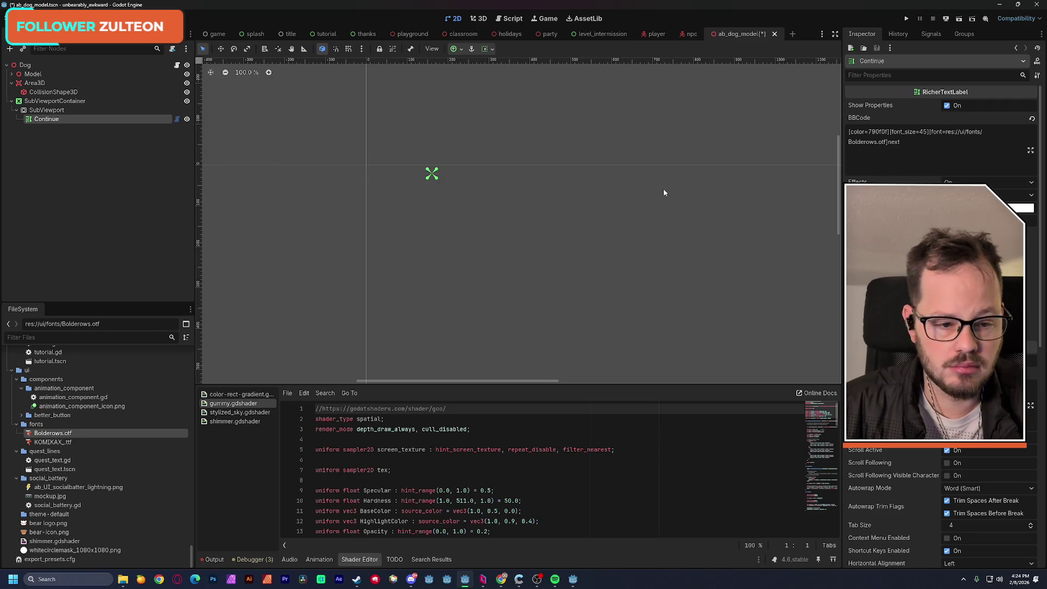
Step: Discard the pasted Continue label and restore the Press to pet RichTextLabel
key("Delete")
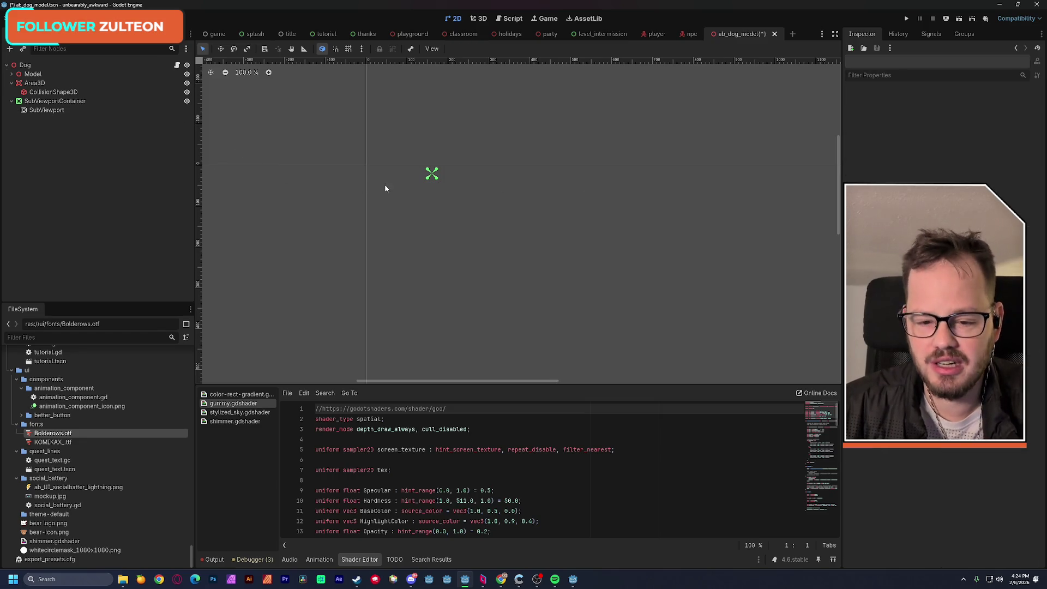
key("Up")
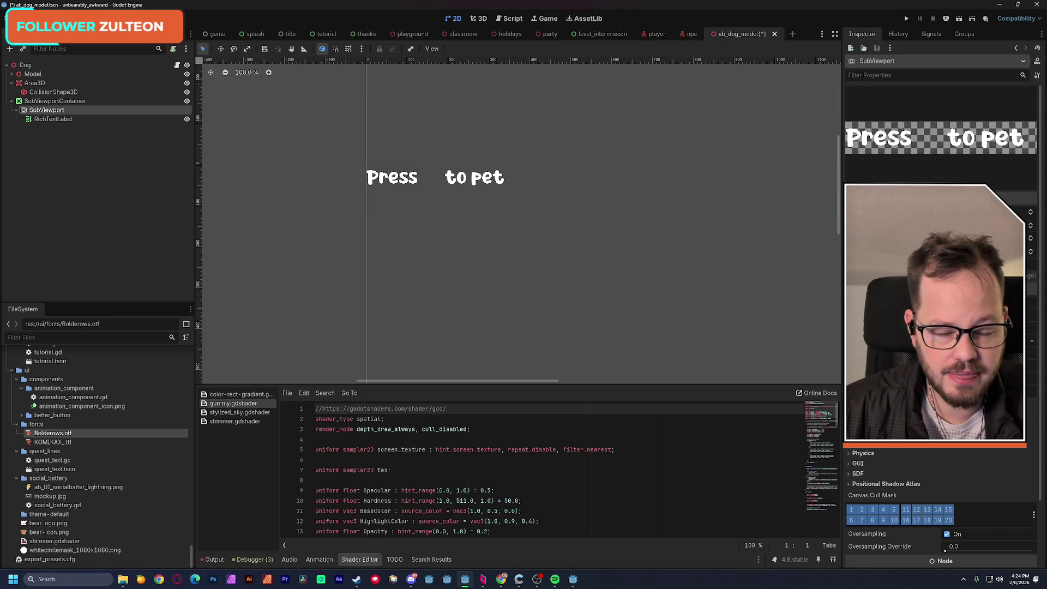
scroll(599, 218, "down", 5)
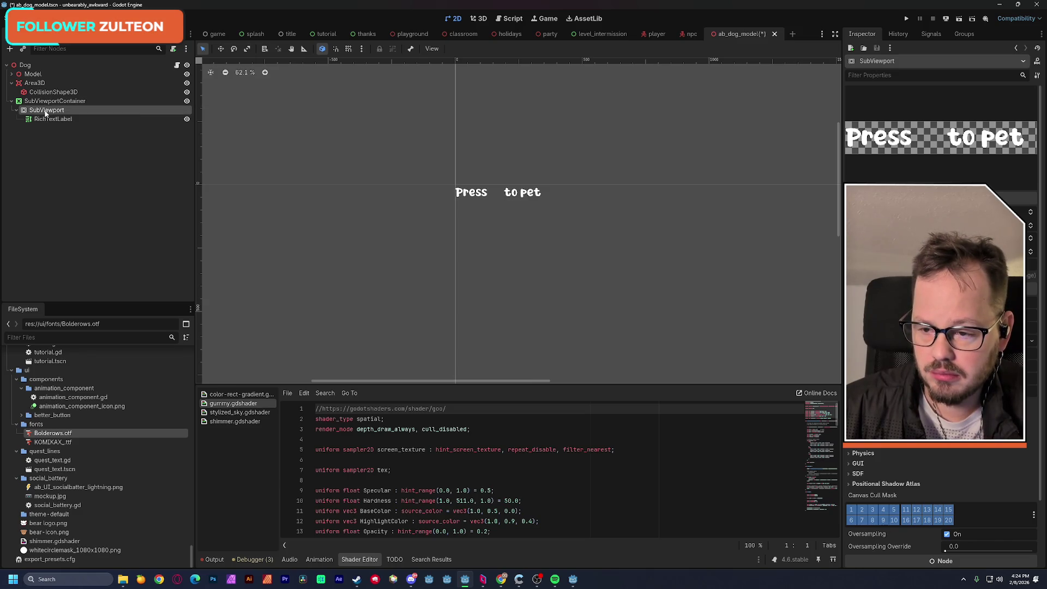
key("ctrl+a")
Step: Add a TextureRect using xbox_button_color_x.svg from addons/input-prompts/Xbox Series/Vector
type("texture")
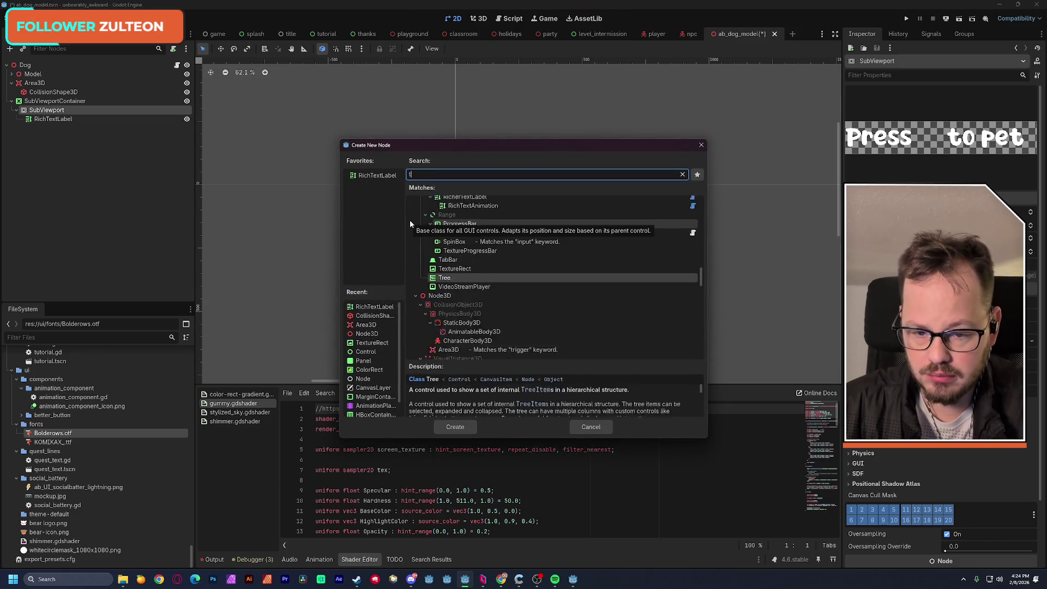
key("Return")
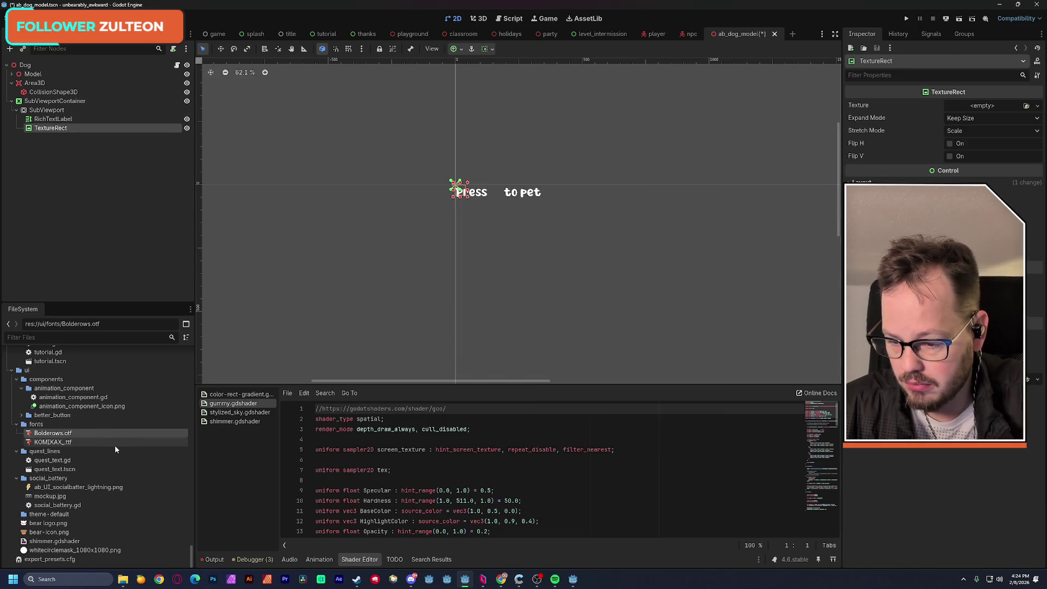
scroll(114, 447, "up", 5)
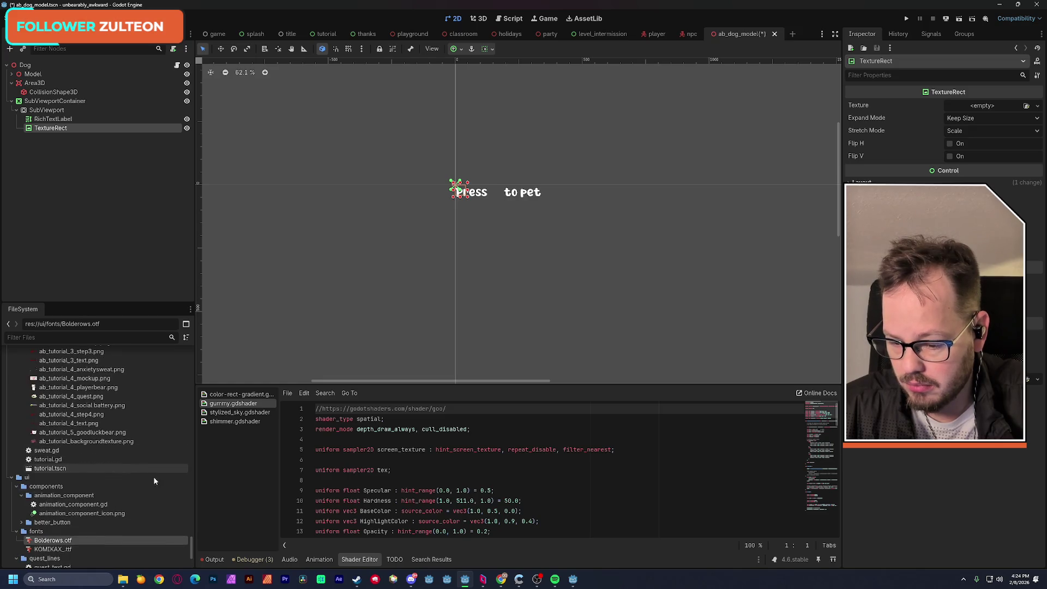
left_click_drag(191, 546, 200, 354)
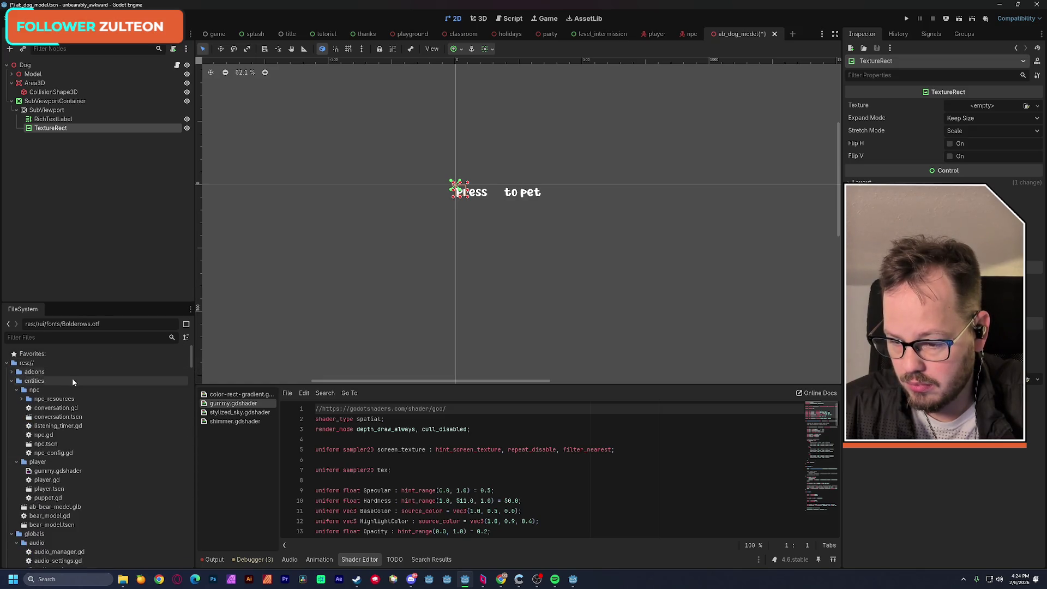
left_click(11, 372)
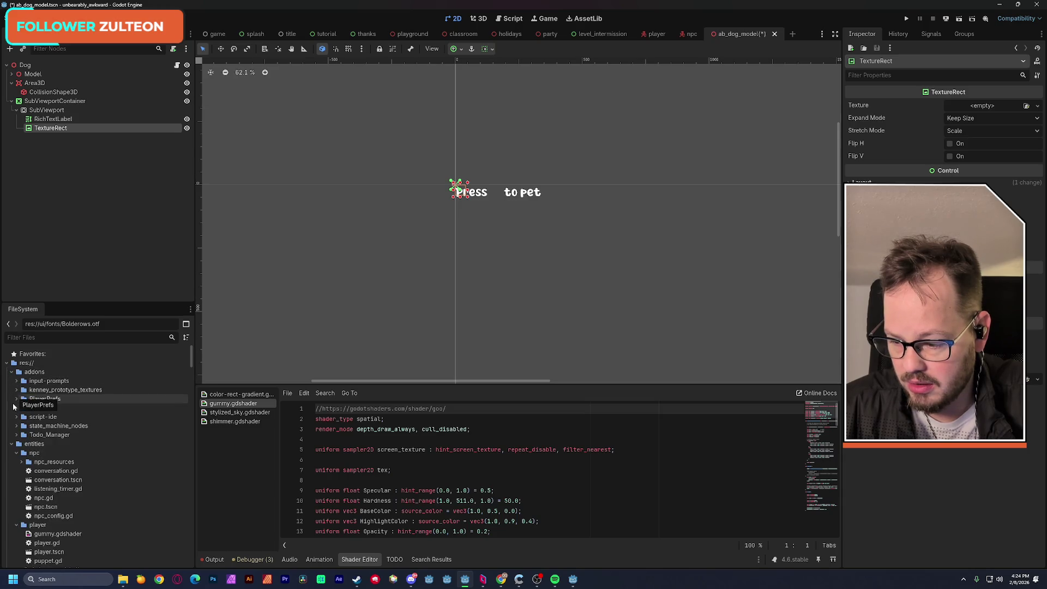
left_click(17, 380)
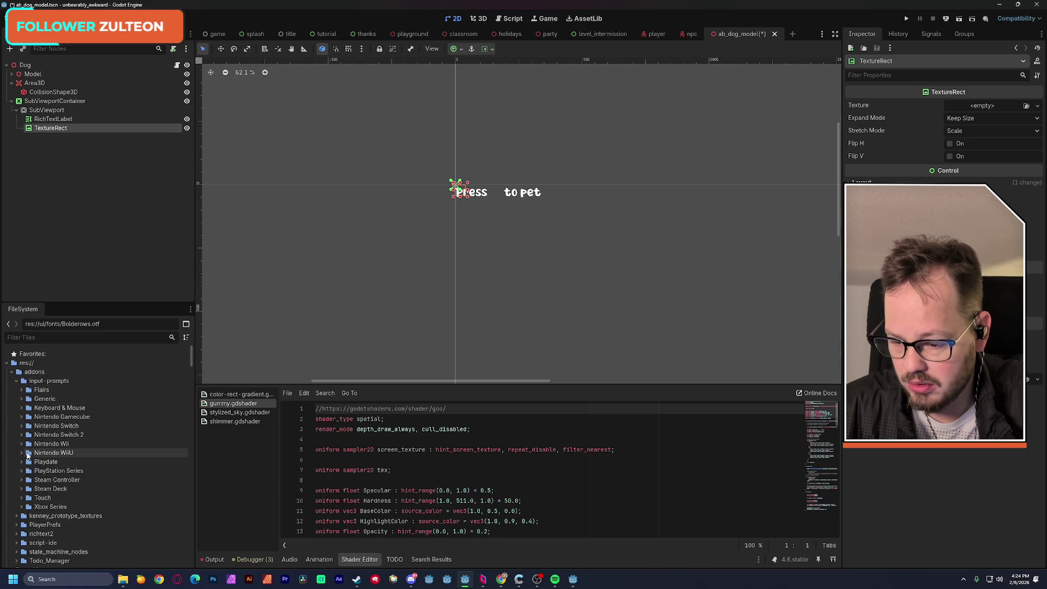
left_click(21, 506)
scroll(22, 539, "down", 5)
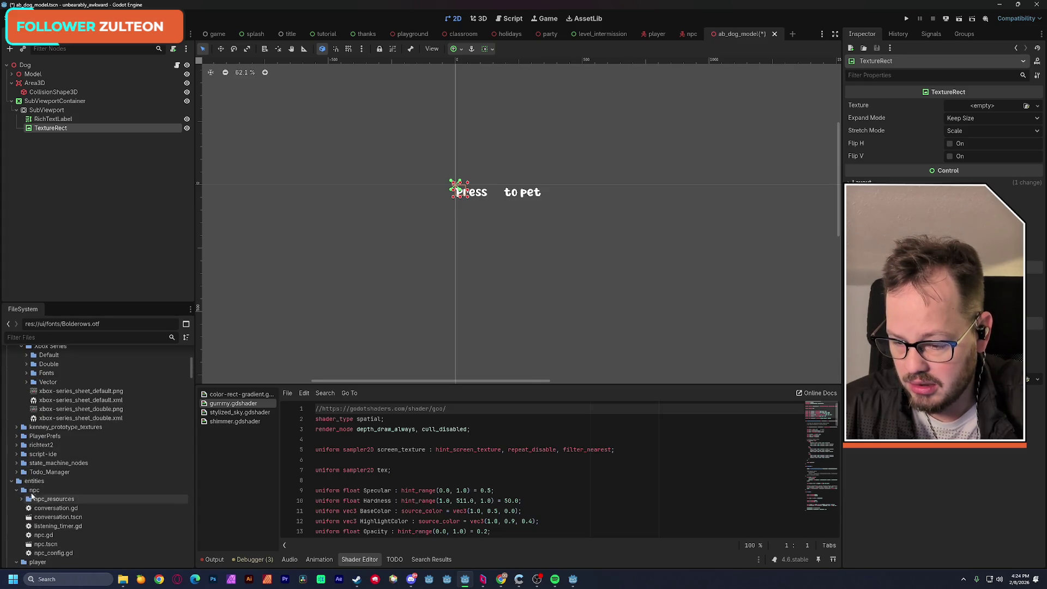
scroll(24, 431, "up", 2)
left_click(26, 409)
mouse_move(77, 562)
left_mouse_down()
mouse_move(685, 274)
mouse_move(987, 111)
left_mouse_up()
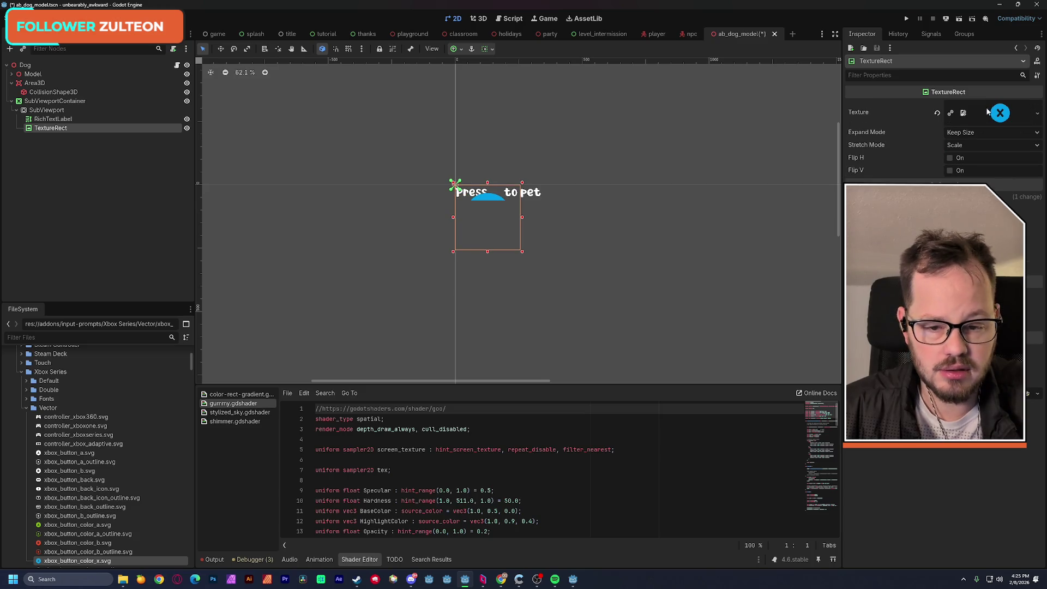
Step: Set the TextureRect's Expand Mode to Ignore Size and save the scene
left_click(968, 134)
left_click(964, 155)
left_click(46, 110)
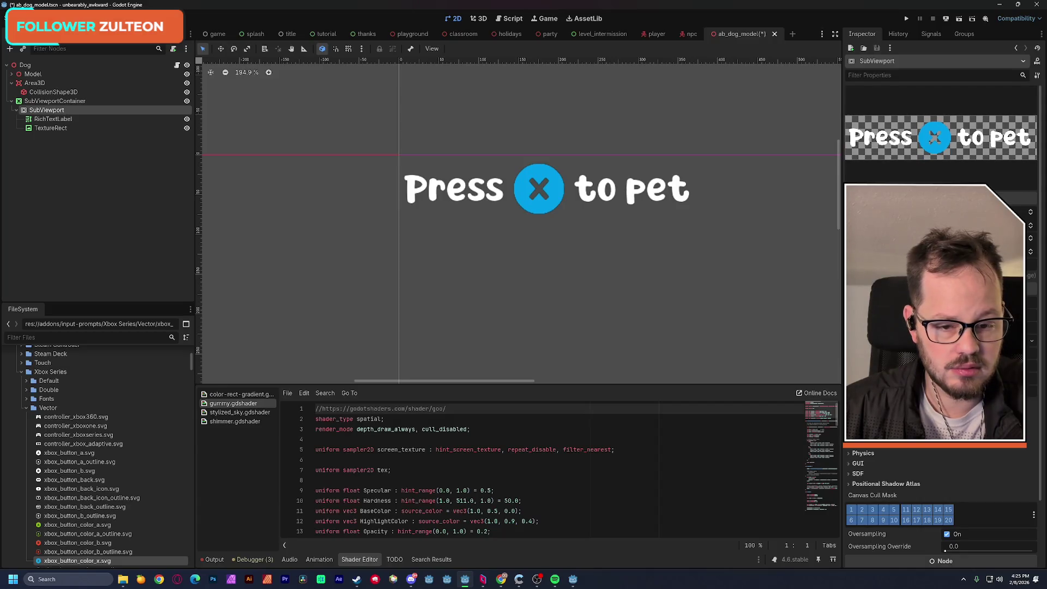
scroll(633, 223, "down", 10)
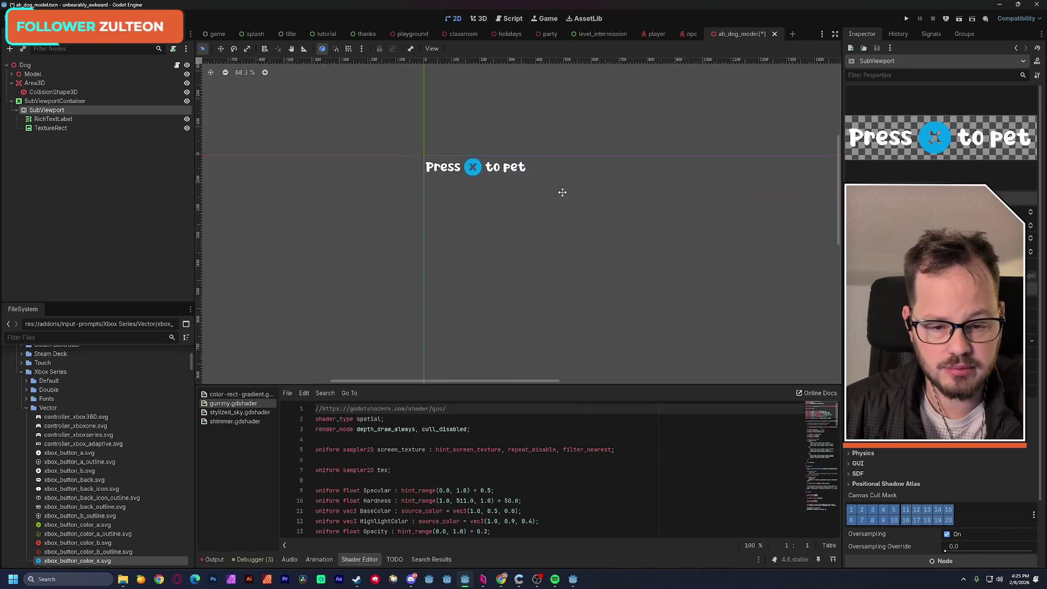
key("ctrl+s")
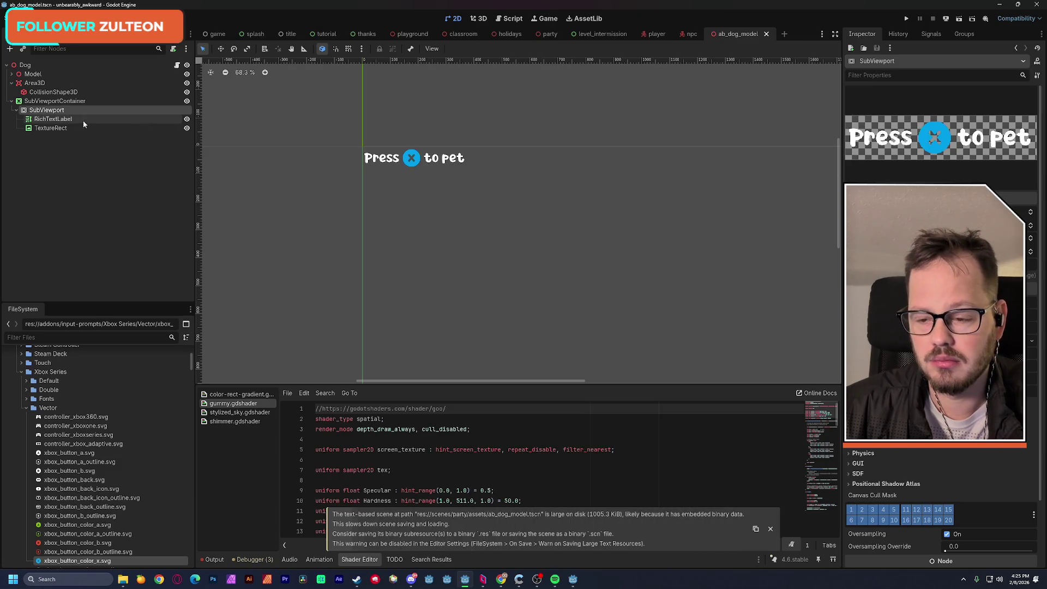
left_click(30, 64)
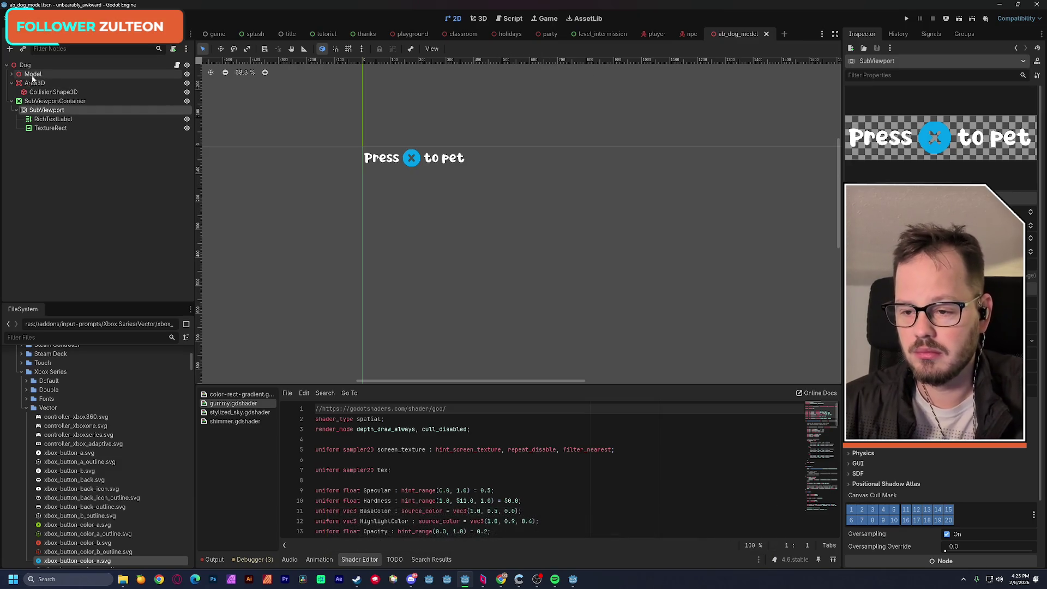
Step: Add a Sprite3D under Dog with a new ViewportTexture sourced from SubViewport
key("ctrl+a")
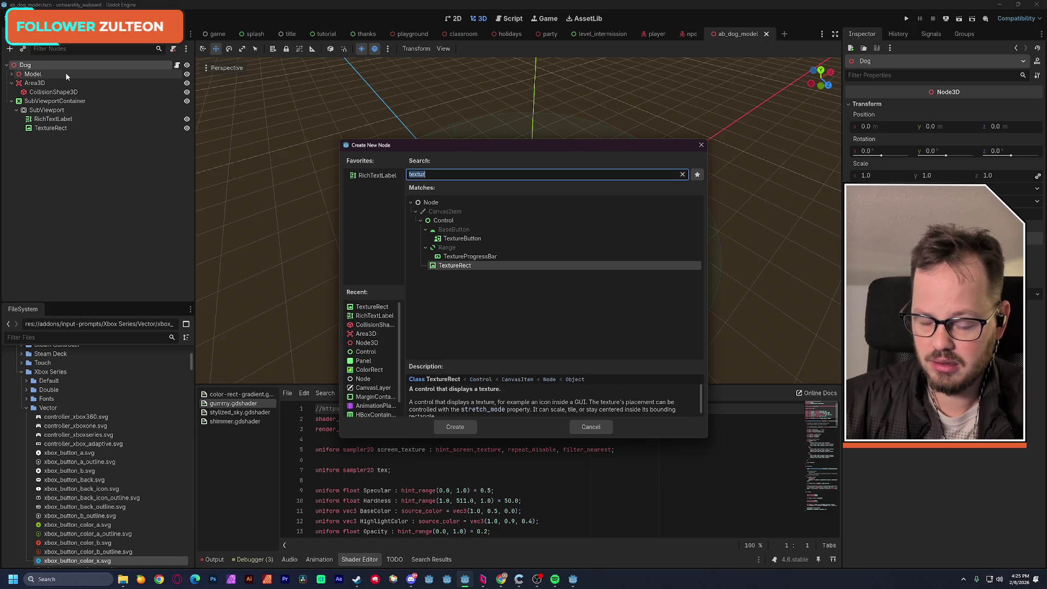
type("sprite")
key("Return")
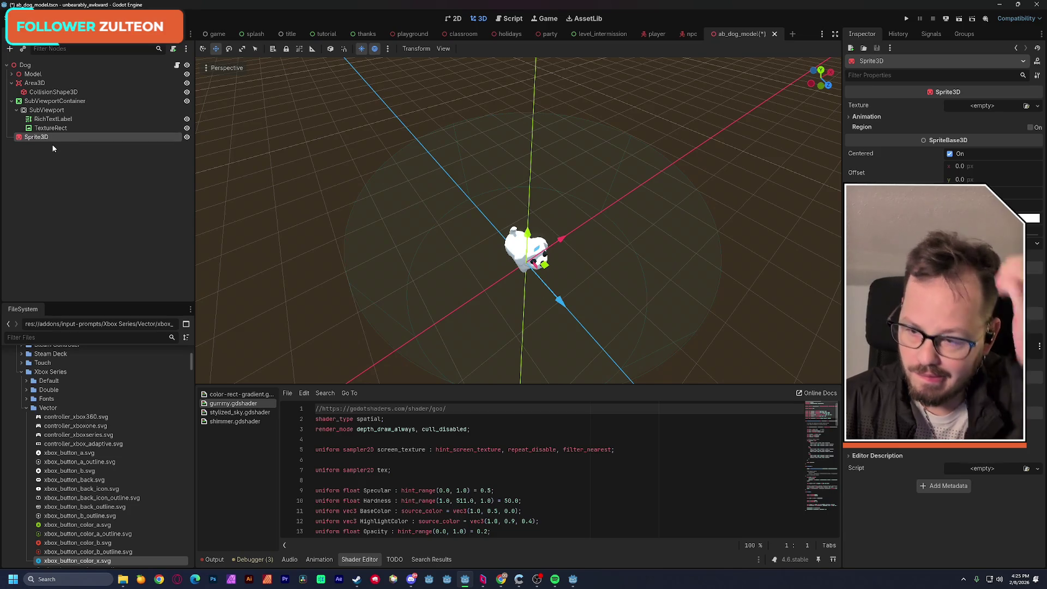
left_click(964, 108)
left_click(986, 129)
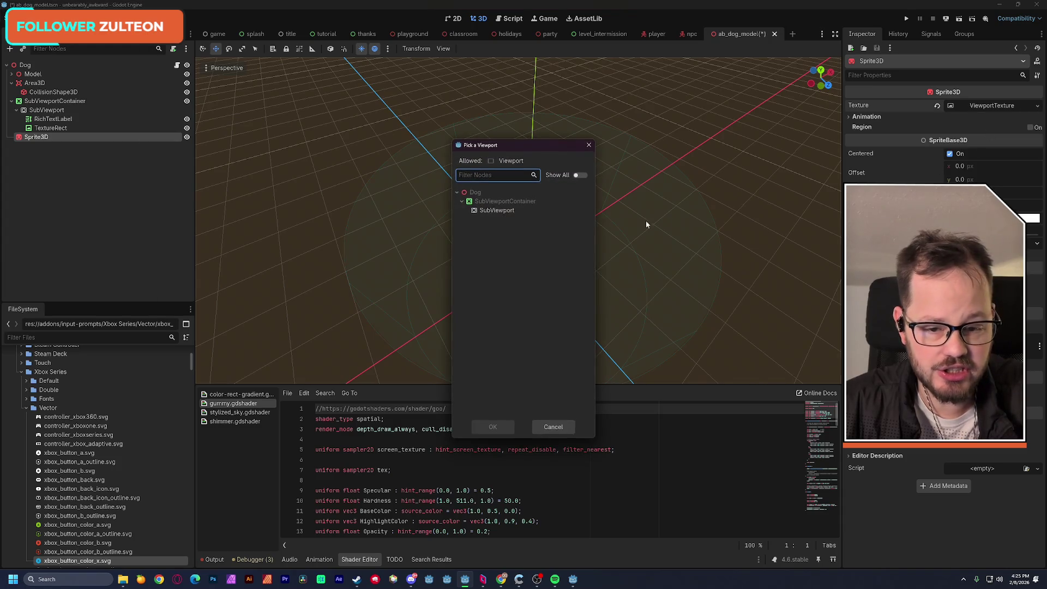
left_click(507, 213)
left_click(493, 426)
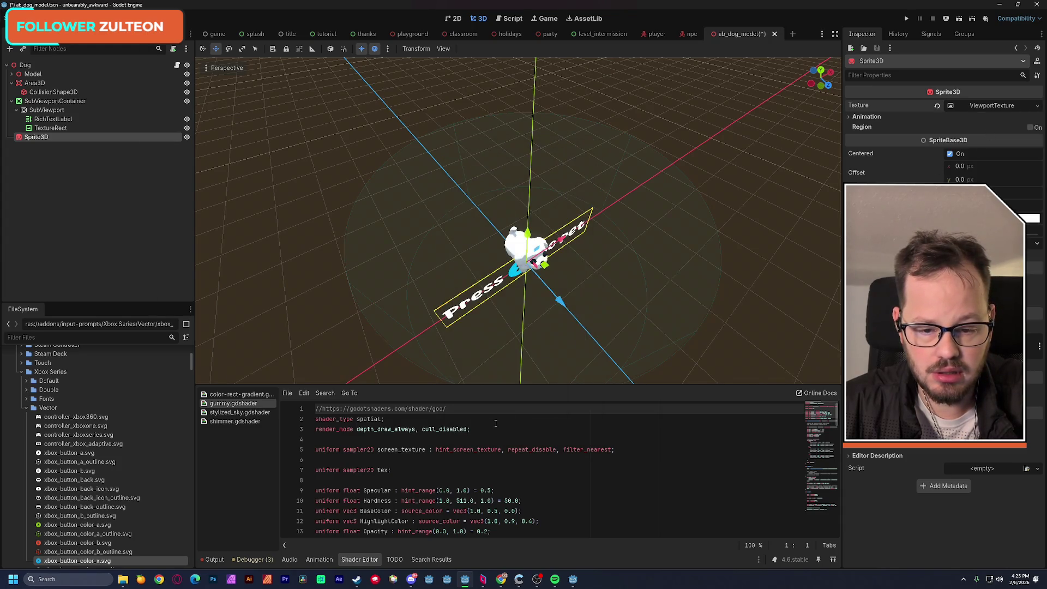
Step: Raise the prompt sprite above the dog along Y
left_click_drag(579, 340, 512, 305)
mouse_move(458, 206)
left_mouse_down()
mouse_move(428, 106)
mouse_move(481, 126)
left_mouse_up()
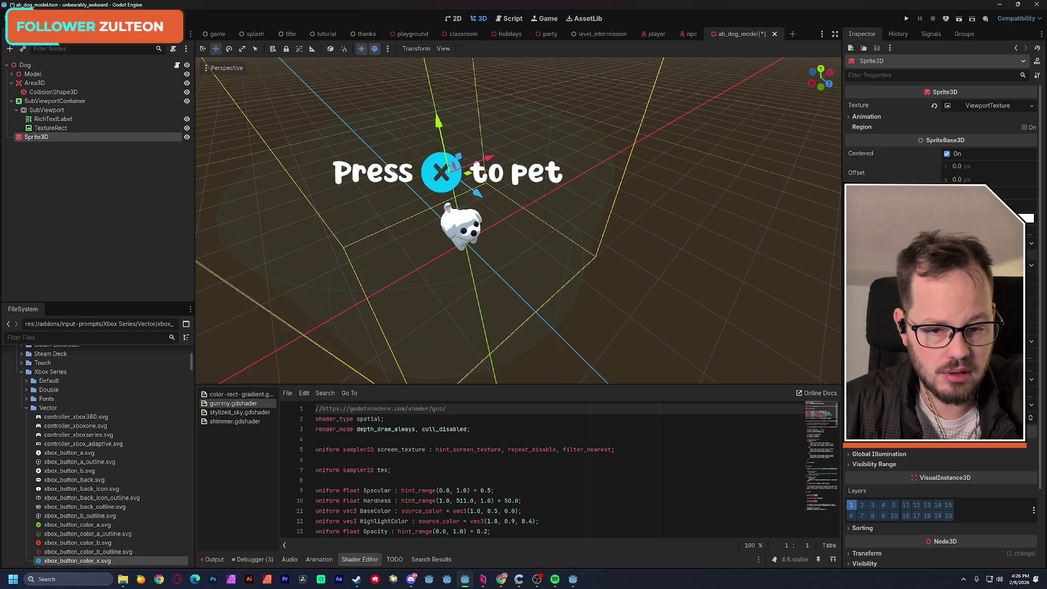
left_click_drag(788, 261, 673, 220)
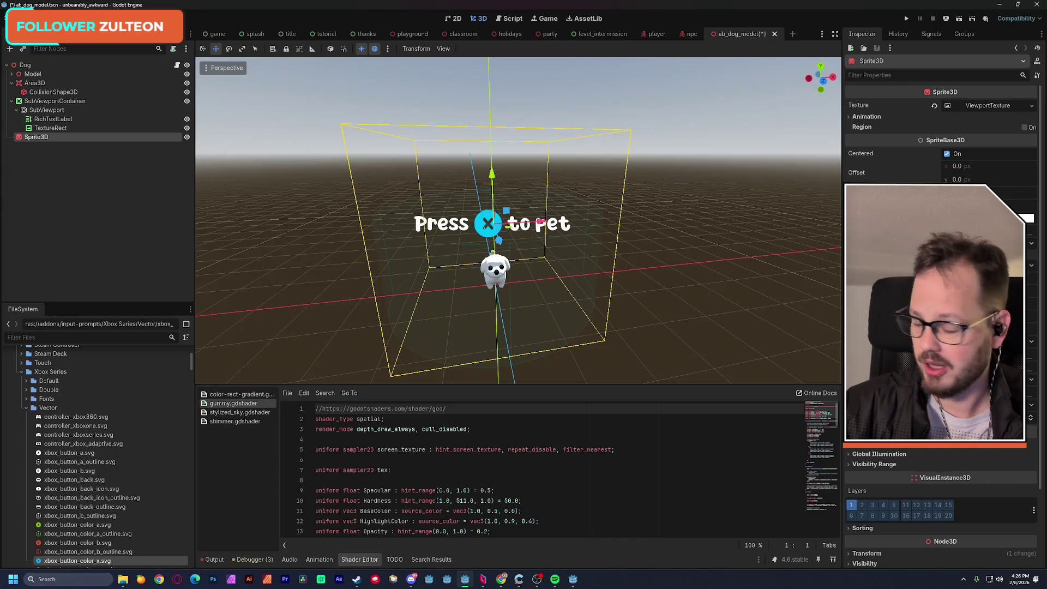
Step: Rename the Sprite3D to Pet, place it above Area3D in the tree, and save
left_click_drag(673, 221, 657, 215)
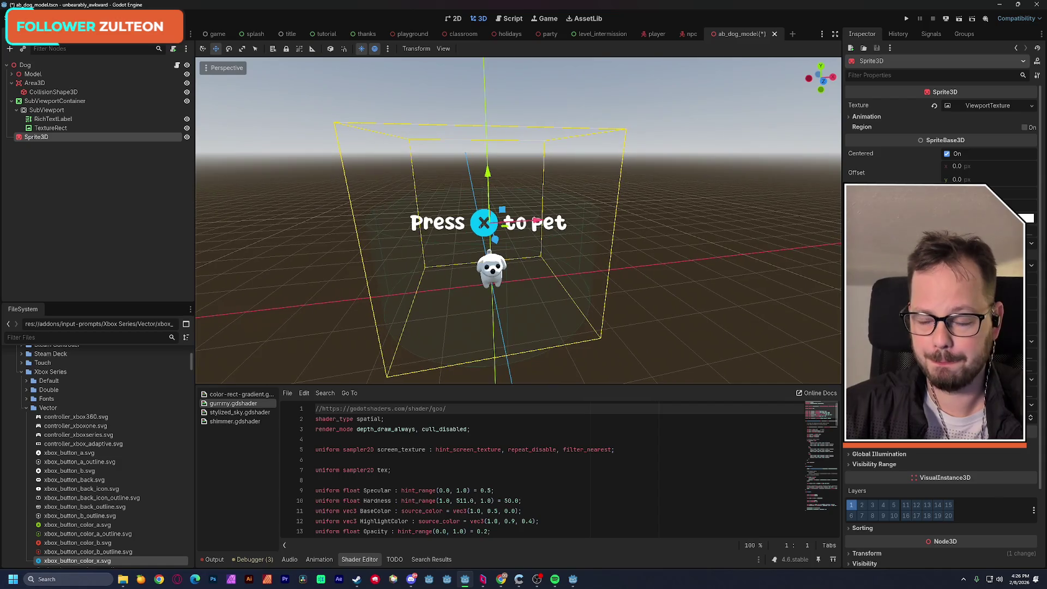
double_click(41, 138)
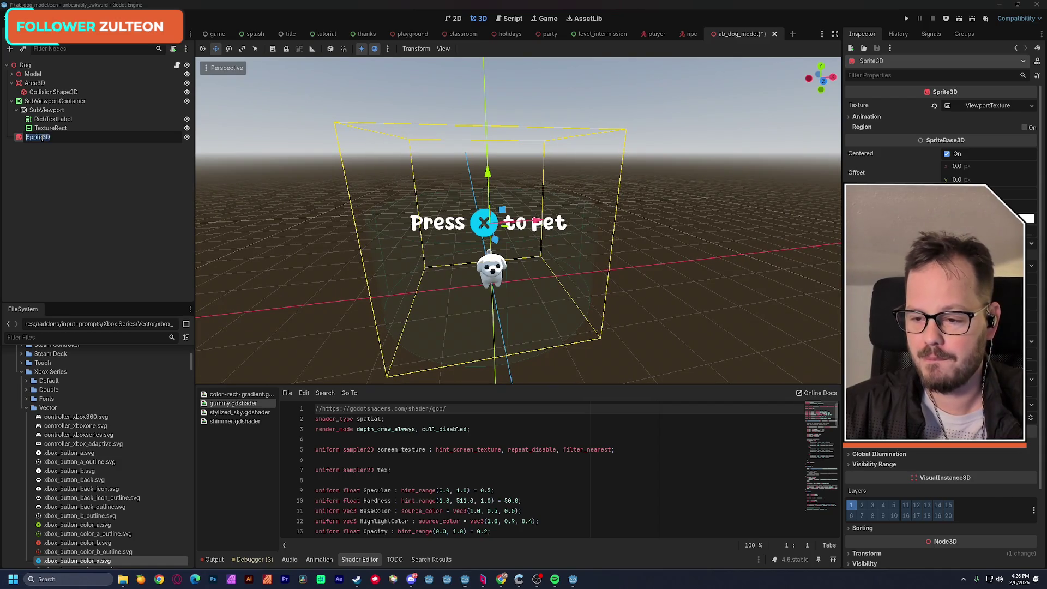
key("Return")
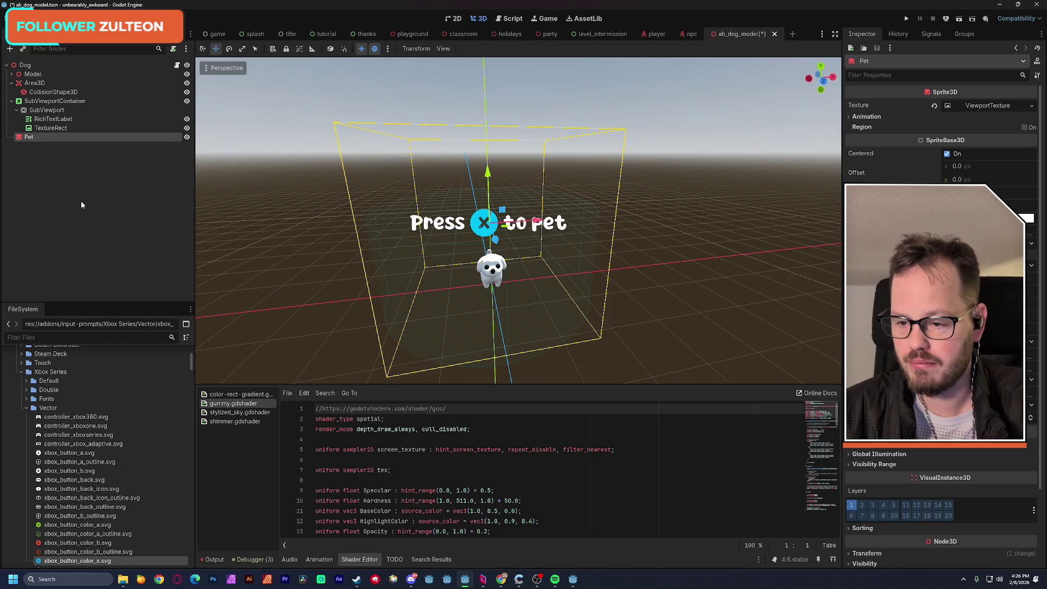
left_click(11, 82)
left_click_drag(29, 128, 45, 80)
left_click(57, 176)
key("ctrl+s")
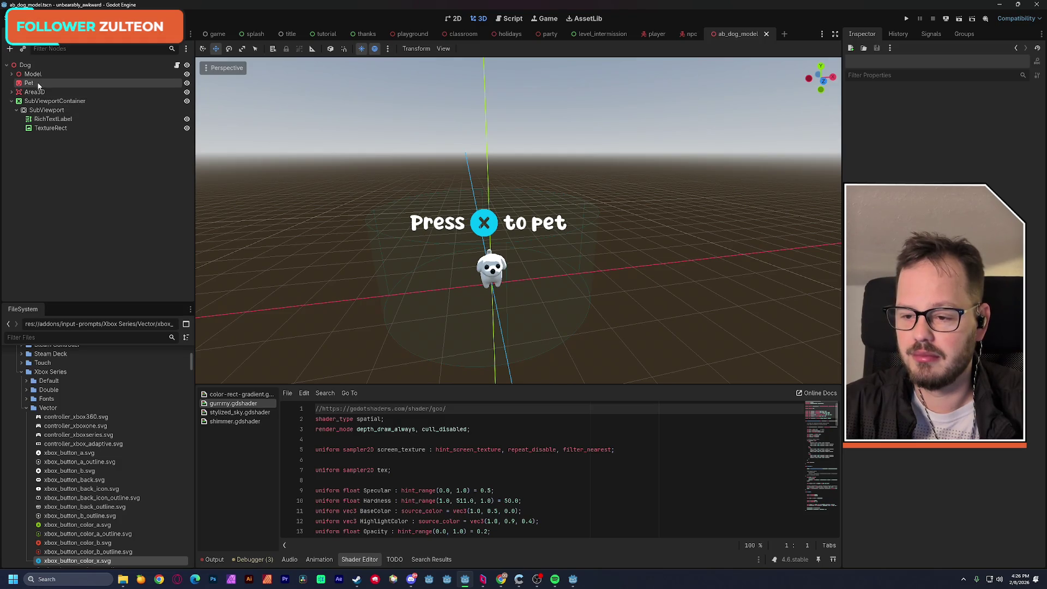
Step: Raise the Pet sprite slightly higher, save again, and open the party scene
left_click(39, 85)
left_click_drag(490, 175, 488, 139)
key("ctrl+s")
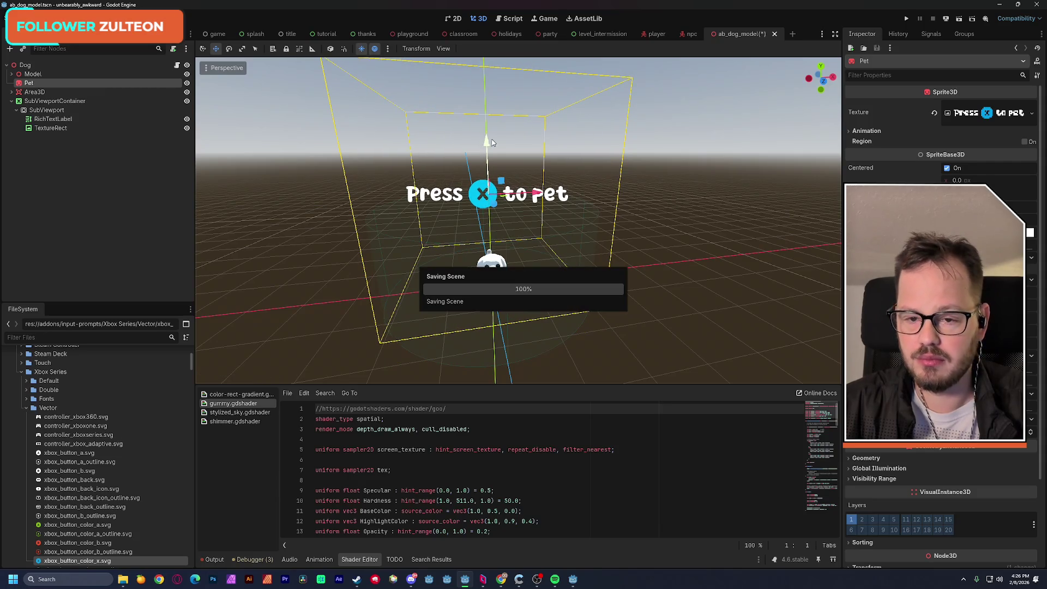
left_click(545, 36)
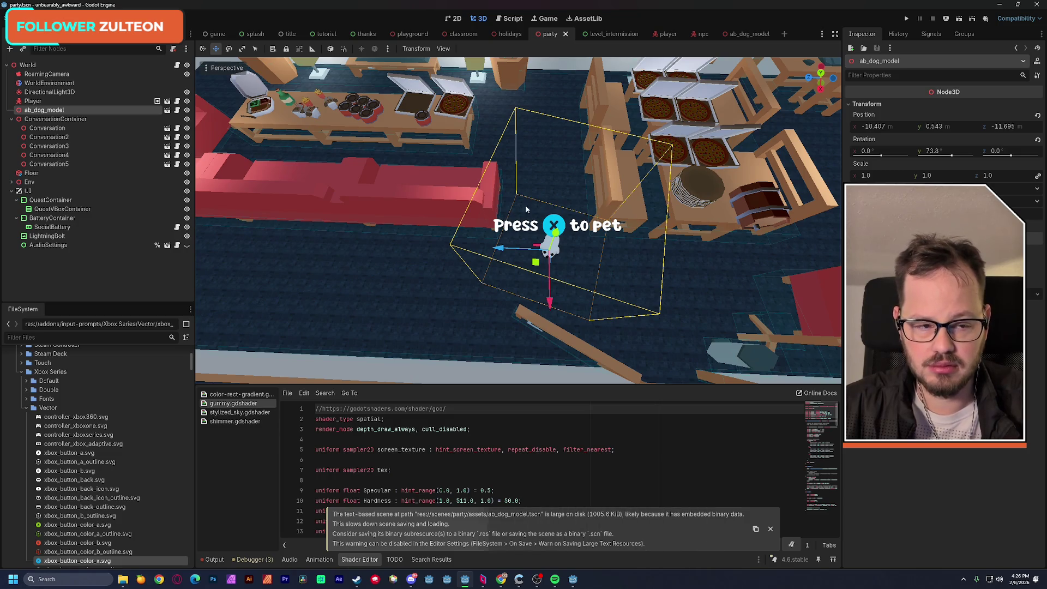
Step: Test-run the party scene to check the Press X to pet prompt, then return to ab_dog_model
left_click(946, 19)
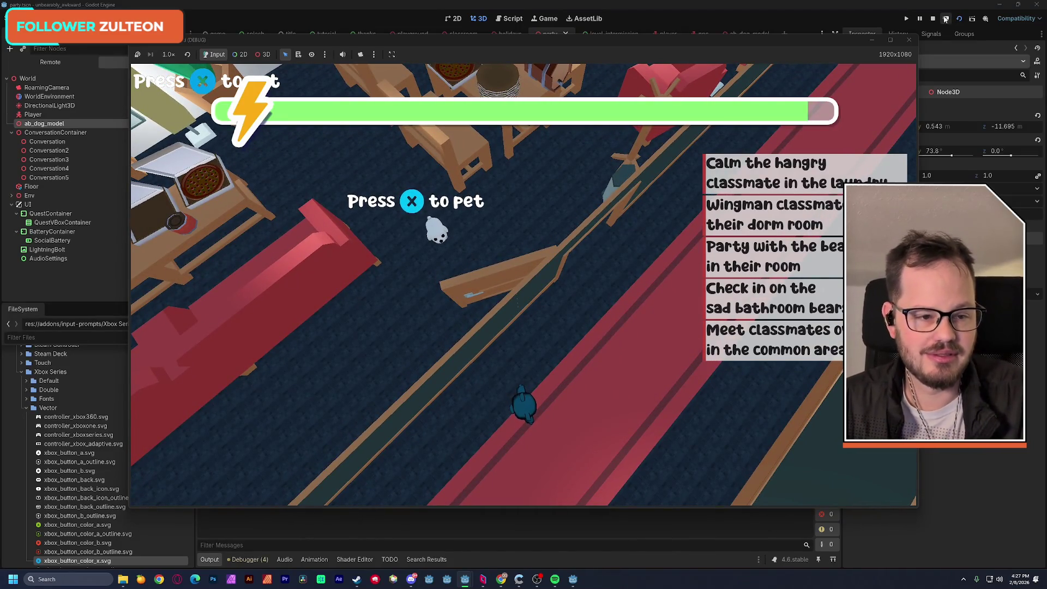
left_click(930, 22)
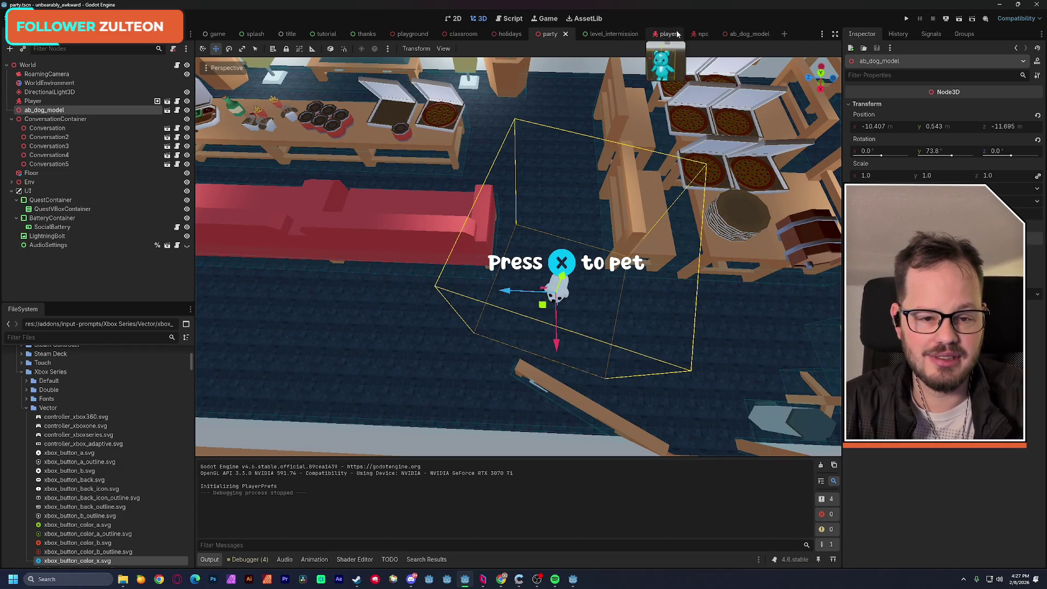
left_click(747, 33)
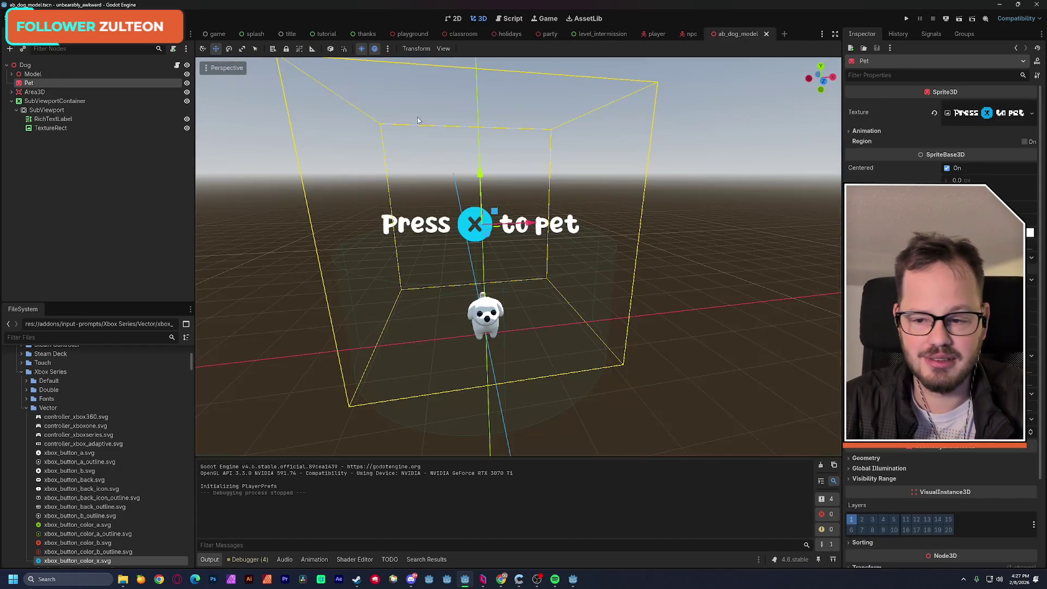
Step: Move the SubViewport out of its container, hide the SubViewportContainer, and save the dog scene
left_click_drag(38, 111, 49, 100)
left_click(186, 129)
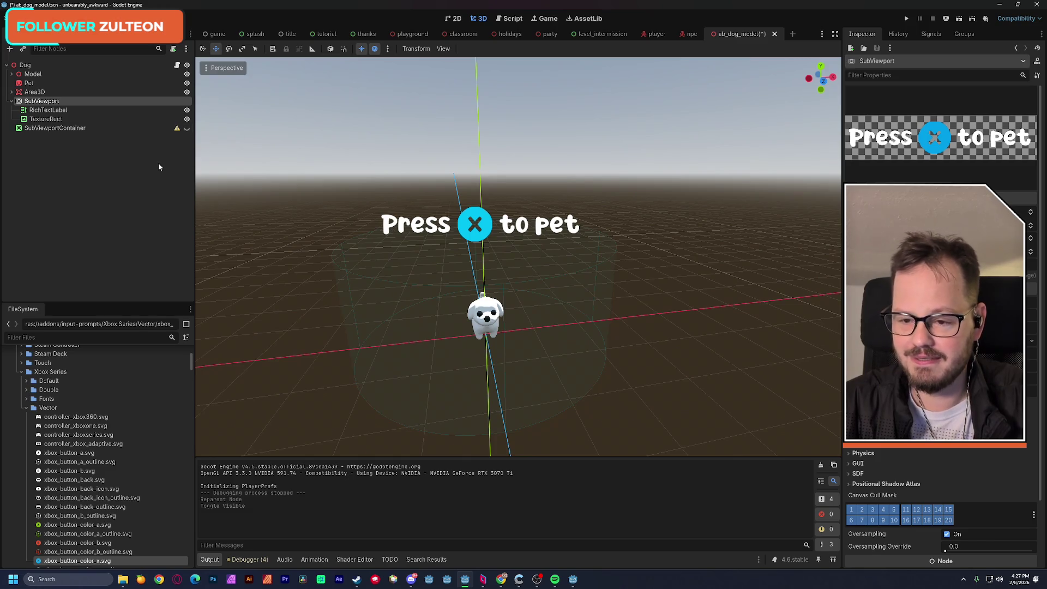
key("ctrl+s")
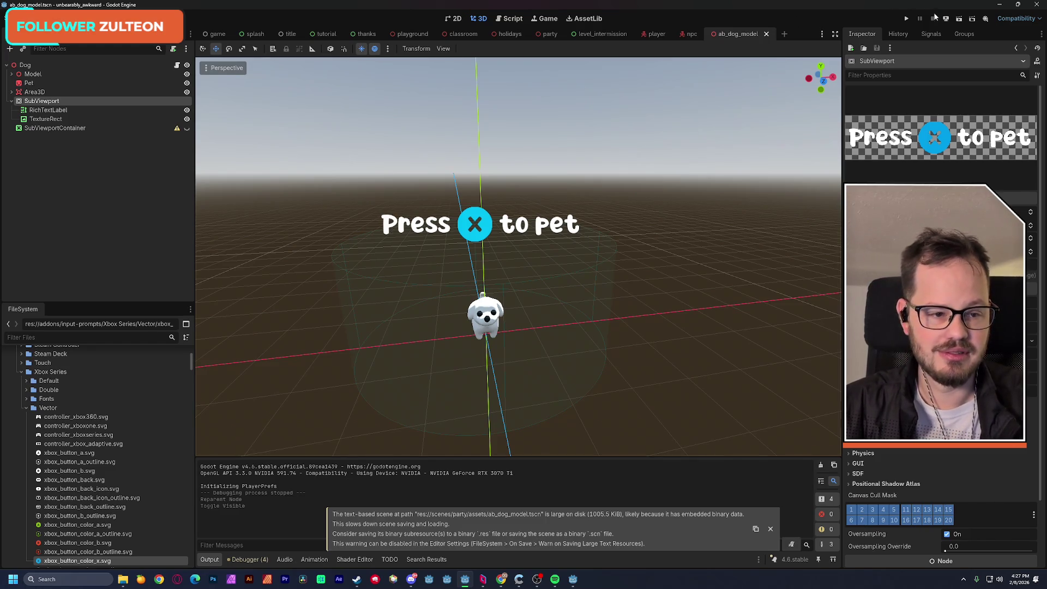
Step: Test-run the dog scene, then run and stop the party scene to check the pet prompt
left_click(963, 17)
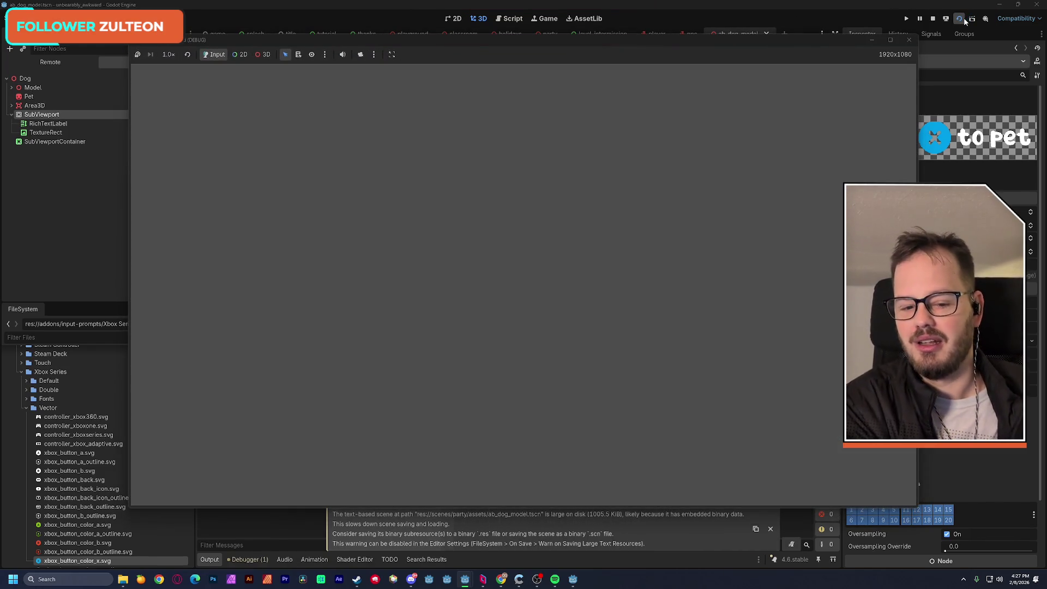
left_click(908, 40)
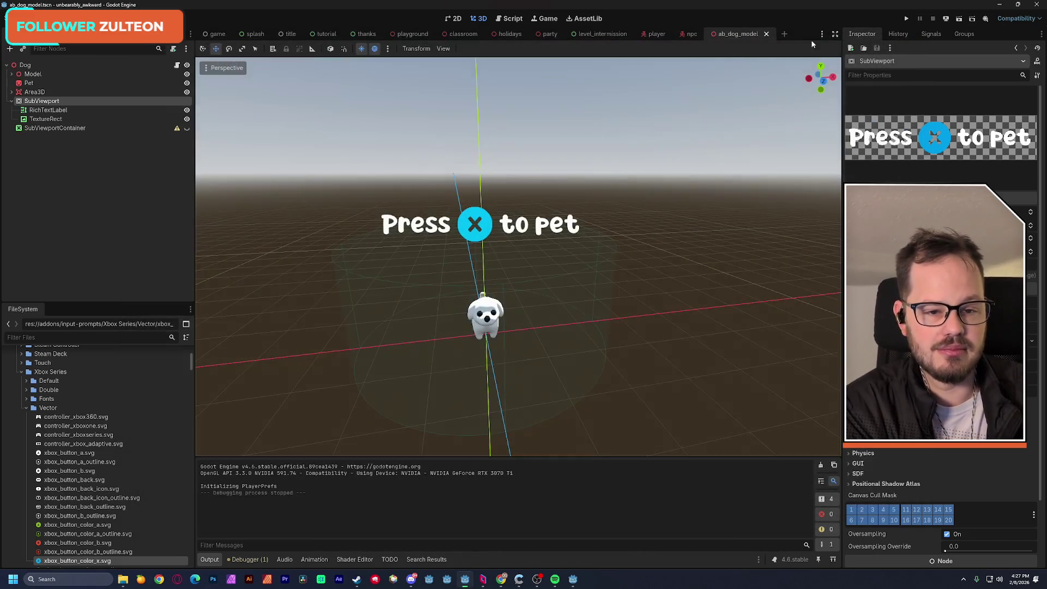
left_click_drag(719, 35, 550, 33)
left_click(957, 21)
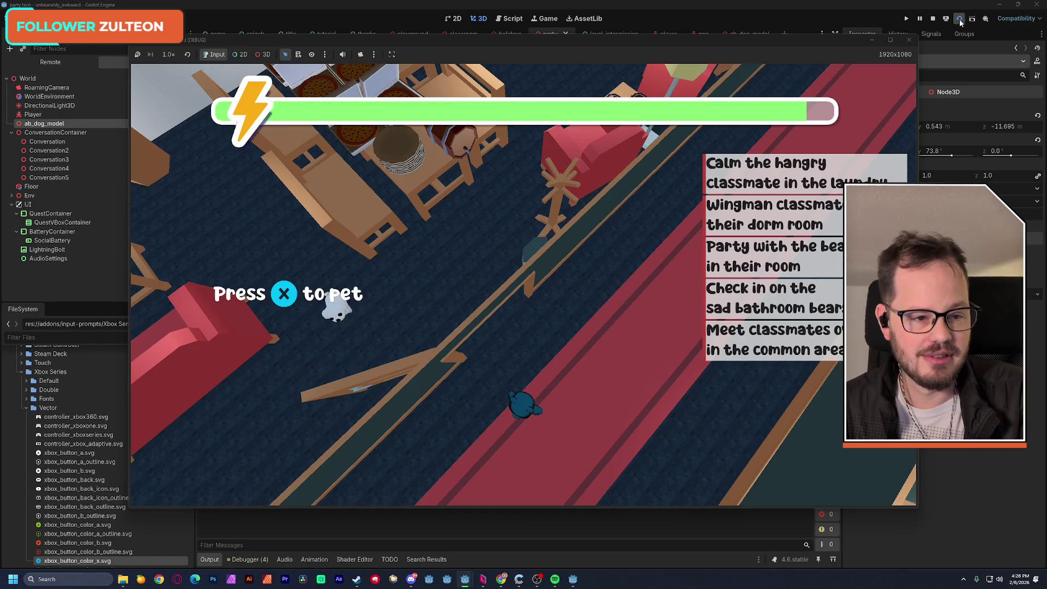
left_click(932, 18)
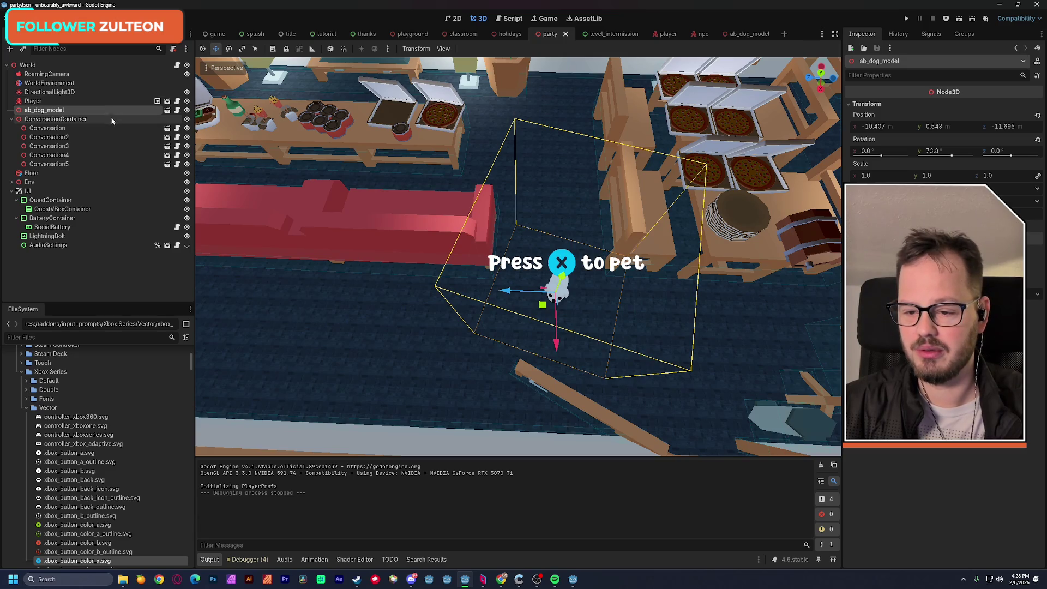
left_click(176, 128)
scroll(719, 382, "up", 6)
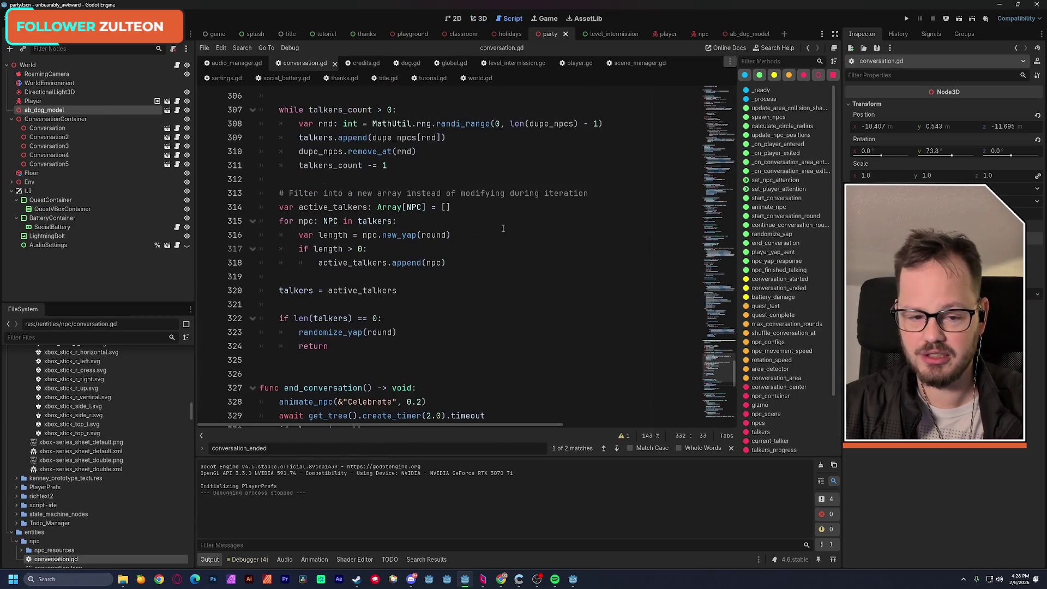
left_click(727, 127)
scroll(727, 127, "up", 10)
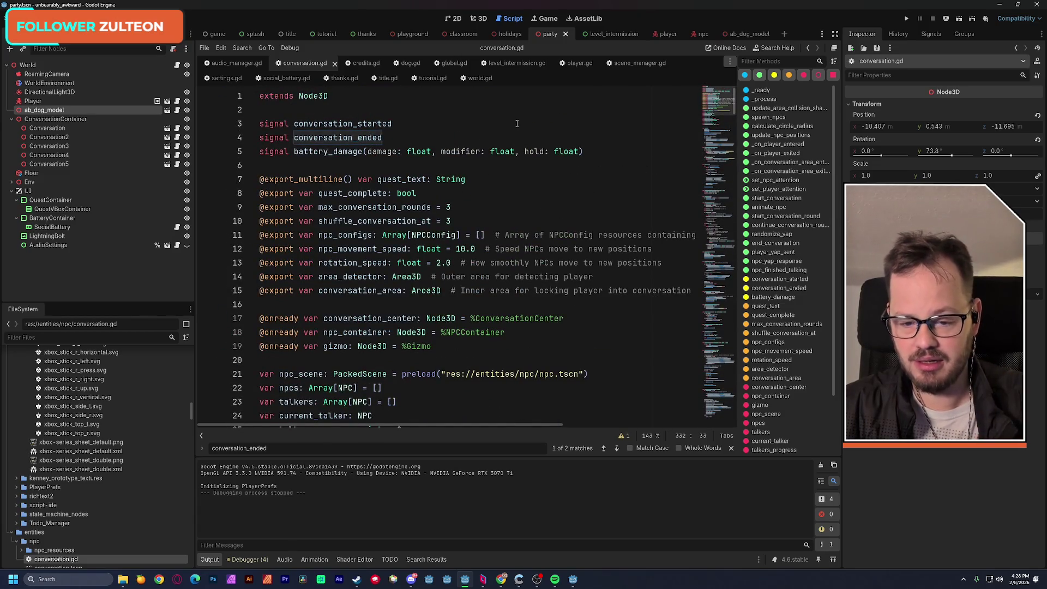
scroll(456, 182, "down", 1)
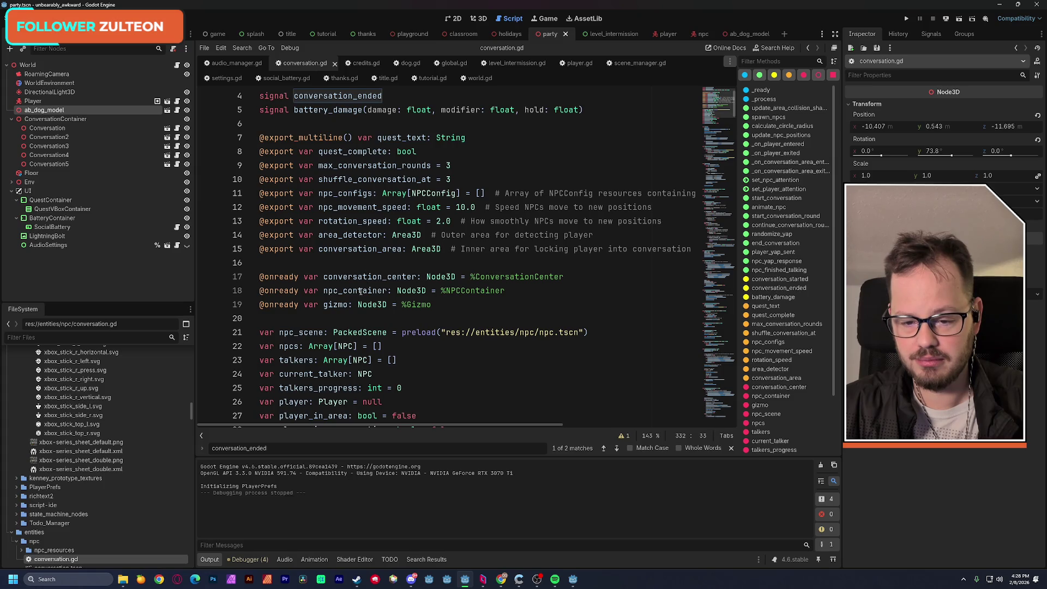
double_click(360, 291)
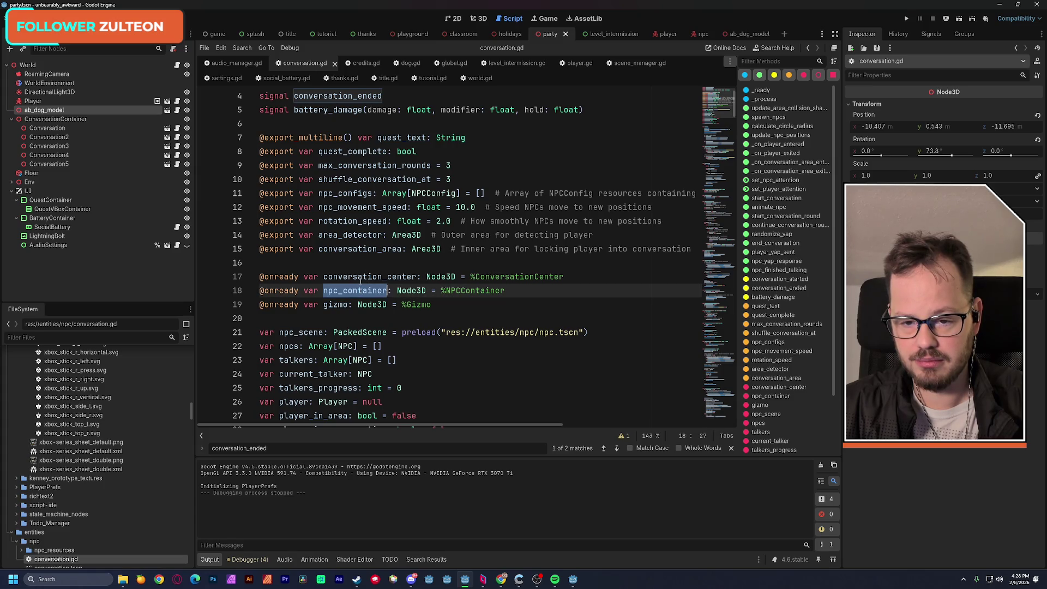
scroll(360, 281, "up", 1)
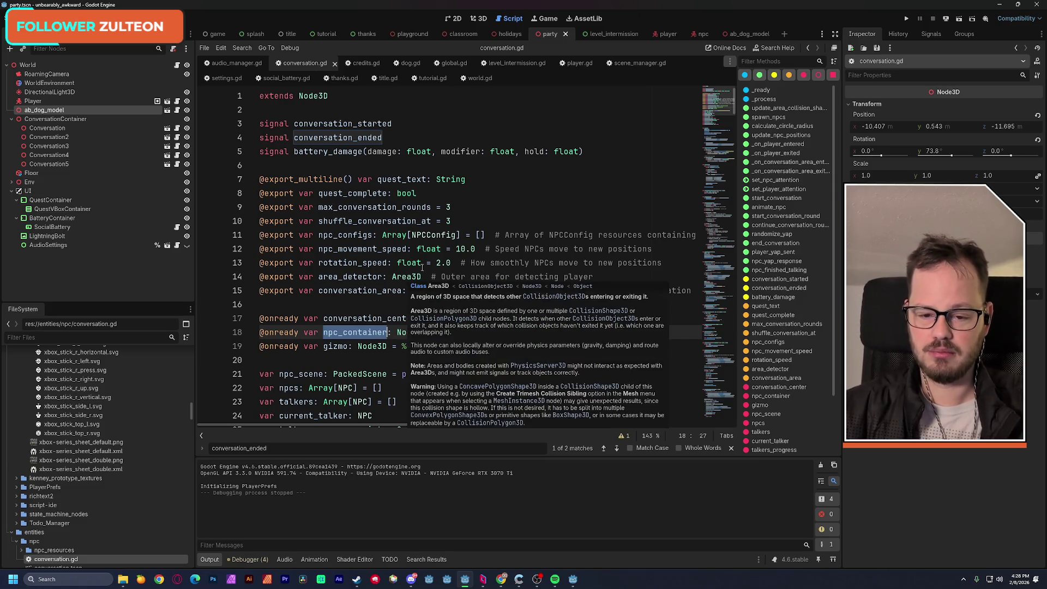
left_click(494, 184)
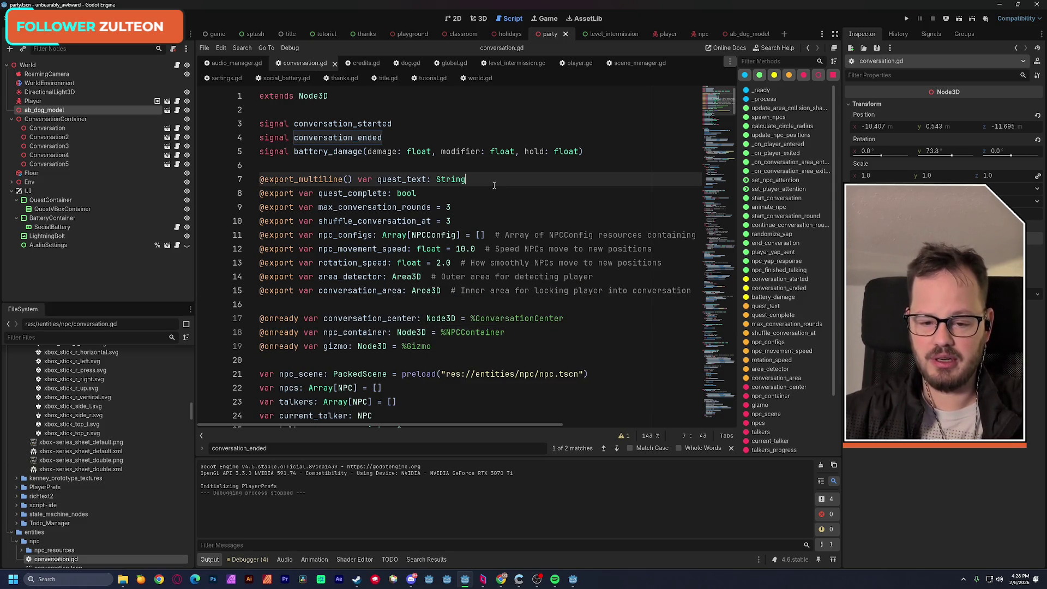
left_click(339, 277)
left_click_drag(260, 277, 422, 277)
key("ctrl+c")
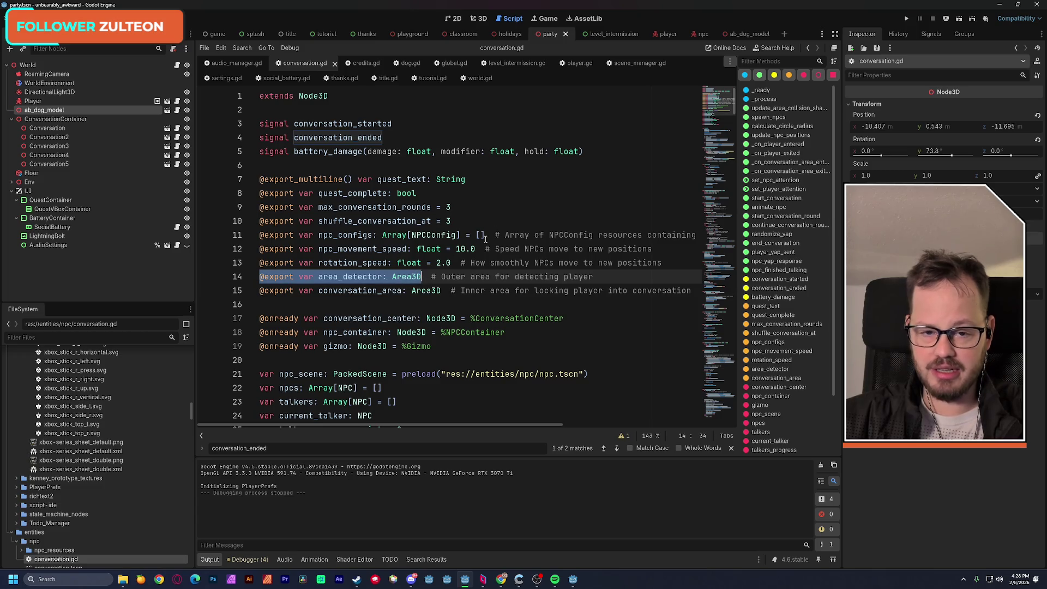
Step: Paste the area_detector Area3D export below 'extends Node3D' in dog.gd
left_click(408, 63)
left_click(344, 108)
key("Return")
key("ctrl+v")
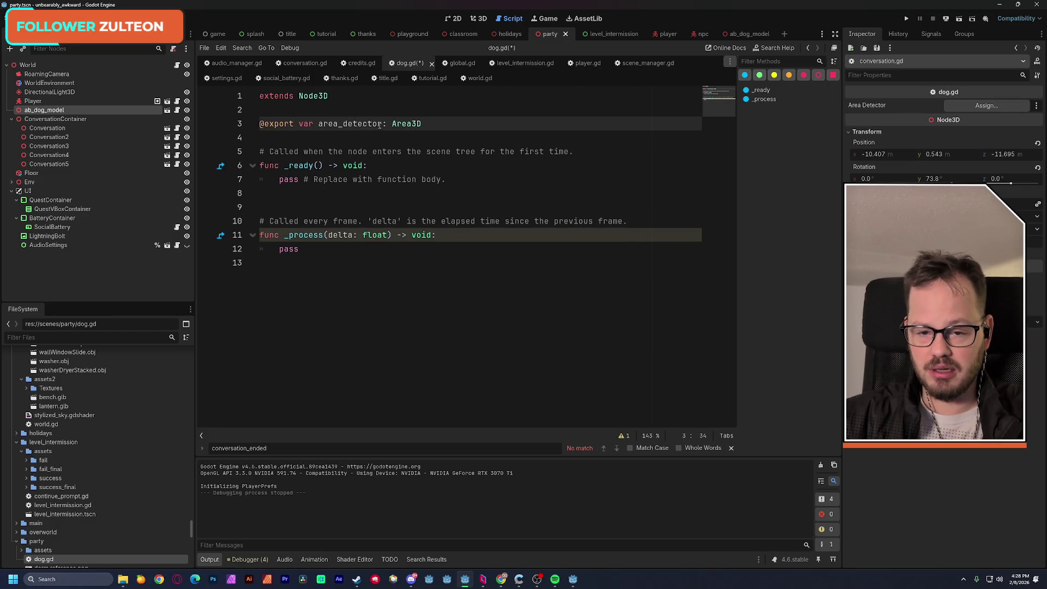
Step: Delete the template comments above _ready and _process and save dog.gd
left_click_drag(569, 157, 258, 153)
key("BackSpace")
left_click_drag(627, 221, 229, 221)
key("BackSpace")
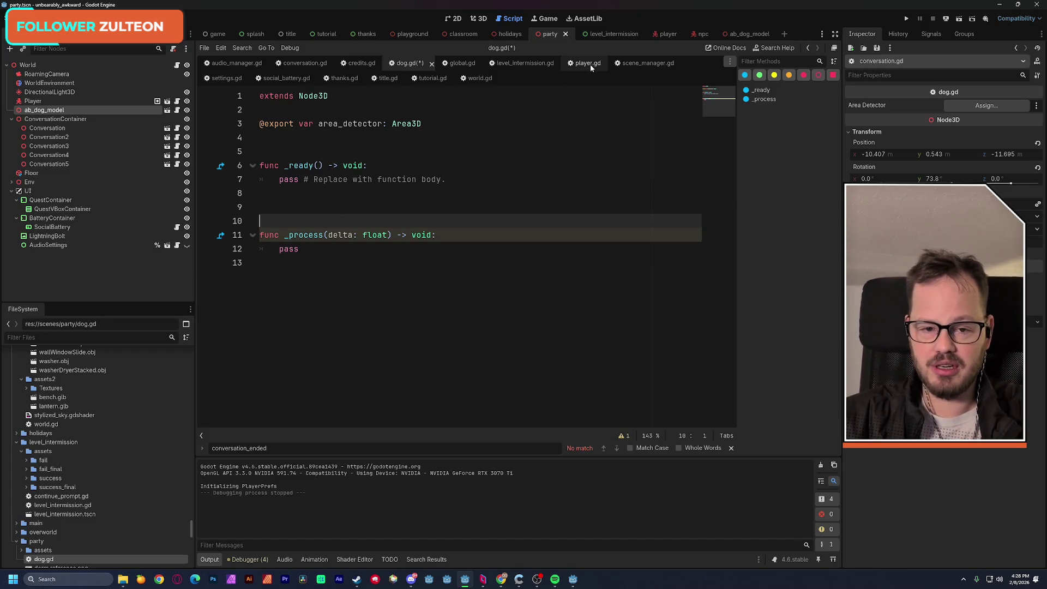
key("ctrl+s")
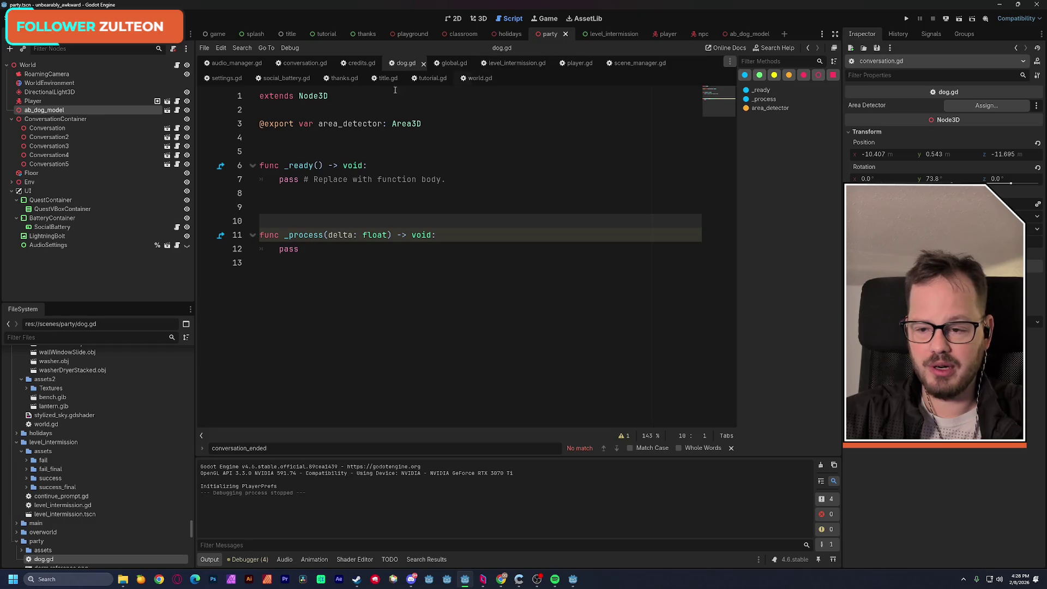
left_click(168, 128)
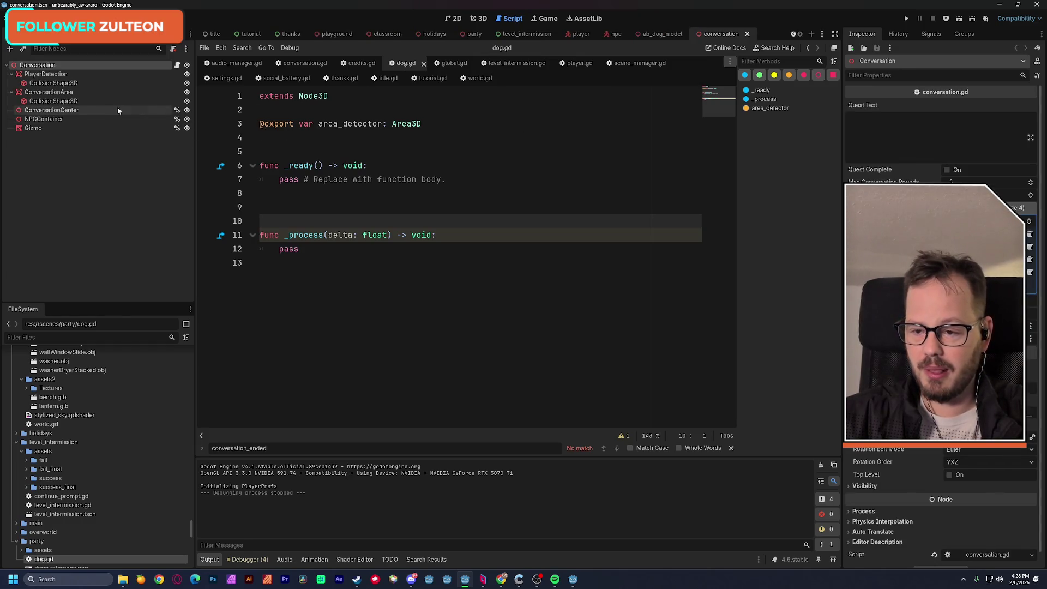
Step: Check ConversationArea, then change the dog Area3D's collision layer and save ab_dog_model
left_click(64, 92)
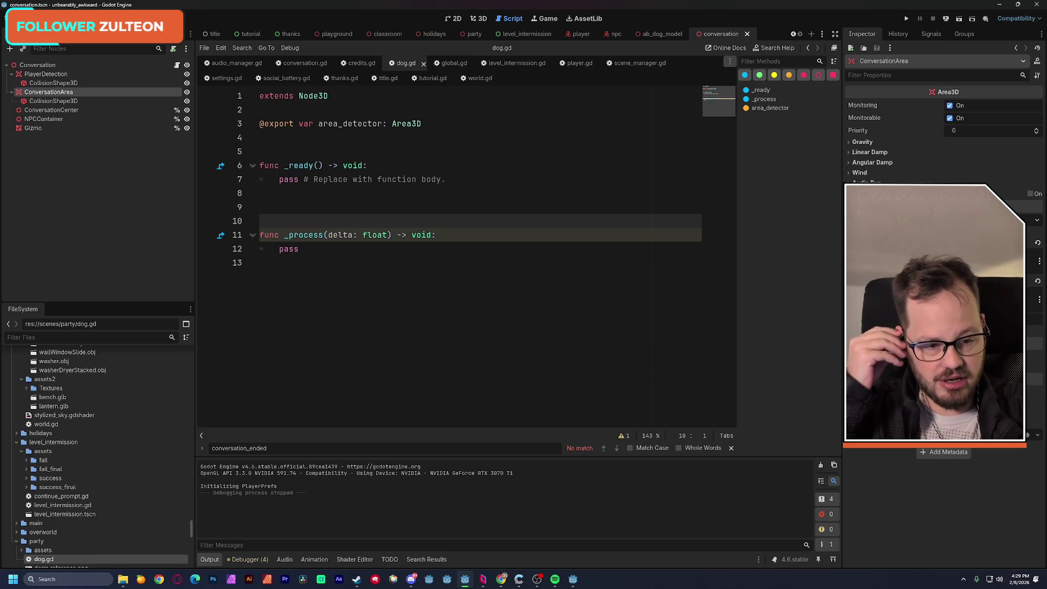
left_click(649, 34)
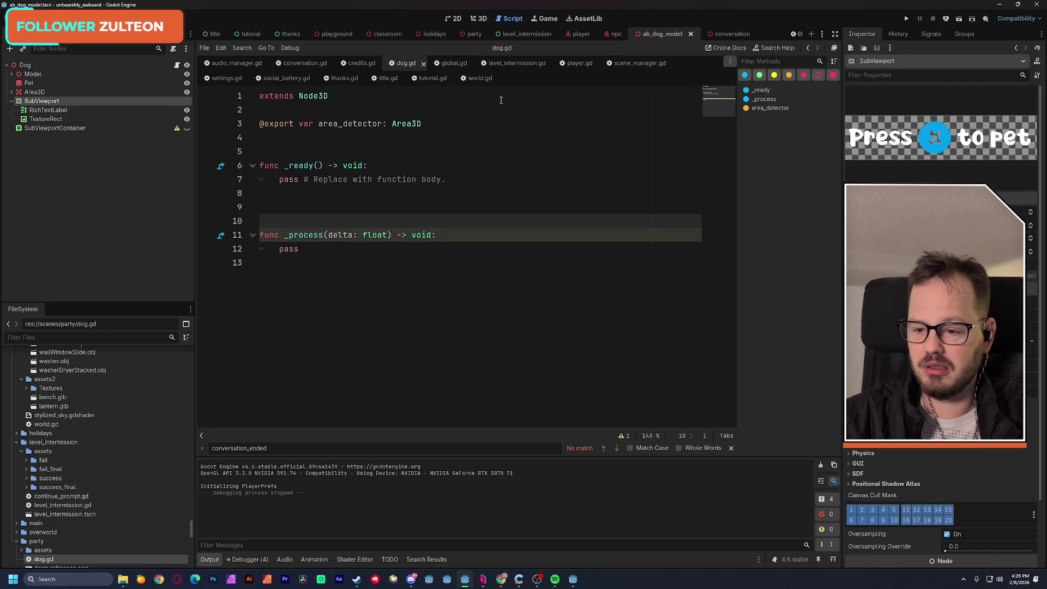
left_click(11, 92)
left_click(42, 101)
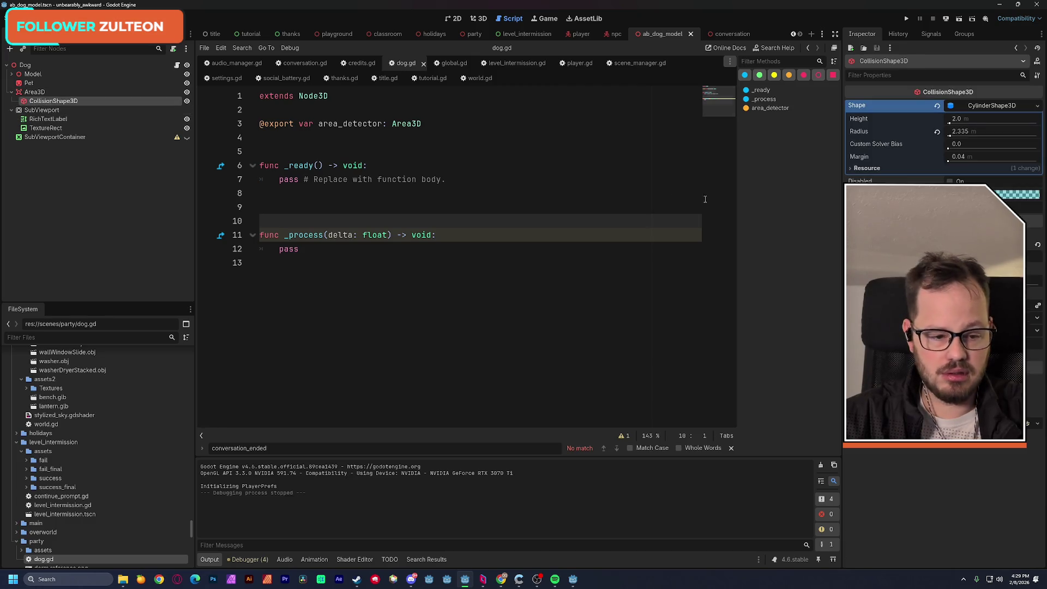
key("Up")
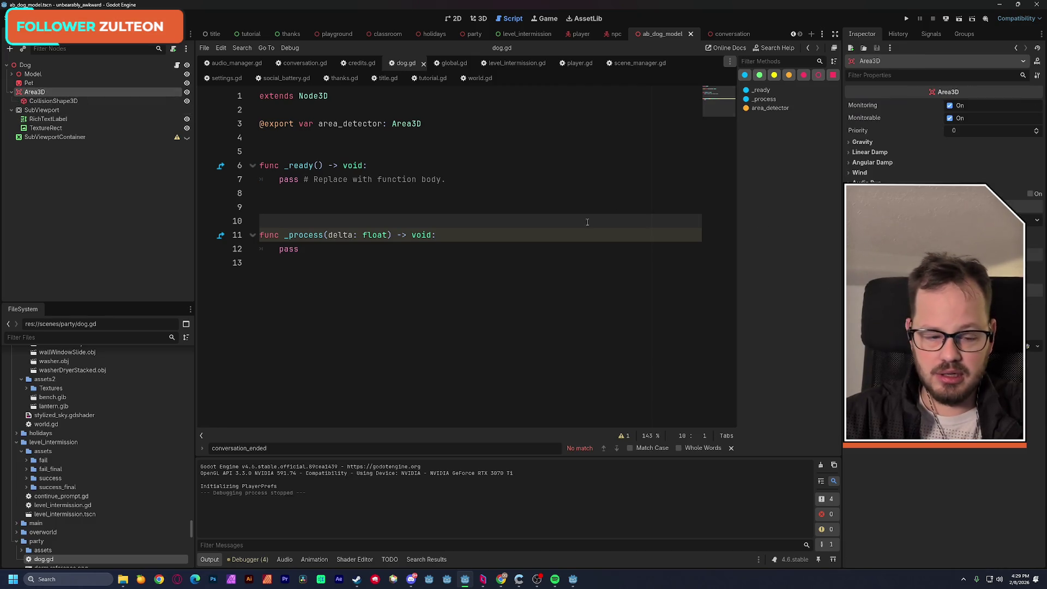
left_click(959, 248)
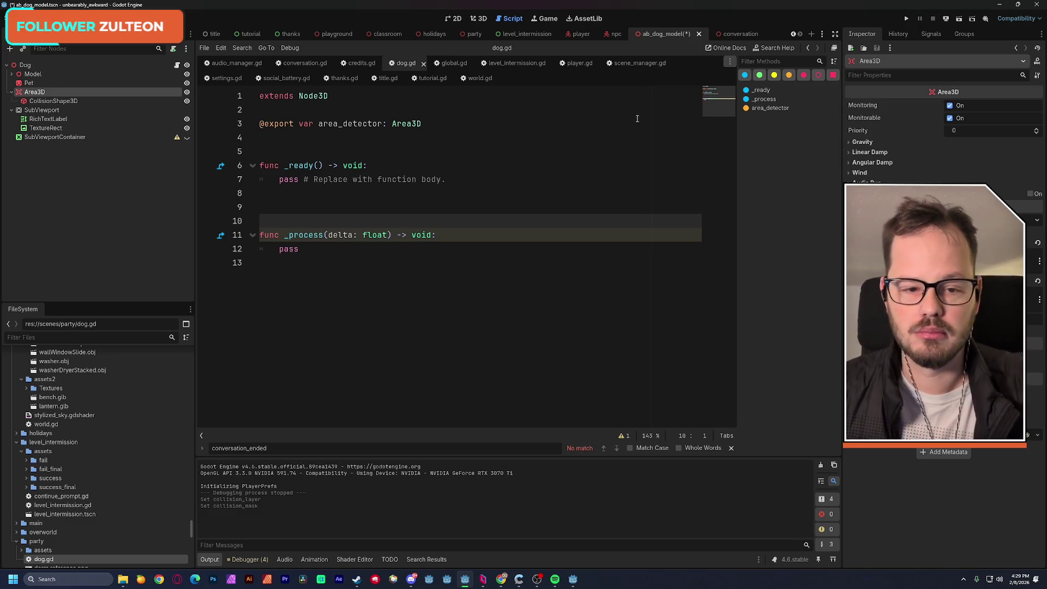
key("ctrl+s")
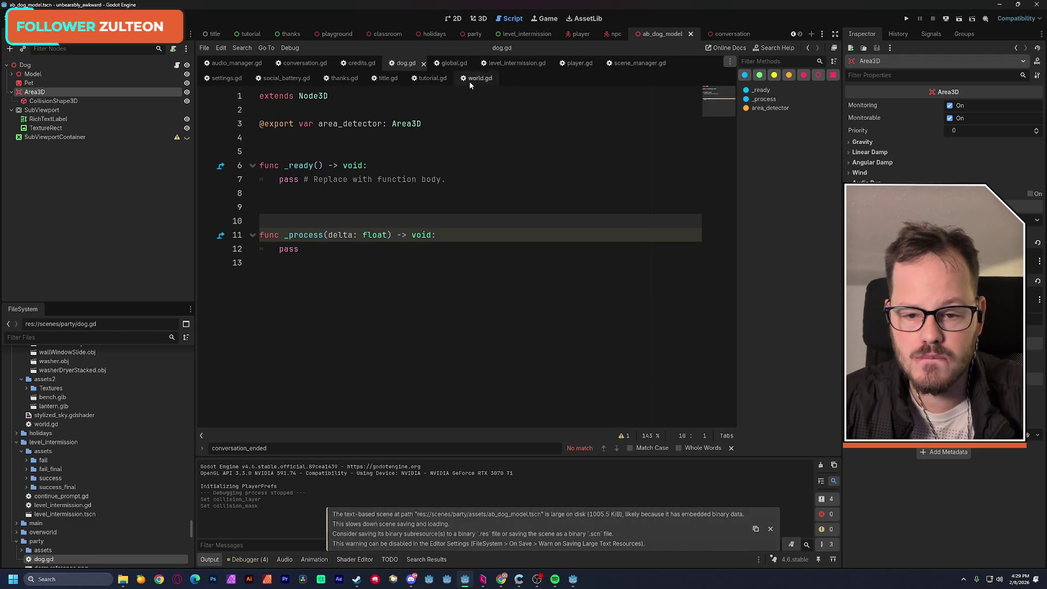
Step: Return to conversation.gd and view its player_in_area and player_in_conversation flags
left_click(306, 64)
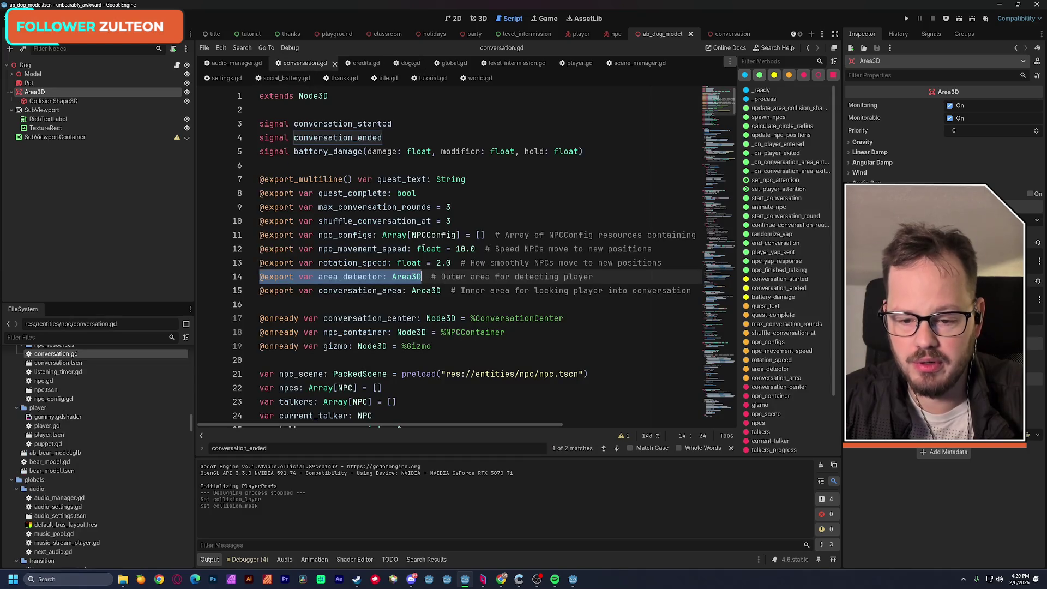
scroll(440, 238, "down", 4)
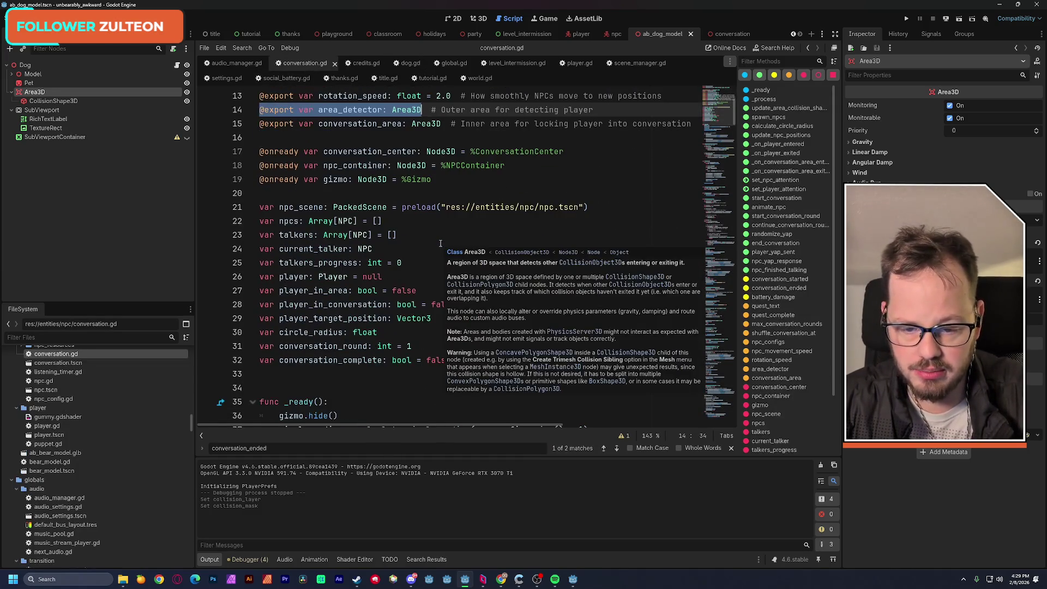
scroll(376, 256, "down", 1)
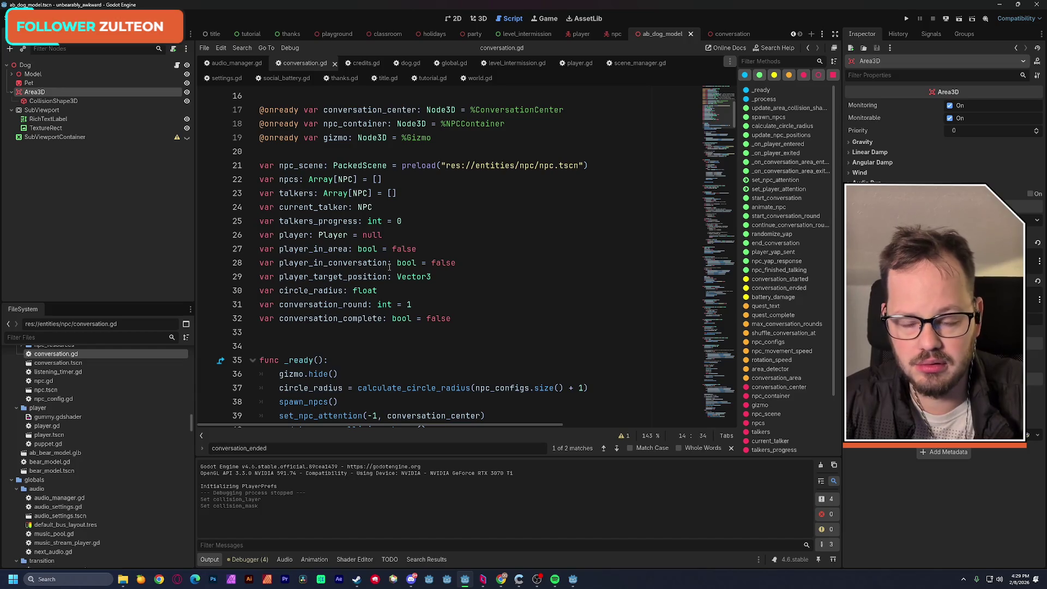
mouse_move(395, 261)
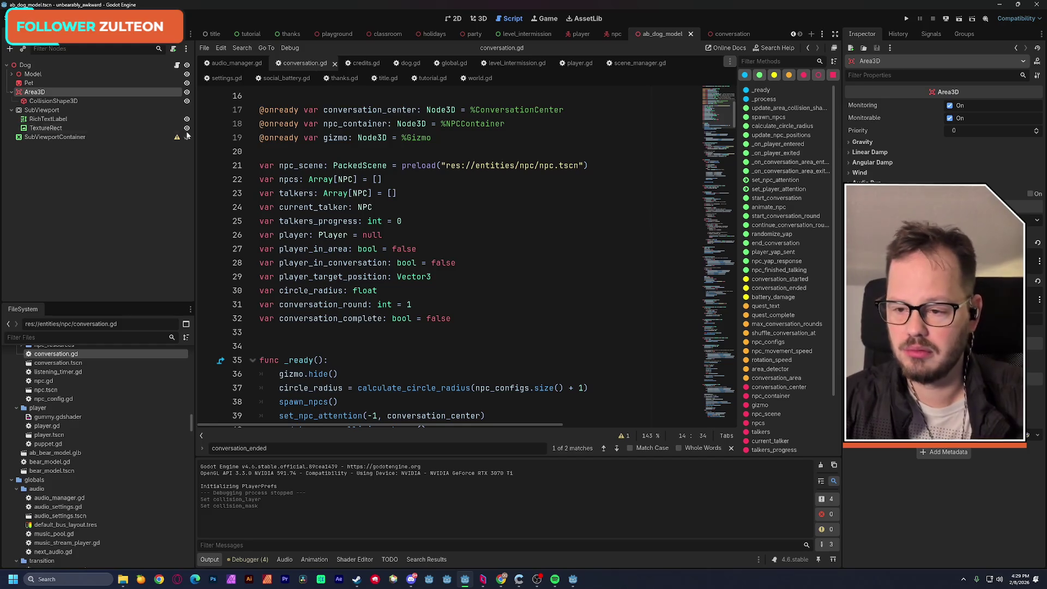
Step: Create an AnimationPlayer from the 'animation' search, place it above Model under Dog, and save
left_click(146, 65)
key("ctrl+a")
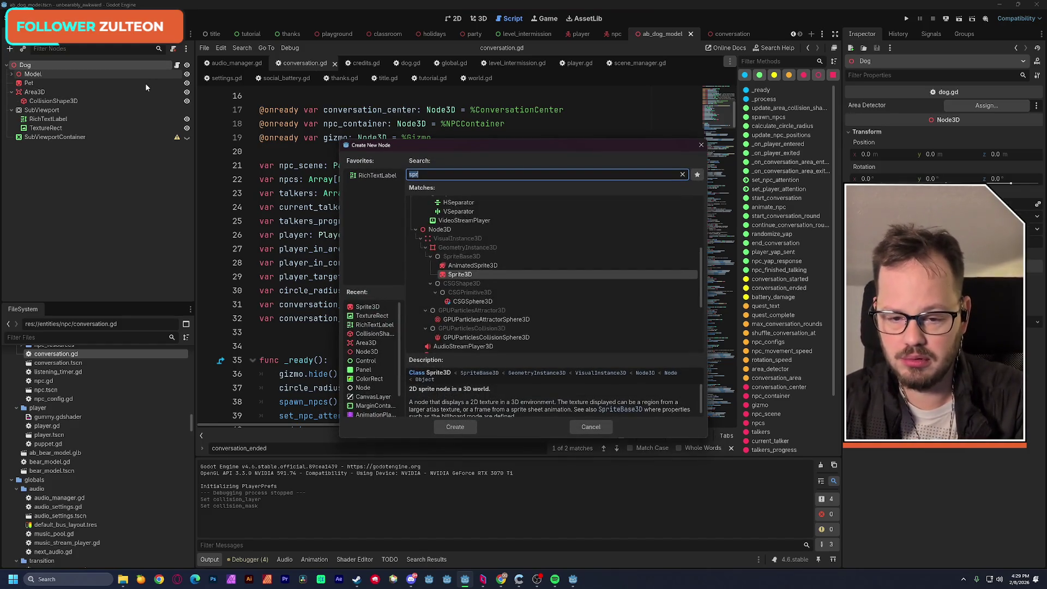
type("animation")
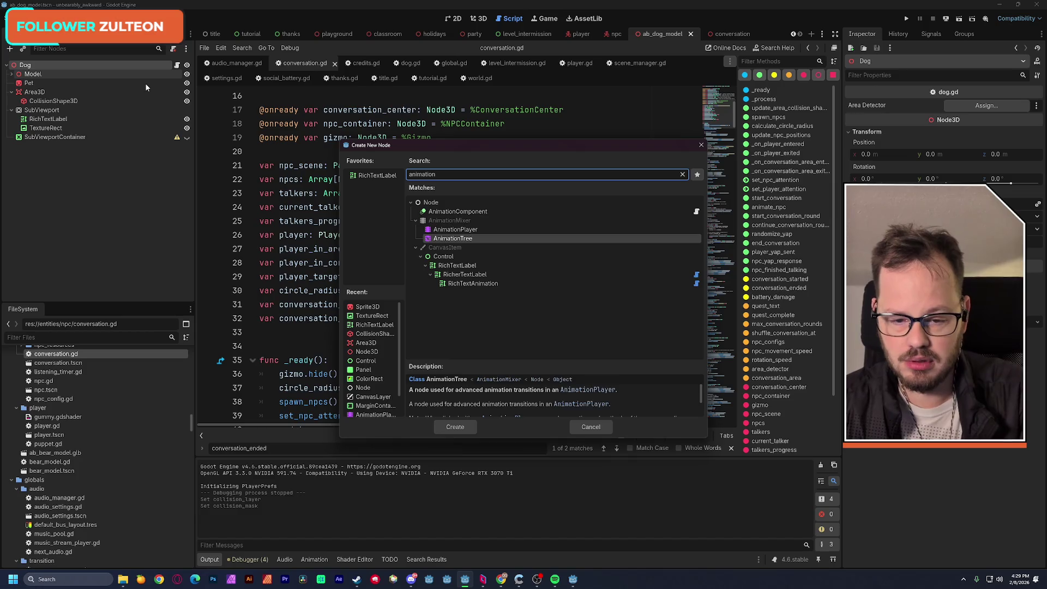
key("Up")
key("Return")
left_click_drag(54, 146, 58, 72)
key("ctrl+s")
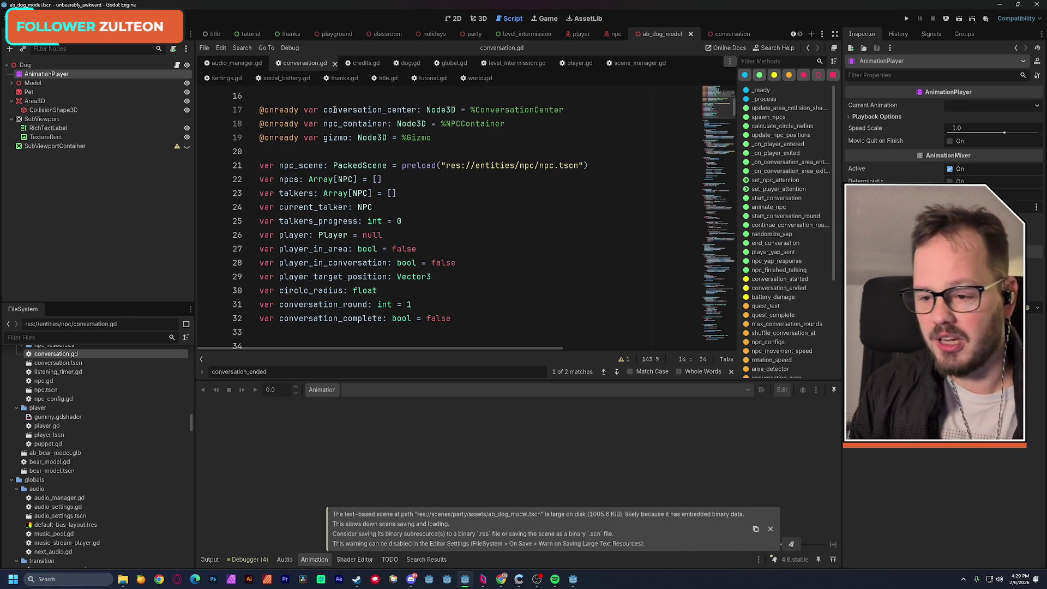
left_click(60, 83)
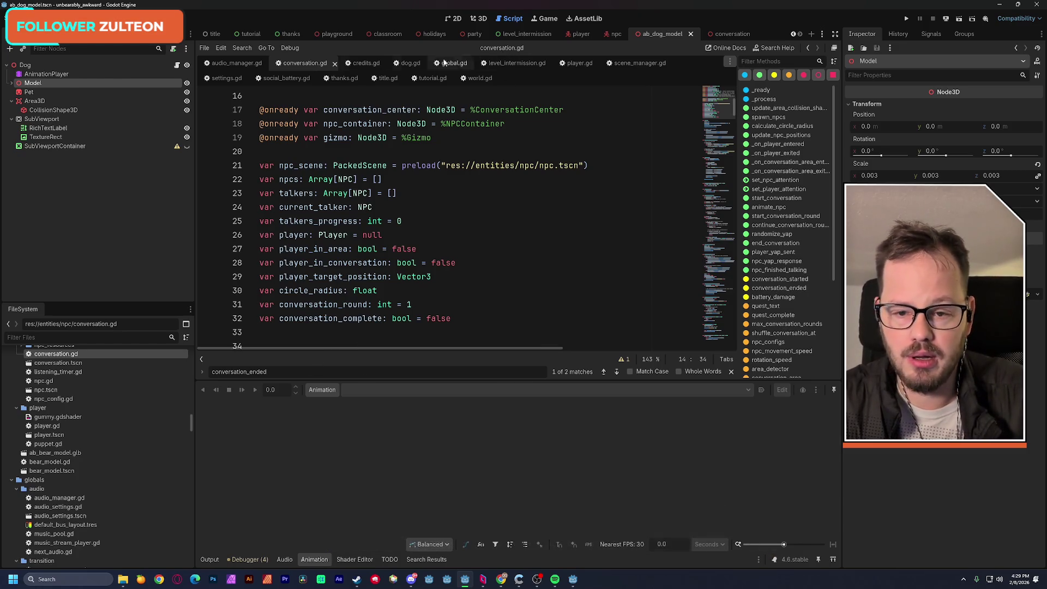
left_click(93, 74)
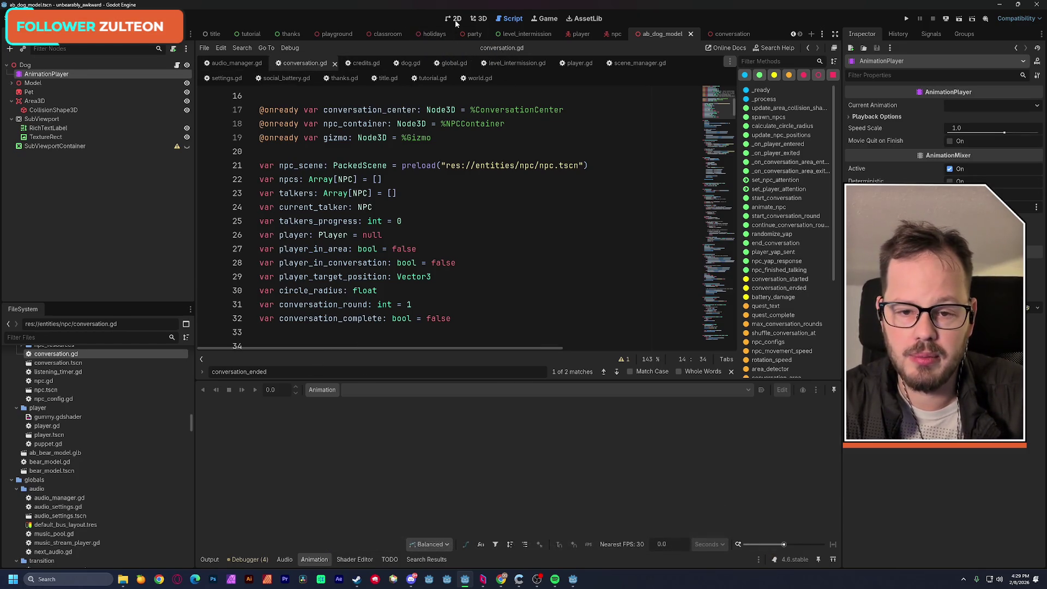
left_click(475, 18)
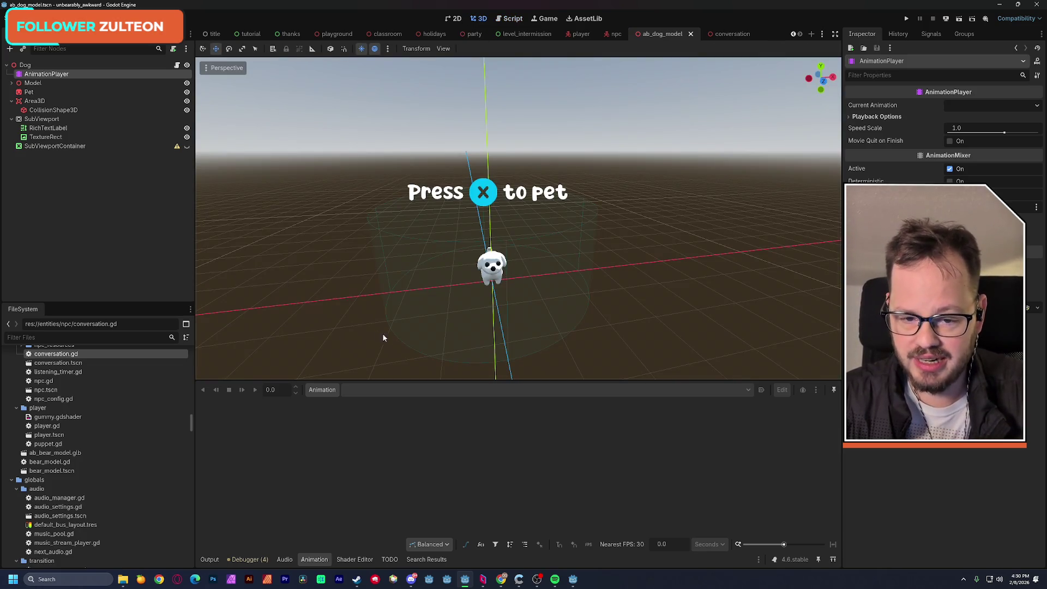
Step: Create a new animation named Pet, lengthen it to 2.133 seconds, and select Model
left_click(326, 390)
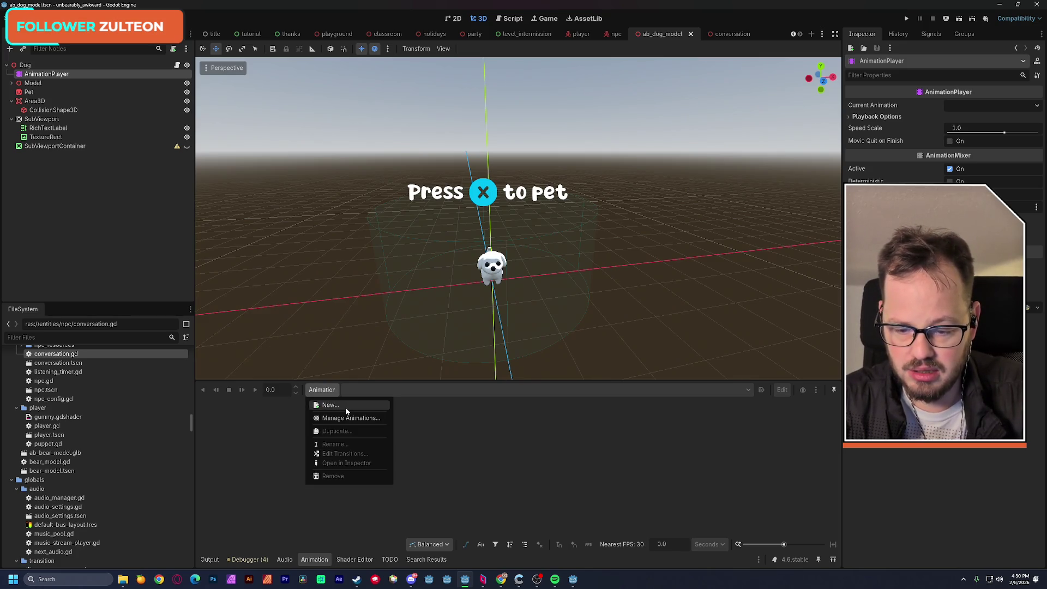
left_click(345, 407)
type("Pet")
key("Return")
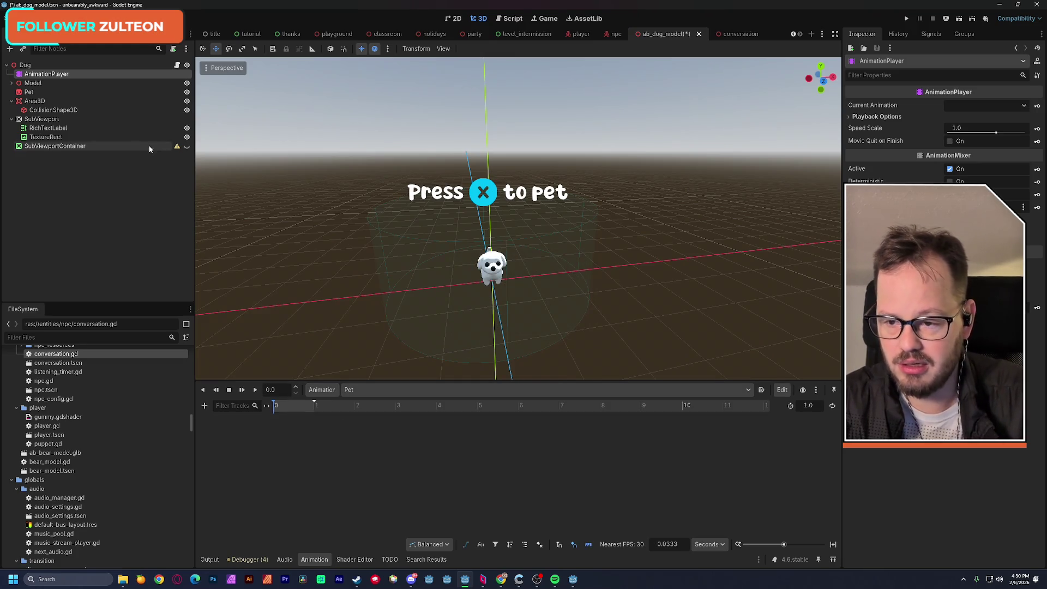
left_click(35, 101)
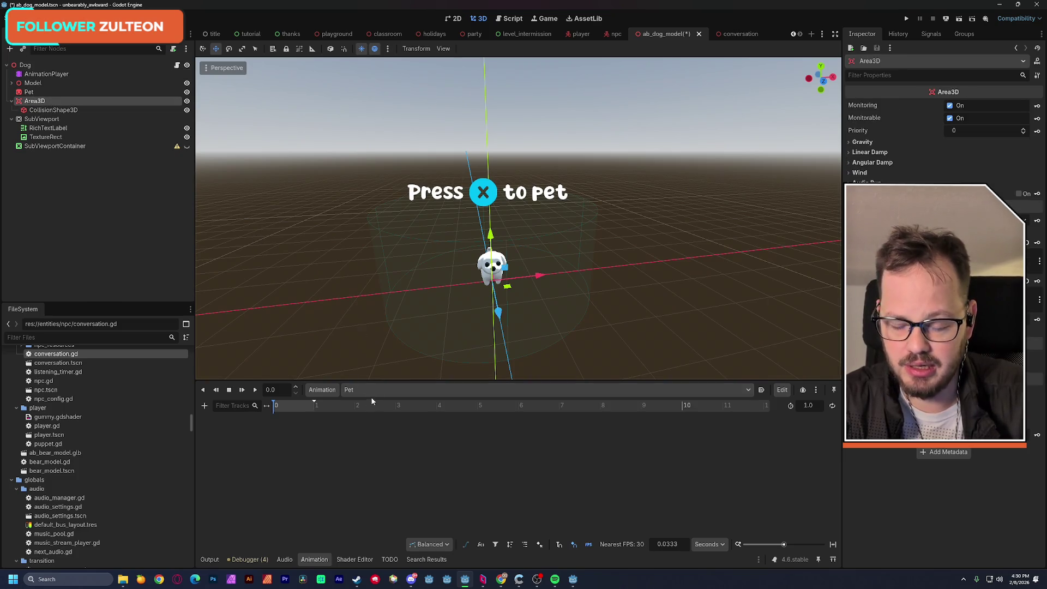
left_click_drag(314, 402, 359, 405)
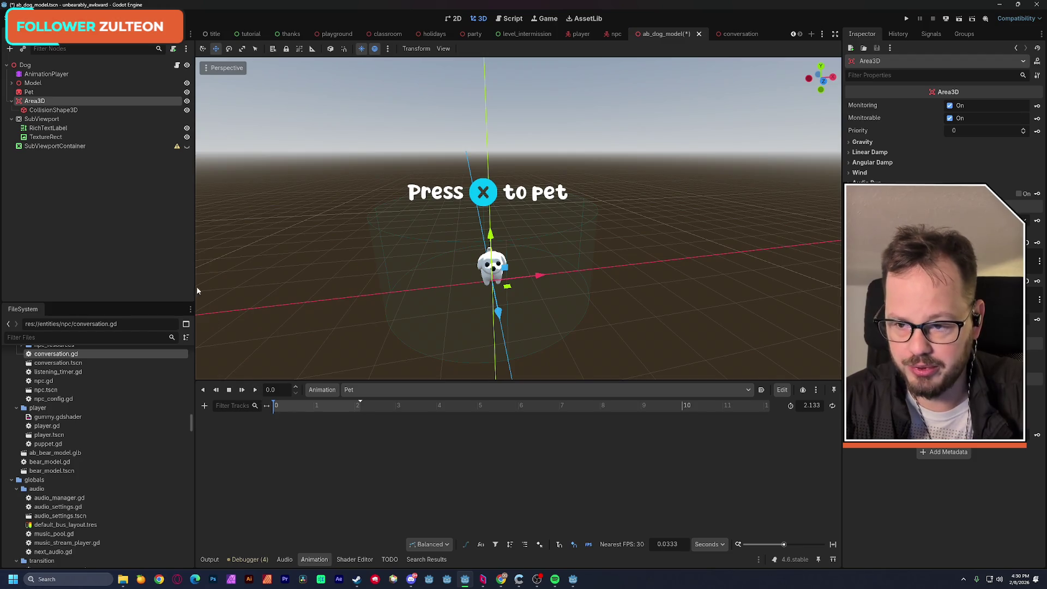
left_click(32, 83)
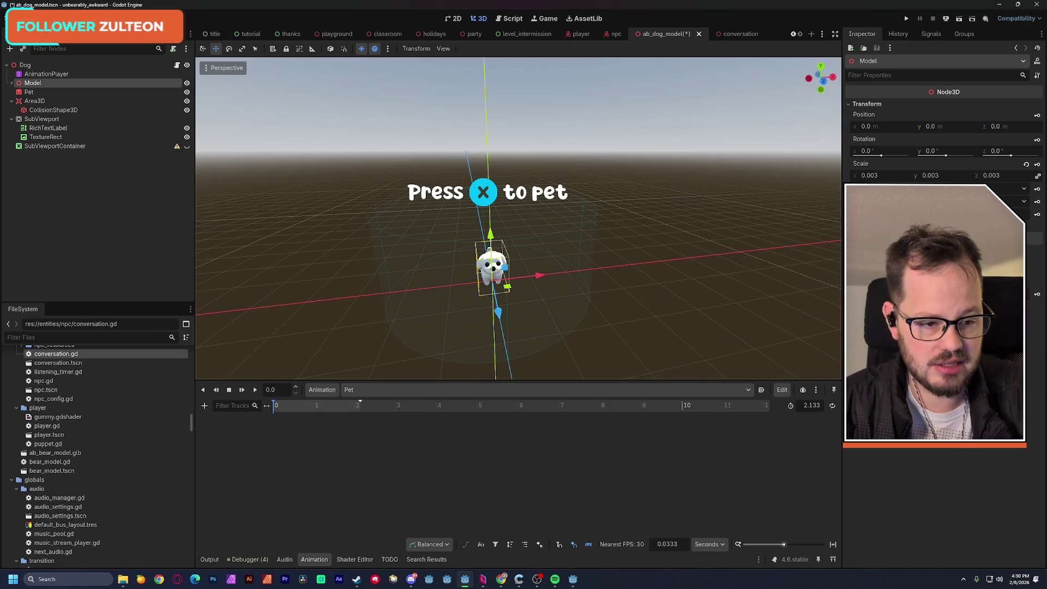
Step: Create a Model position track and key the raised hop position at 0.42 seconds
left_click(1037, 117)
left_click(489, 317)
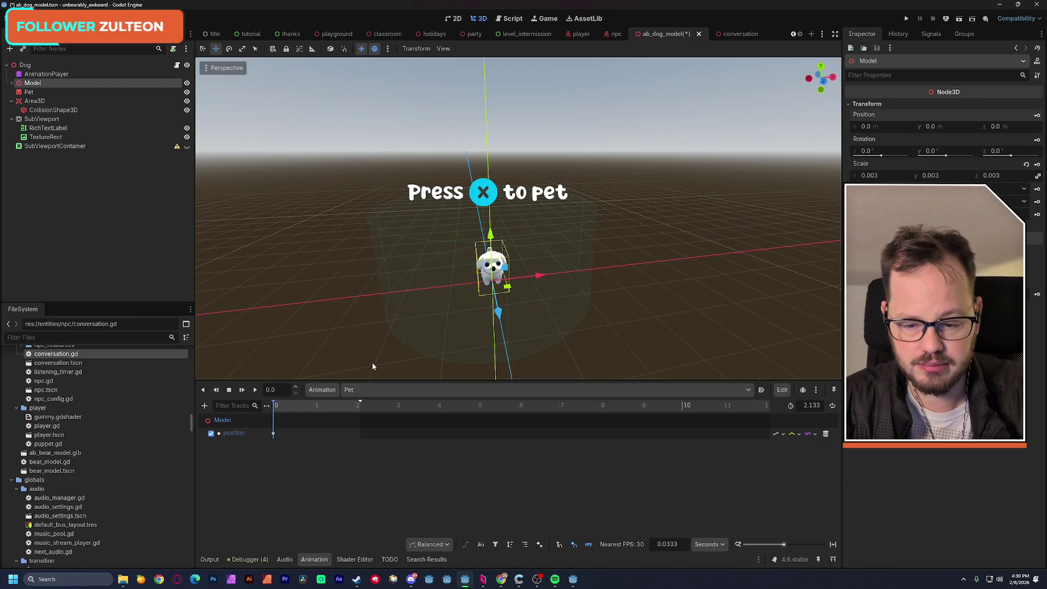
left_click_drag(276, 408, 292, 409)
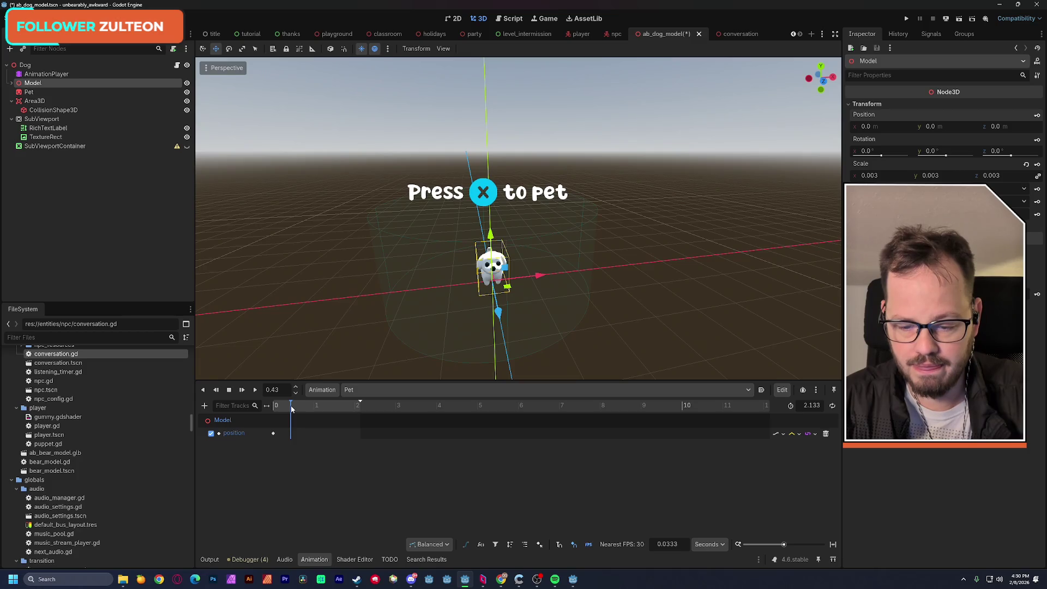
left_click_drag(490, 234, 489, 184)
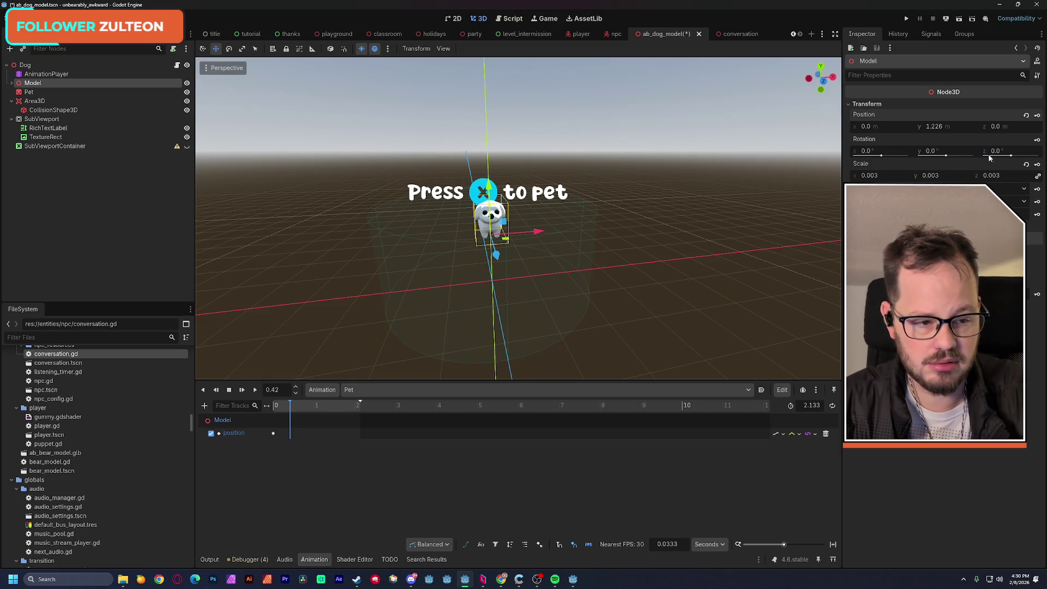
left_click(1036, 116)
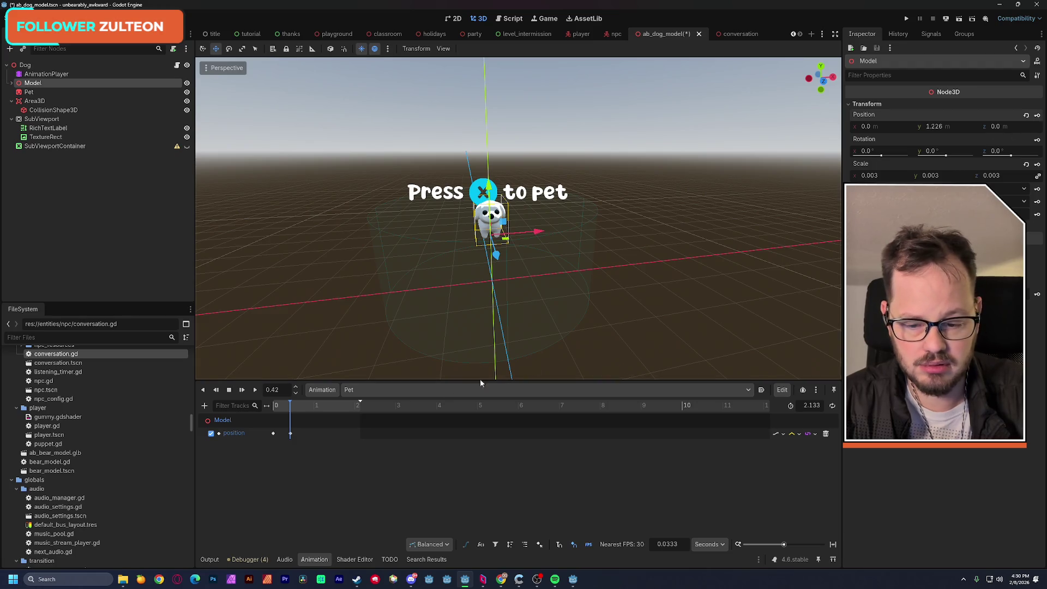
Step: Duplicate keys to fill 0.92, 1.49 and 2.08 seconds, then preview the bounce
left_click(273, 433)
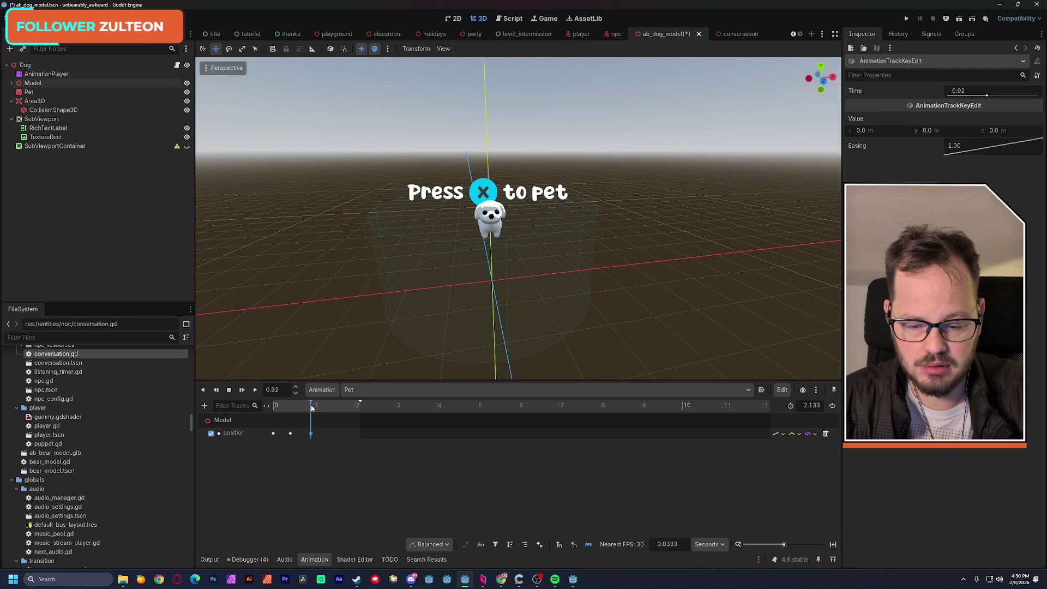
key("ctrl+d")
left_click(334, 408)
left_click(311, 433)
left_click(359, 408)
key("ctrl+d")
left_click(254, 389)
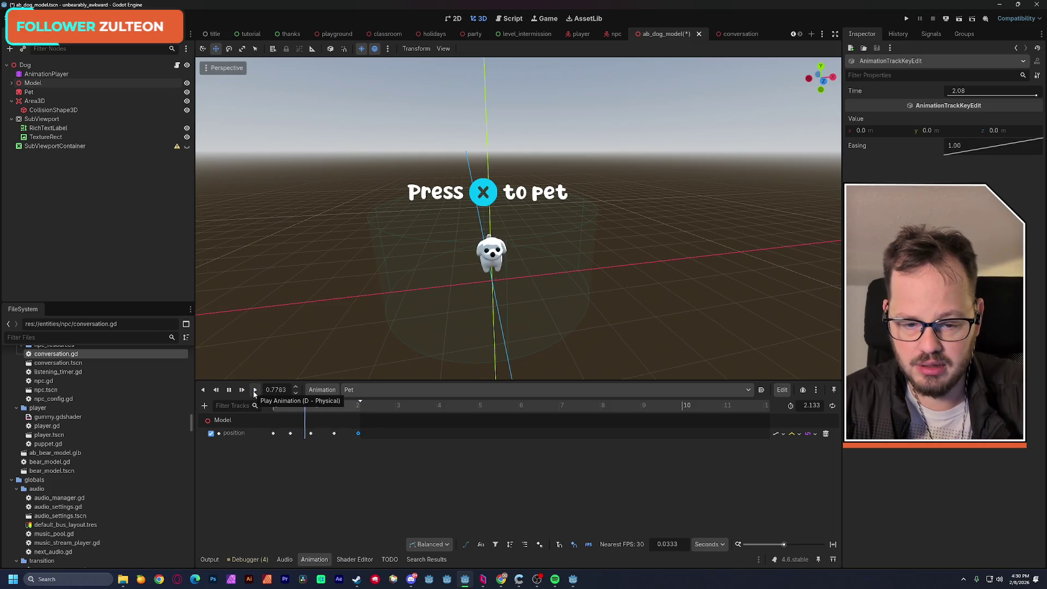
left_click(306, 444)
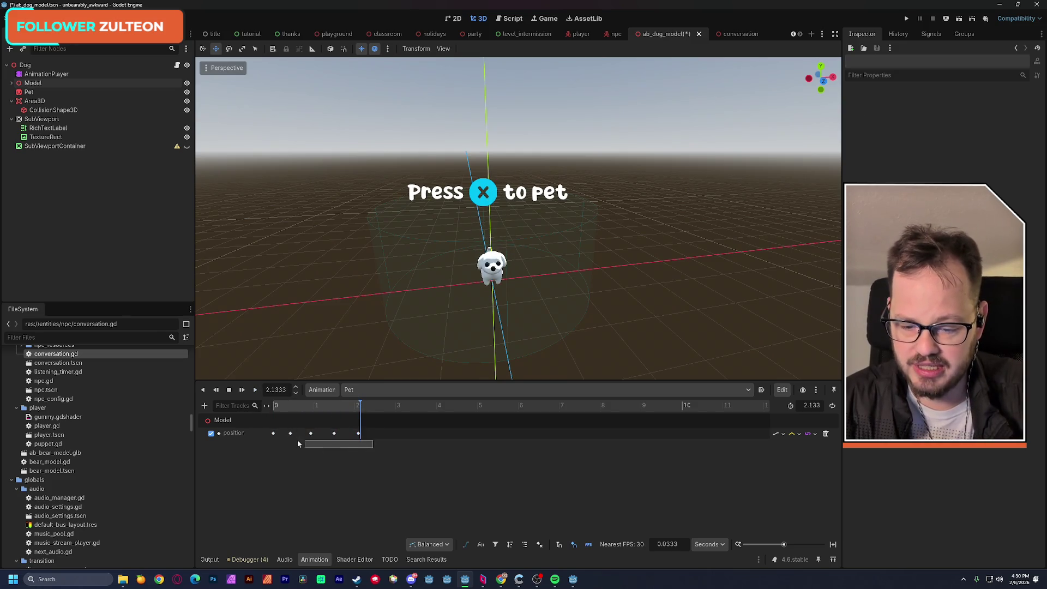
Step: Give all five position keys an ease in-out curve and preview the bounce
left_click_drag(306, 440, 269, 431)
right_click(965, 140)
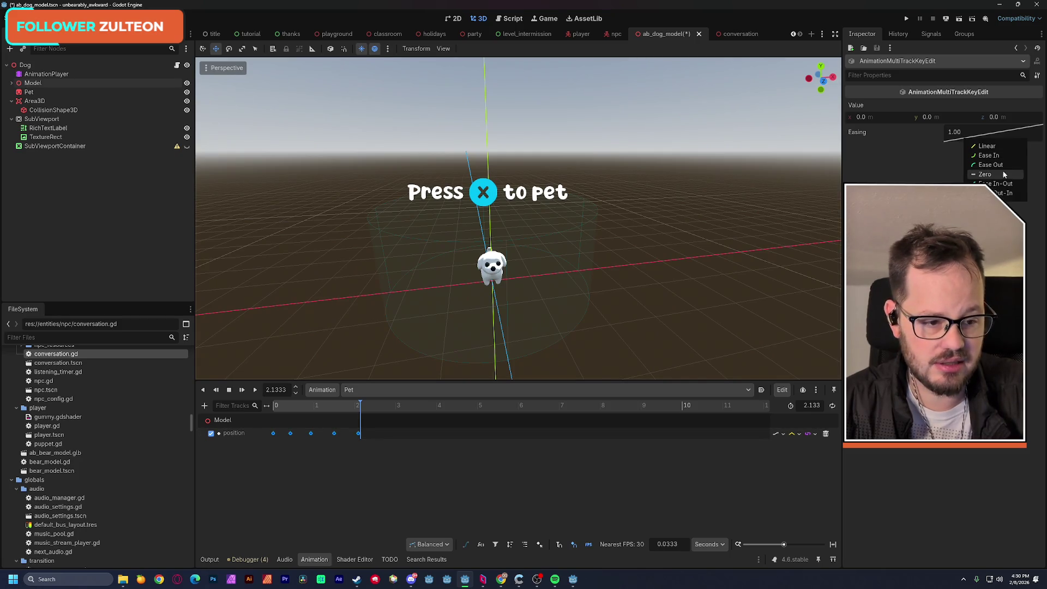
left_click(1008, 183)
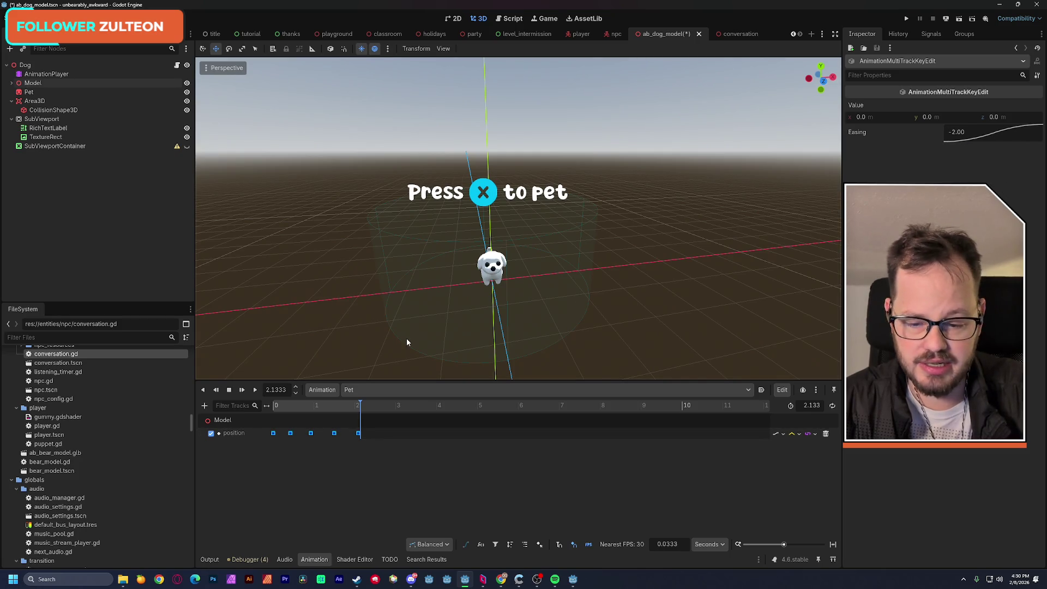
left_click(327, 450)
left_click(255, 390)
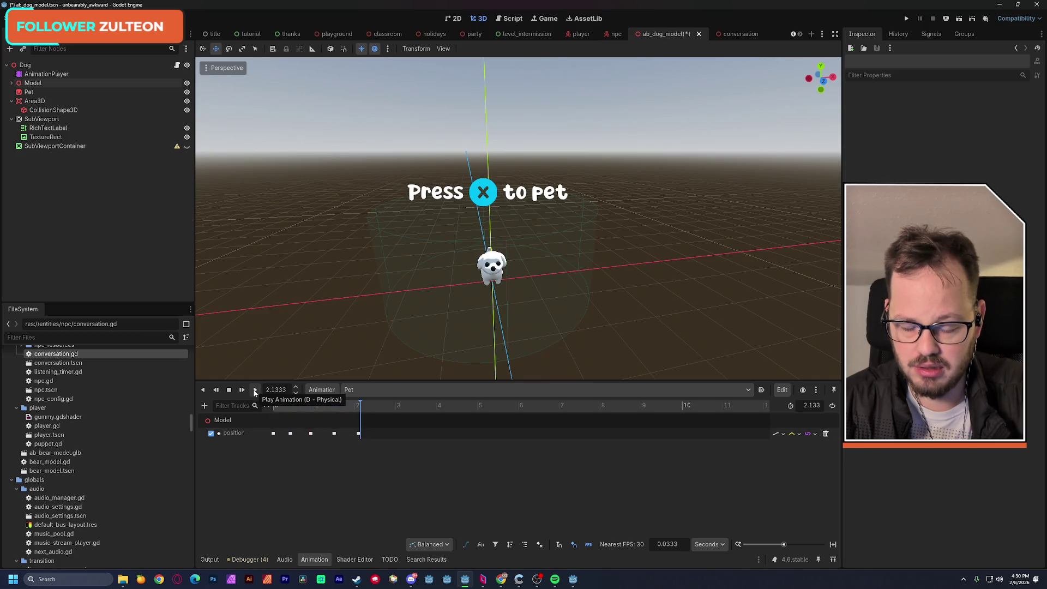
left_click(255, 390)
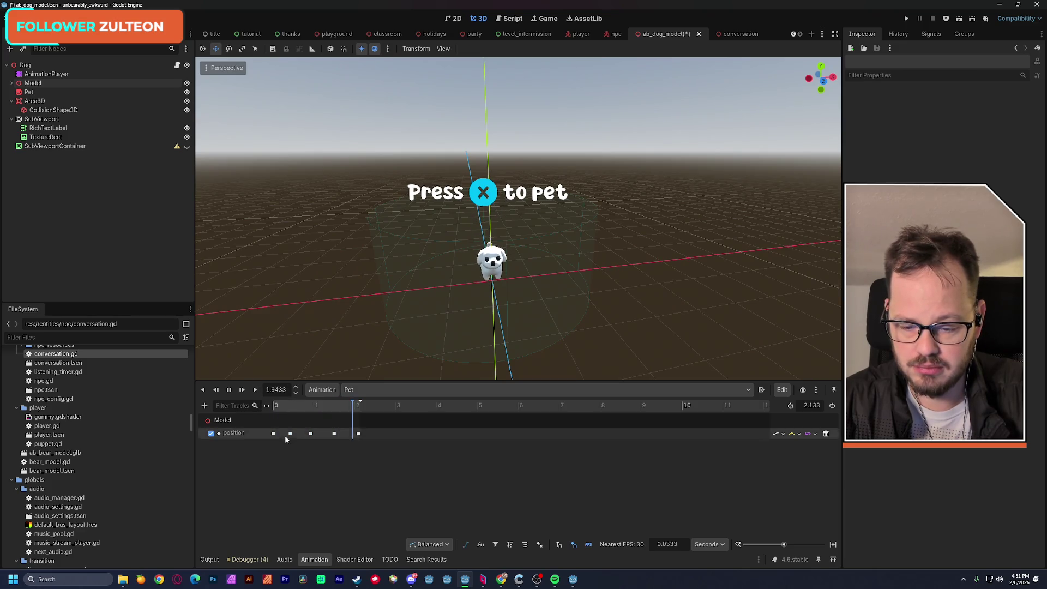
Step: Set the 0.92 s and final 2.08 s keys to linear easing and preview
left_click_drag(279, 408, 309, 419)
left_click(311, 433)
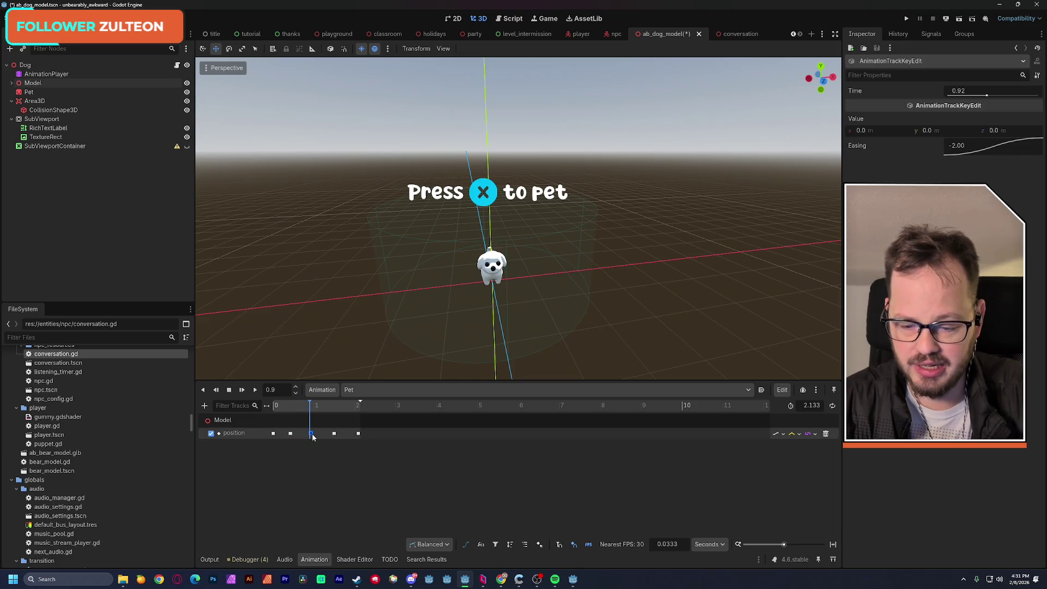
right_click(960, 155)
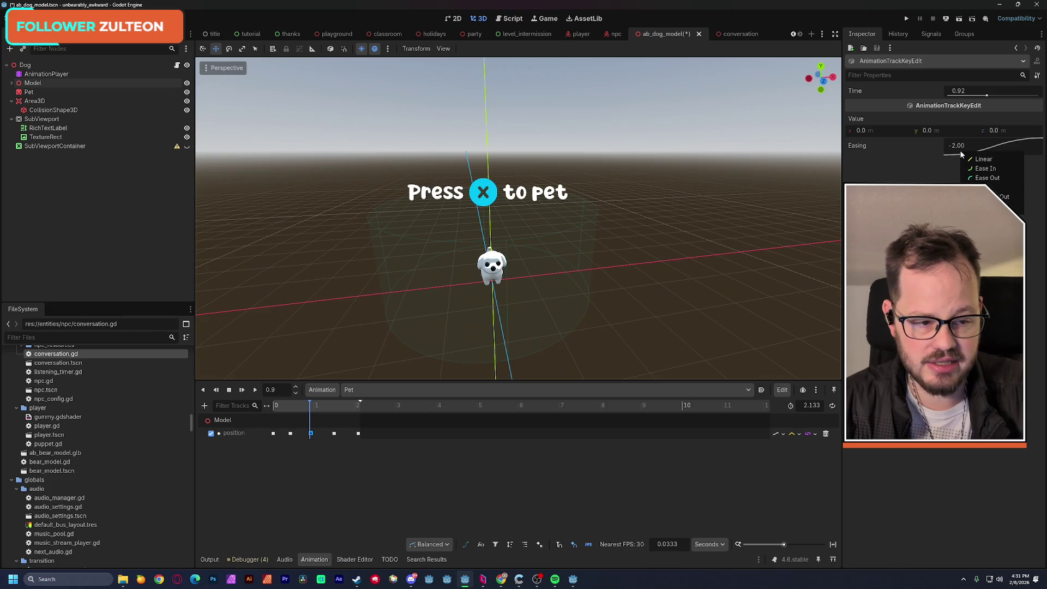
left_click(995, 159)
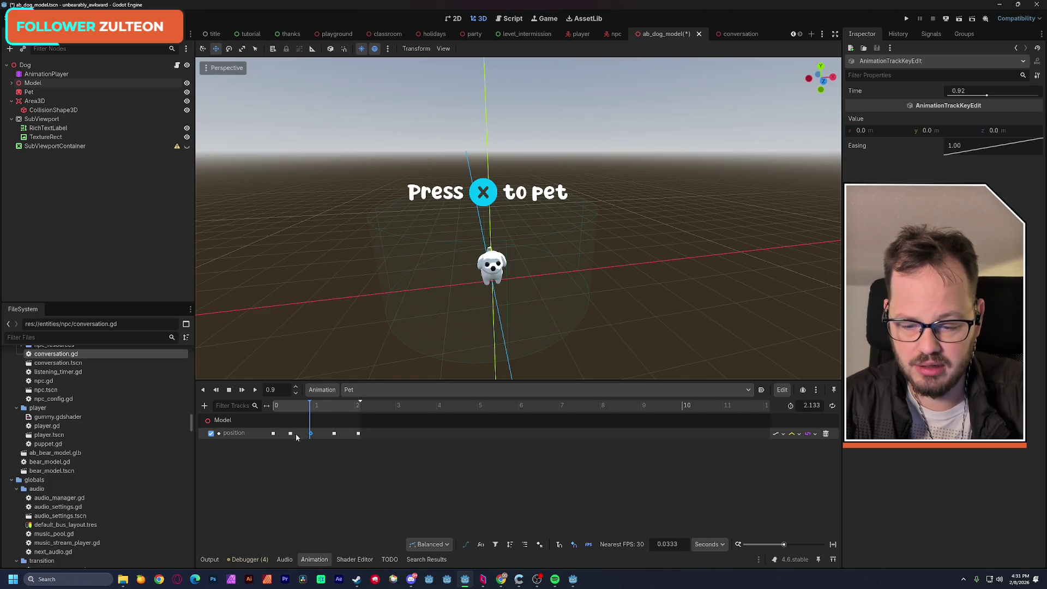
mouse_move(274, 435)
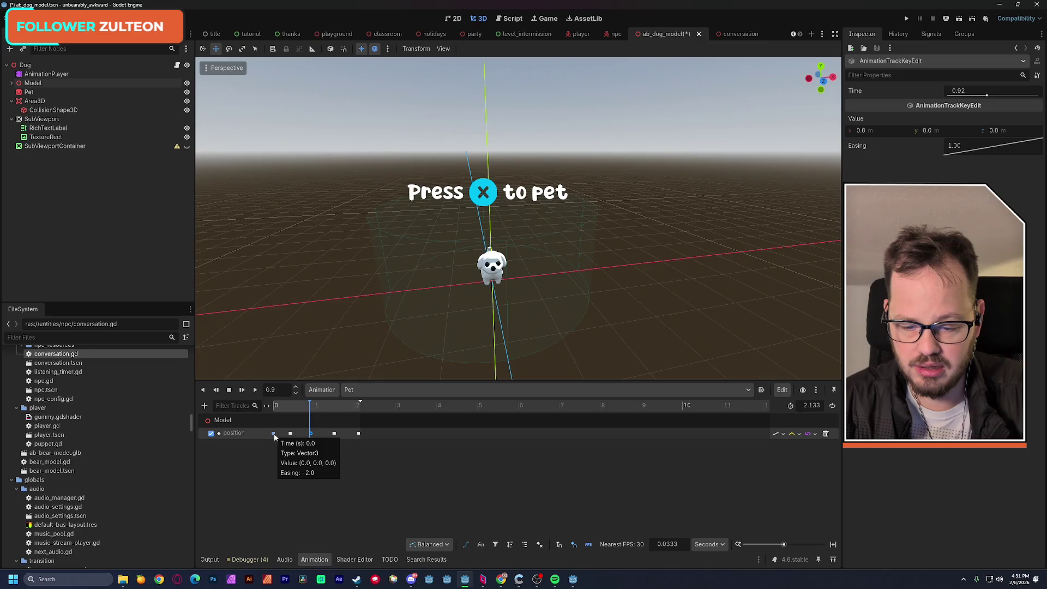
left_click(358, 434)
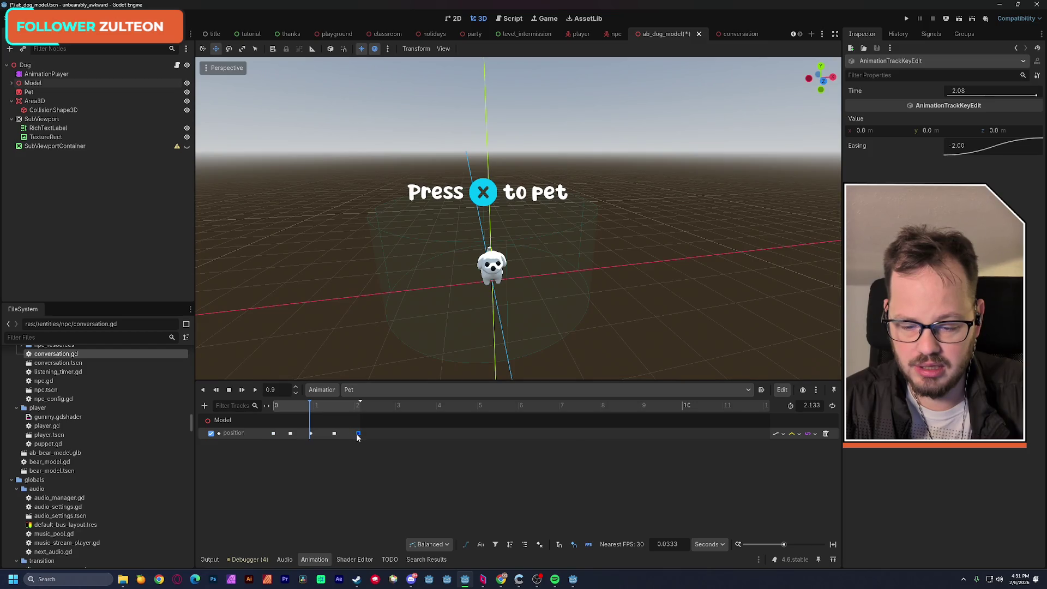
right_click(960, 146)
left_click(996, 158)
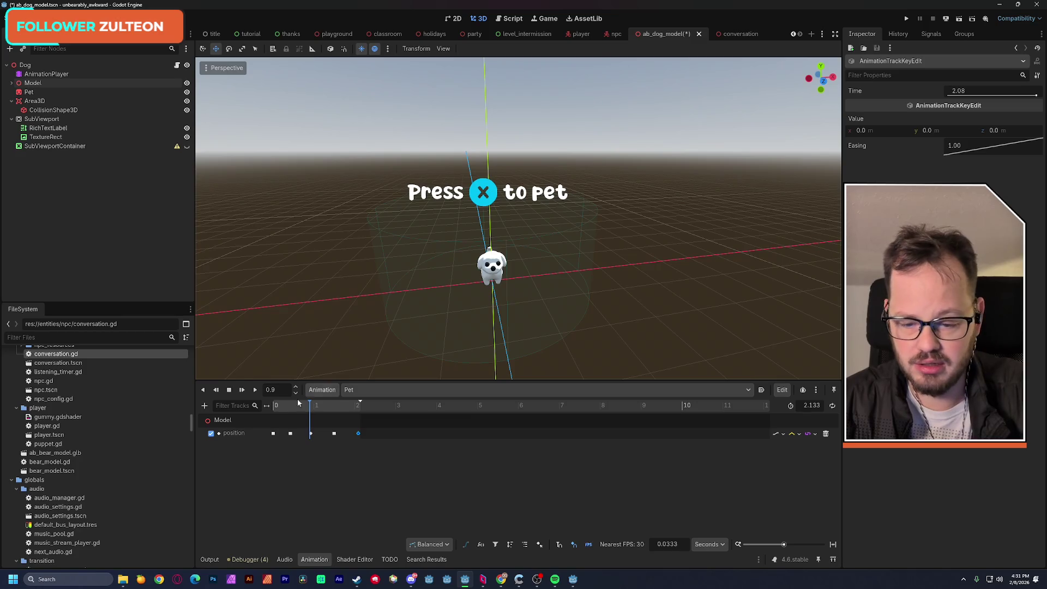
left_click(254, 389)
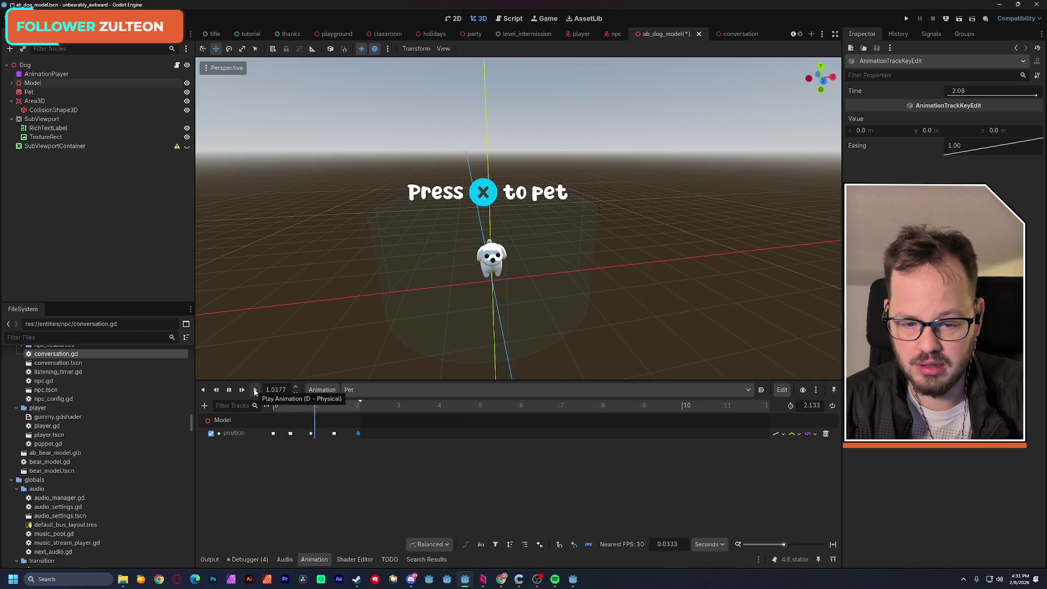
Step: Set the raised 1.49 s key's easing to ease out
mouse_move(311, 411)
left_mouse_down()
mouse_move(326, 416)
mouse_move(286, 429)
left_mouse_up()
left_click(255, 390)
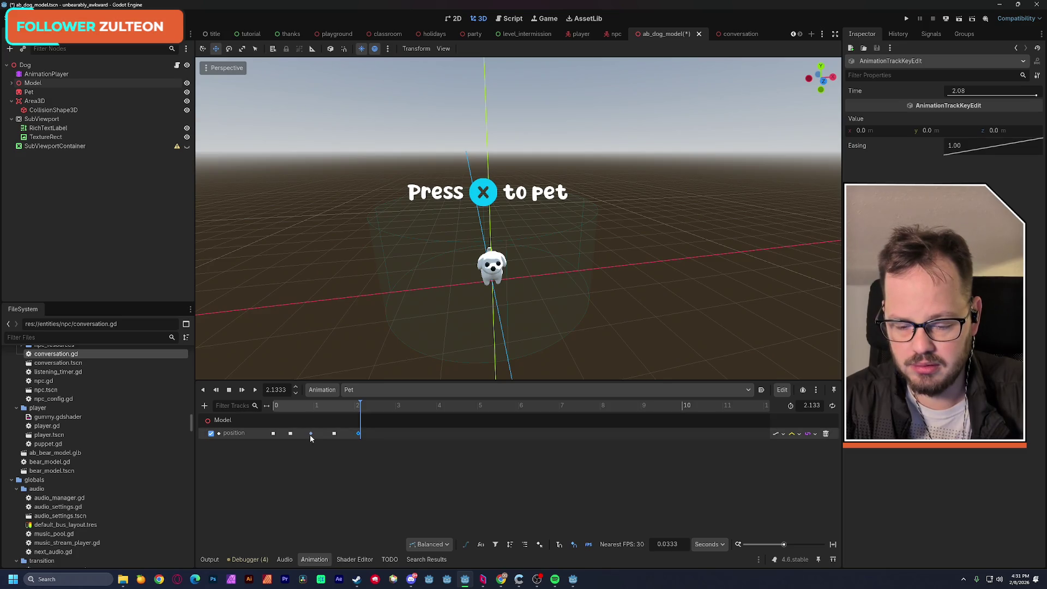
left_click(333, 434)
right_click(969, 152)
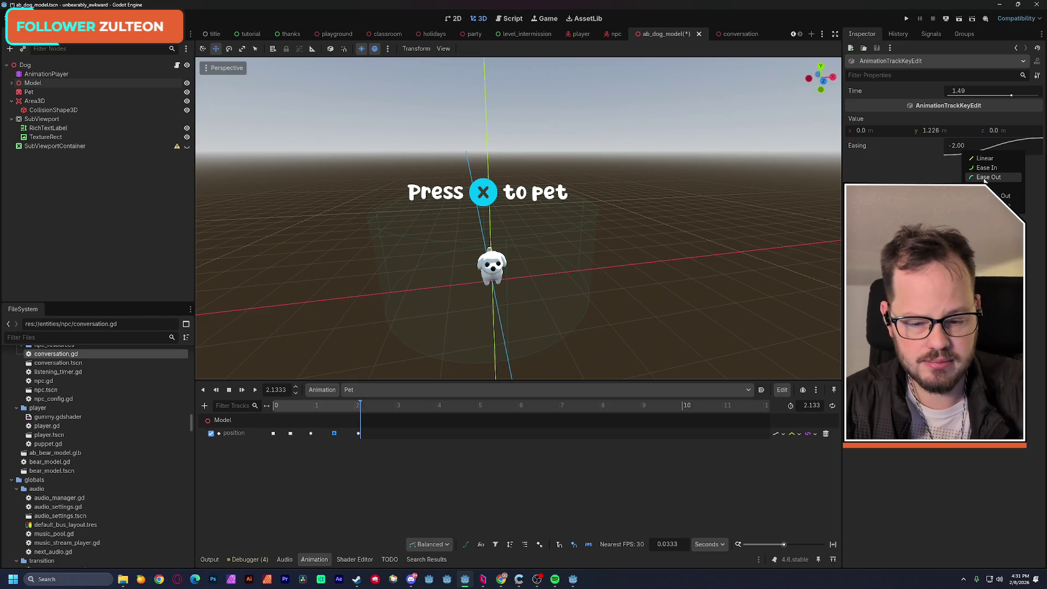
left_click(796, 296)
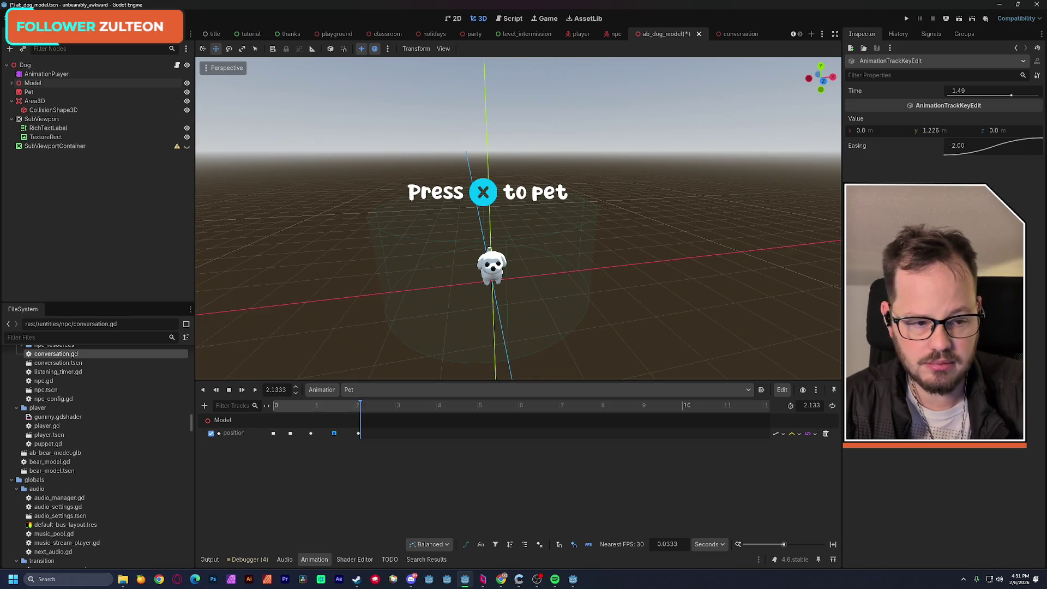
right_click(978, 148)
left_click(1006, 186)
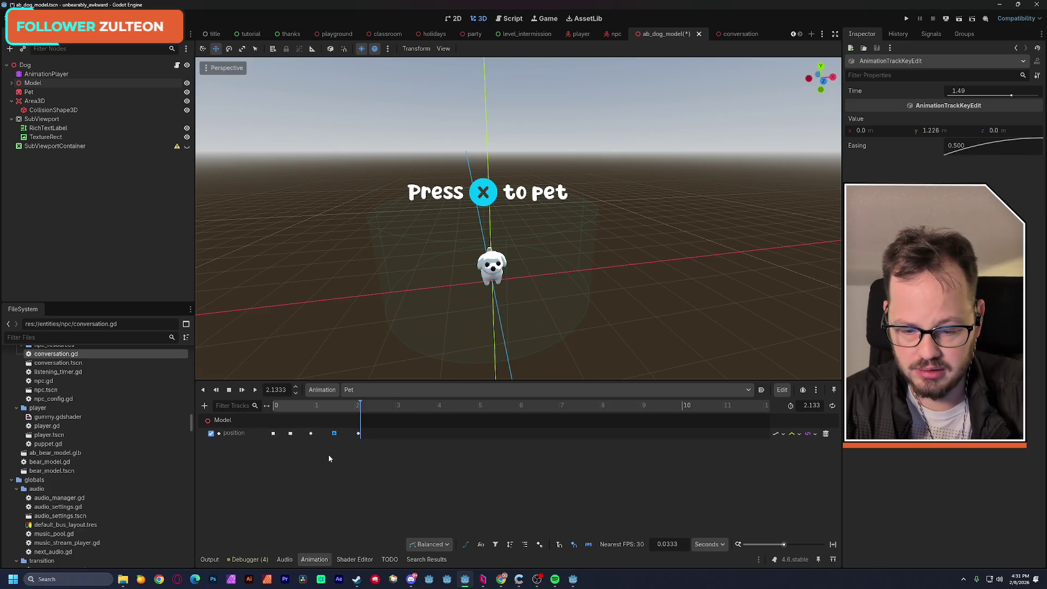
Step: Set the 0.92 s key to ease out and the final key to ease in, then preview
left_click(310, 433)
right_click(979, 150)
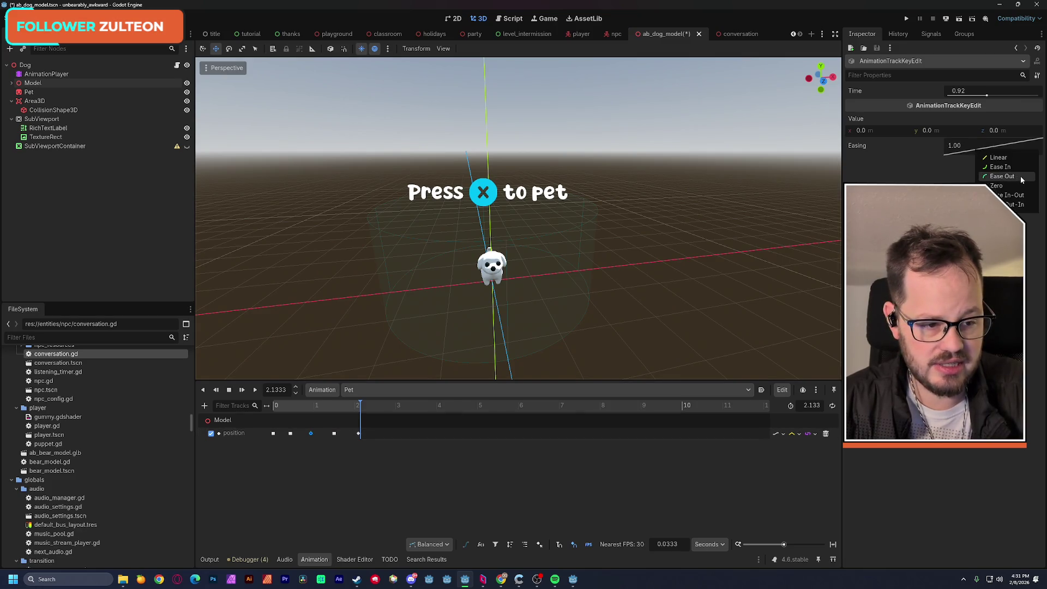
left_click(1019, 177)
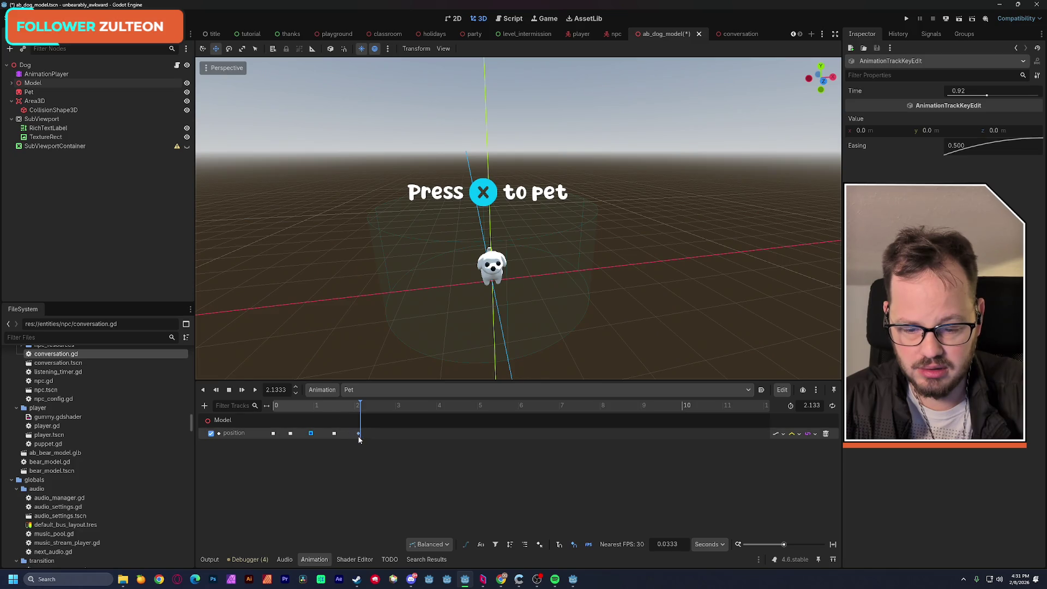
left_click(278, 406)
left_click(255, 390)
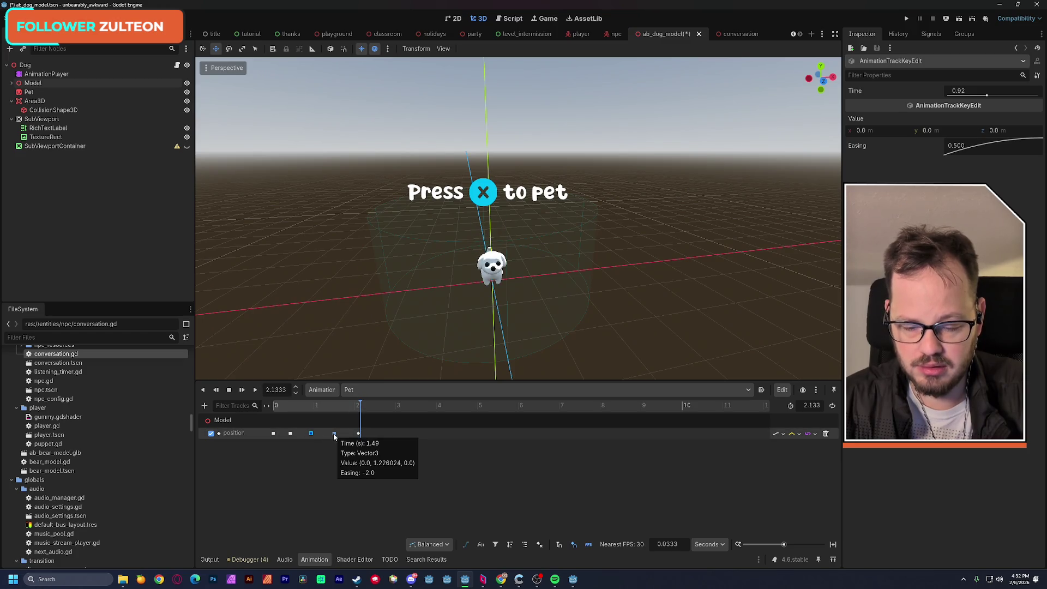
left_click(358, 433)
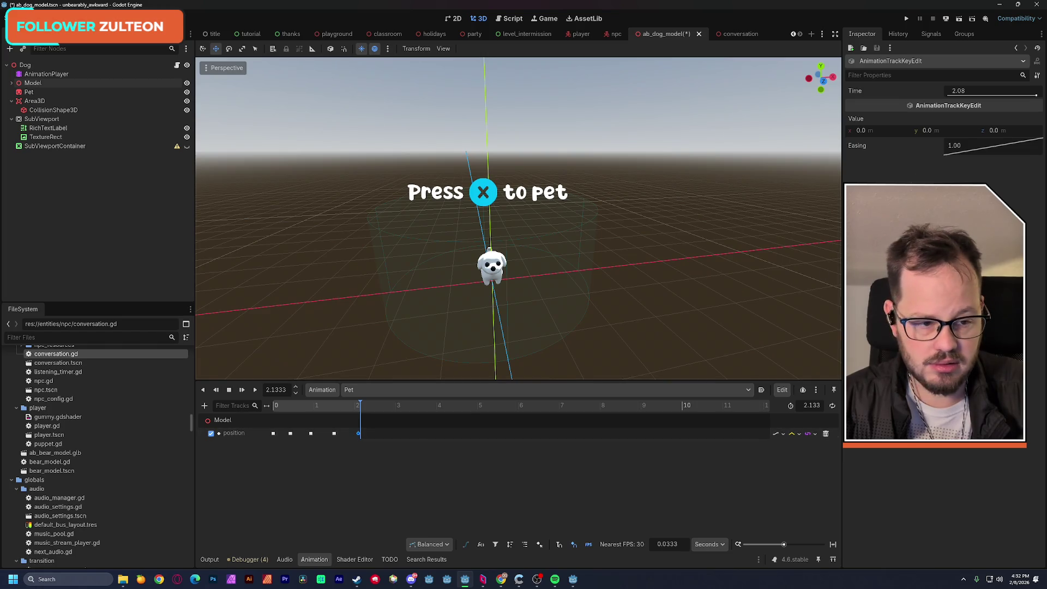
right_click(952, 150)
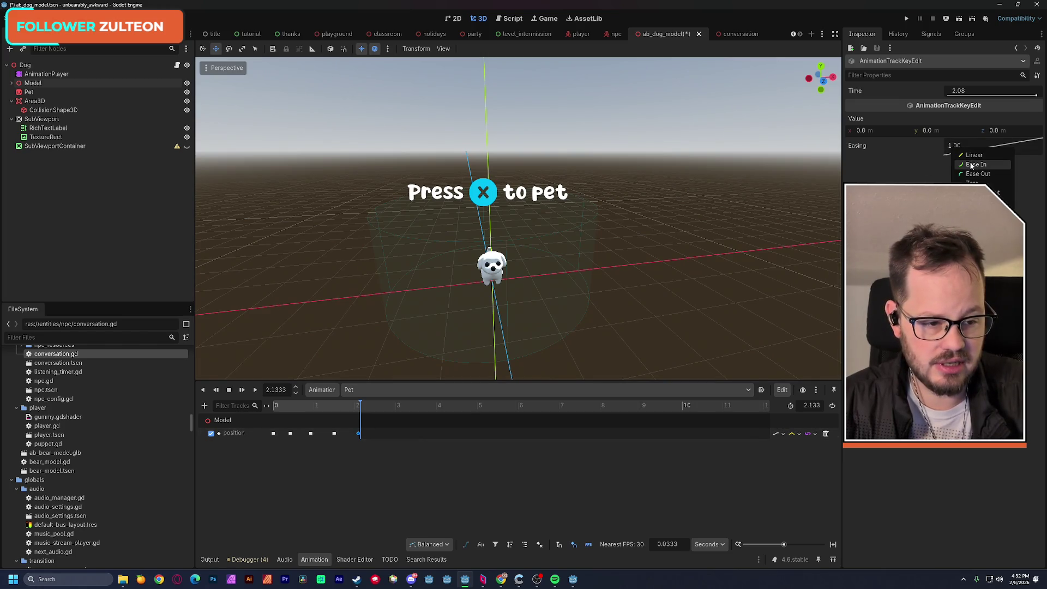
left_click(975, 164)
left_click(254, 389)
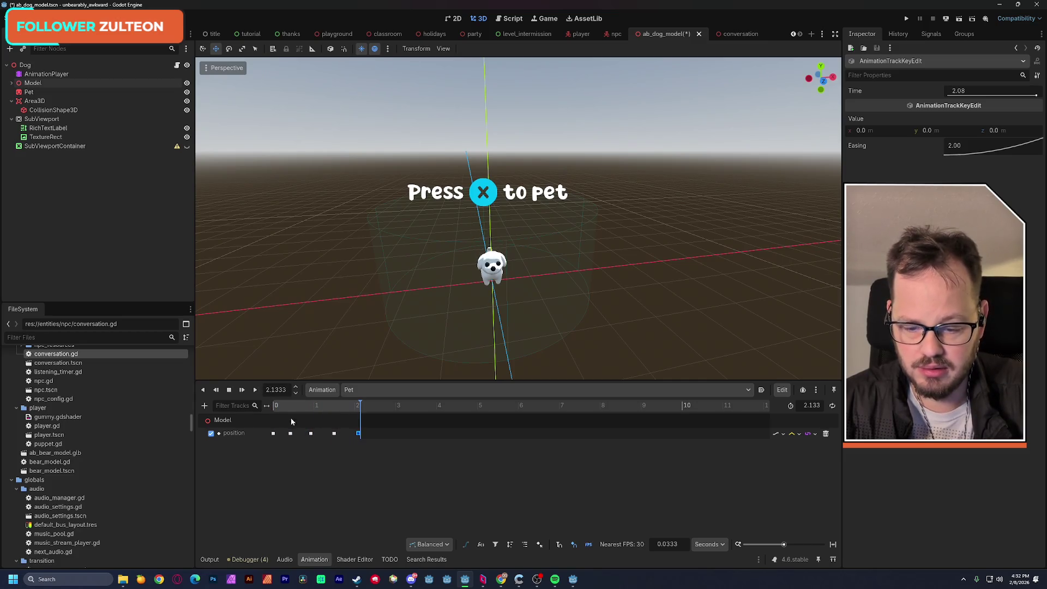
Step: Review each key's easing and move the final key earlier to about 1.57 seconds
left_click(285, 439)
left_click(290, 434)
left_click(304, 434)
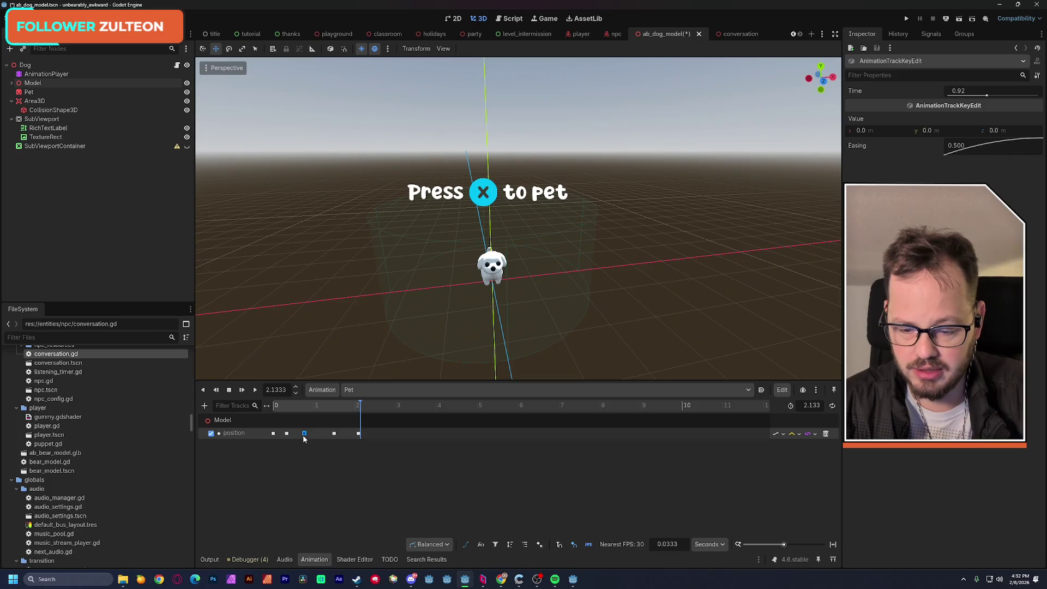
left_click(332, 434)
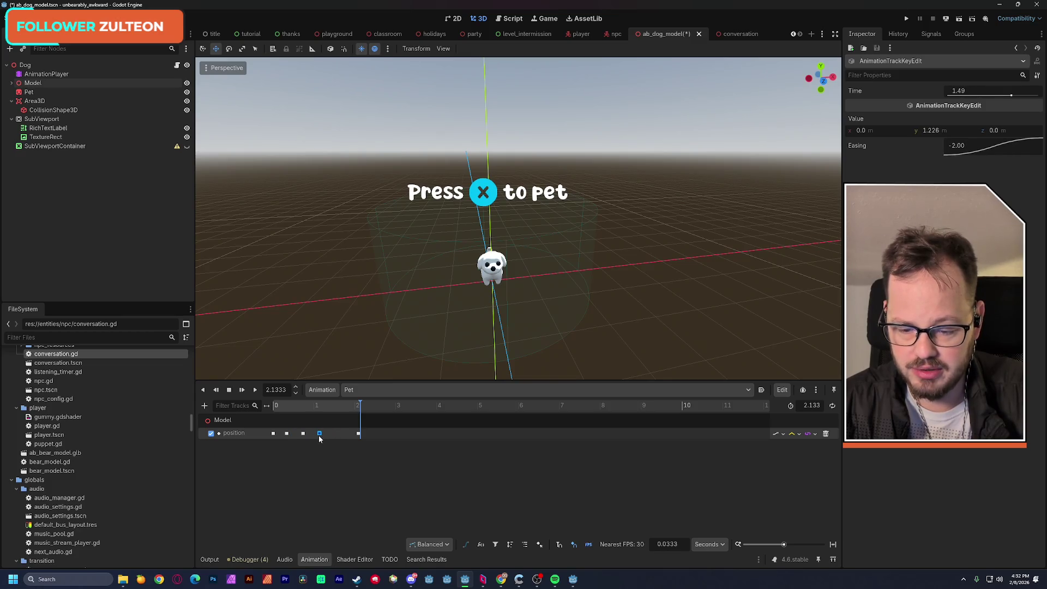
left_click_drag(358, 433, 337, 434)
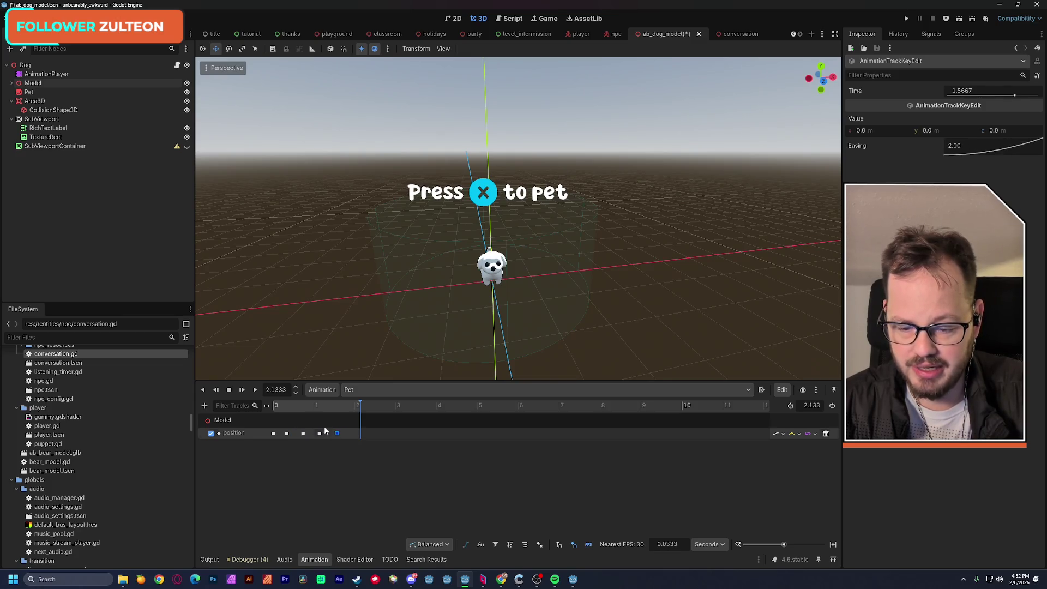
left_click(255, 390)
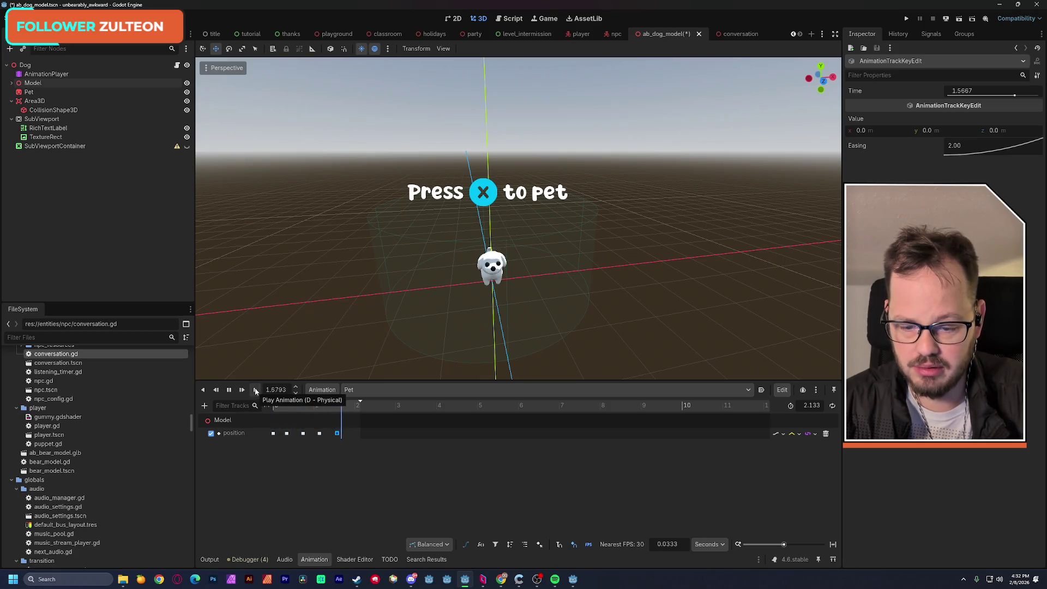
Step: Shift the bounce keys earlier so the landing key sits at 1.3333 s, replay, and save
left_click(308, 446)
left_click(302, 433)
mouse_move(319, 434)
left_mouse_down()
mouse_move(310, 433)
mouse_move(327, 434)
left_mouse_up()
left_click(255, 390)
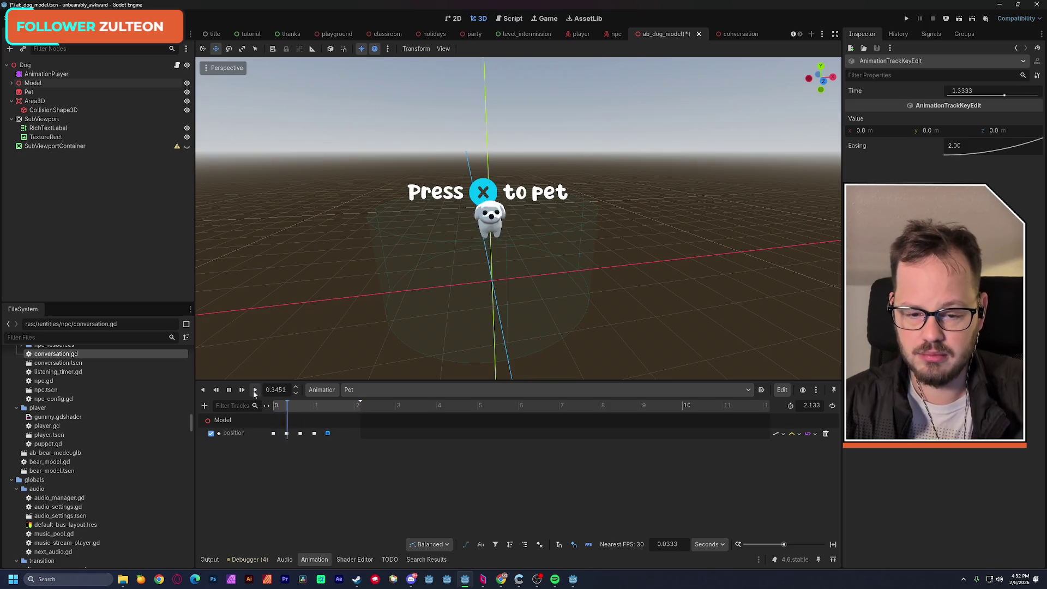
left_click(255, 390)
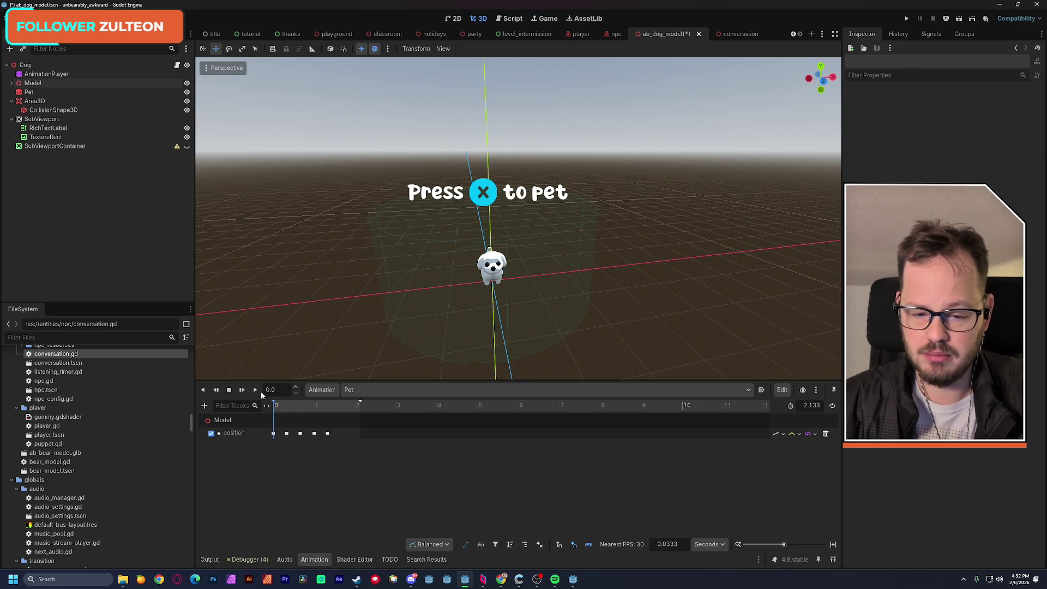
left_click(260, 391)
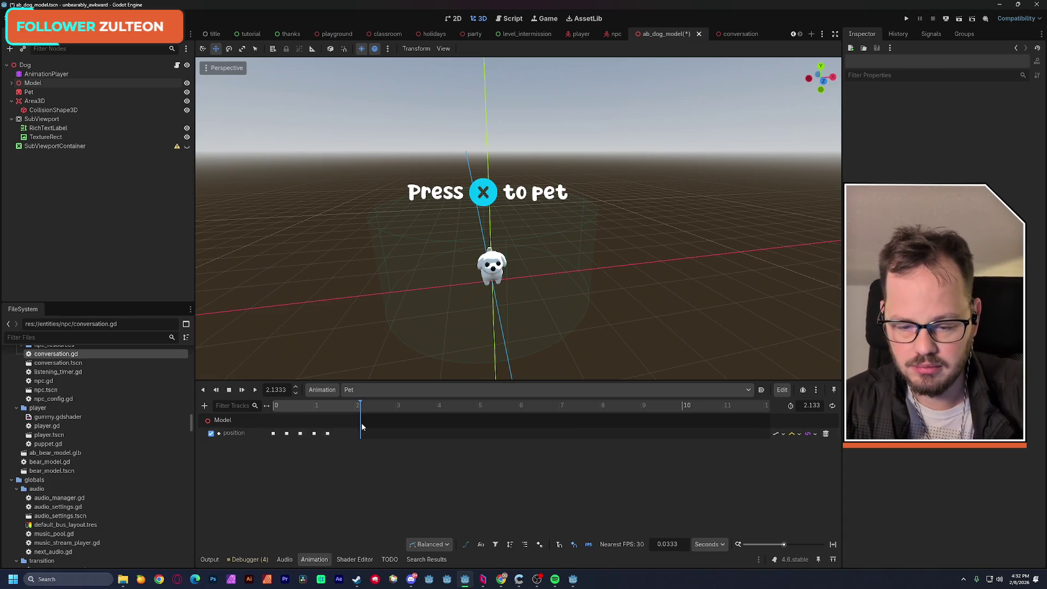
key("ctrl+s")
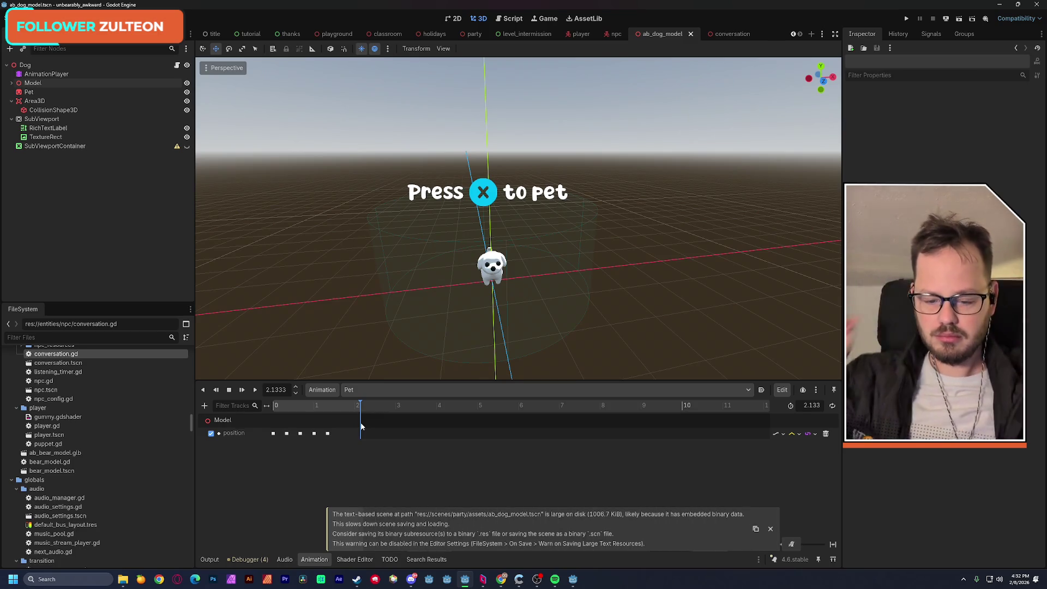
Step: Set the second position key's Y value to 2.0
left_click_drag(358, 443, 289, 417)
left_click(286, 433)
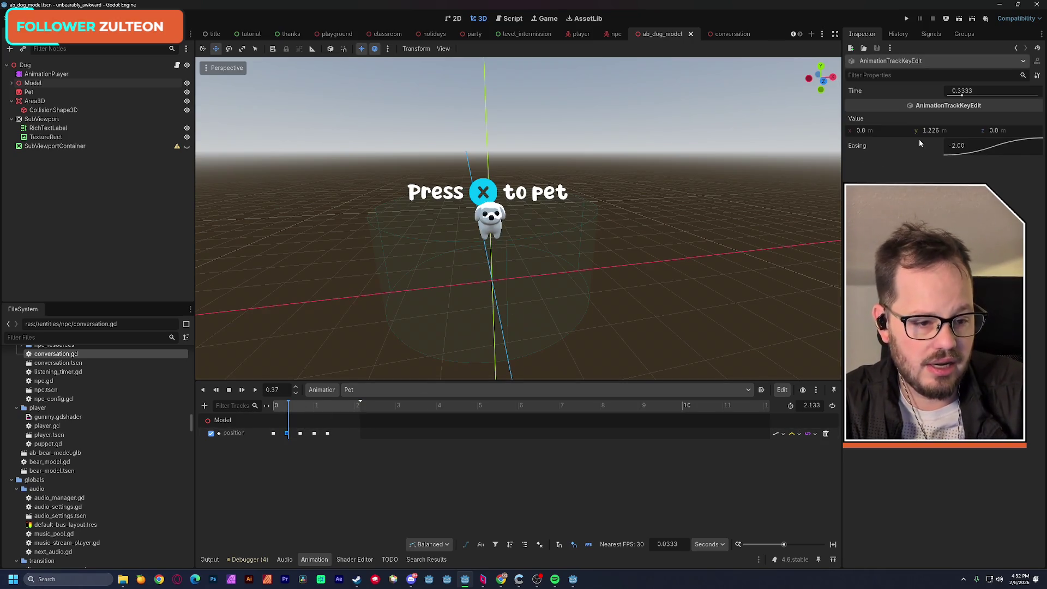
left_click_drag(931, 133, 957, 133)
left_click(930, 131)
type("2")
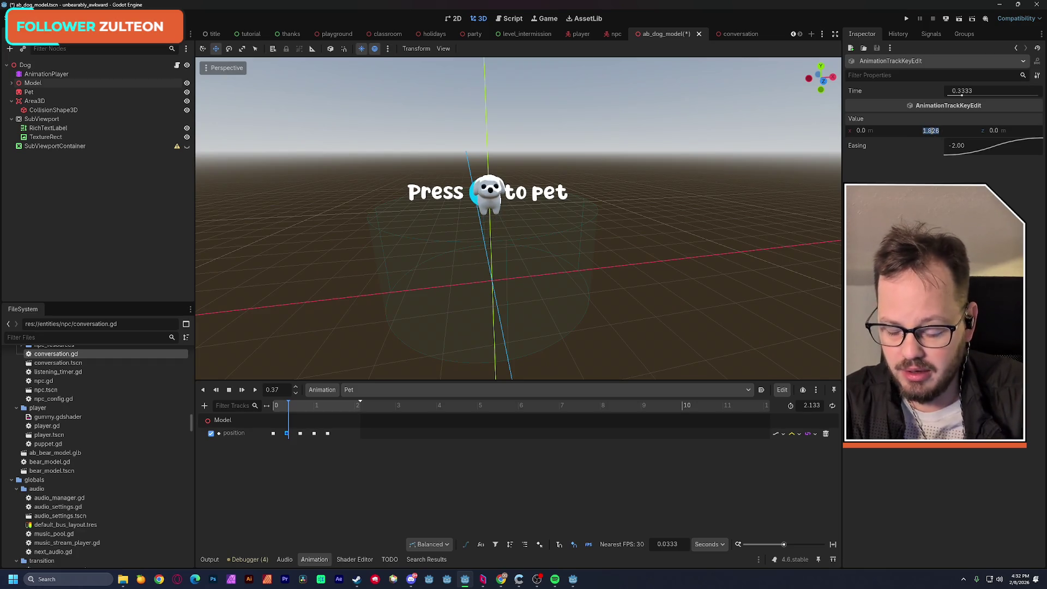
key("Return")
Step: Set the fourth key's Y to 2.0, preview, and extend the Pet animation to 3.533 seconds
left_click(314, 433)
left_click(951, 131)
type("2")
key("Return")
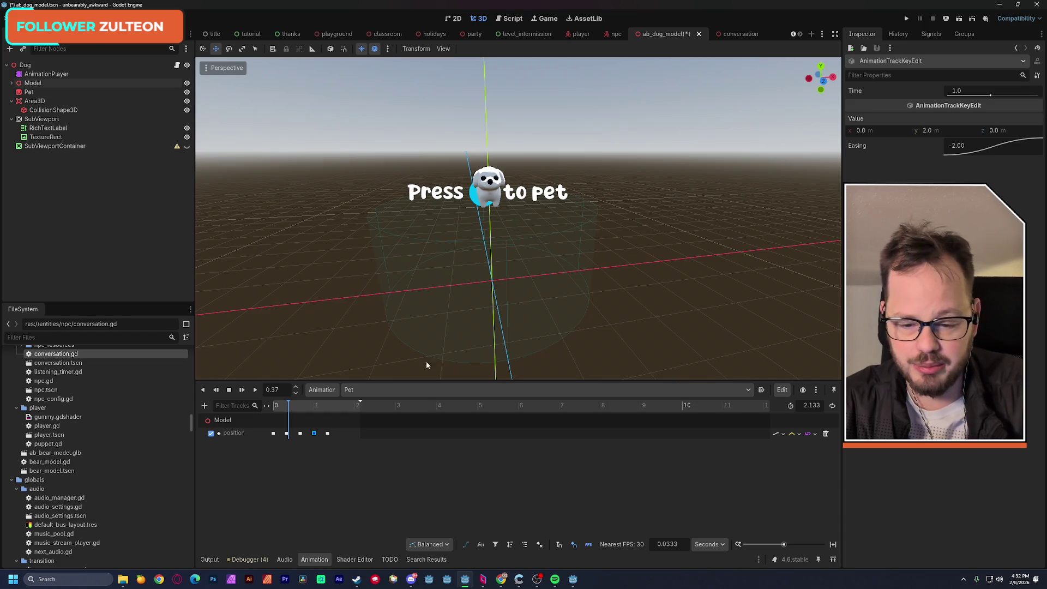
left_click(275, 406)
left_click(254, 389)
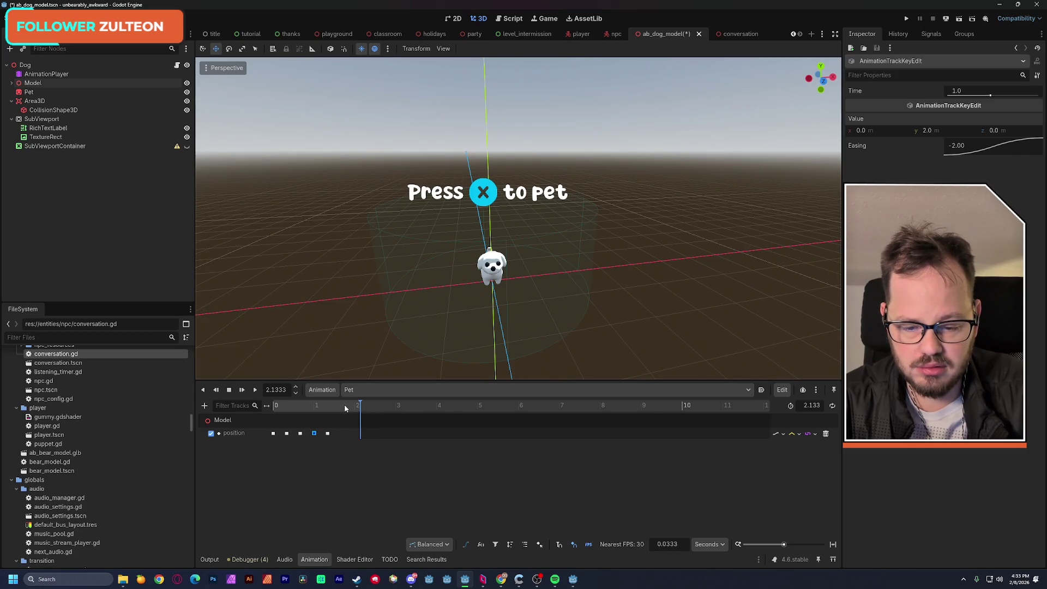
left_click_drag(360, 402, 415, 402)
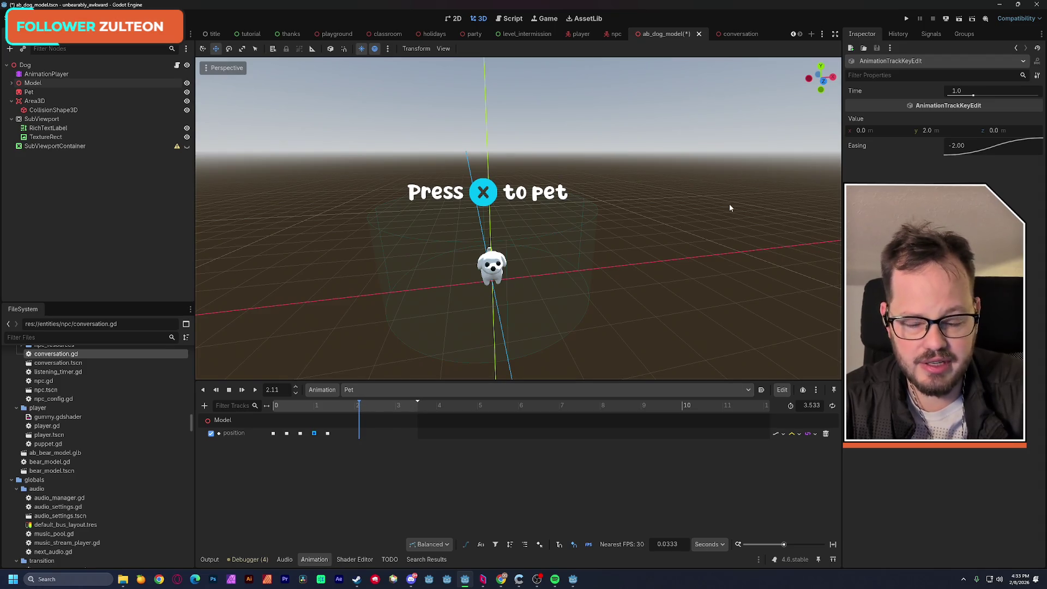
Step: Create a Model rotation track and key a 360° Y rotation at about 2.54 seconds
left_click(223, 420)
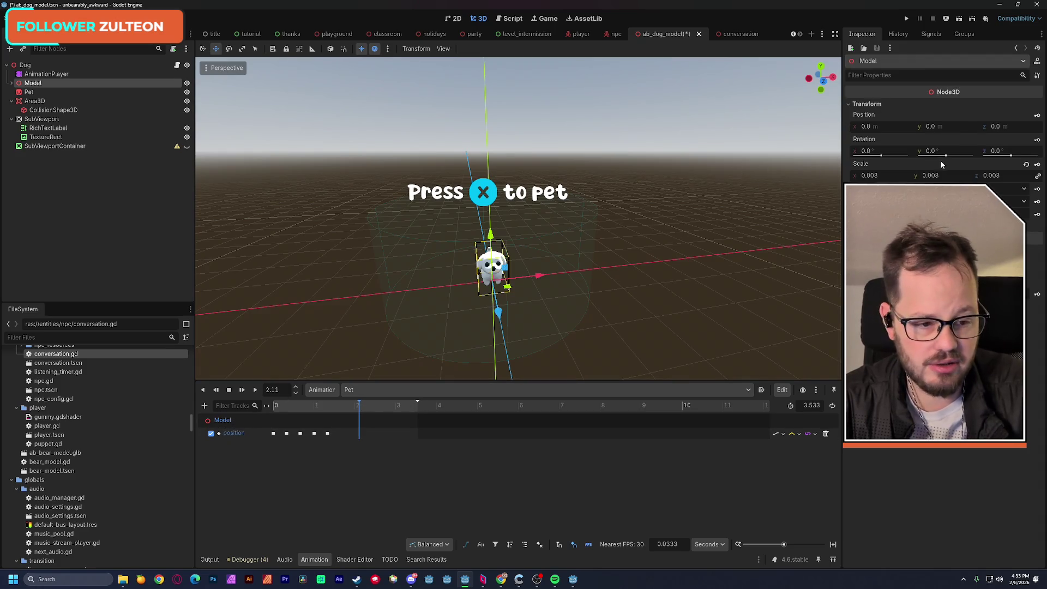
left_click(1037, 140)
left_click(493, 317)
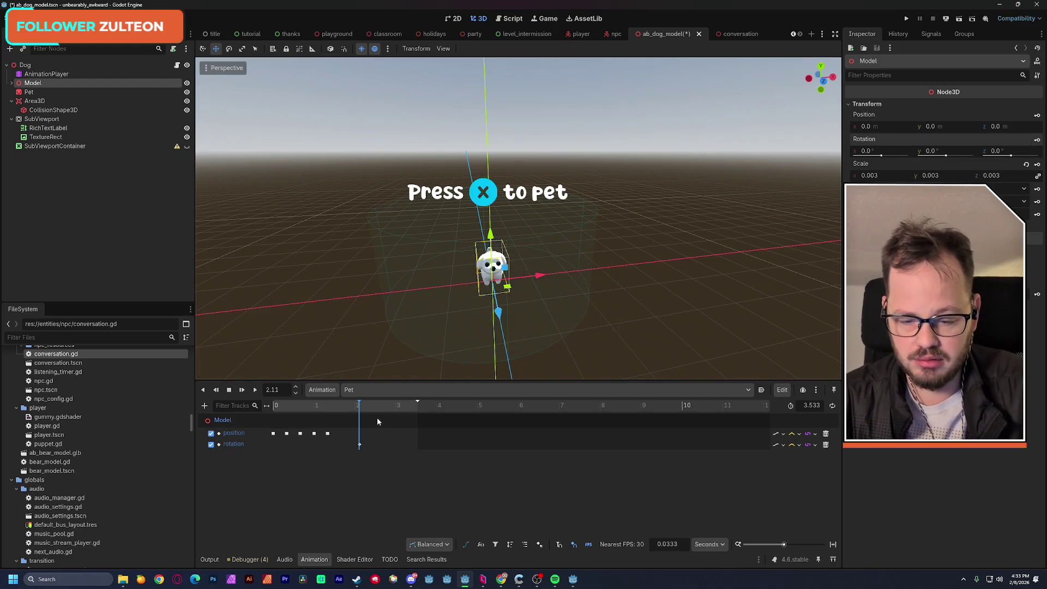
left_click_drag(362, 407, 378, 407)
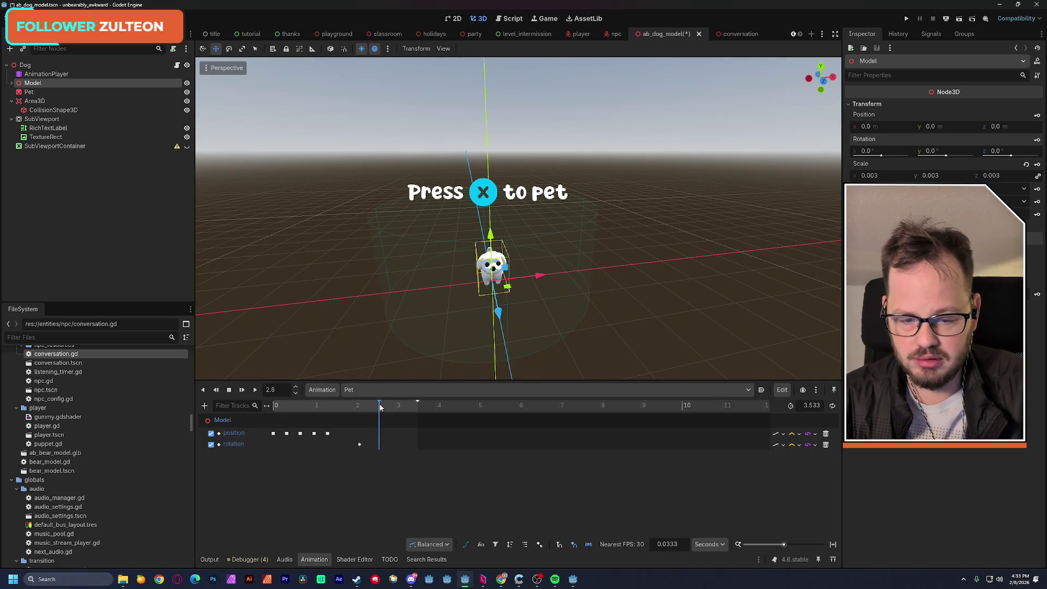
left_click_drag(944, 162, 957, 156)
left_click(947, 150)
type("360")
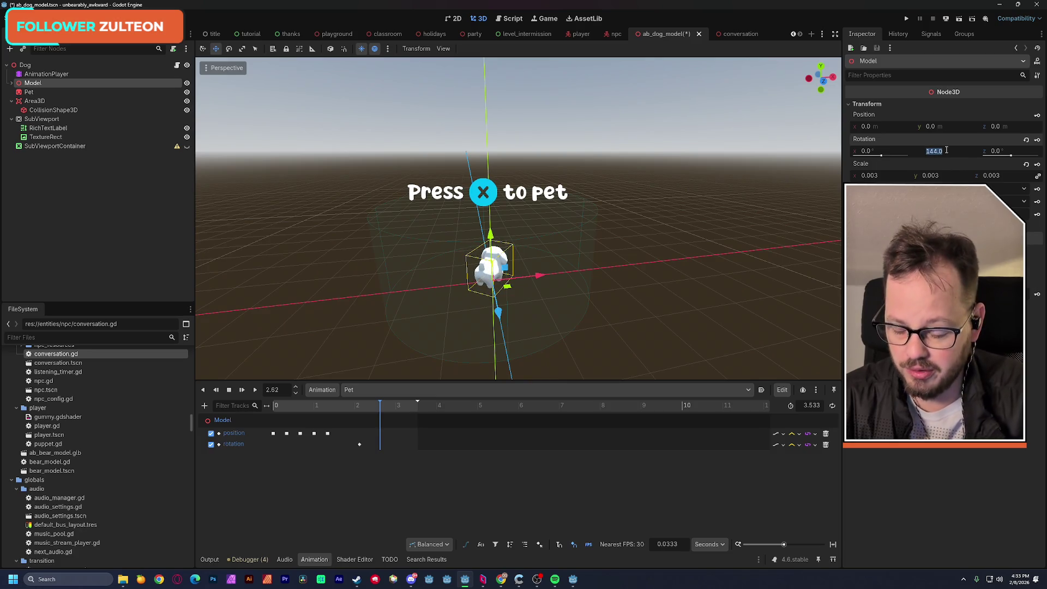
key("Return")
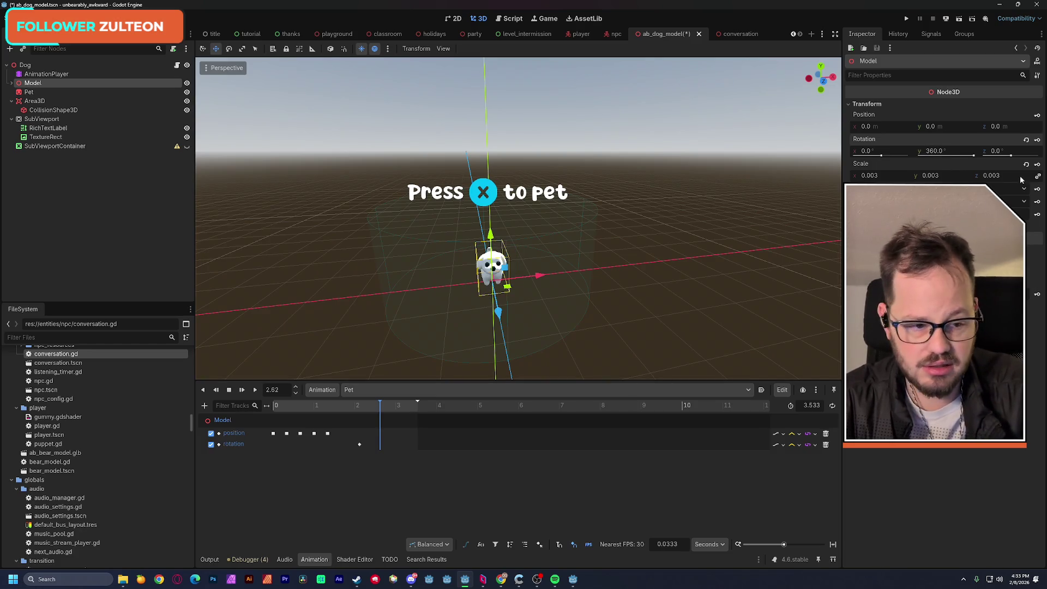
left_click(1037, 139)
Step: Move the 360° spin key to 3.07 seconds and play the Pet animation from the start
left_click_drag(381, 445, 398, 444)
left_click(354, 406)
left_click(276, 406)
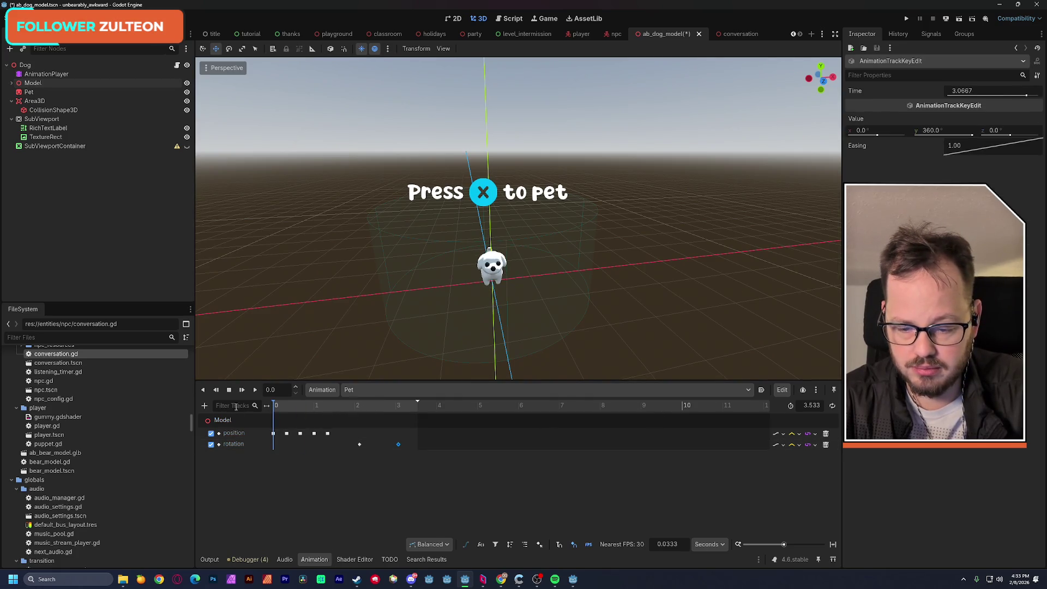
left_click(254, 391)
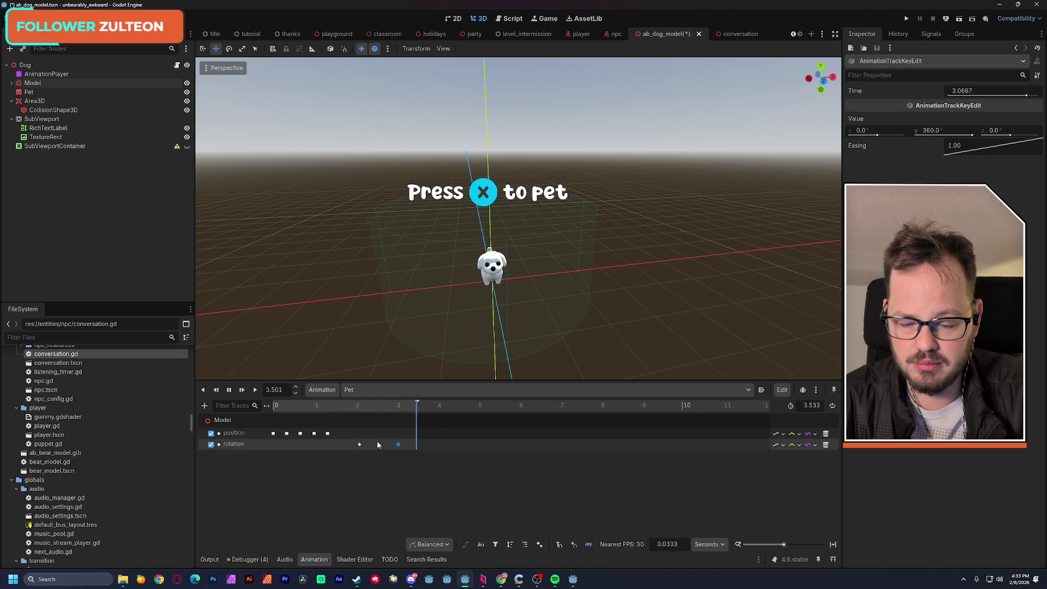
left_click(359, 444, "shift")
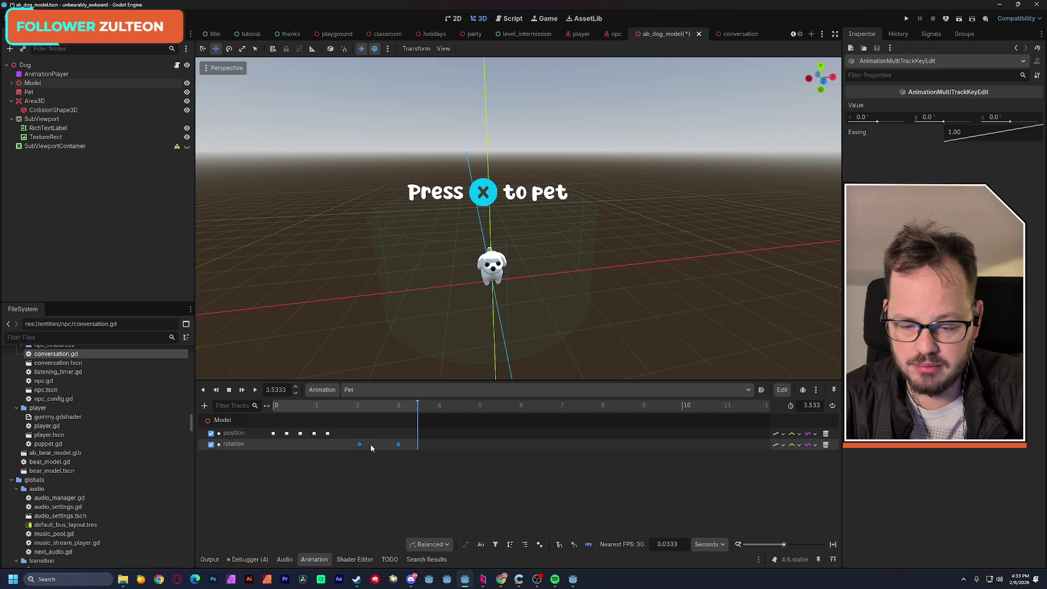
Step: Move the dog's final spin key to 2.0 s and replay Pet to check the spin
left_click(254, 390)
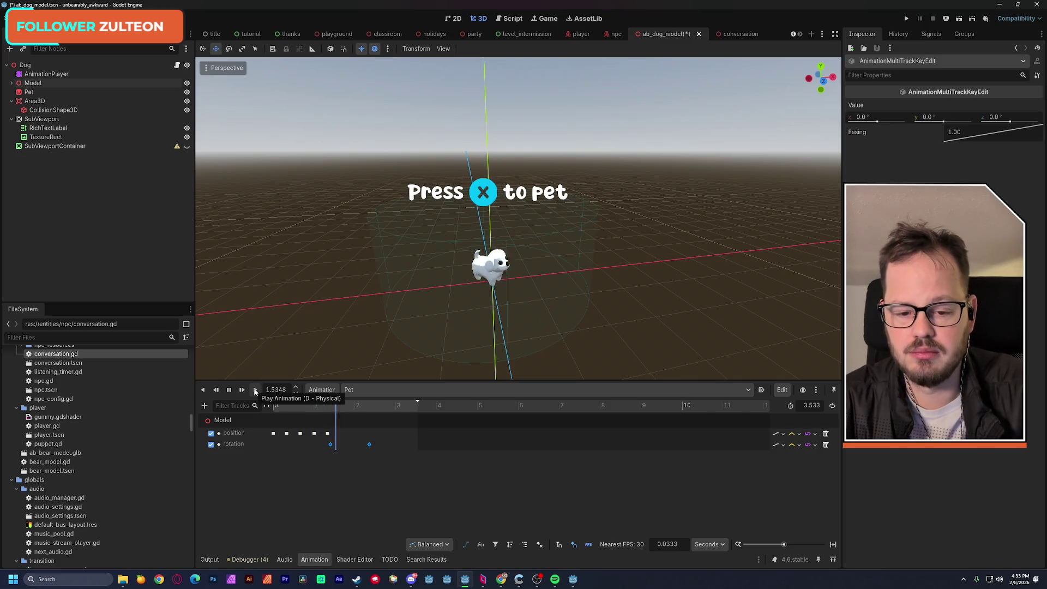
left_click(370, 445)
left_click_drag(370, 445, 355, 448)
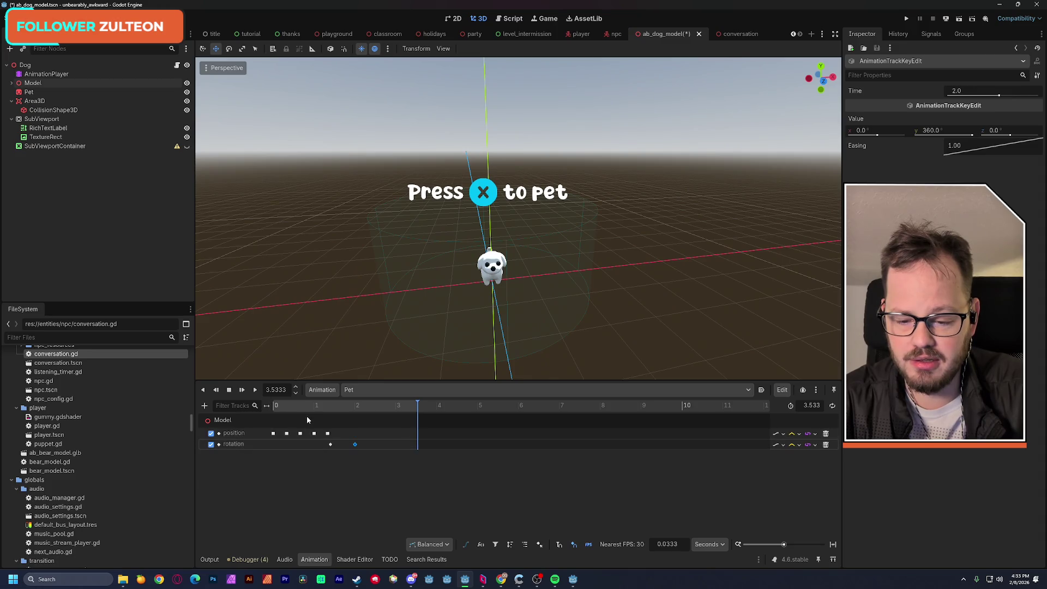
left_click(254, 390)
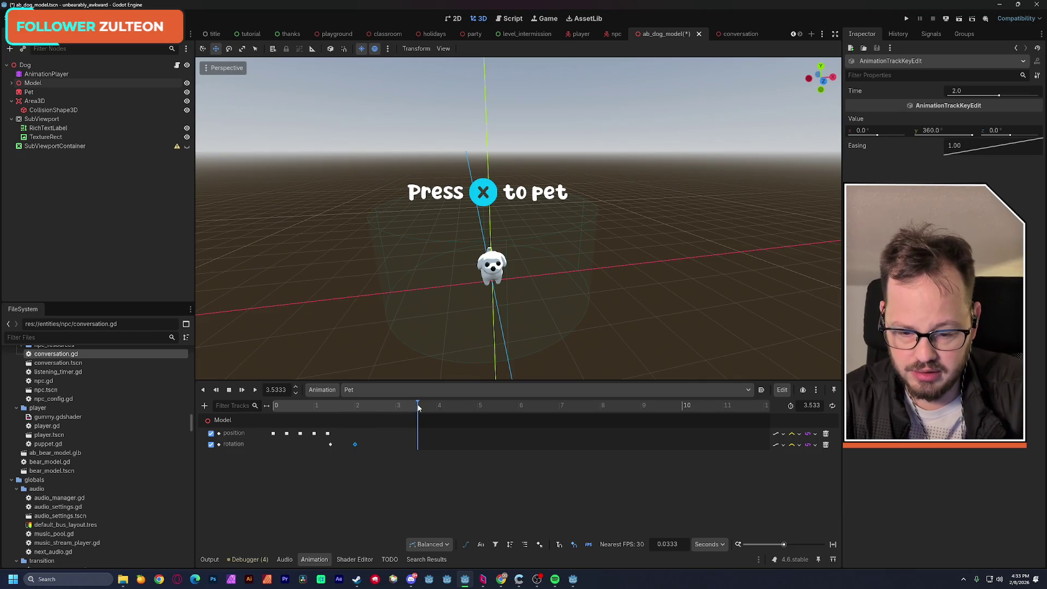
Step: Trim the Pet animation to 2.033 seconds, save the ab_dog_model scene, and rewind to 0
left_click_drag(417, 402, 356, 410)
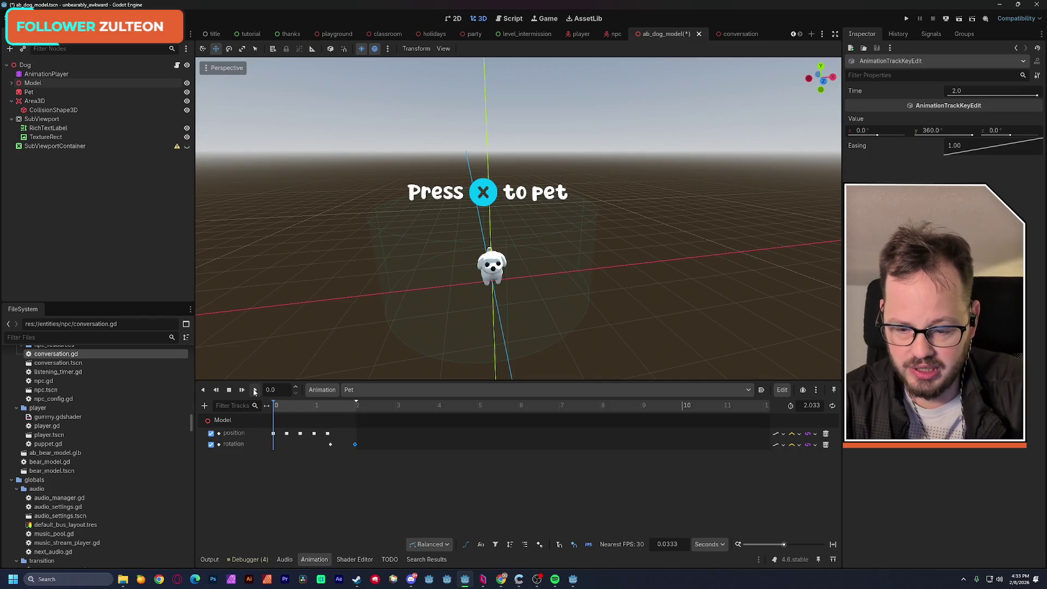
left_click(254, 390)
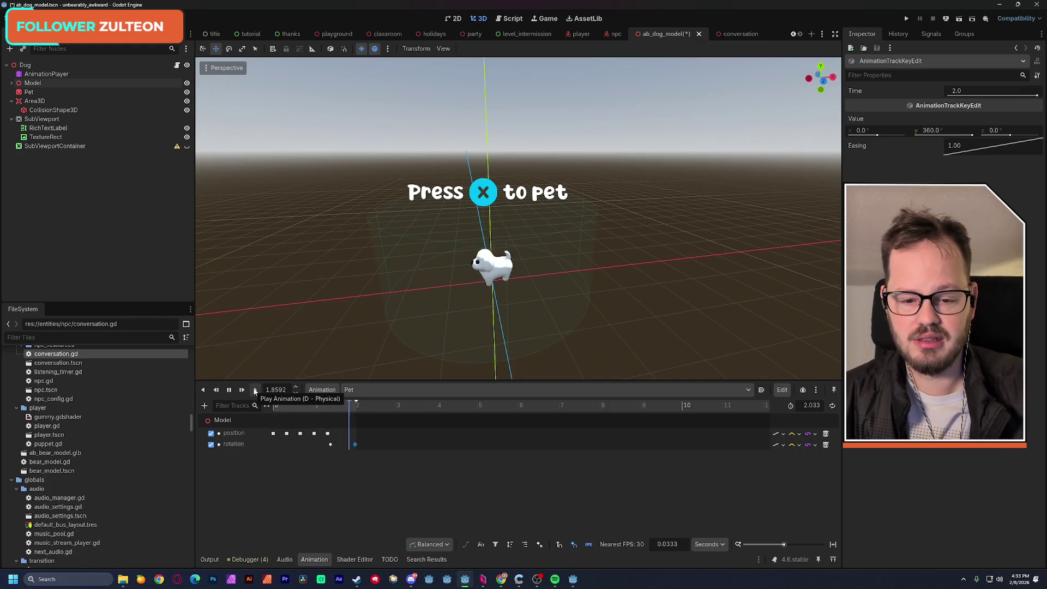
left_click(400, 478)
key("ctrl+s")
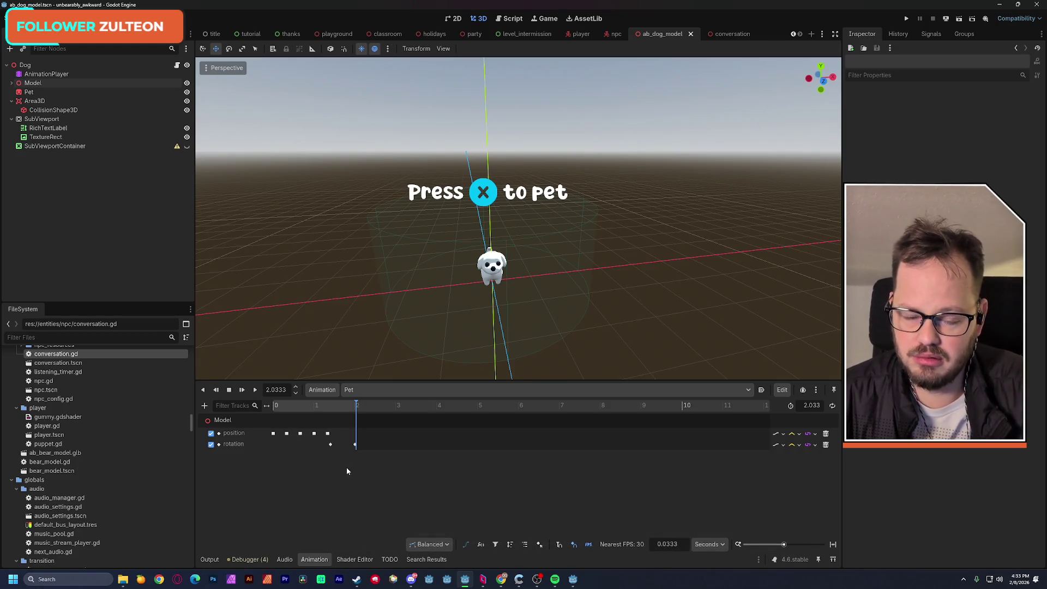
left_click_drag(299, 405, 273, 406)
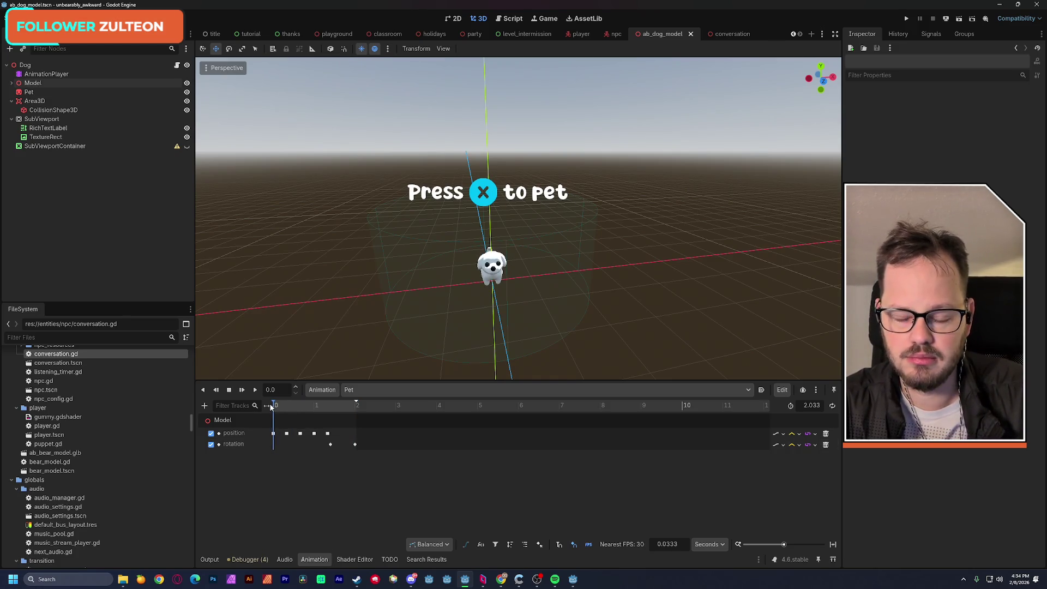
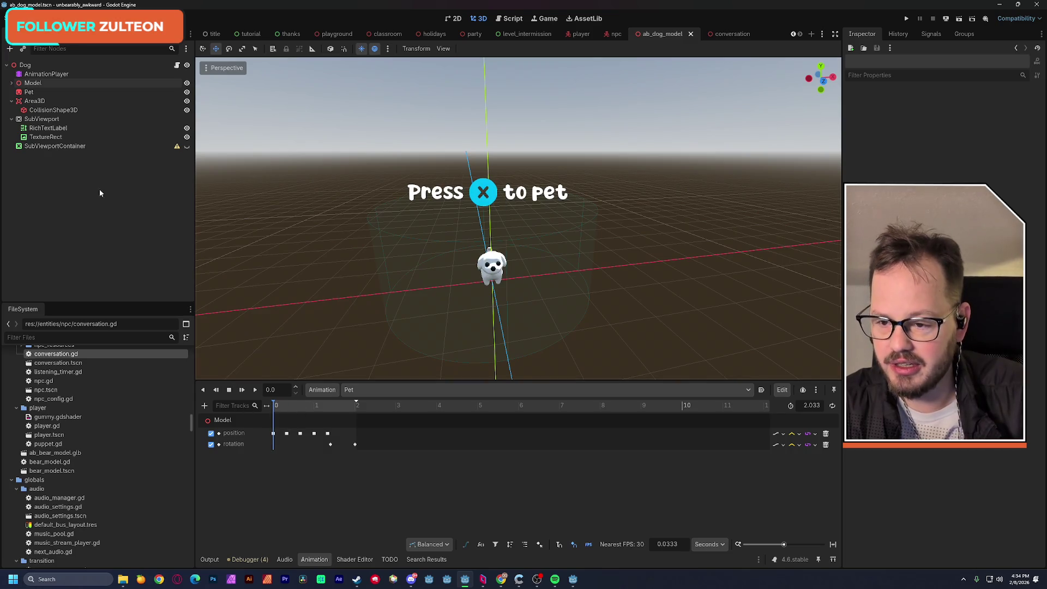
Step: Key the Pet sprite's Transform Scale from the Inspector into the Pet animation
left_click(46, 93)
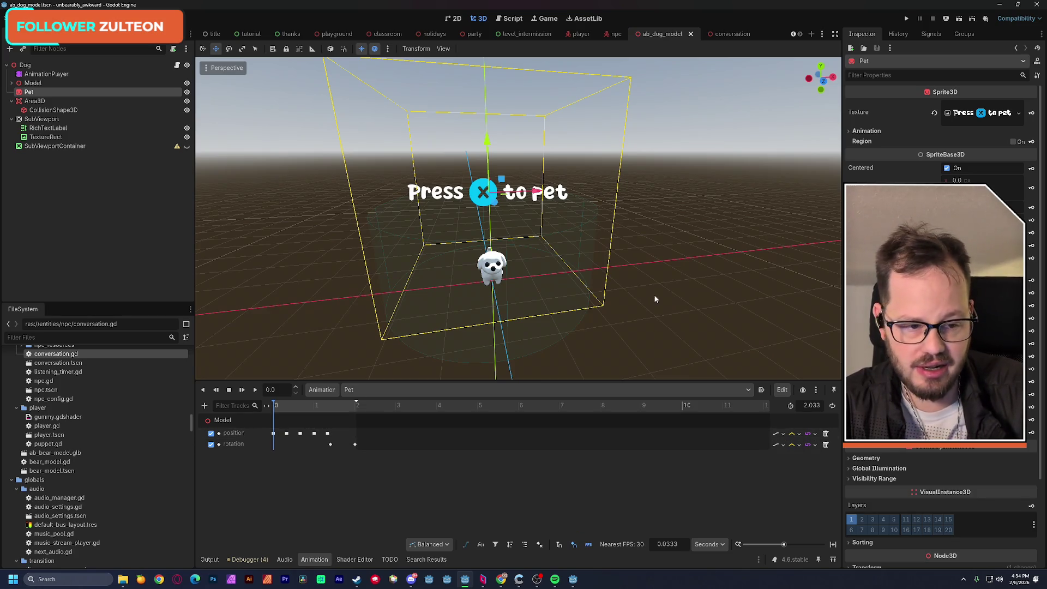
scroll(937, 316, "down", 3)
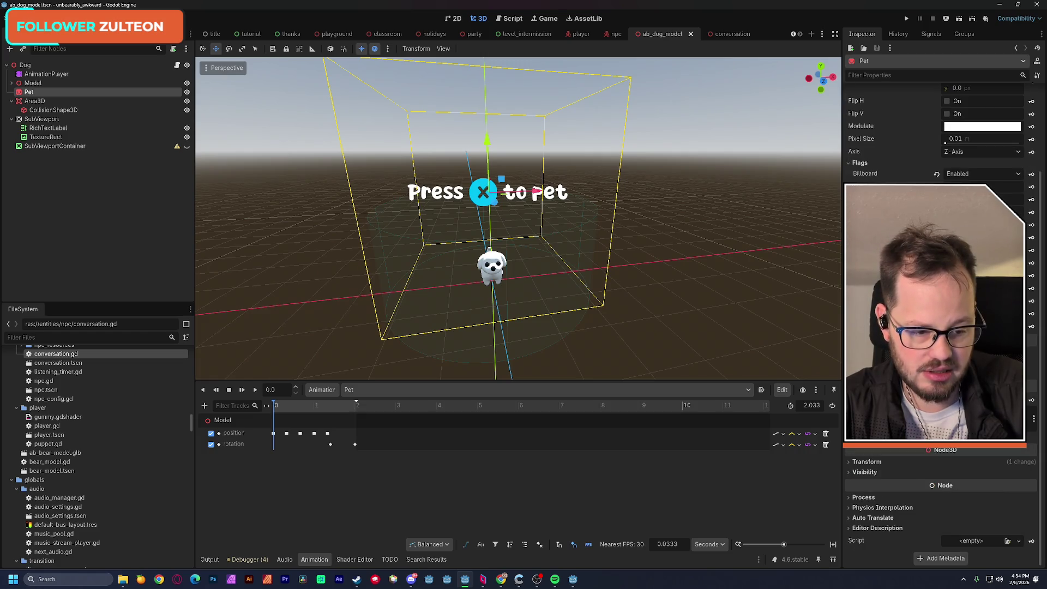
scroll(872, 212, "up", 2)
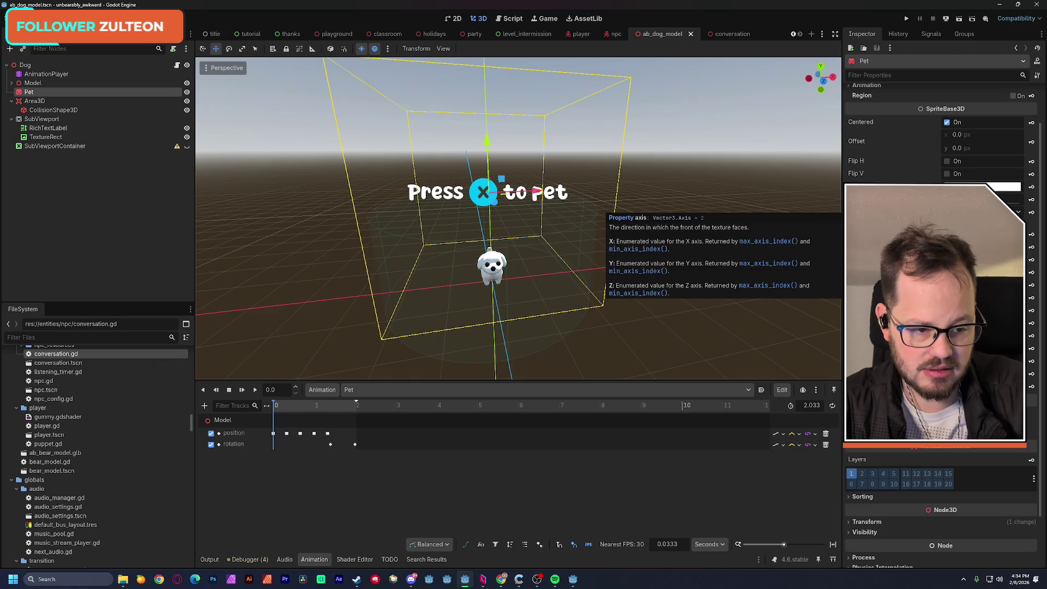
scroll(871, 122, "down", 2)
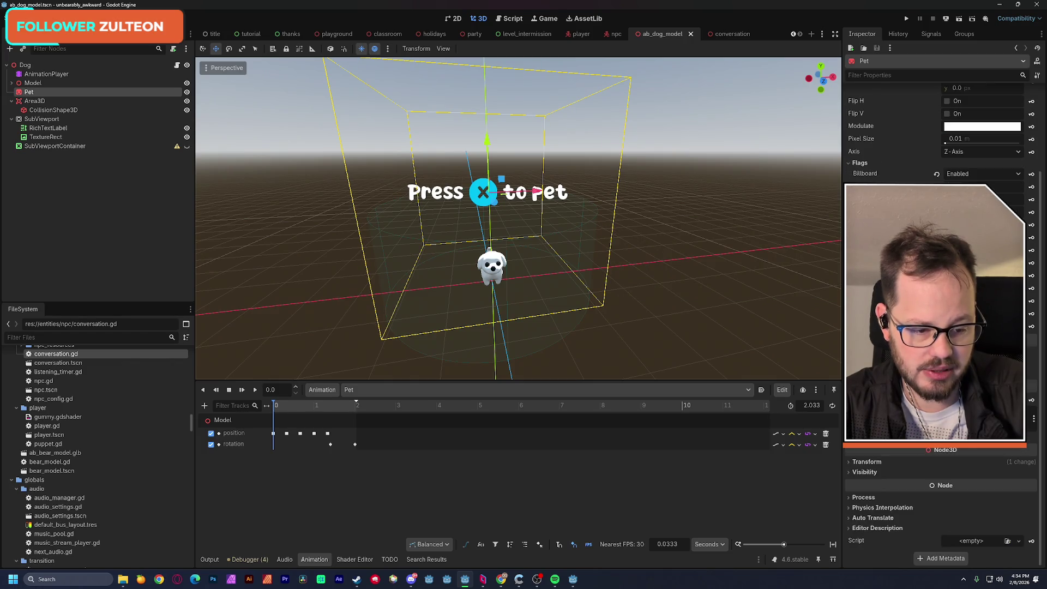
scroll(872, 122, "up", 4)
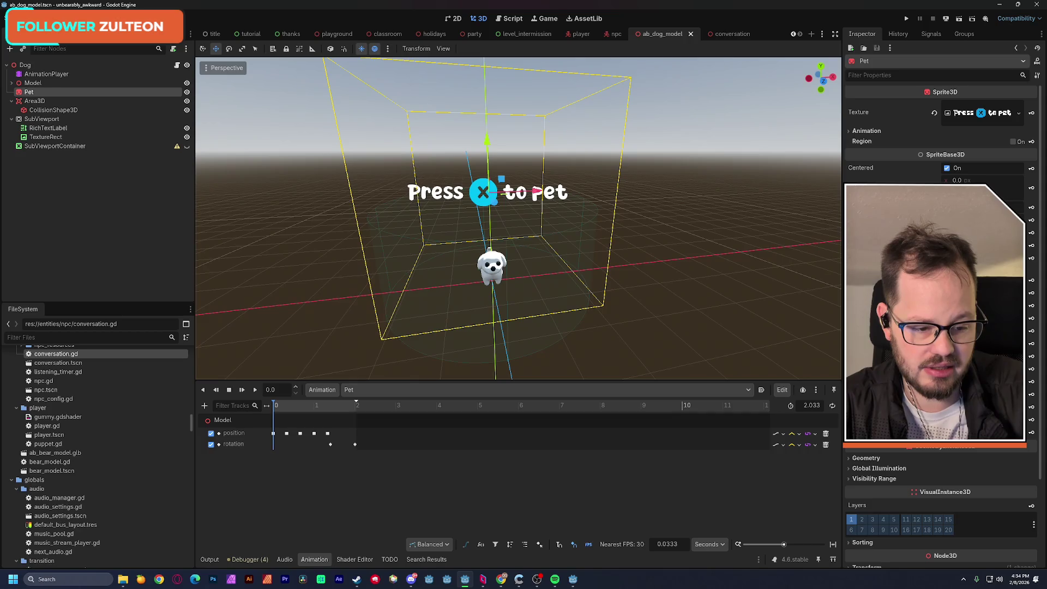
scroll(875, 463, "down", 4)
left_click(876, 462)
scroll(894, 469, "down", 4)
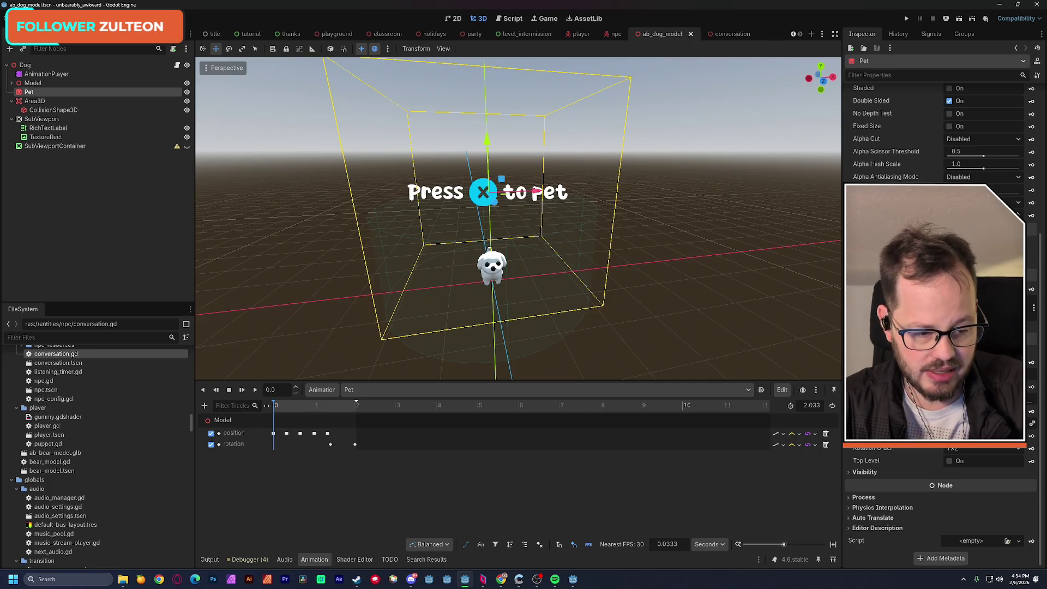
left_click(1032, 414)
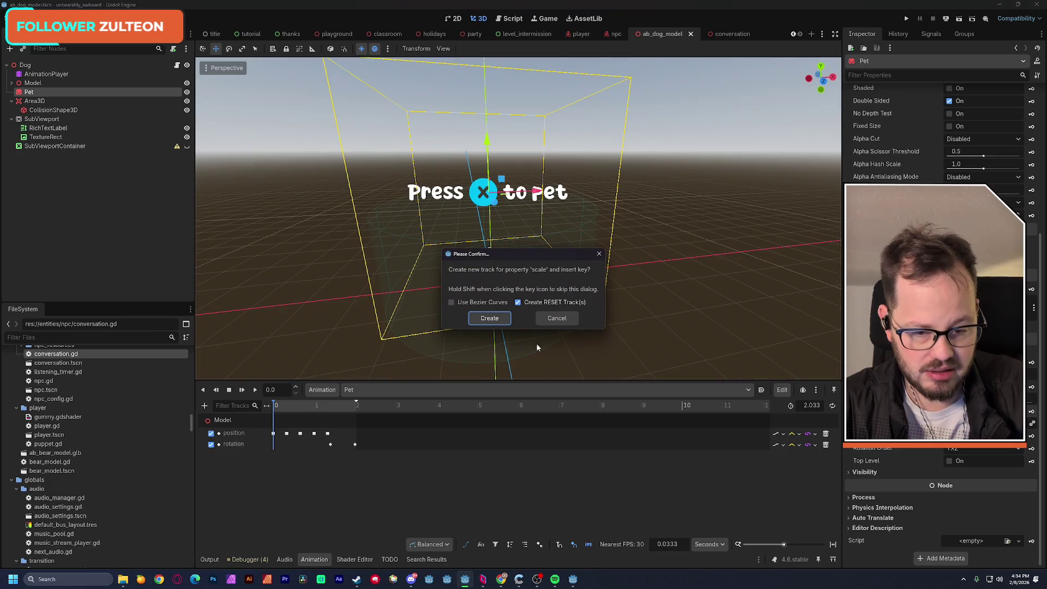
Step: Create the scale track with keys at 0 s (value 0) and 2.03 s
left_click(488, 315)
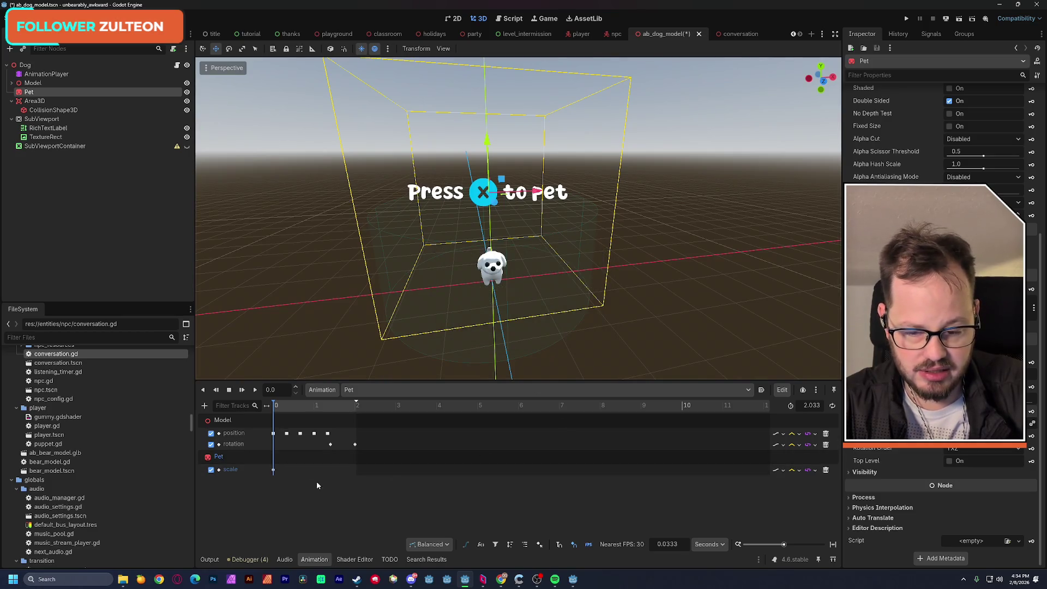
left_click(273, 470)
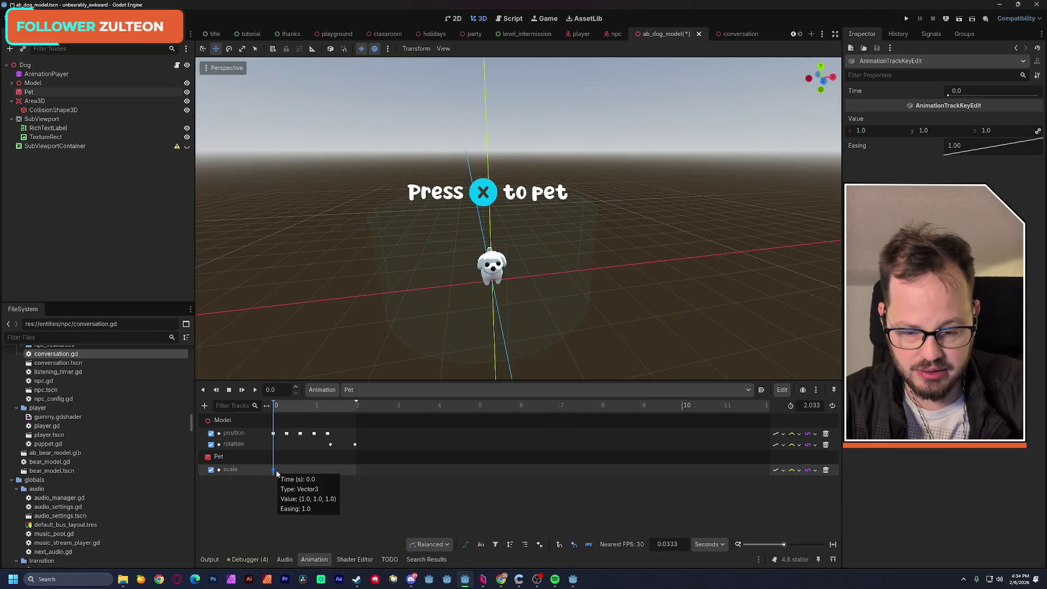
left_click_drag(319, 413, 357, 414)
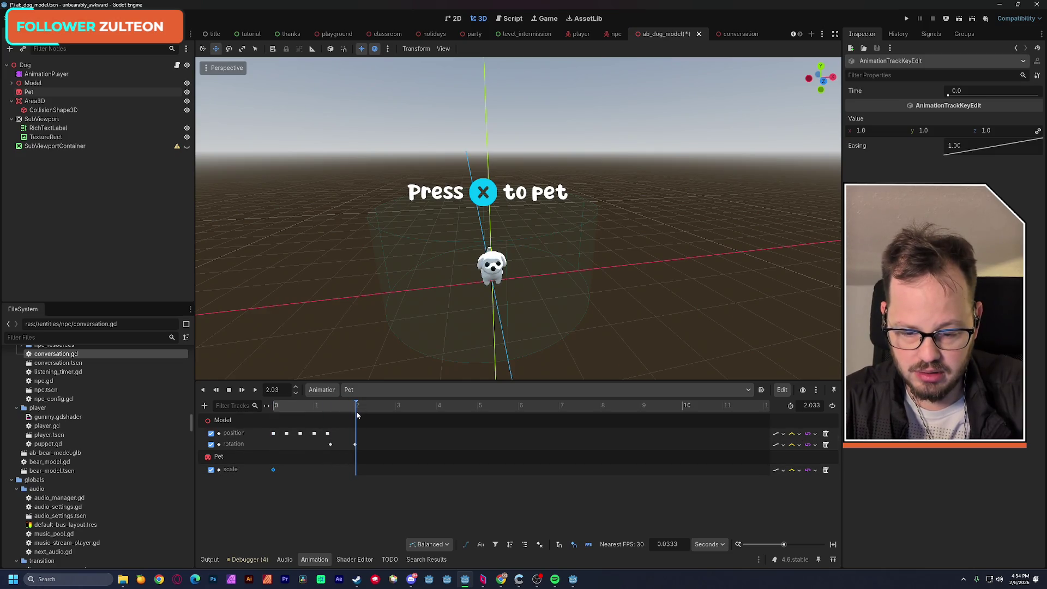
key("ctrl+d")
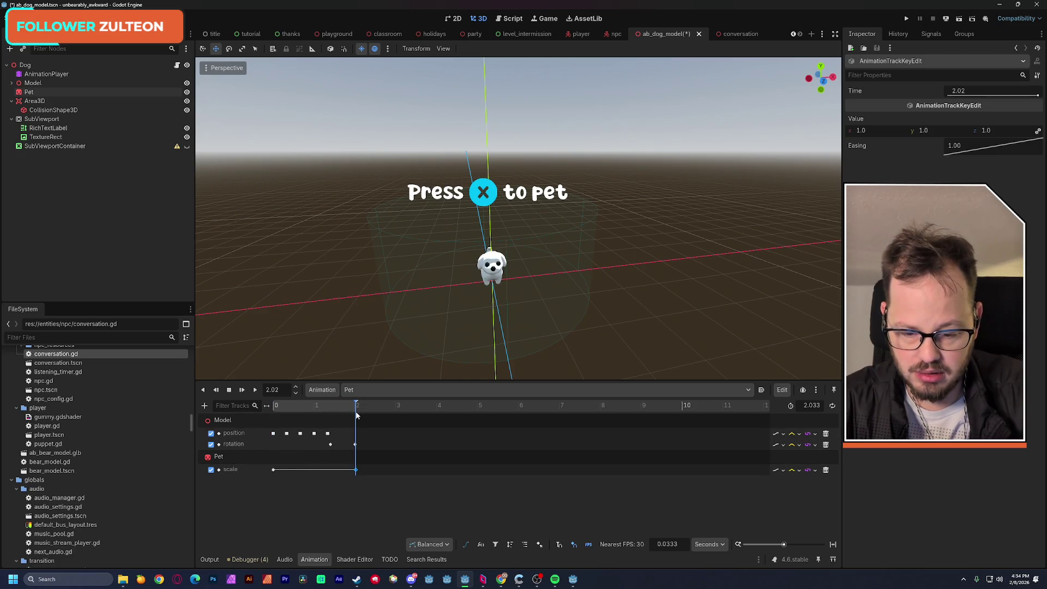
left_click(936, 131)
type("0")
key("Return")
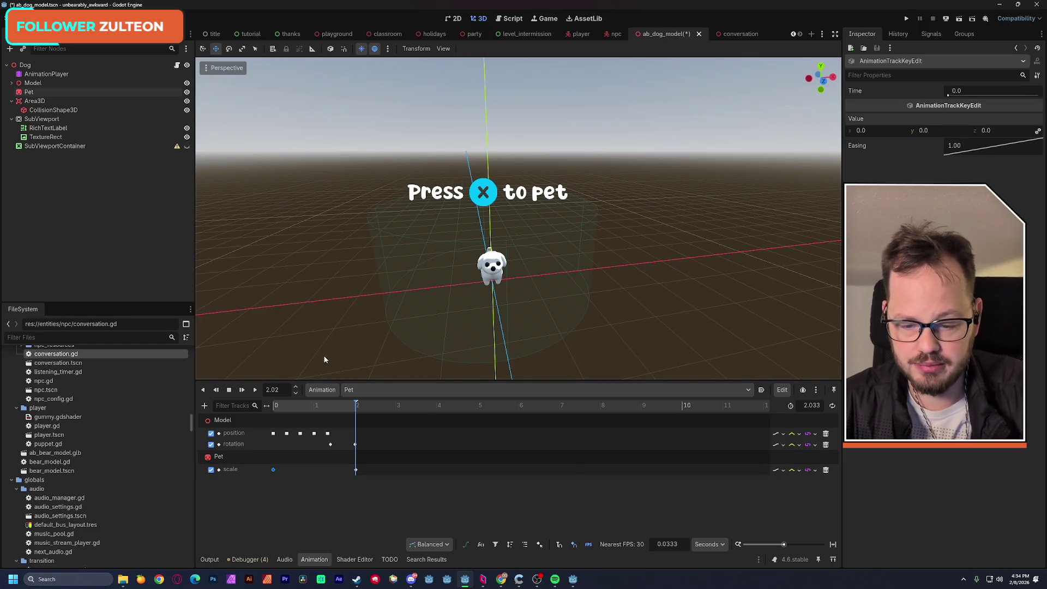
Step: Set the scale track to Discrete update, preview the Pet animation, and save ab_dog_model.tscn
mouse_move(284, 405)
left_mouse_down()
mouse_move(270, 404)
mouse_move(331, 404)
left_mouse_up()
left_click(783, 470)
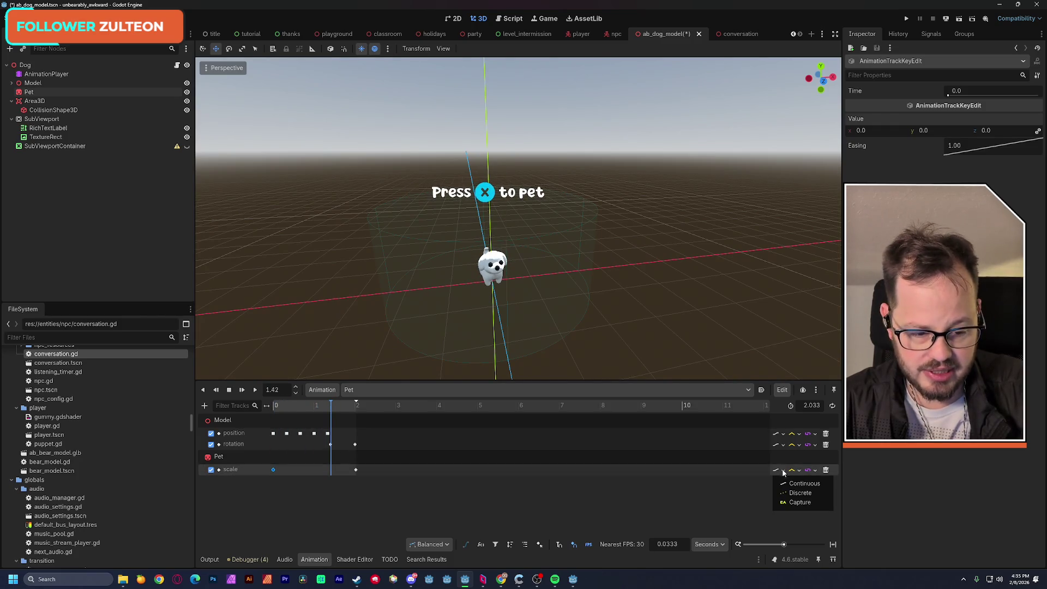
left_click(795, 494)
left_click(255, 390)
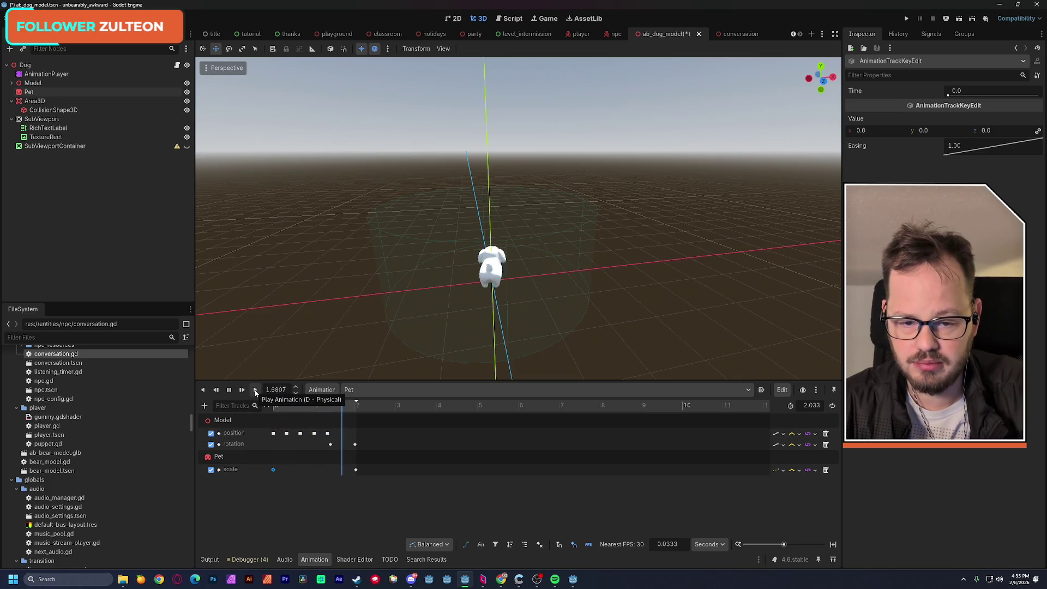
left_click(255, 390)
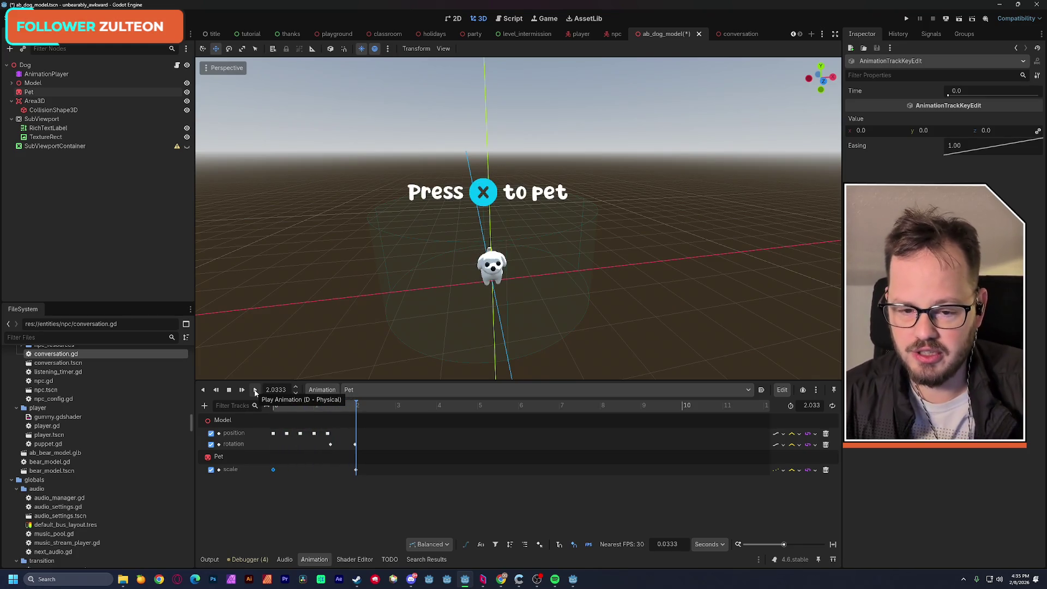
left_click(255, 390)
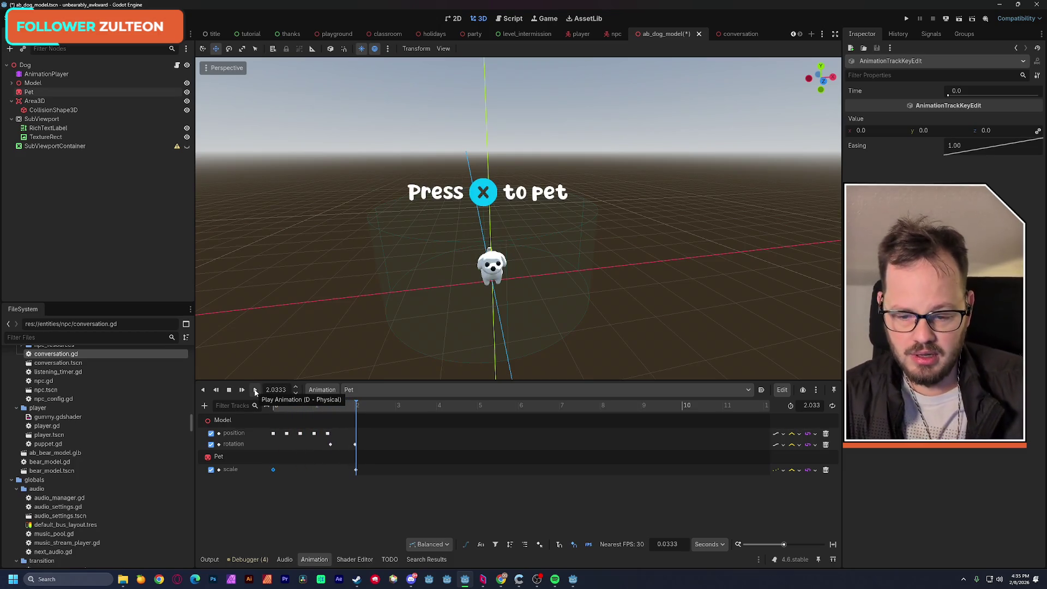
key("ctrl+s")
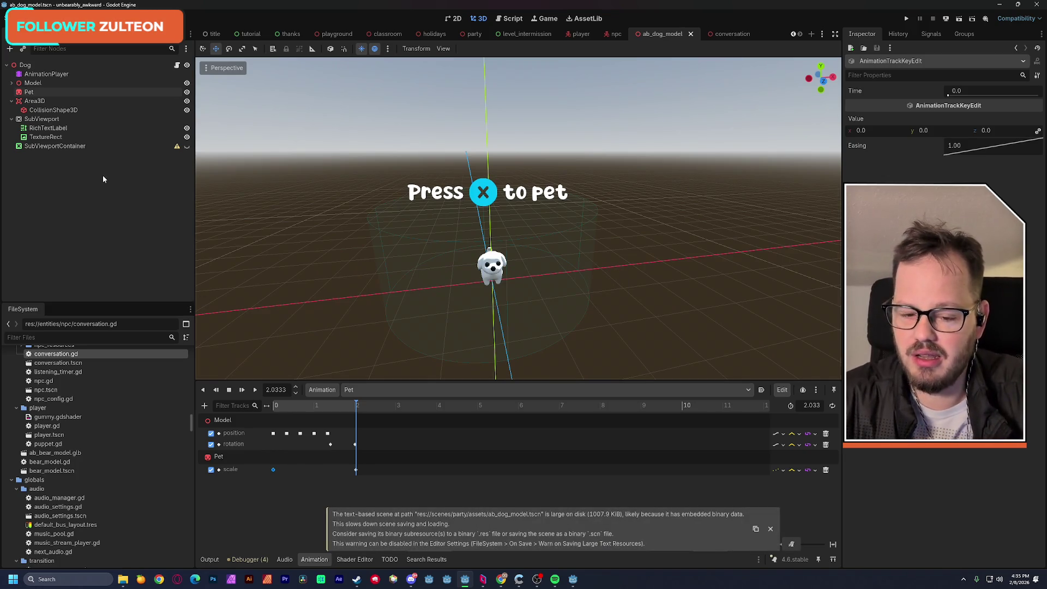
Step: Drag the CollisionShape3D cylinder radius to 3.252, save the scene, and open dog.gd
left_click_drag(381, 262, 417, 316)
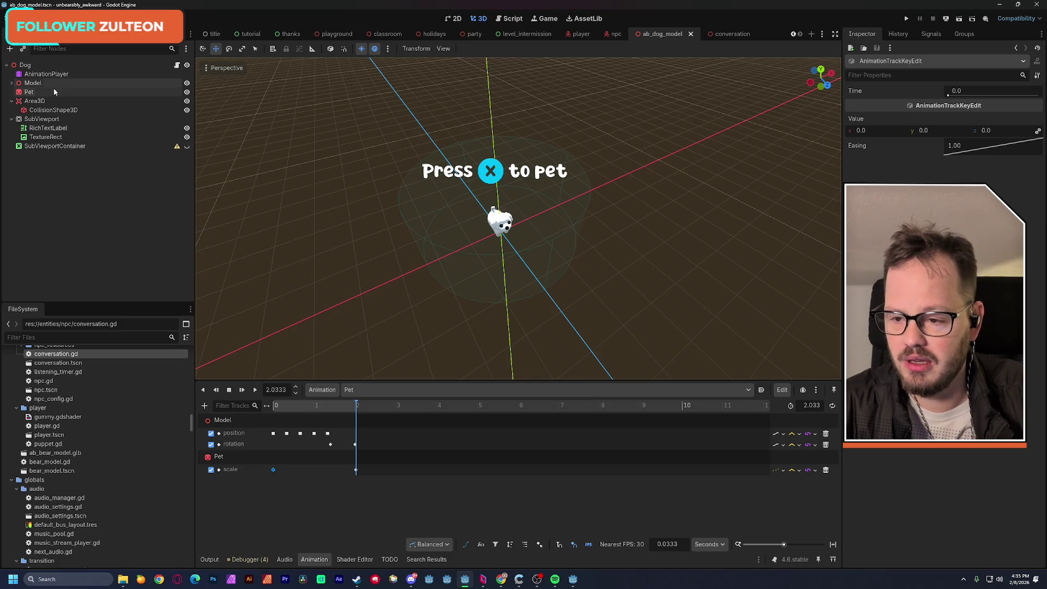
left_click(49, 110)
mouse_move(951, 132)
left_mouse_down()
mouse_move(975, 132)
mouse_move(952, 137)
left_mouse_up()
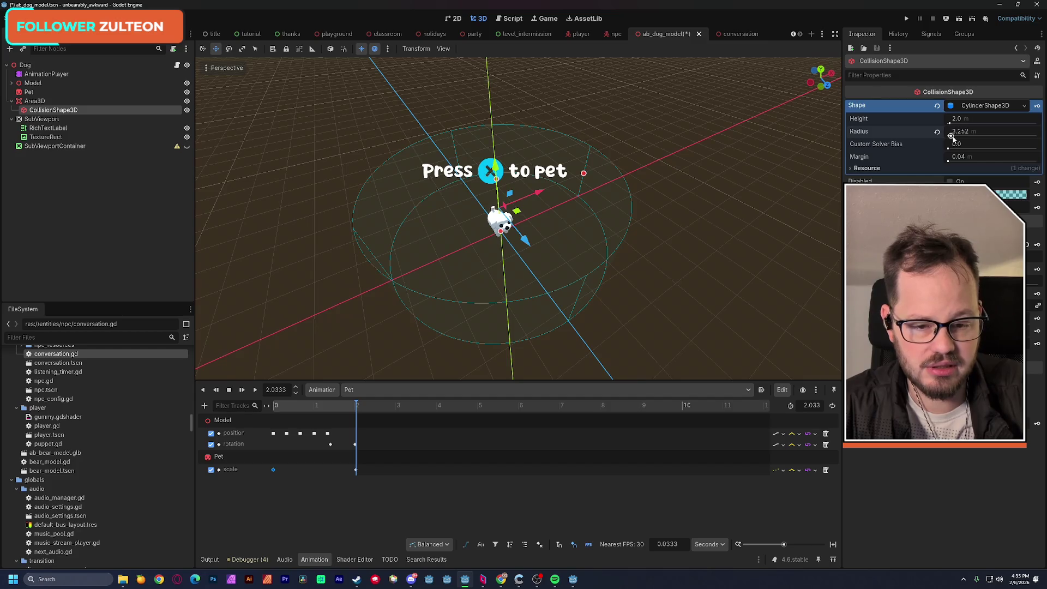
key("ctrl+s")
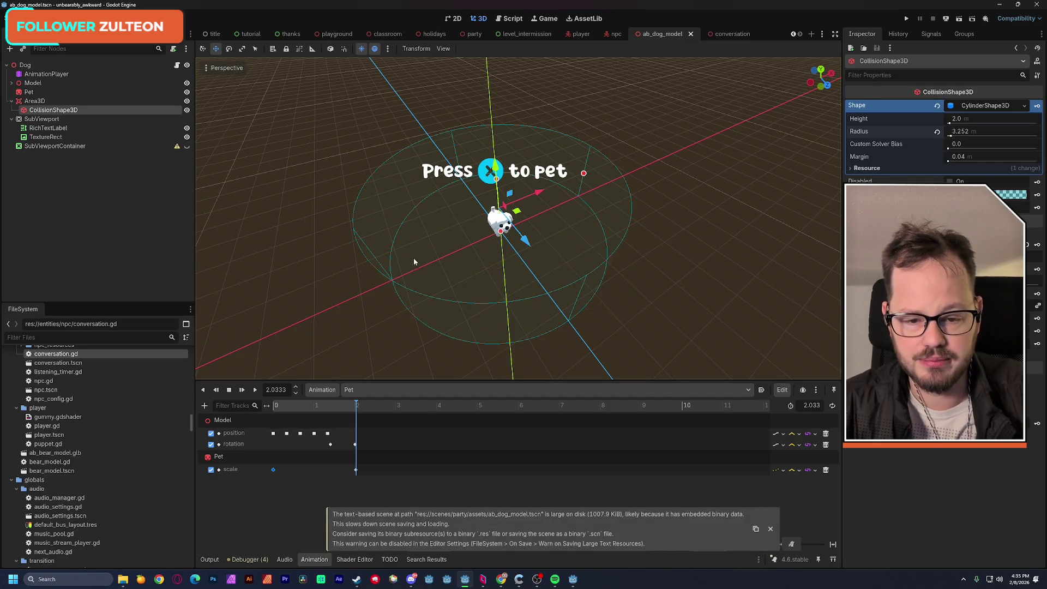
key("f")
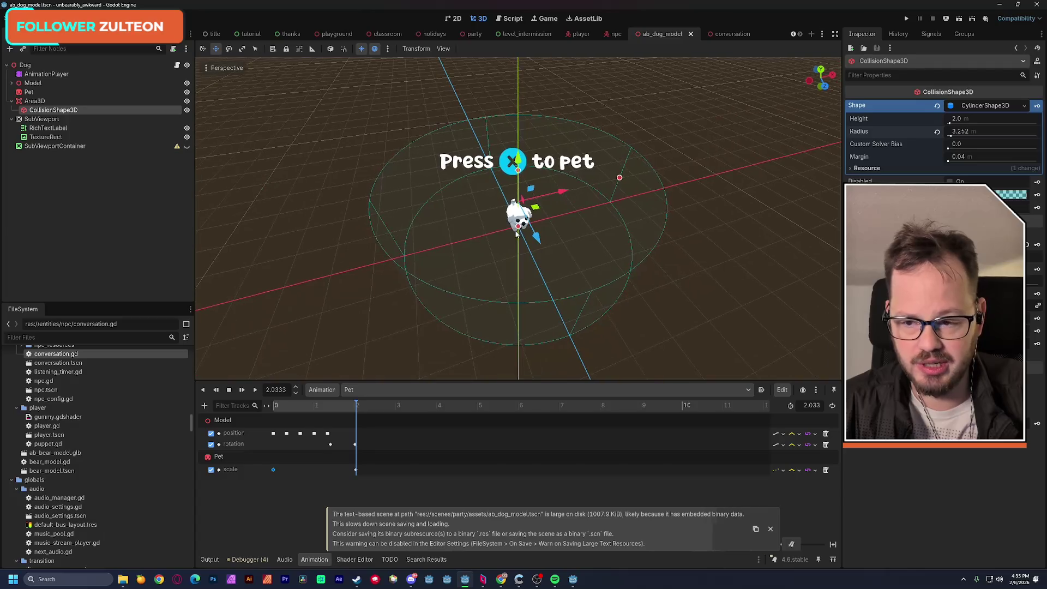
left_click(177, 65)
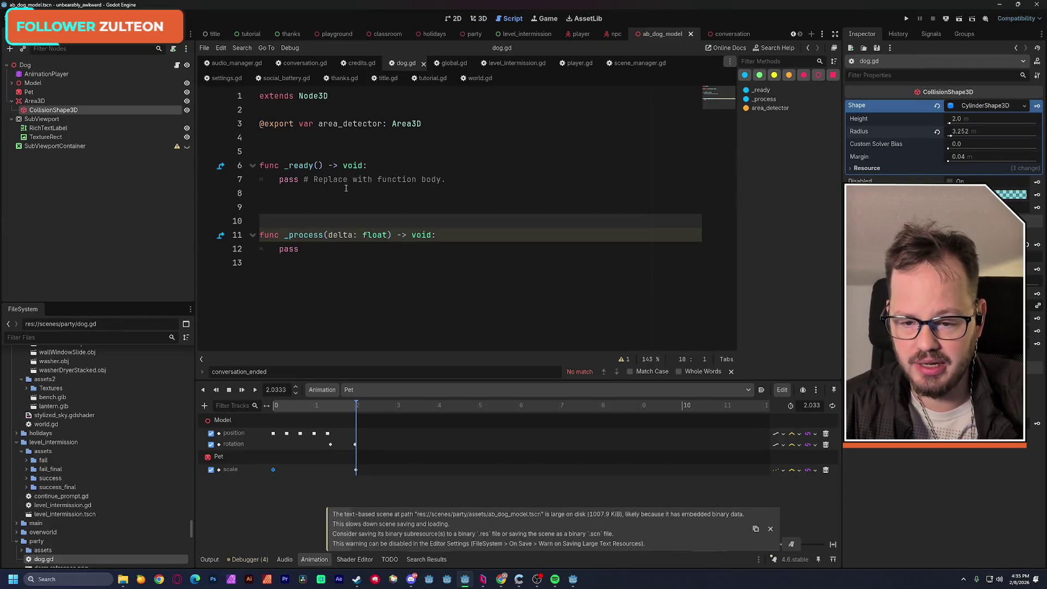
Step: Copy the area_detector signal connection block from conversation.gd into dog.gd's _ready, replacing pass
left_click(349, 273)
key("Return")
key("Return")
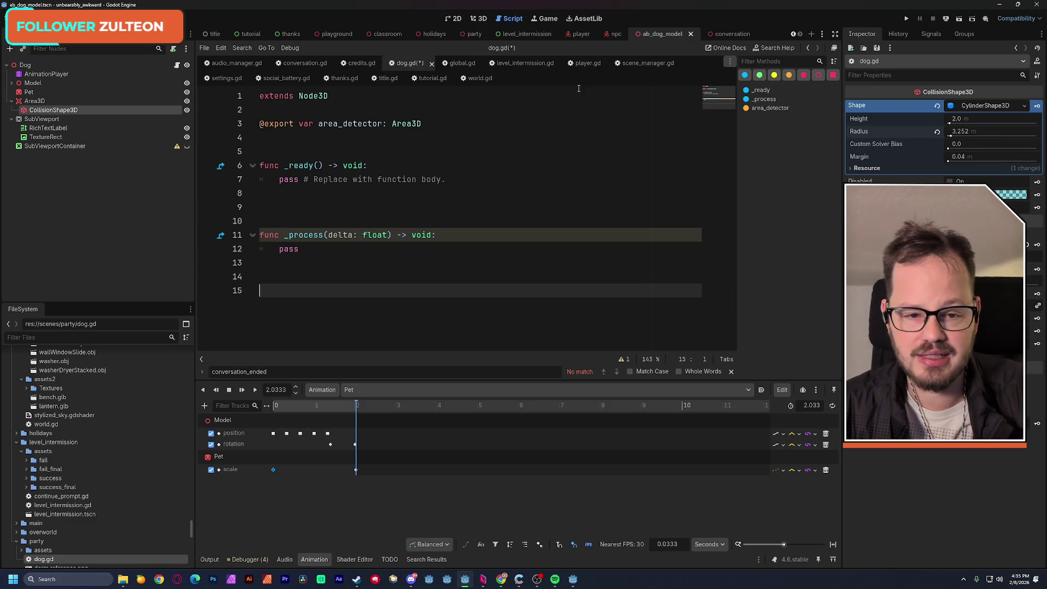
left_click(303, 63)
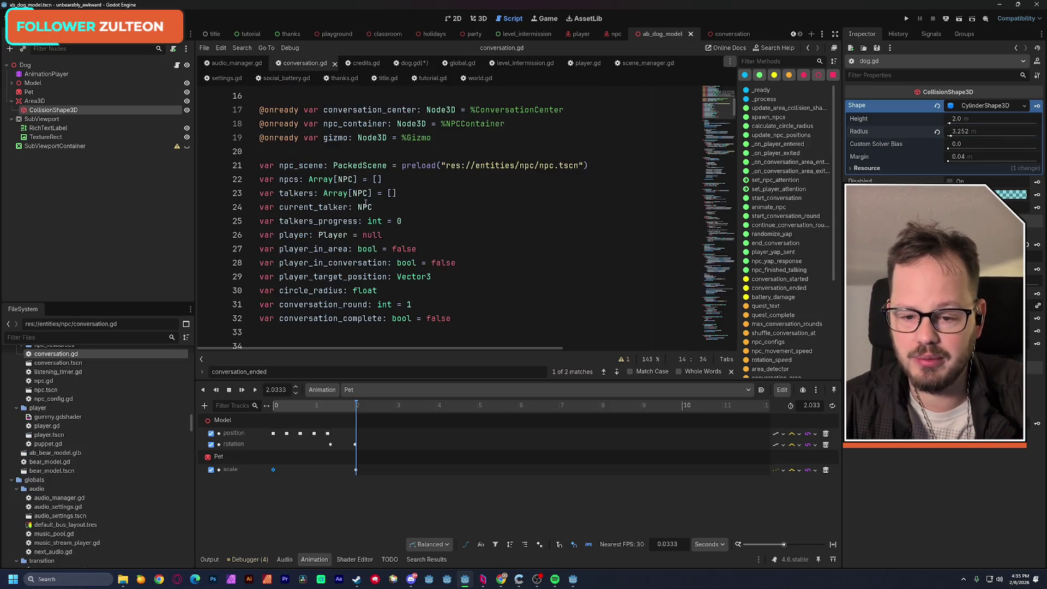
scroll(359, 197, "down", 7)
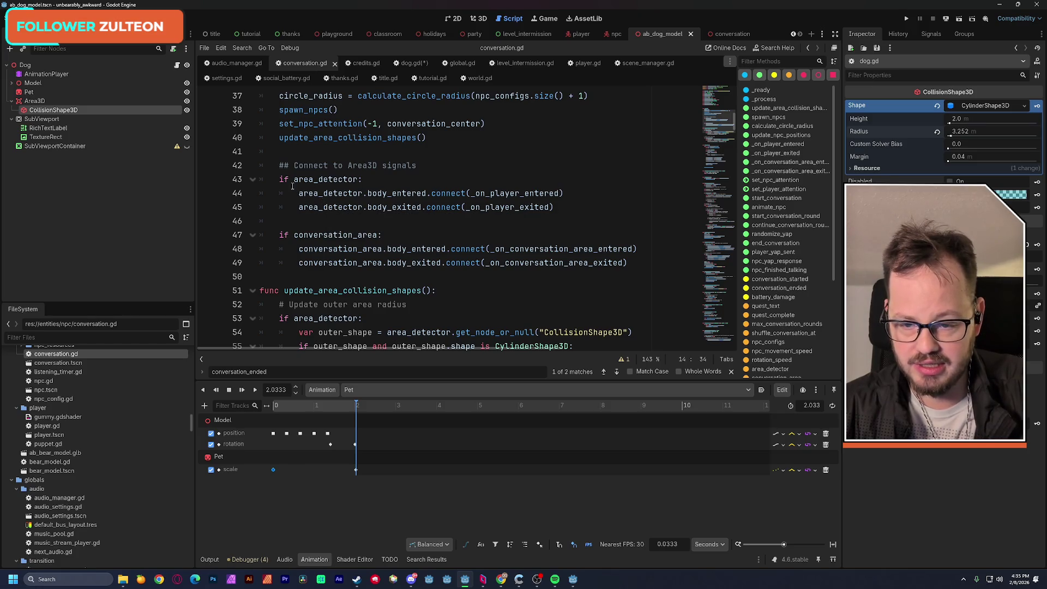
mouse_move(280, 180)
left_mouse_down()
mouse_move(562, 194)
mouse_move(561, 205)
left_mouse_up()
key("ctrl+c")
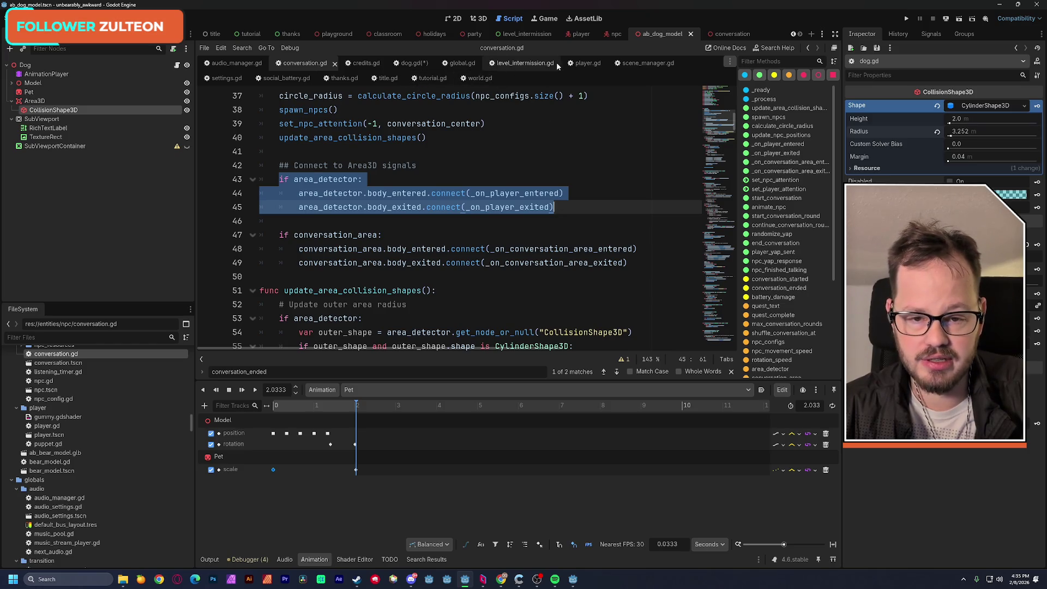
left_click(400, 64)
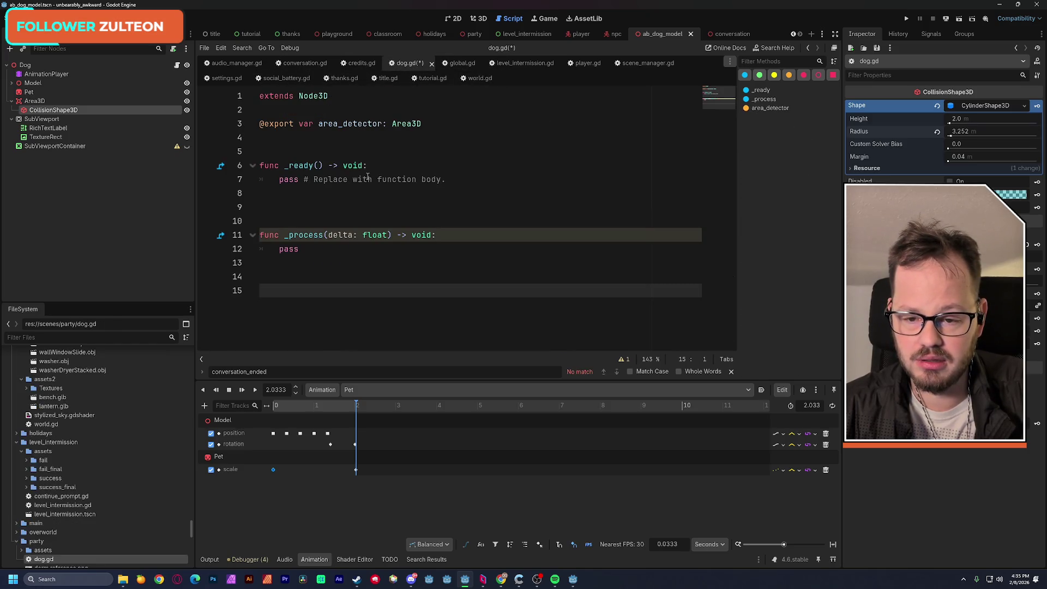
triple_click(291, 180)
key("ctrl+v")
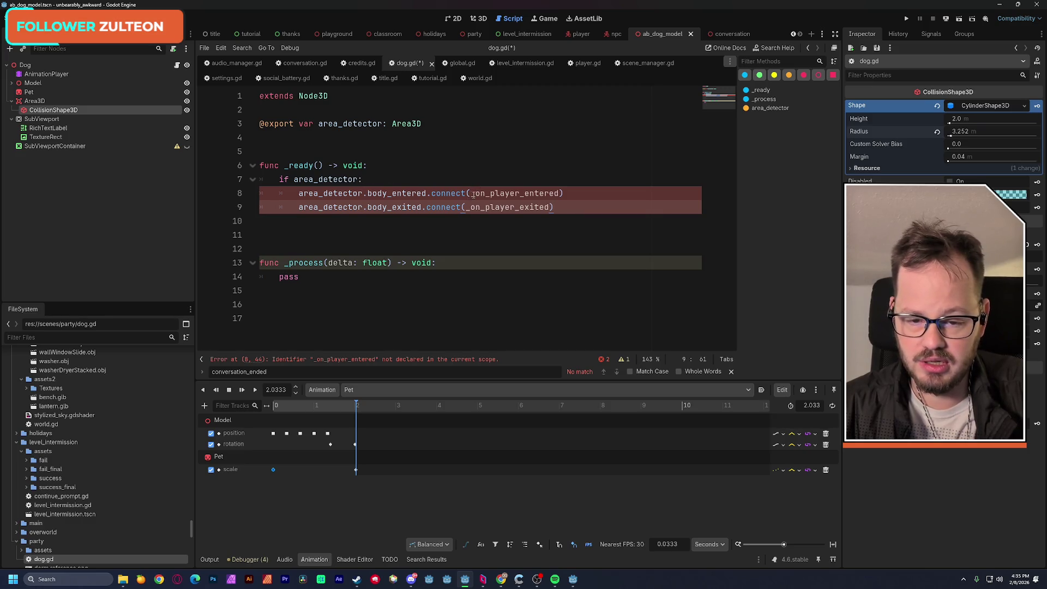
Step: Start a func _on_player_entered stub on line 17 of dog.gd
left_click(361, 318)
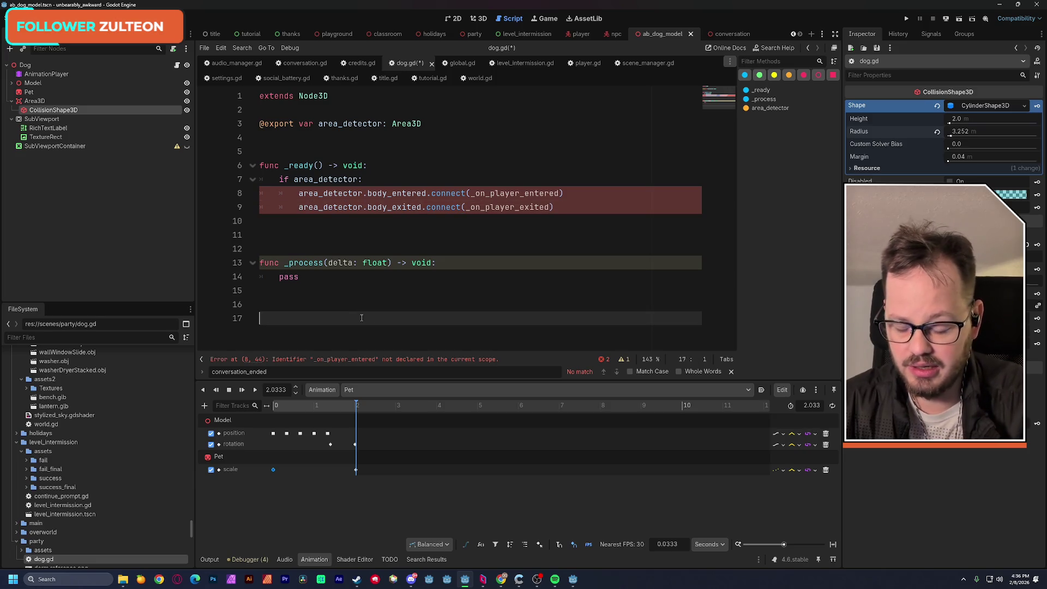
type("func")
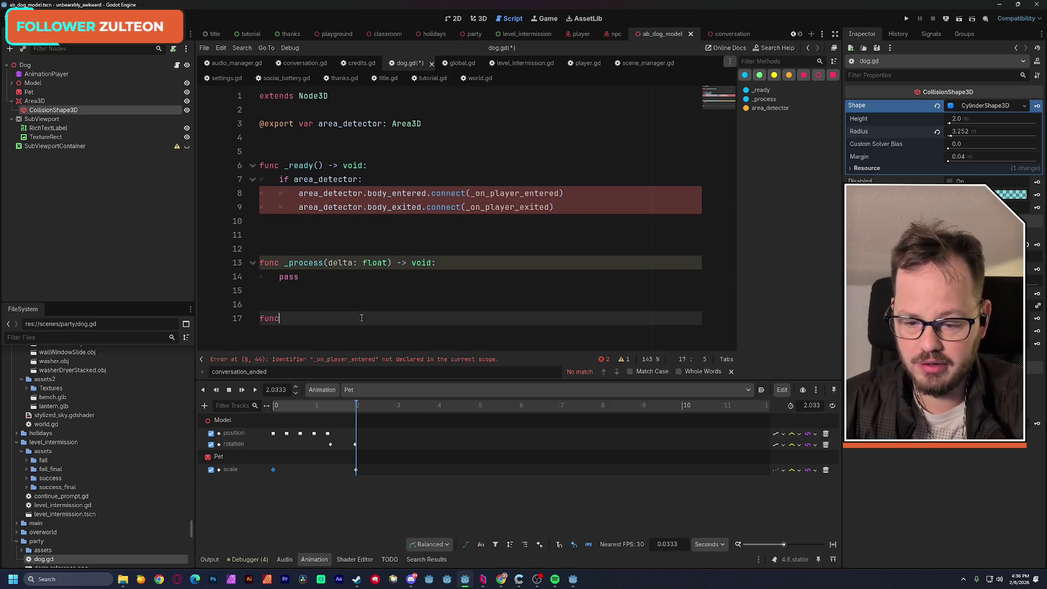
double_click(494, 192)
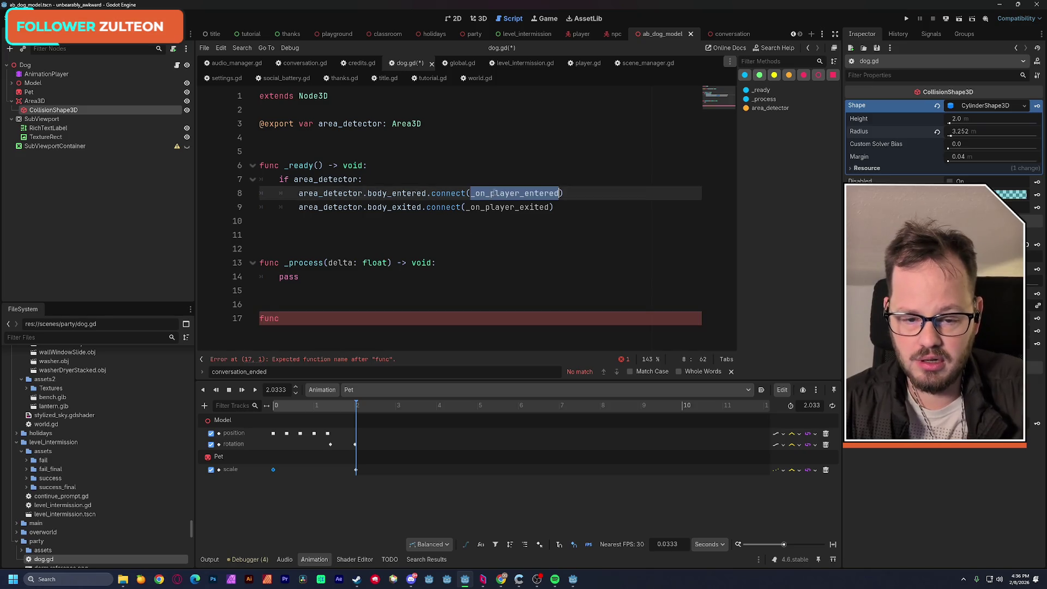
key("ctrl+c")
left_click(296, 318)
key("ctrl+v")
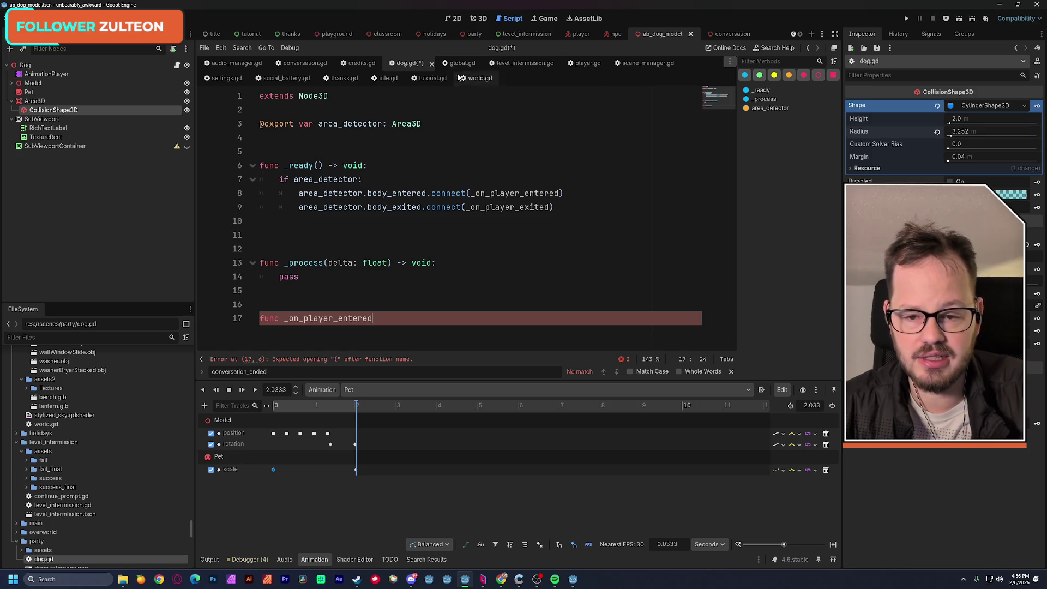
Step: Copy the player enter and exit handlers from conversation.gd and select dog.gd's stub line
left_click(303, 63)
left_click(502, 194)
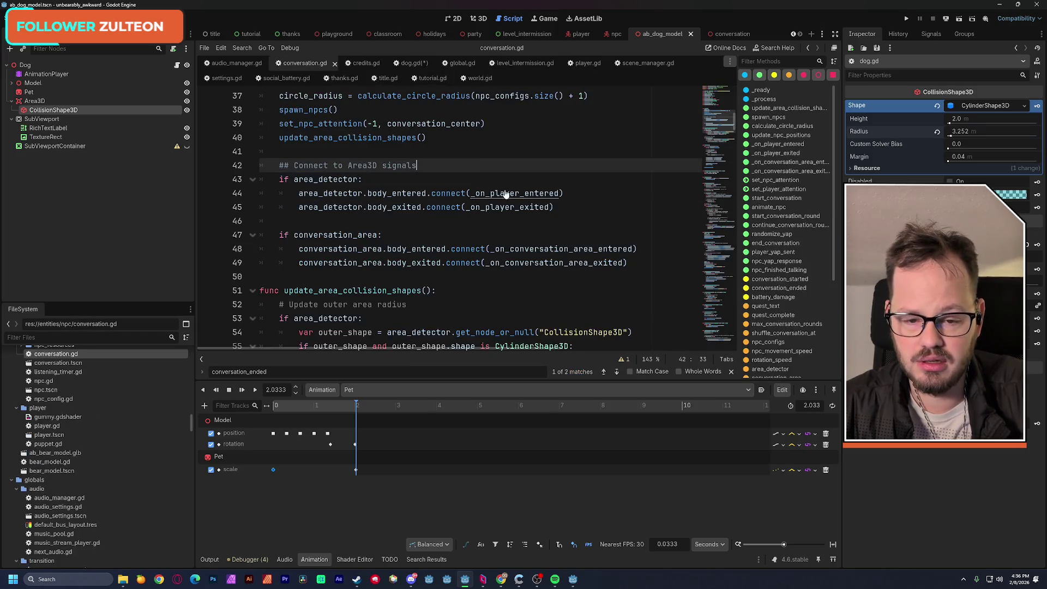
left_click(502, 193, "ctrl")
scroll(478, 228, "down", 2)
scroll(475, 229, "down", 1)
scroll(474, 231, "up", 1)
scroll(263, 139, "down", 6)
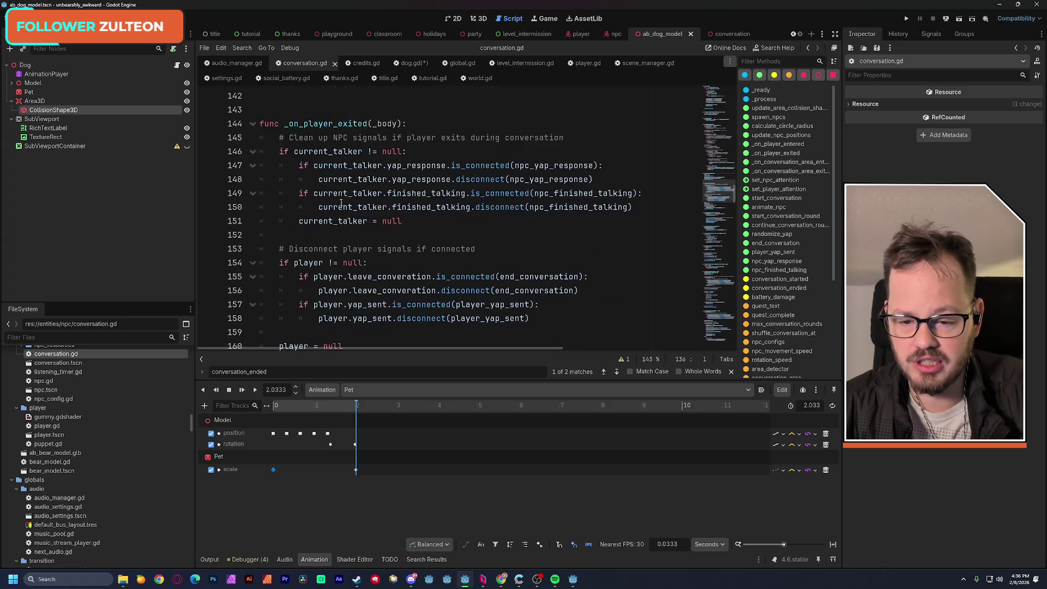
scroll(342, 207, "down", 1)
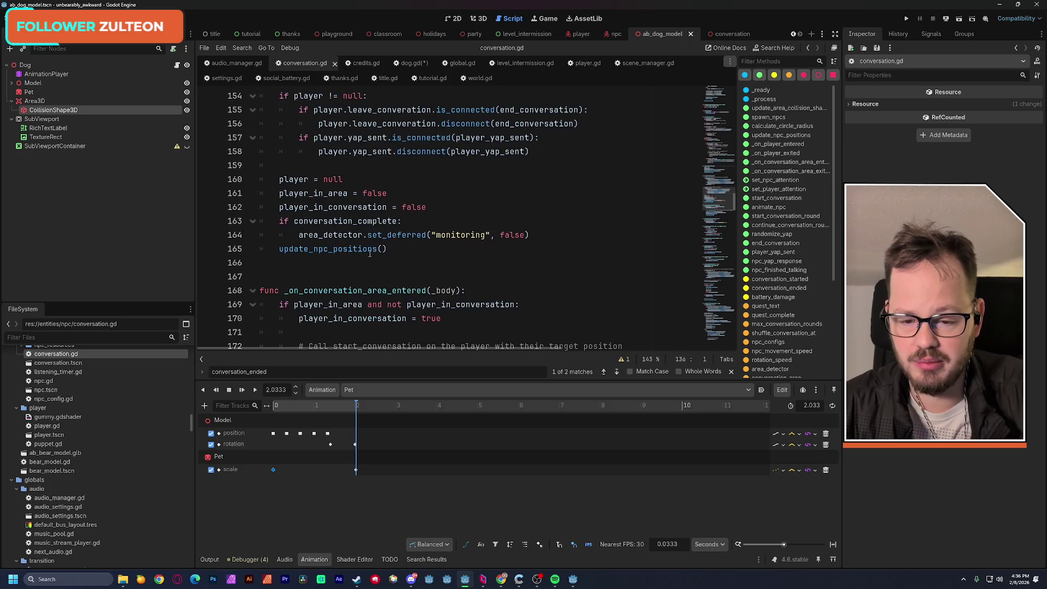
left_click_drag(261, 96, 397, 249)
left_click(509, 245)
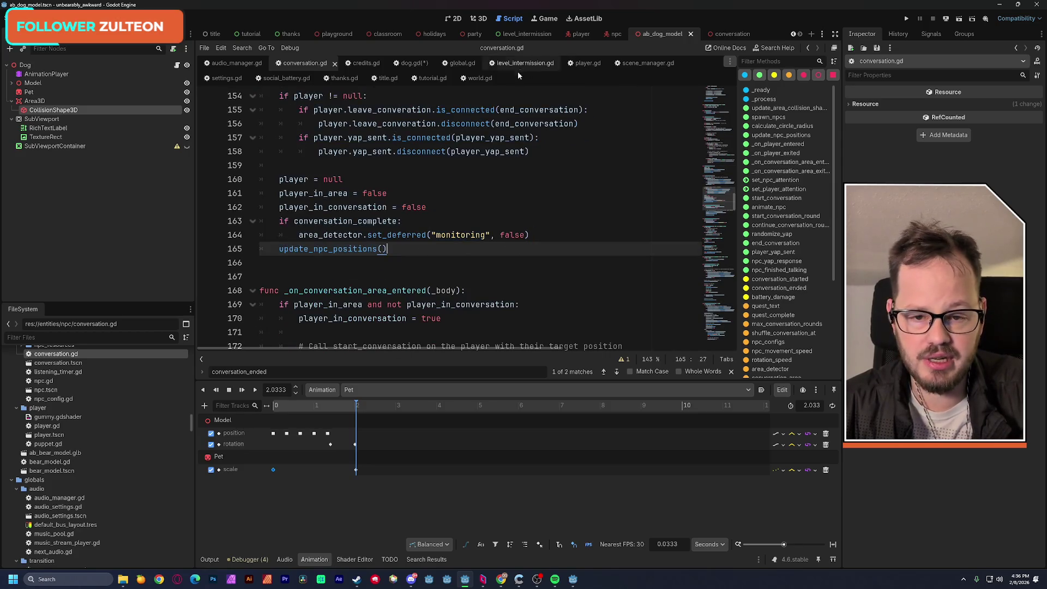
left_click(420, 64)
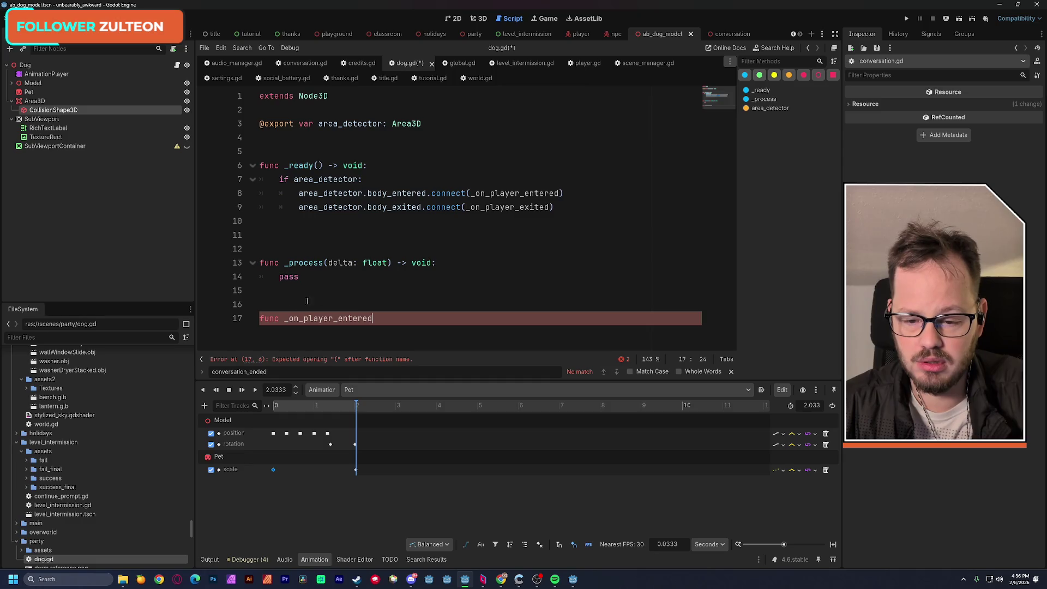
triple_click(273, 318)
Step: Paste the copied enter and exit handlers over the stub on line 17
key("ctrl+v")
scroll(420, 295, "up", 7)
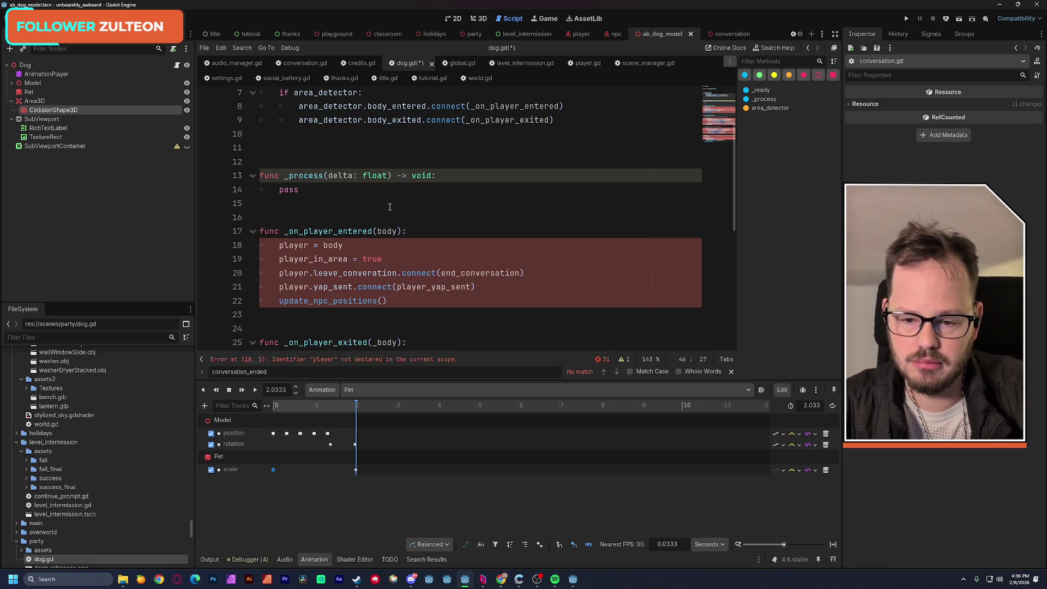
double_click(305, 175)
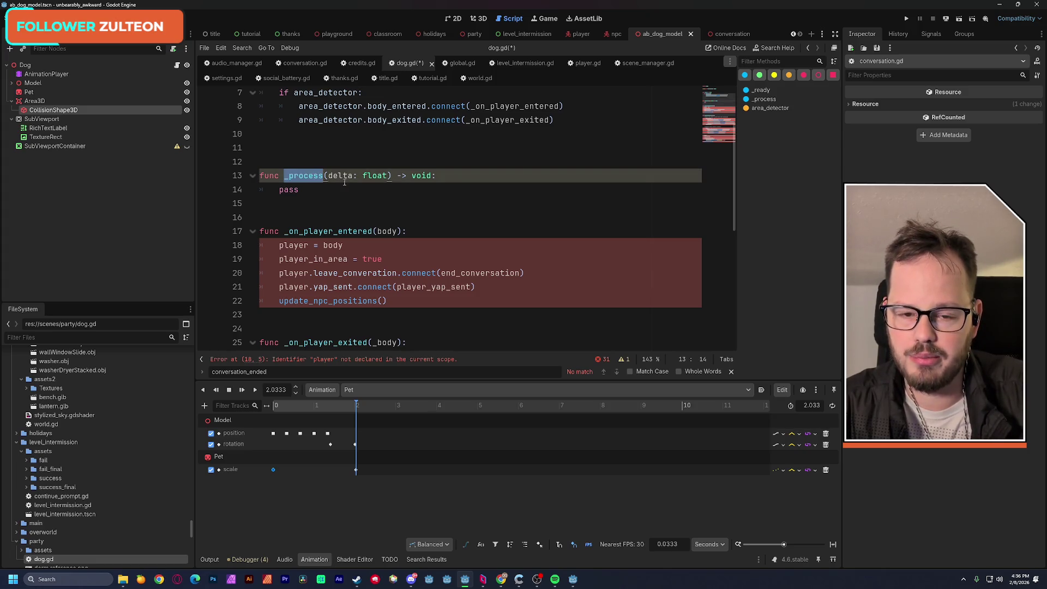
scroll(344, 182, "up", 1)
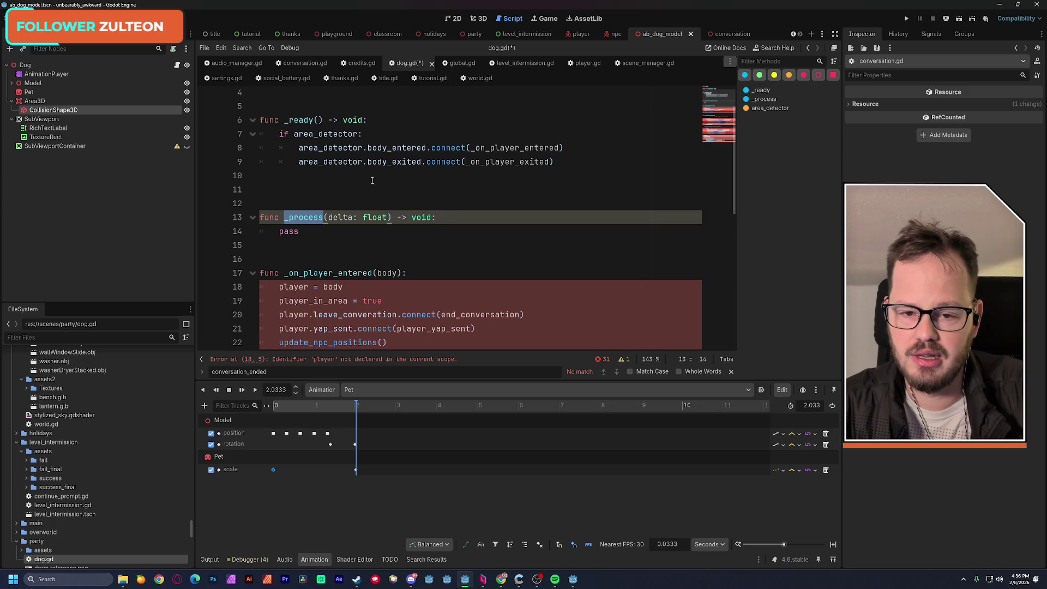
Step: Copy player.gd's button_x check into _process, replacing pass, and outdent yap(2) one level
mouse_move(470, 150)
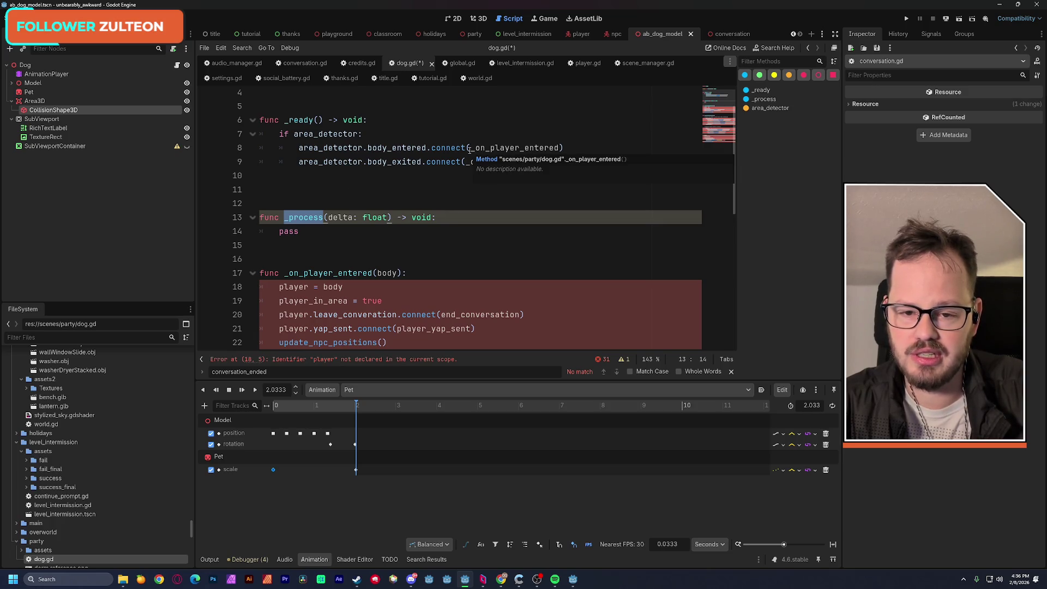
left_click(582, 62)
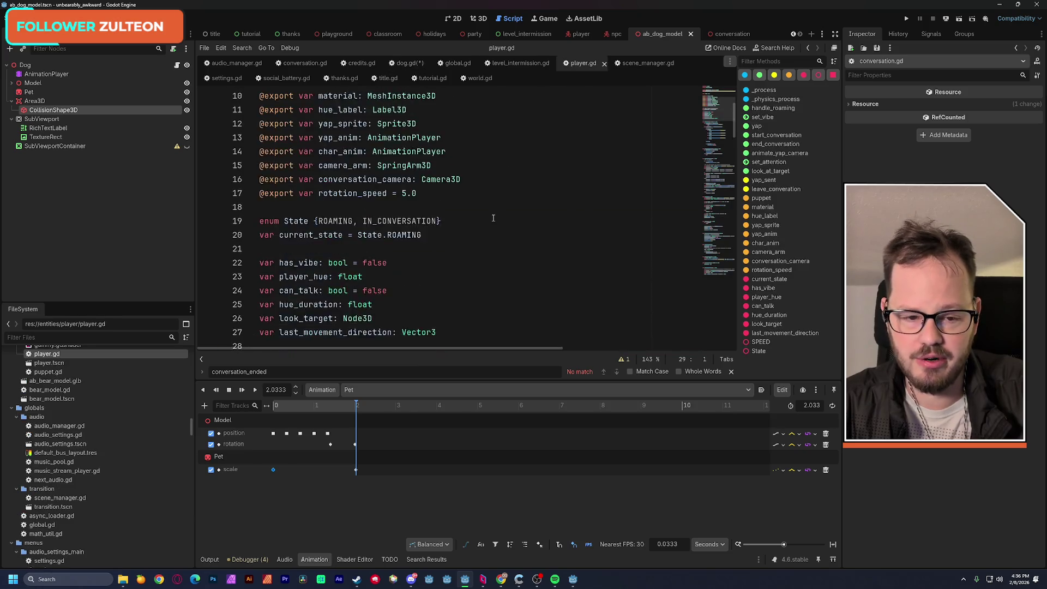
scroll(493, 220, "down", 5)
scroll(493, 220, "down", 1)
triple_click(334, 235)
left_click(414, 152)
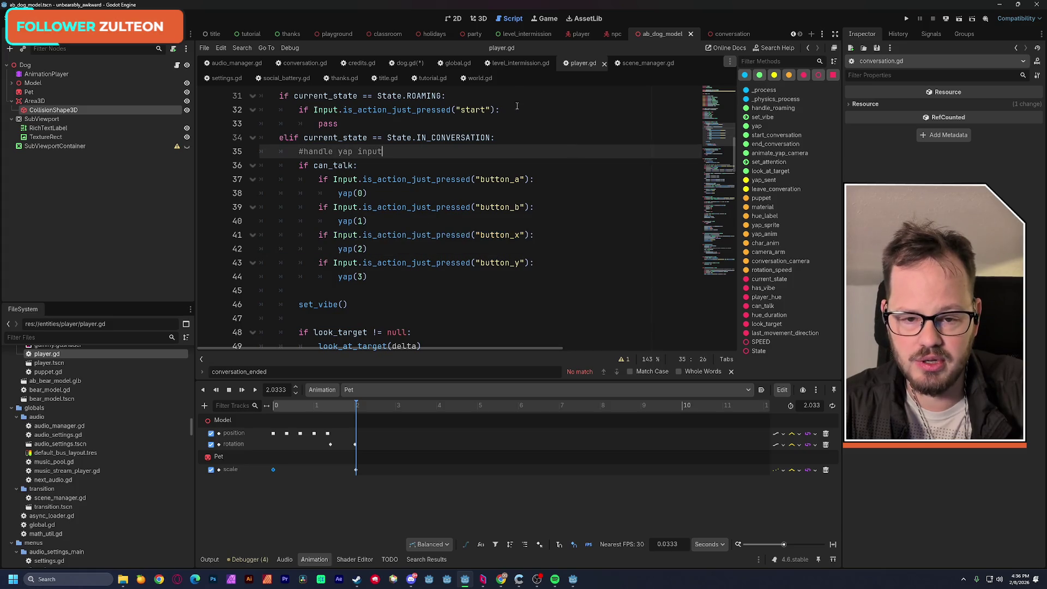
left_click(406, 63)
triple_click(382, 235)
key("ctrl+v")
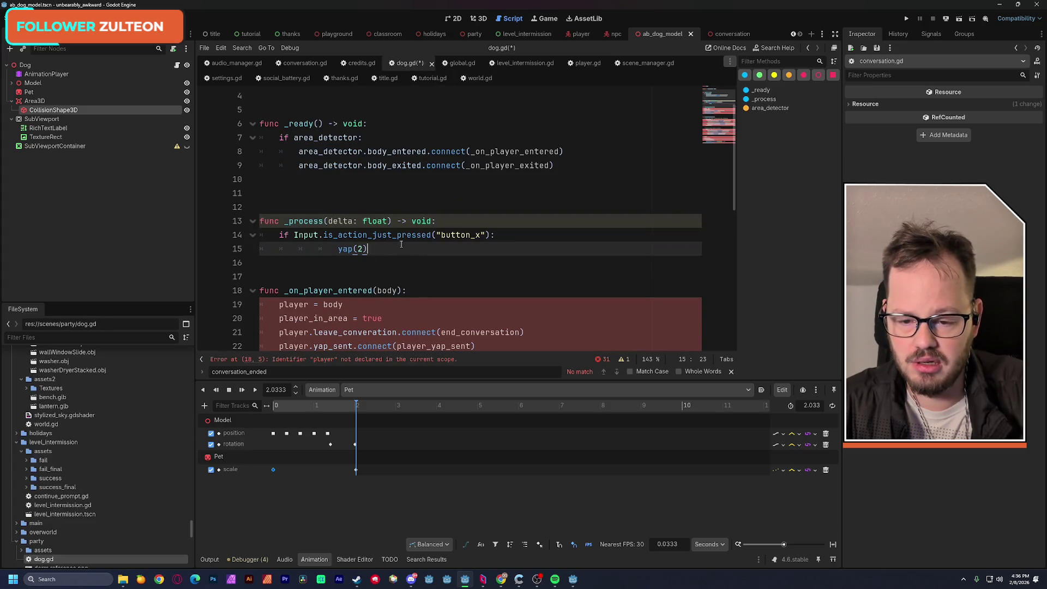
left_click(339, 249)
key("BackSpace")
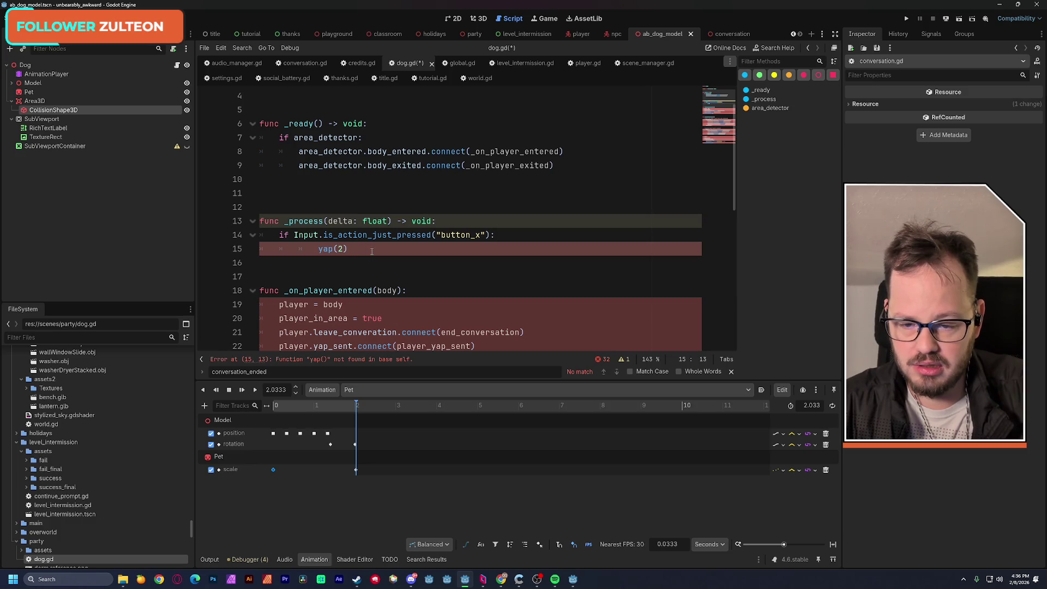
Step: Delete the leftover exit handler code and the _on_player_entered body
scroll(372, 251, "down", 8)
scroll(408, 248, "up", 5)
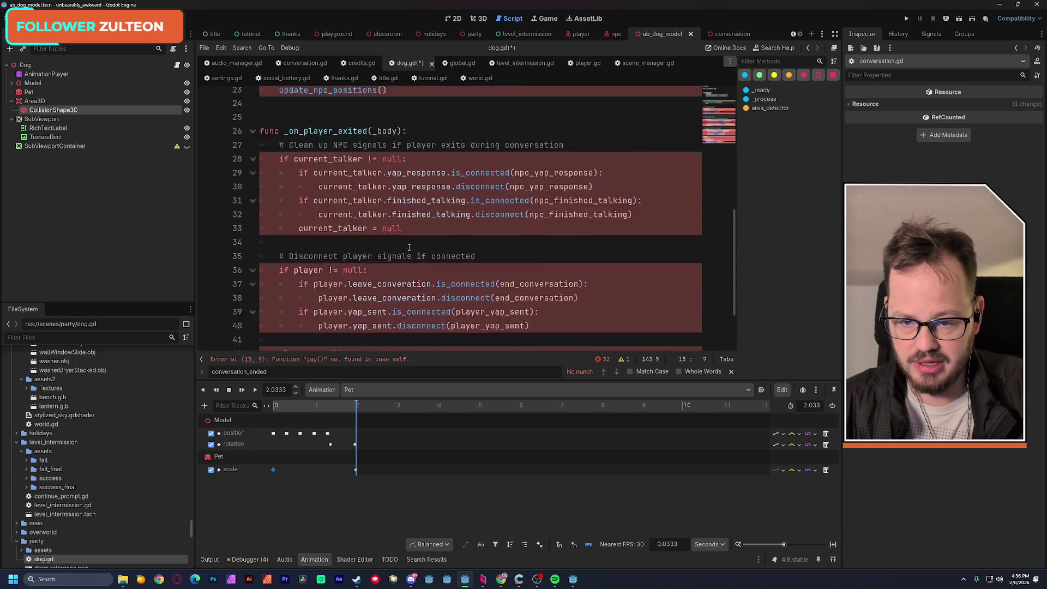
scroll(408, 248, "down", 3)
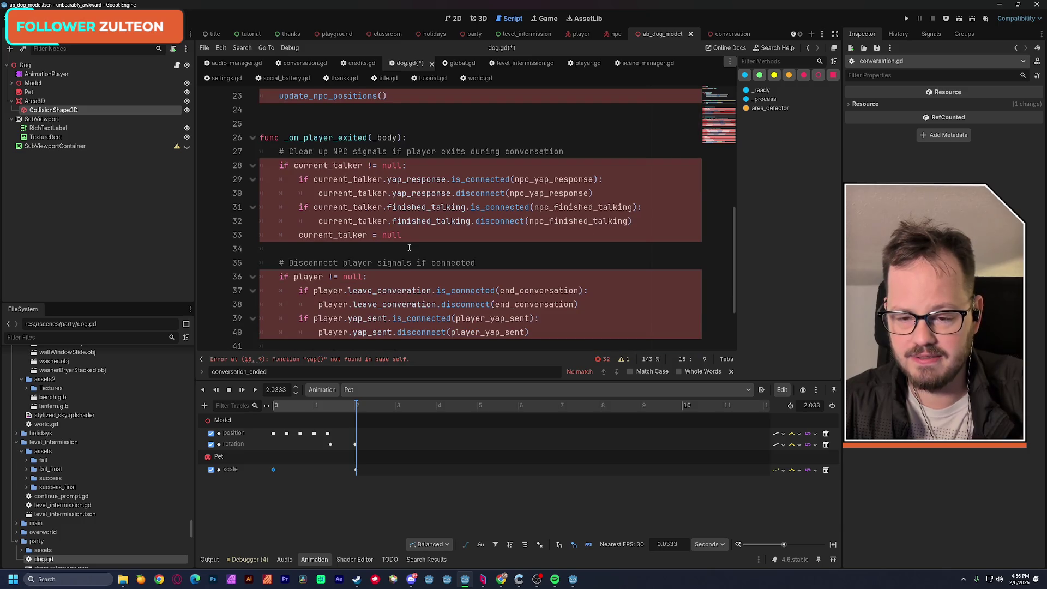
left_click_drag(295, 158, 413, 379)
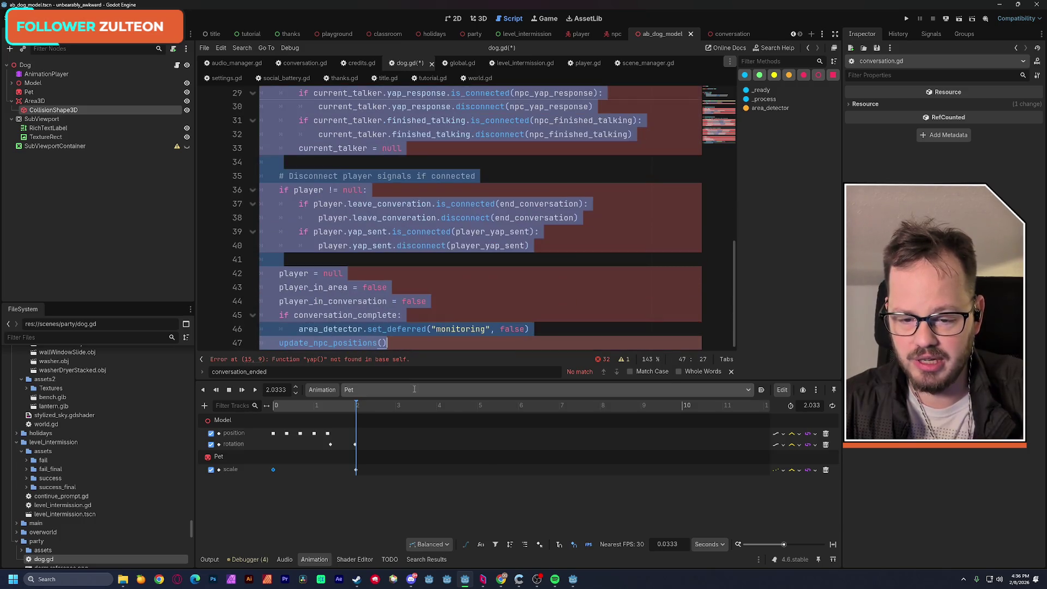
key("BackSpace")
scroll(433, 275, "up", 7)
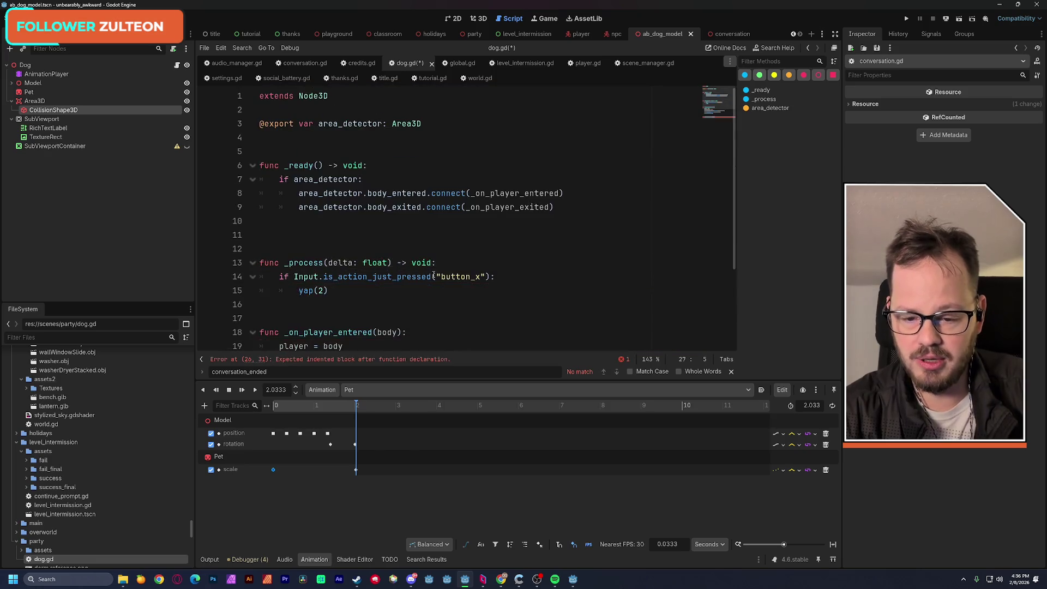
scroll(363, 281, "down", 1)
mouse_move(279, 235)
left_mouse_down()
mouse_move(343, 236)
mouse_move(388, 291)
left_mouse_up()
key("BackSpace")
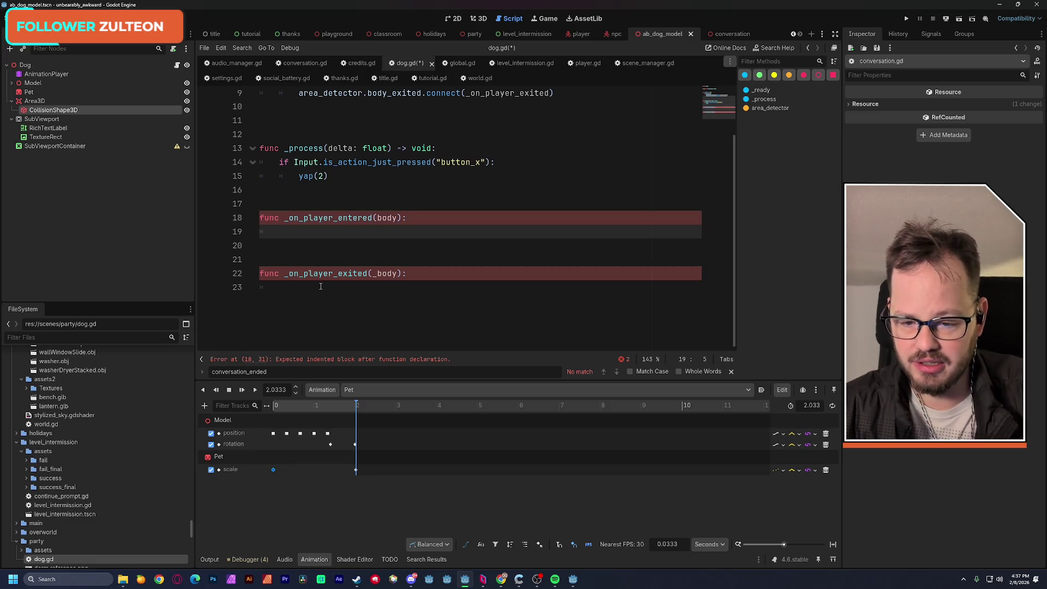
Step: Add pass bodies under _on_player_entered and _on_player_exited
left_click(321, 286)
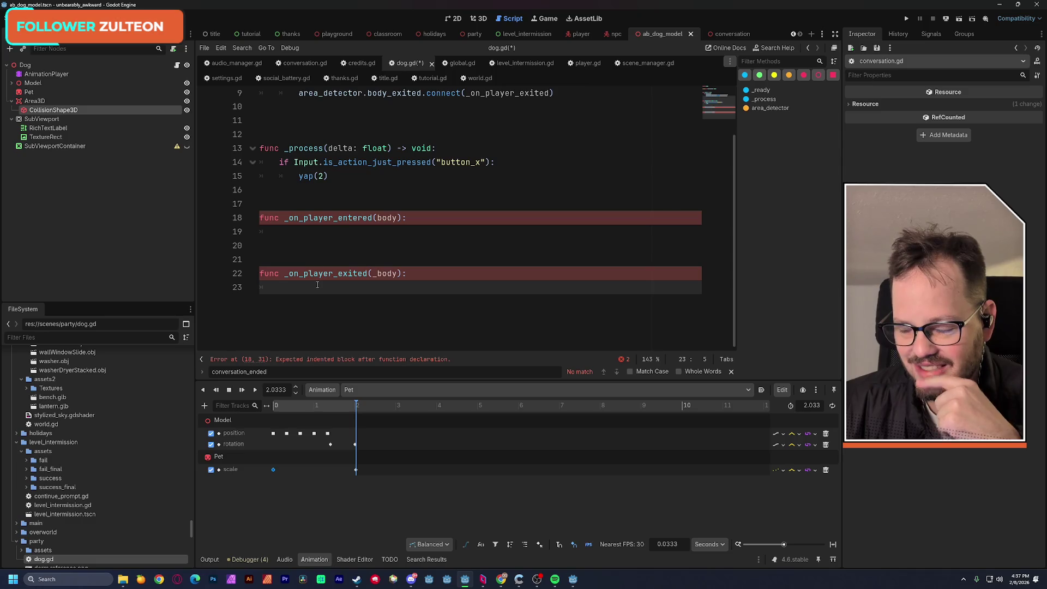
left_click(299, 233)
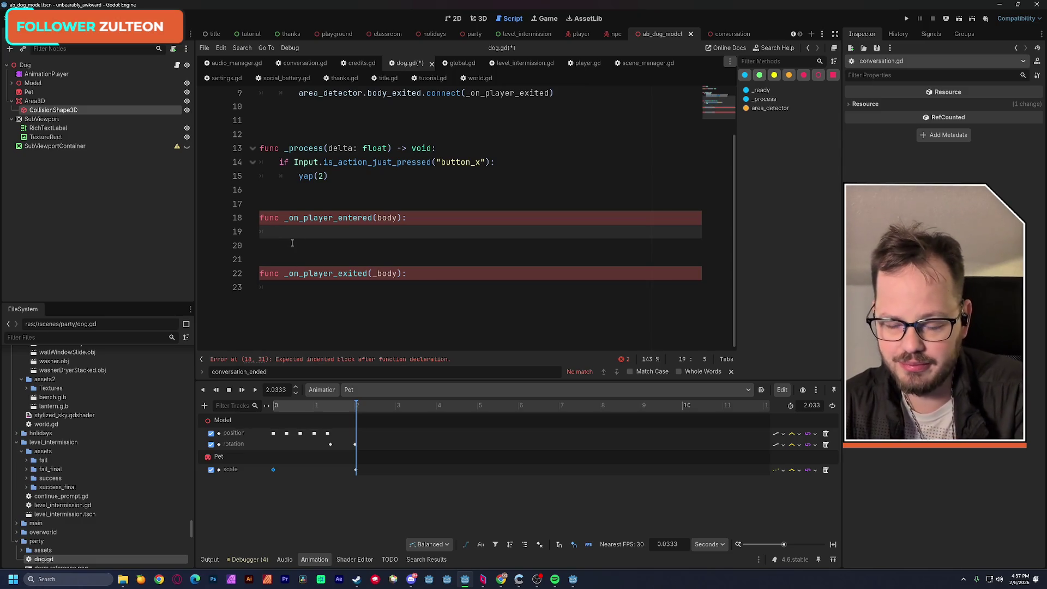
left_click(309, 296)
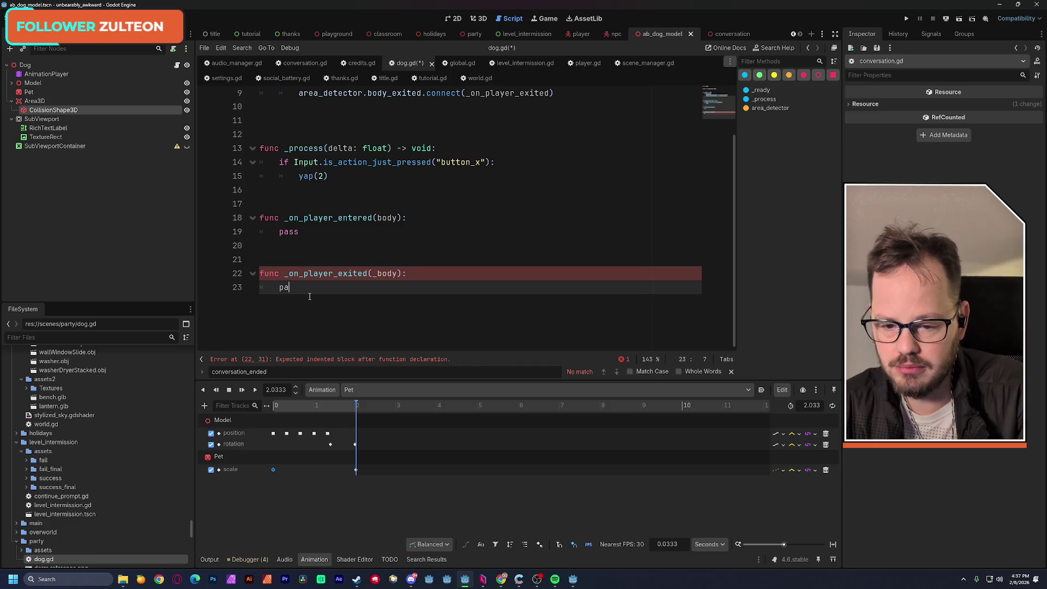
type("ss")
left_click(367, 199)
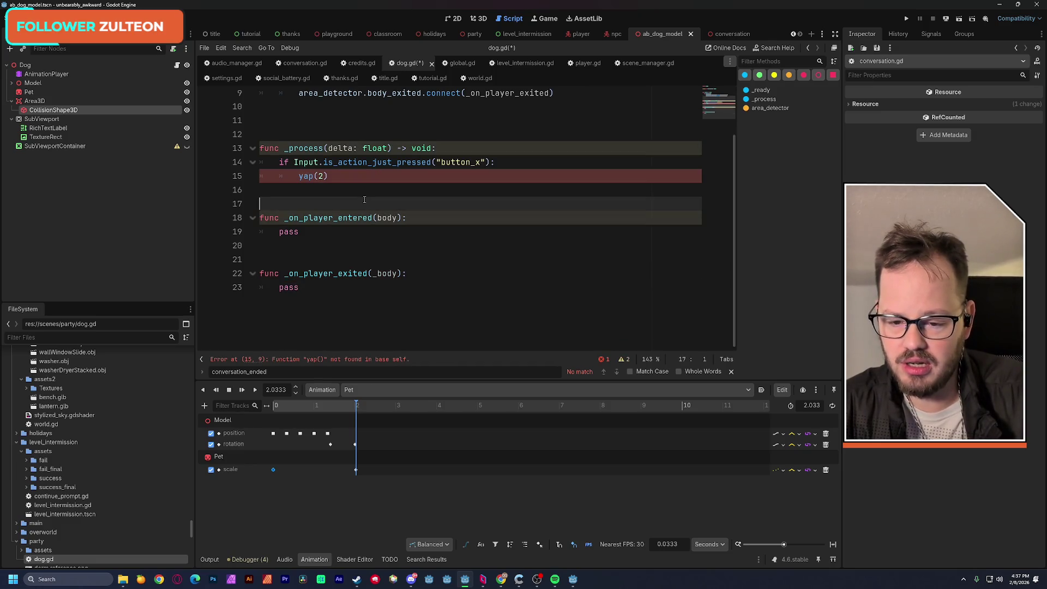
Step: Add 'func pet_dog() -> void:' with a pass body at the end of dog.gd
left_click(331, 333)
key("Return")
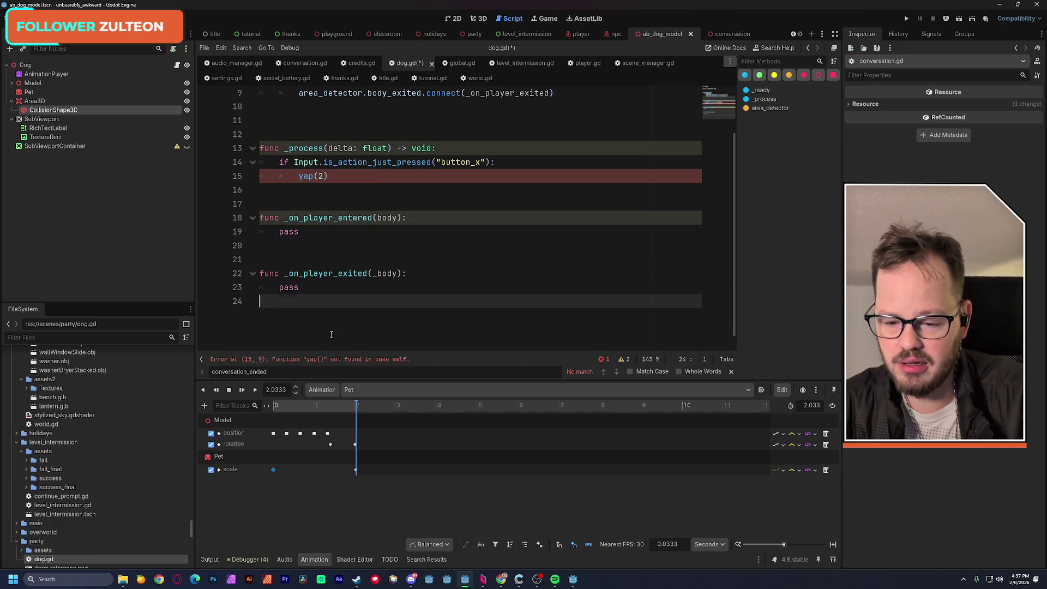
key("Return")
key("Return")
type("func ")
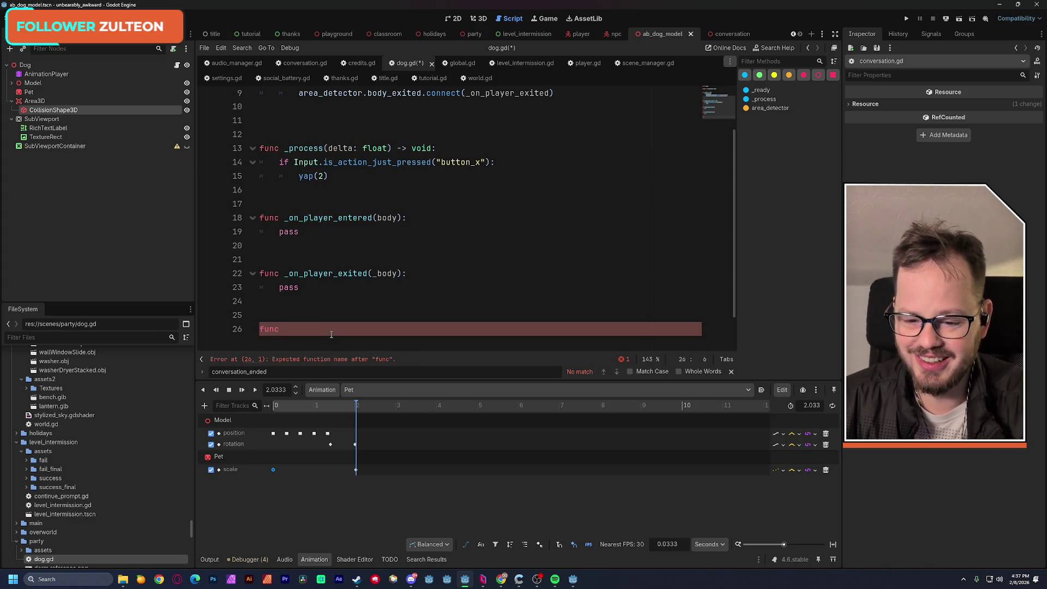
type("_dot")
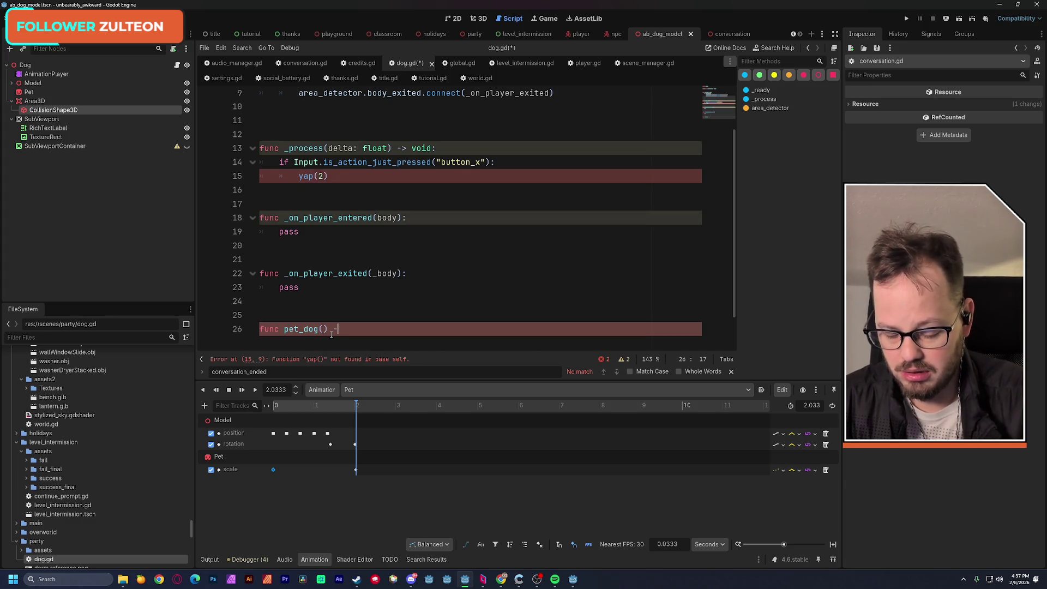
type(" >")
key("Return")
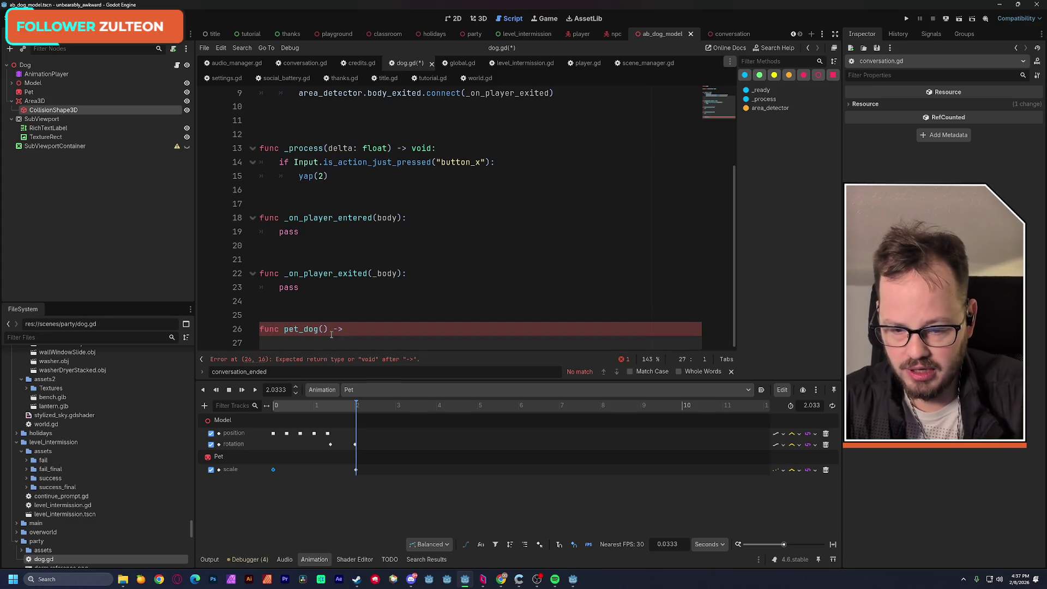
key("BackSpace")
type(":")
key("Return")
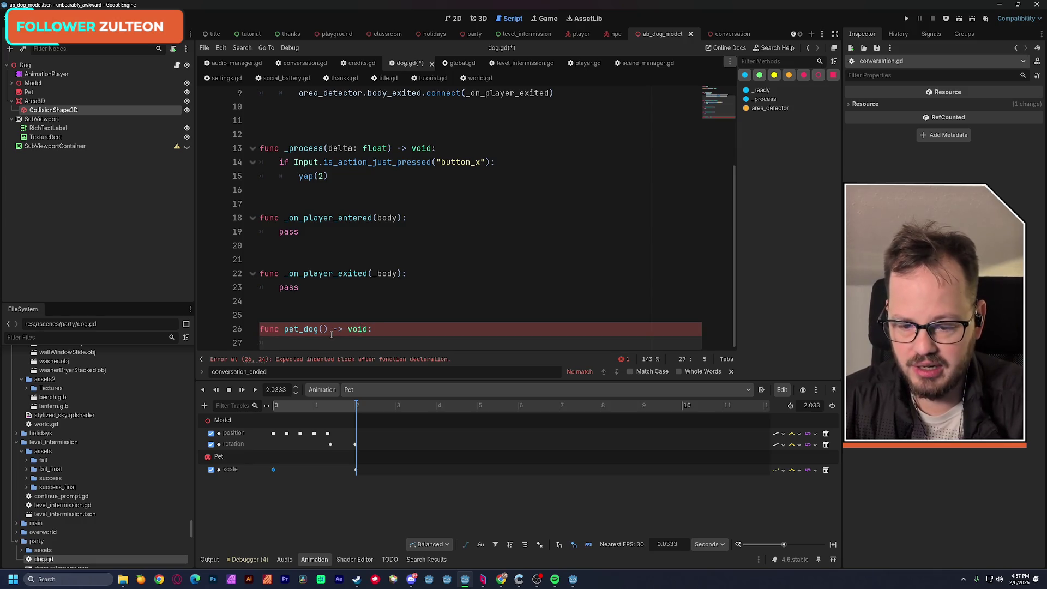
type("ass")
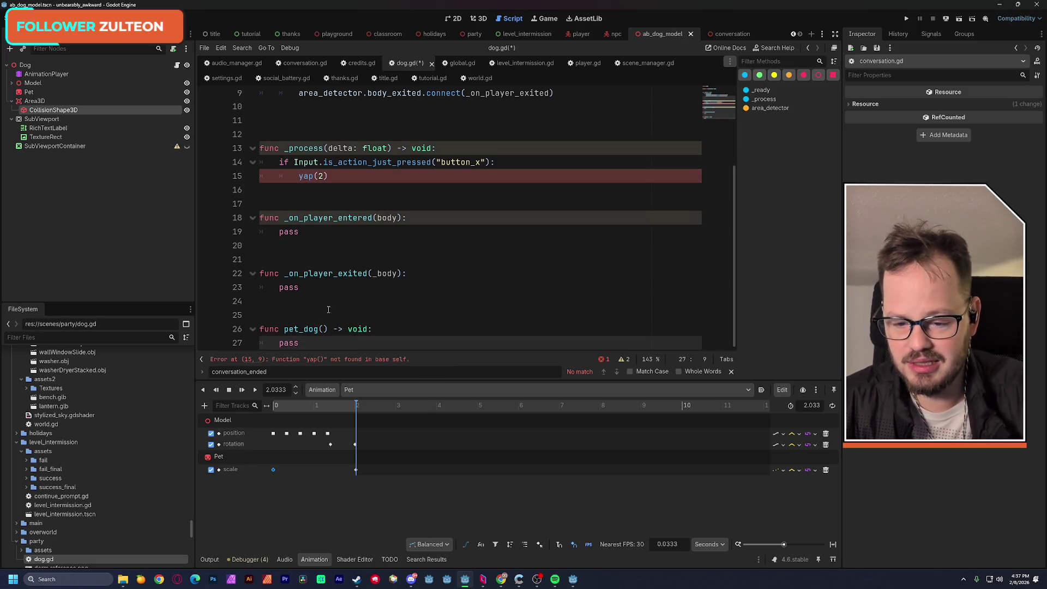
scroll(341, 295, "up", 3)
left_click(276, 124)
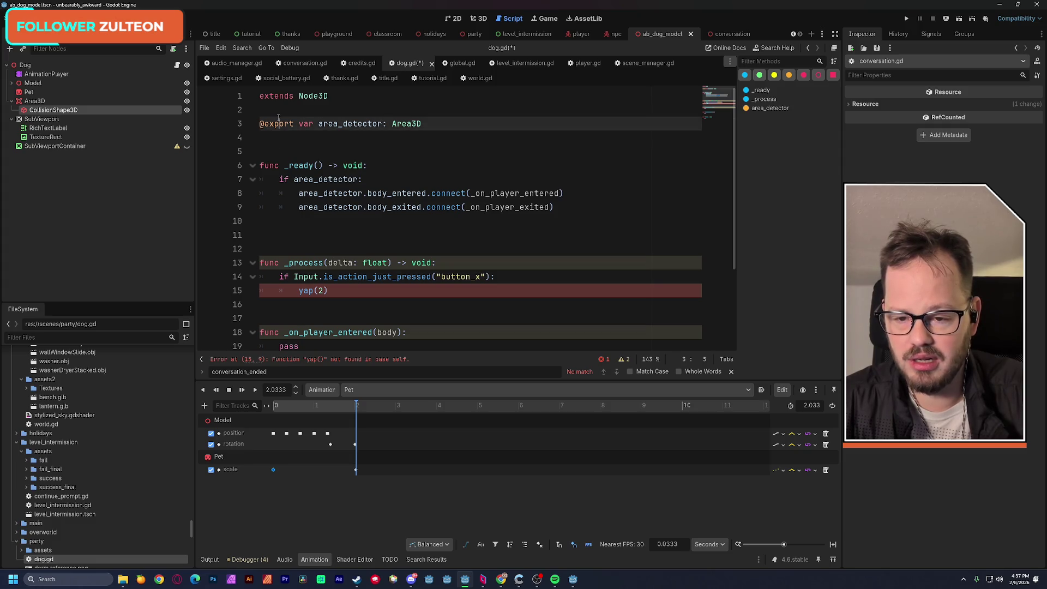
key("Down")
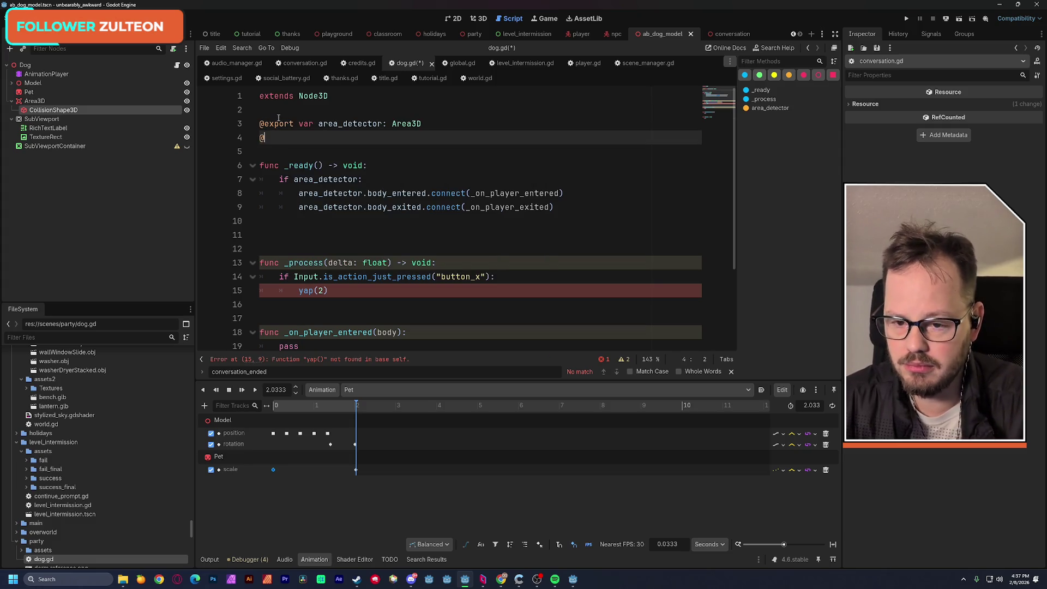
type("@export var anim: animati")
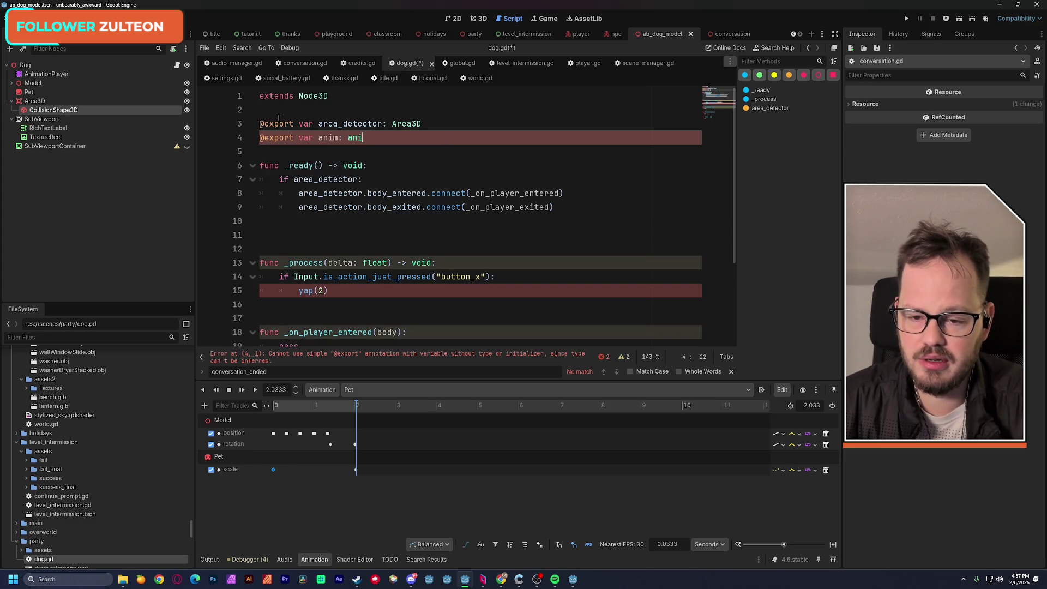
type("on")
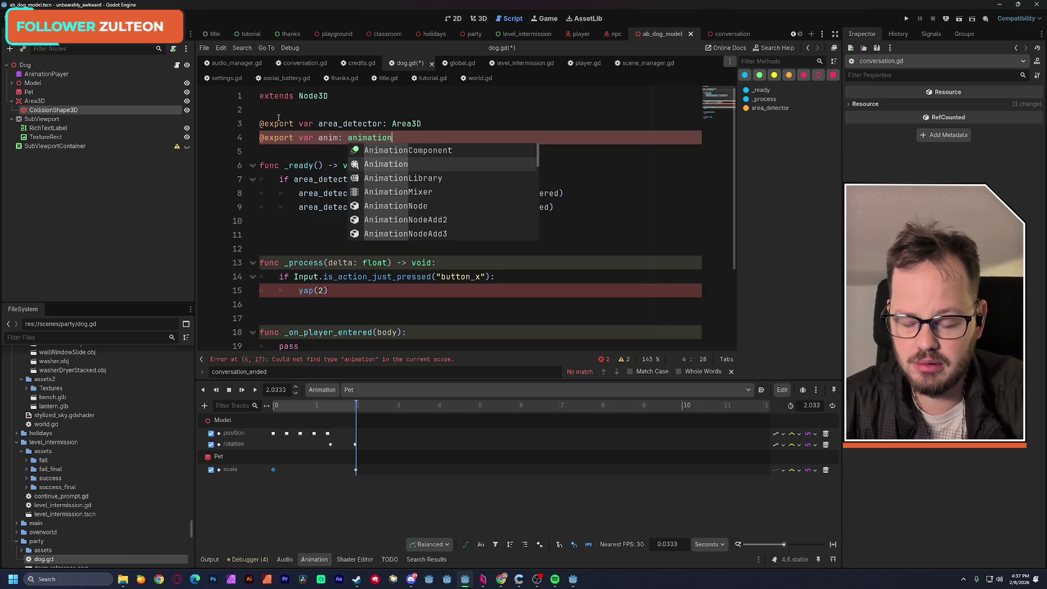
type("pla")
key("Return")
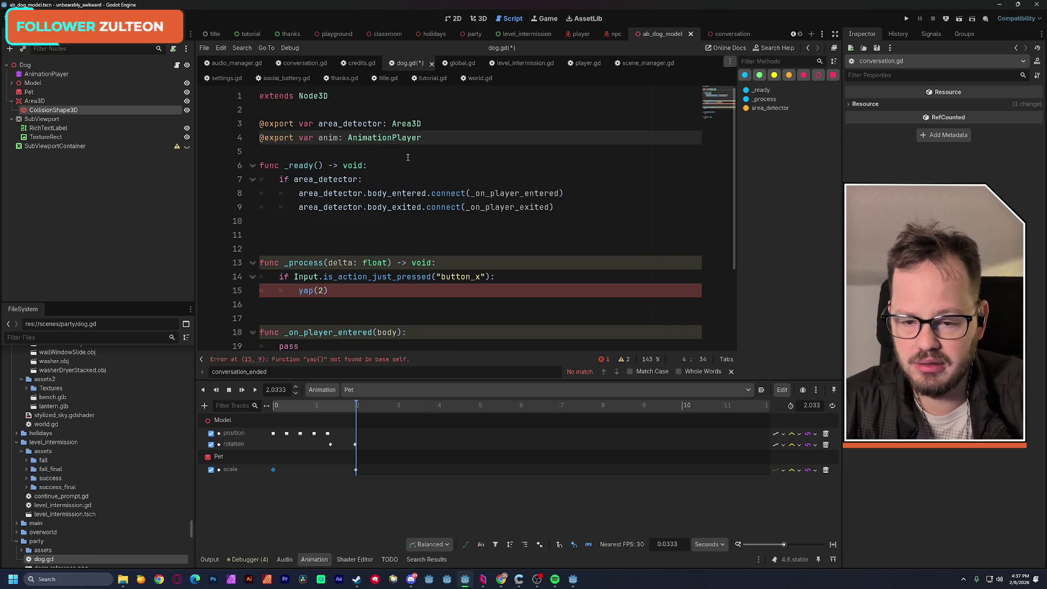
left_click(421, 160)
key("ctrl+s")
Step: Replace yap(2) on line 15 with pet_dog() and save the script
left_click(69, 66)
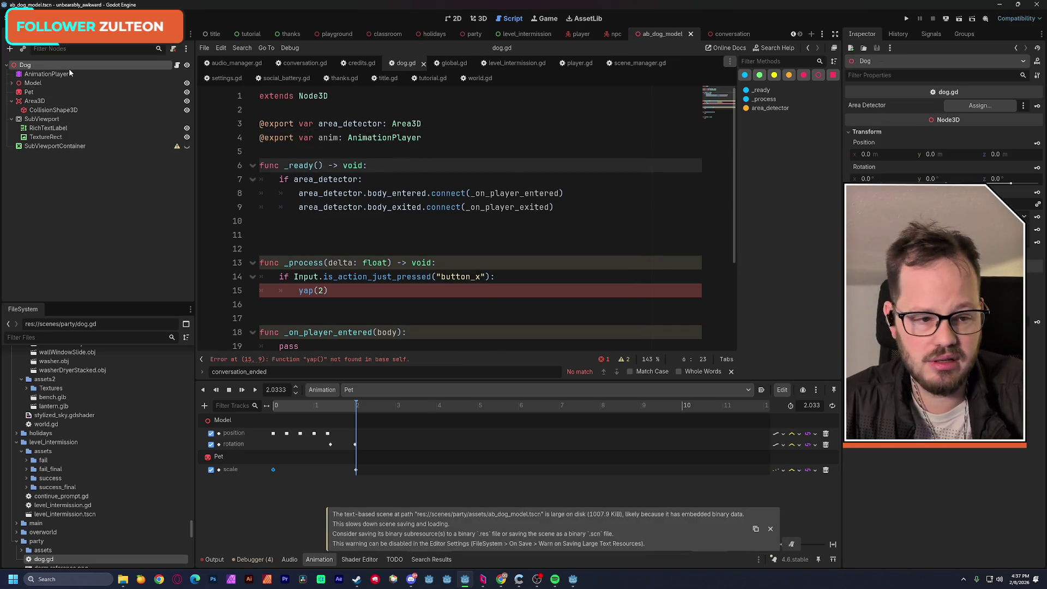
scroll(484, 174, "down", 2)
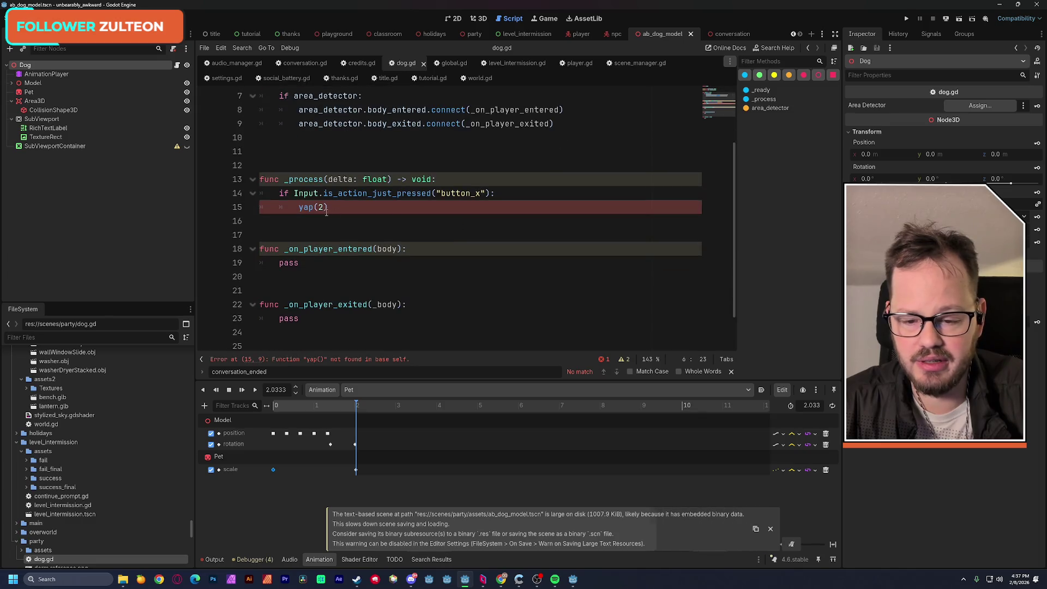
left_click(304, 207)
left_click_drag(299, 208, 328, 207)
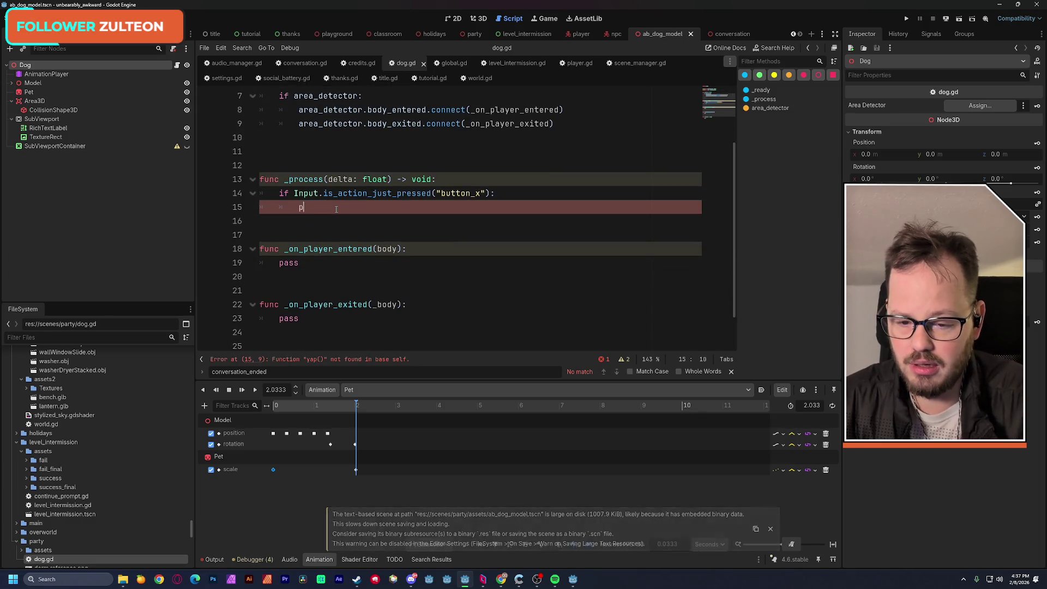
type("pet")
key("Return")
key("ctrl+s")
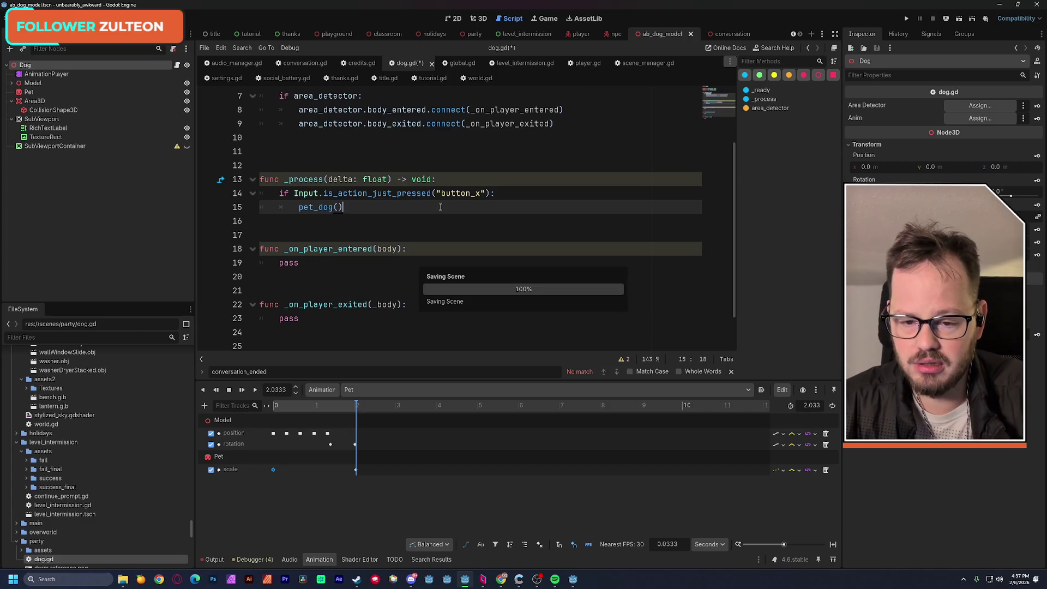
Step: Assign Area3D to Area Detector and AnimationPlayer to Anim on the Dog node
scroll(463, 177, "up", 2)
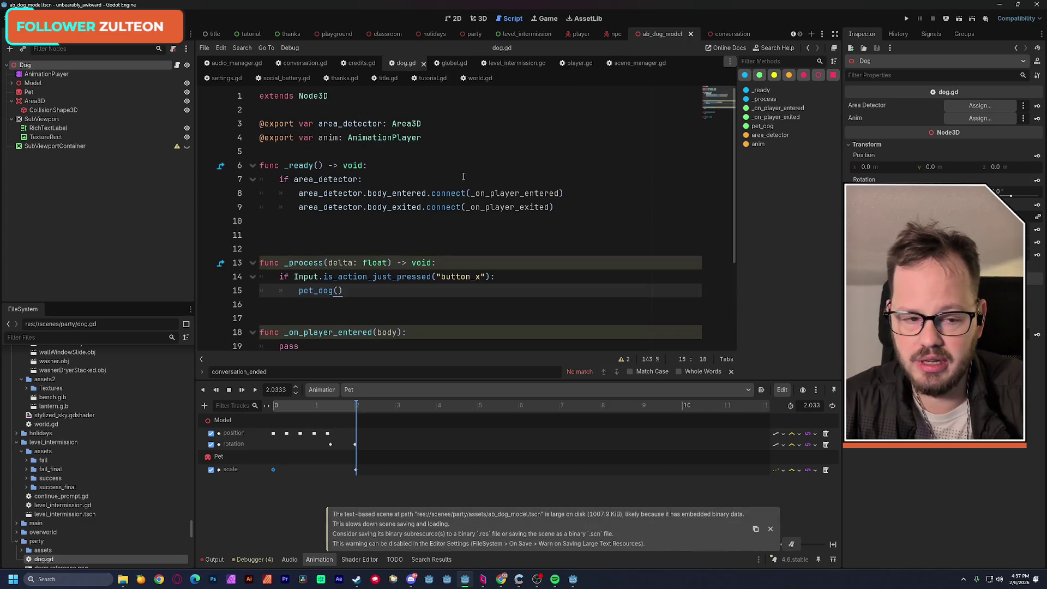
left_click(967, 107)
double_click(521, 200)
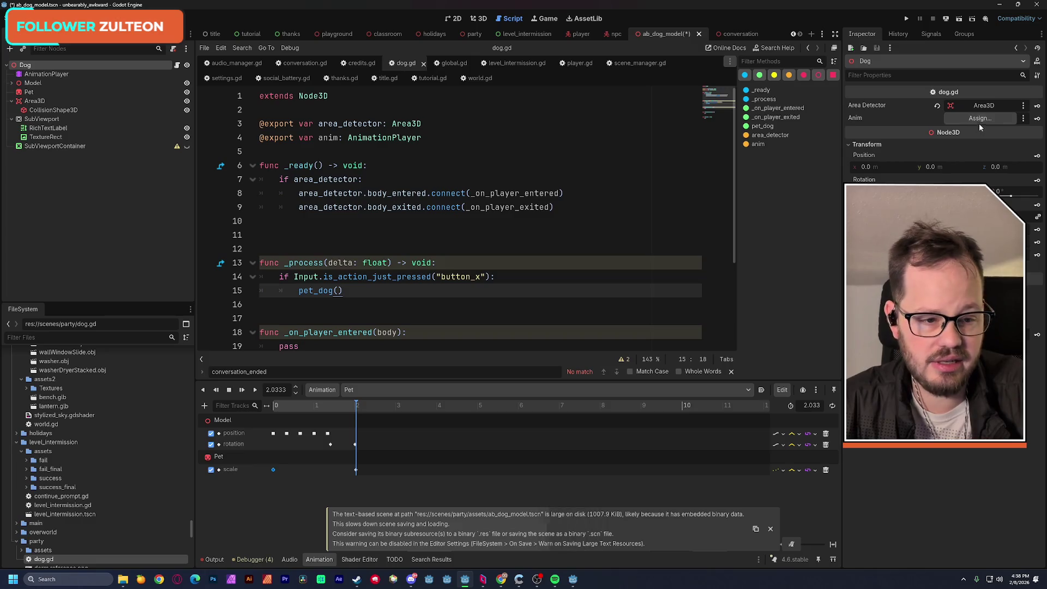
left_click(979, 118)
double_click(498, 200)
Step: Make pet_dog() call anim.play("Pet") instead of pass, and save
scroll(453, 219, "down", 3)
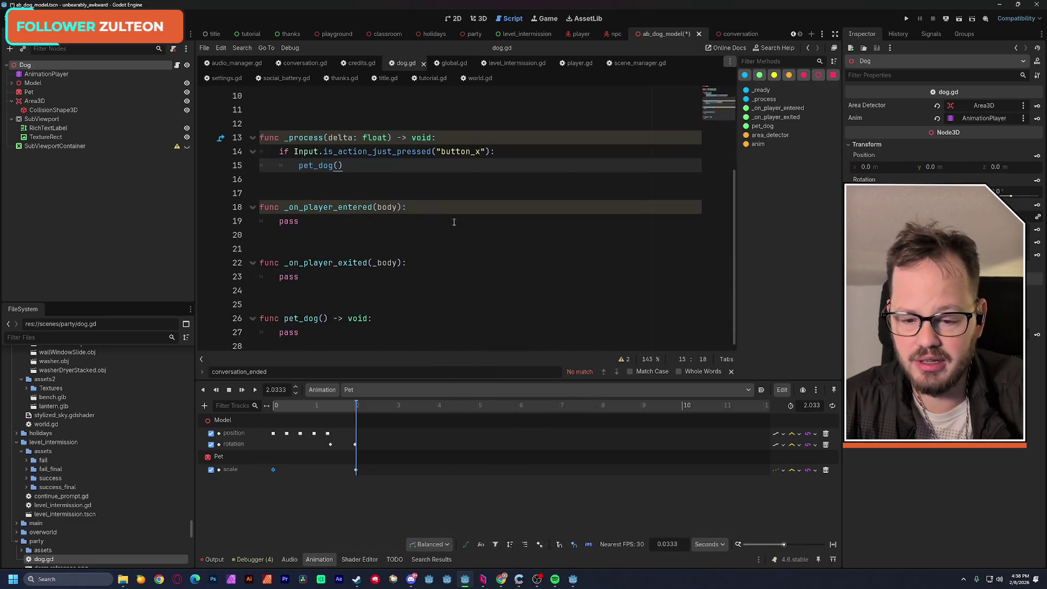
double_click(289, 332)
type("ani")
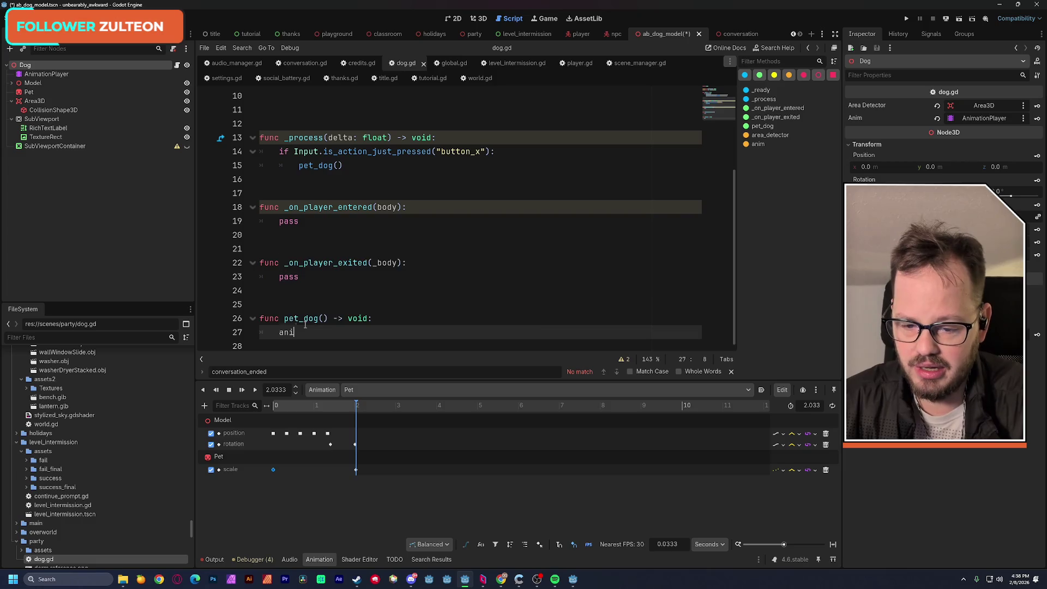
type("m.")
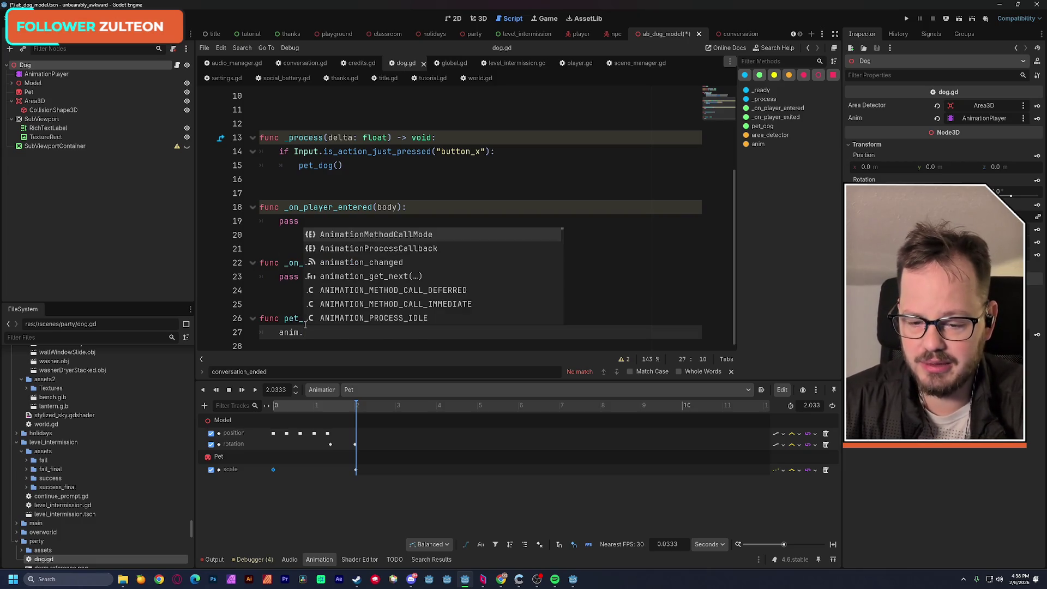
type("play")
key("Return")
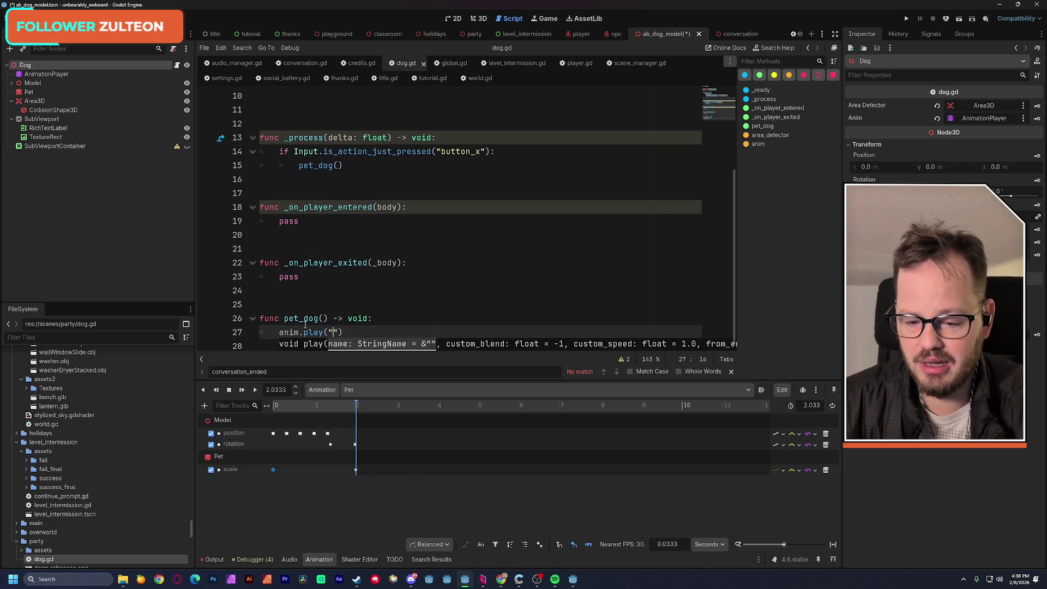
type("et")
left_click(390, 285)
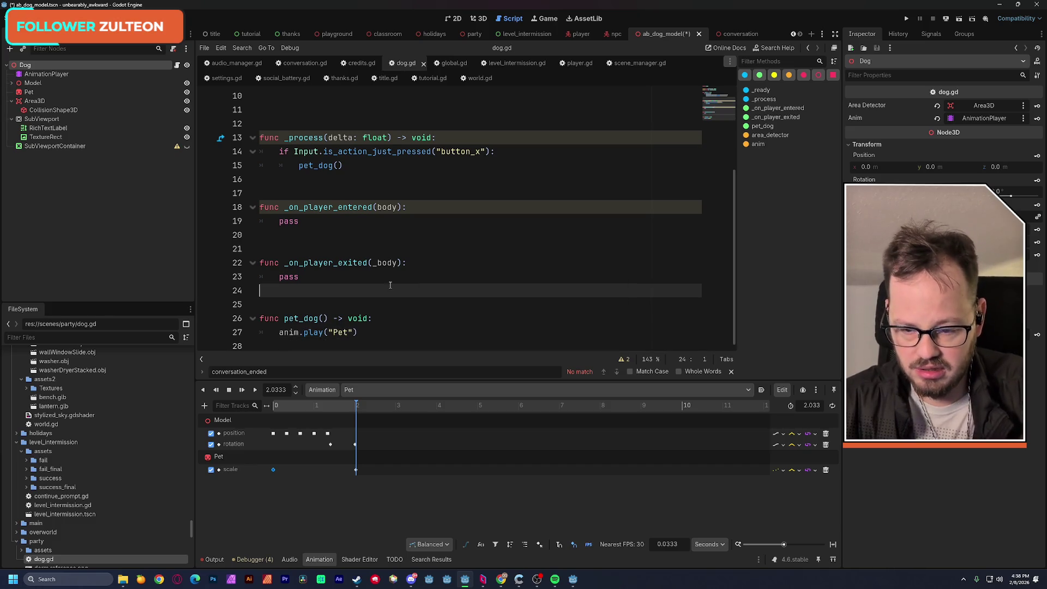
key("ctrl+s")
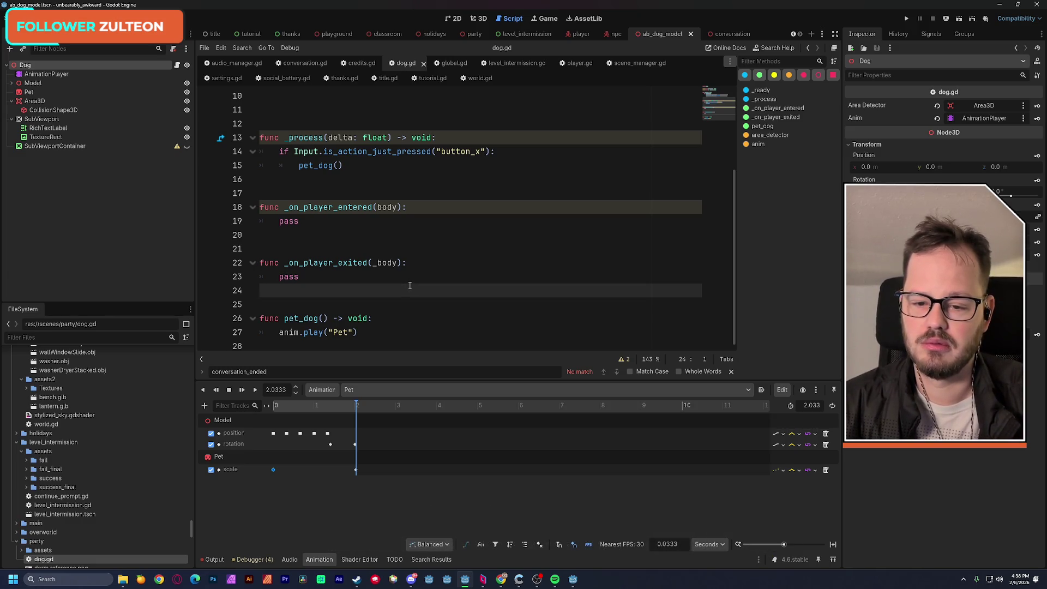
scroll(409, 285, "up", 1)
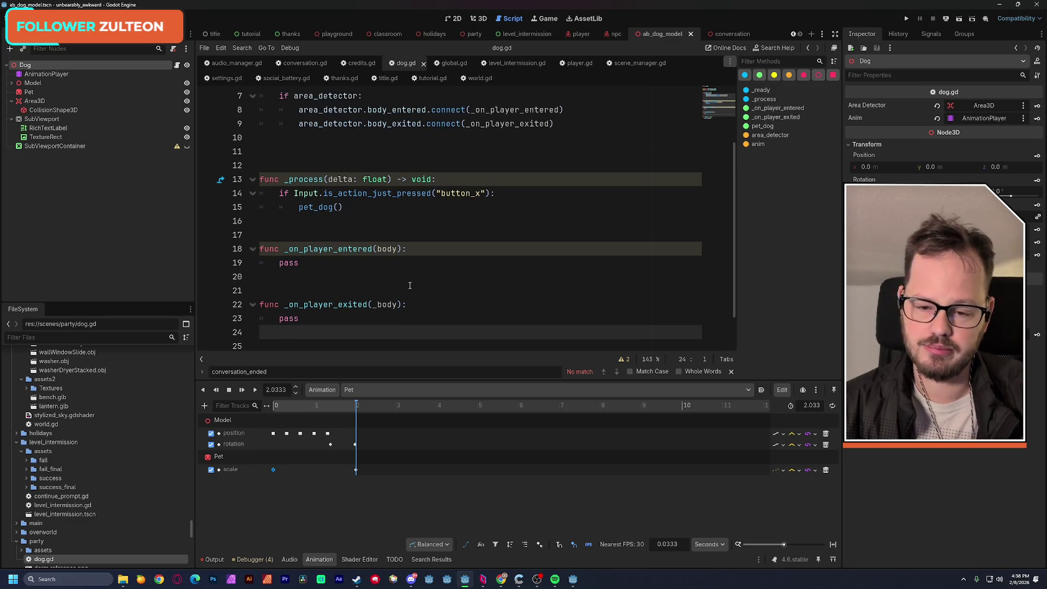
Step: Insert a blank line above the _ready function
scroll(403, 278, "up", 2)
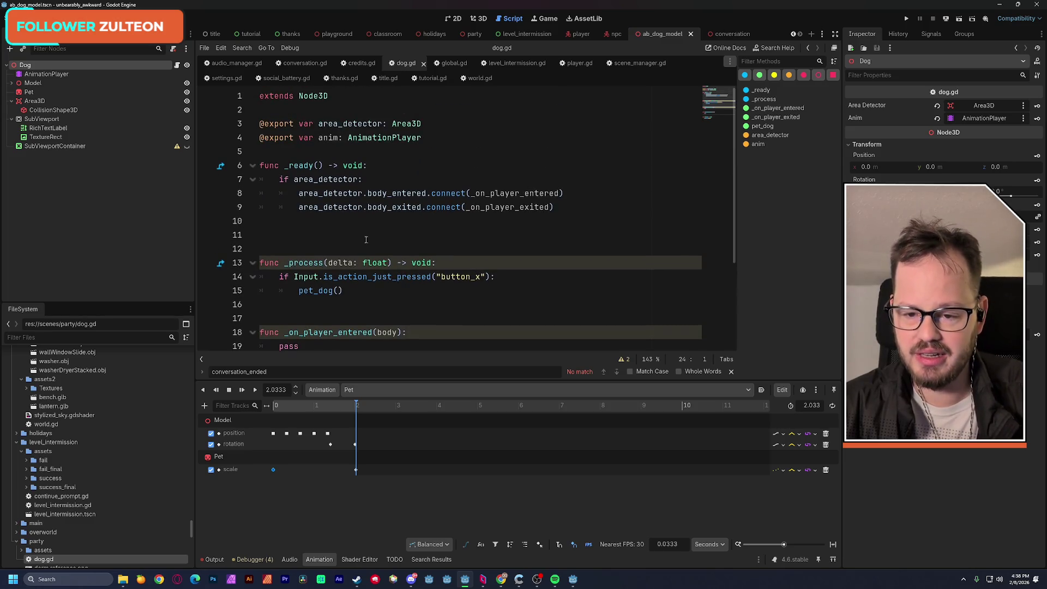
left_click(260, 166)
key("Return")
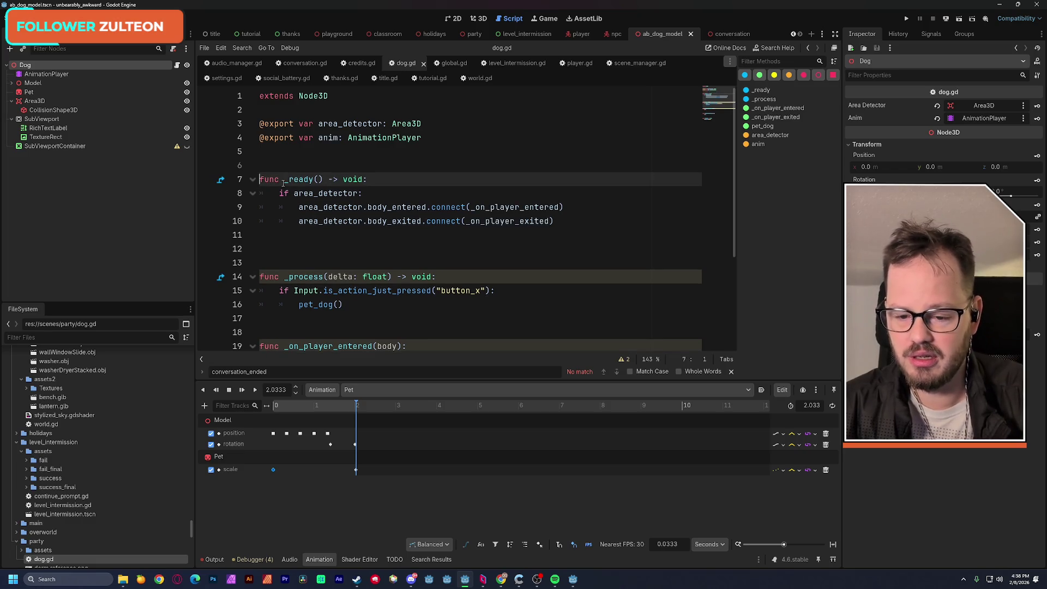
Step: Rename the Pet node in the Scene tree to PetSprite
scroll(283, 183, "down", 2)
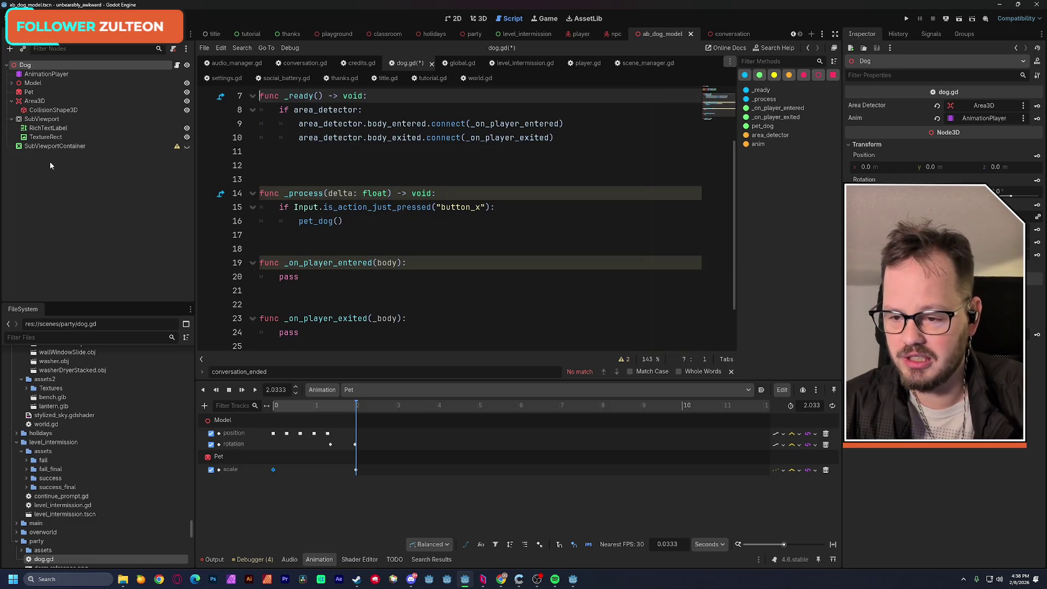
double_click(32, 95)
type("Sp")
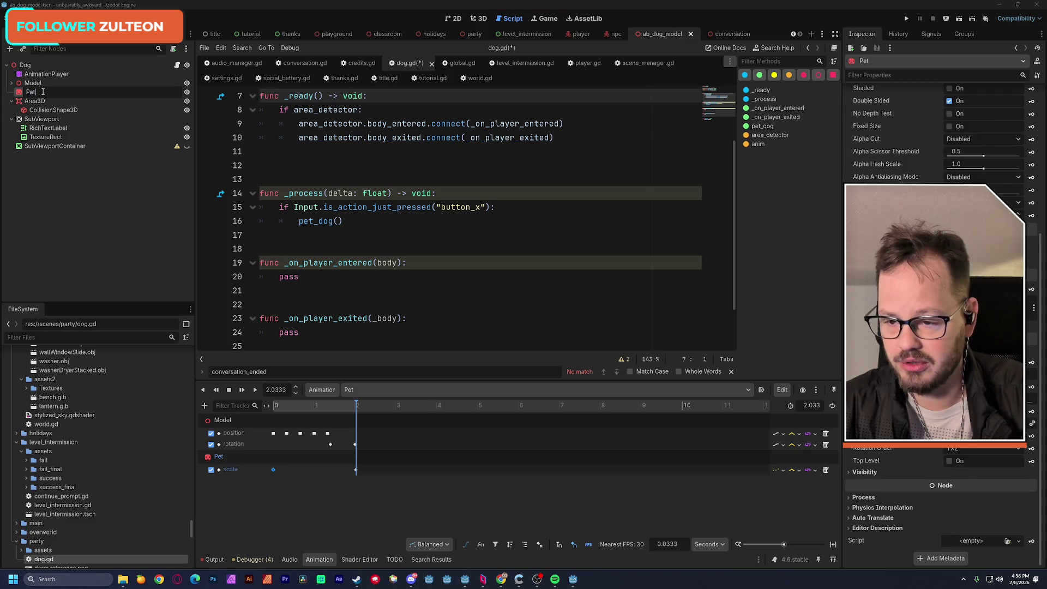
type("rite")
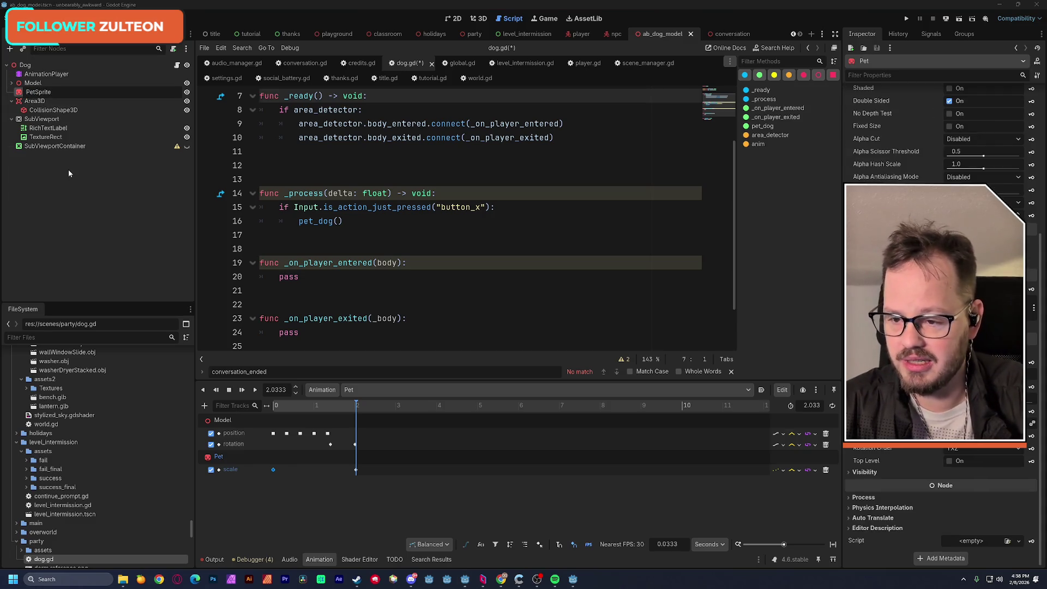
left_click(69, 168)
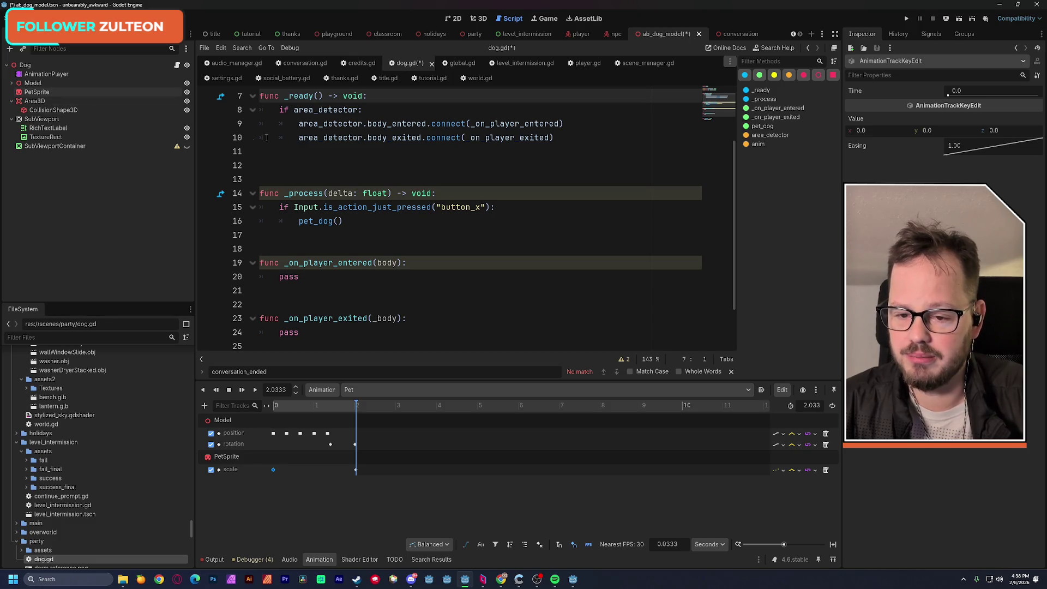
scroll(308, 154, "up", 2)
left_click(431, 138)
key("Return")
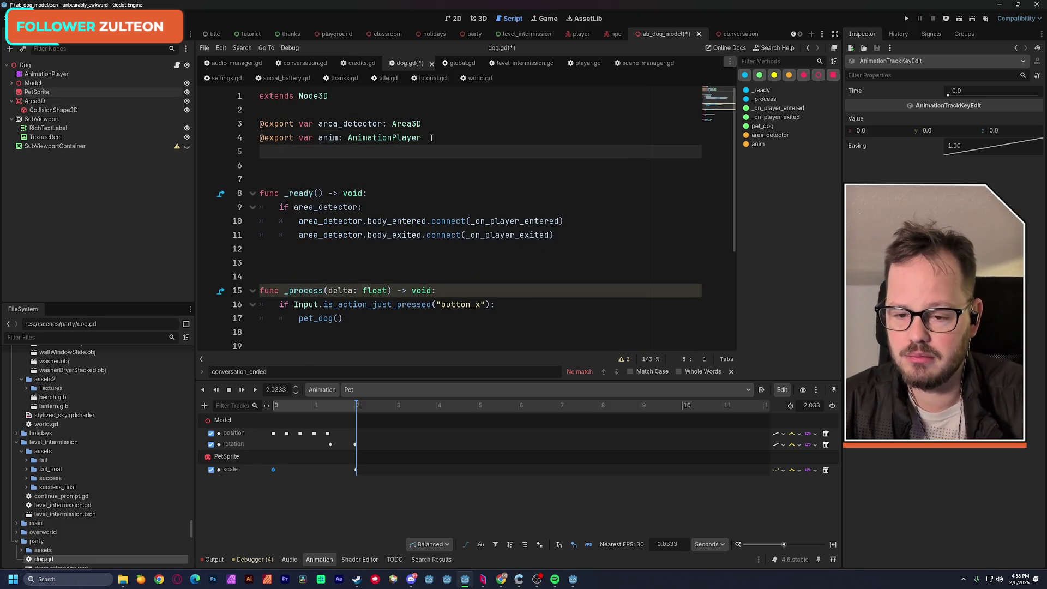
type("@export var")
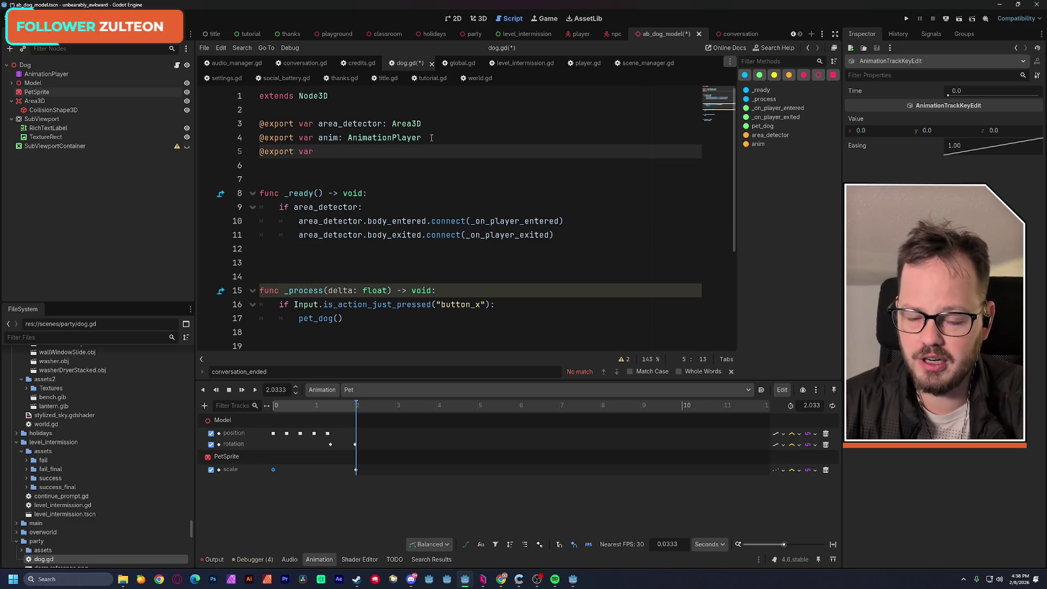
type(": spri")
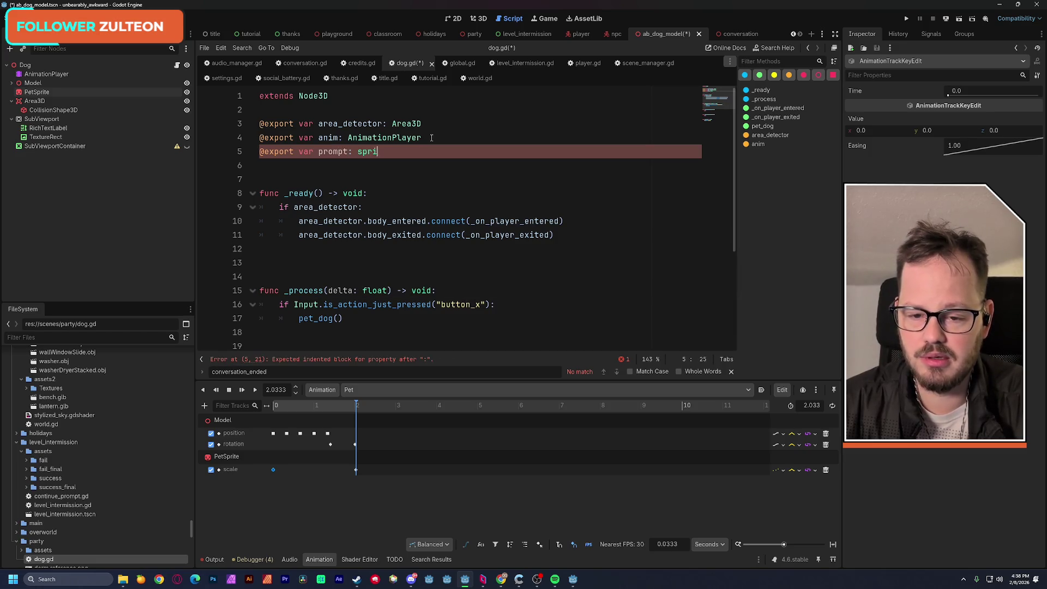
type("te")
key("Return")
left_click(431, 123)
key("ctrl+s")
Step: Assign the PetSprite node to the Dog's Prompt property
left_click(38, 65)
left_click(952, 131)
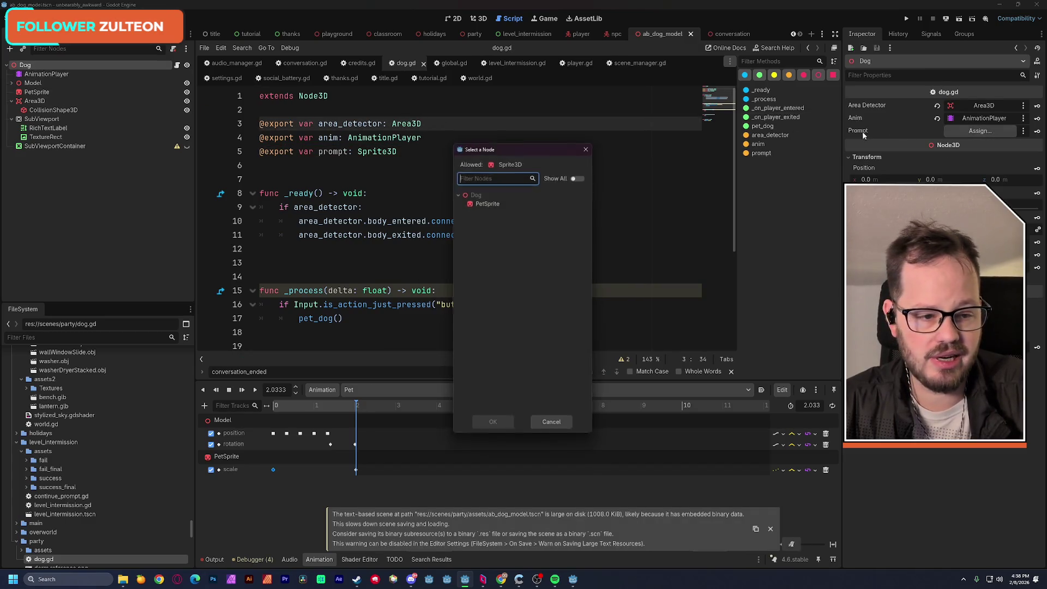
double_click(486, 204)
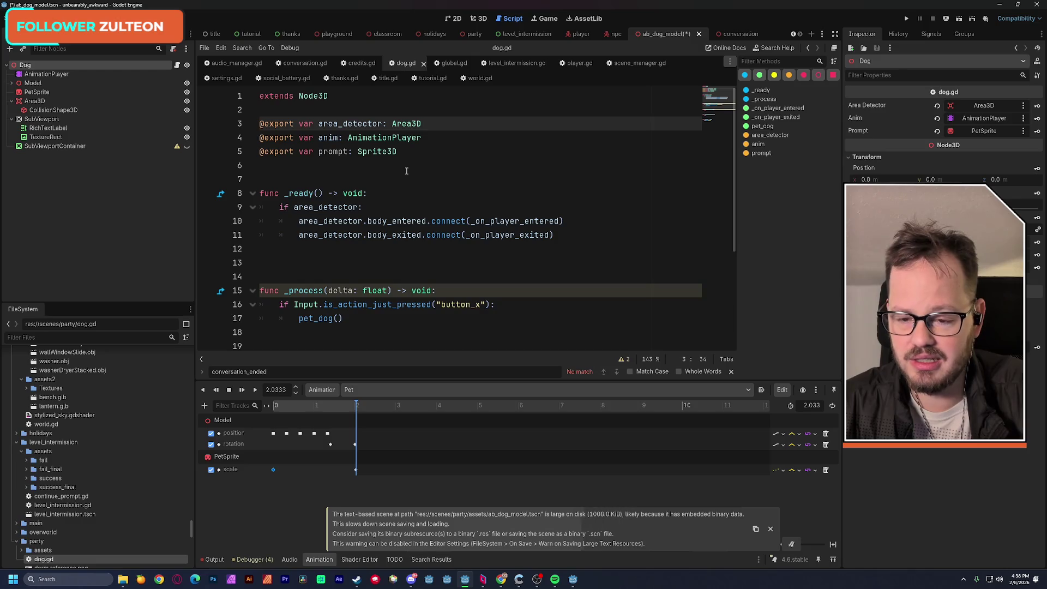
scroll(407, 170, "down", 1)
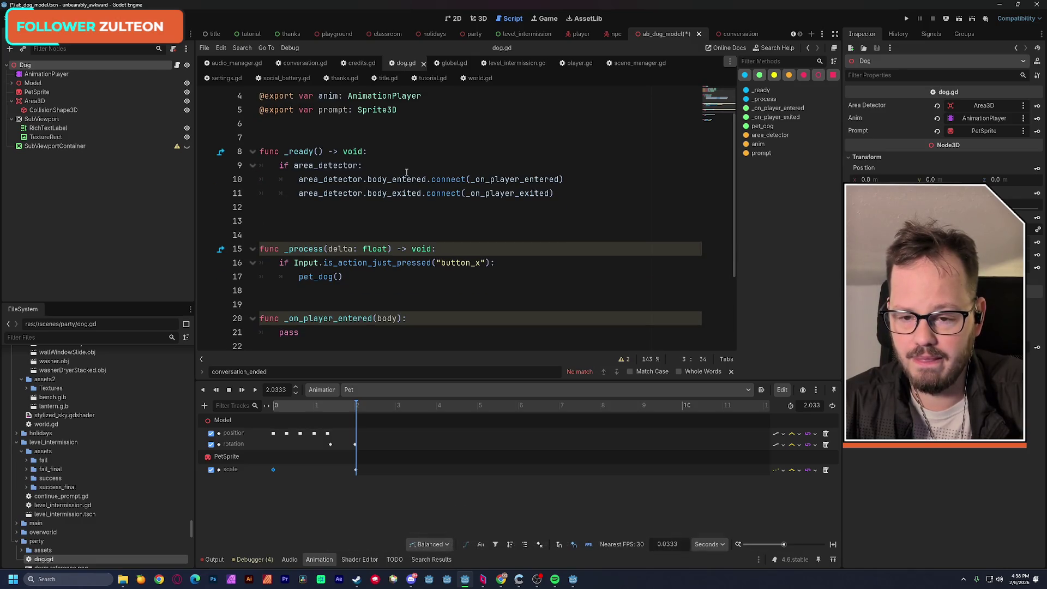
left_click(411, 131)
Step: Declare a player_in_range variable set to false above _ready
key("Return")
key("Return")
key("Up")
key("Up")
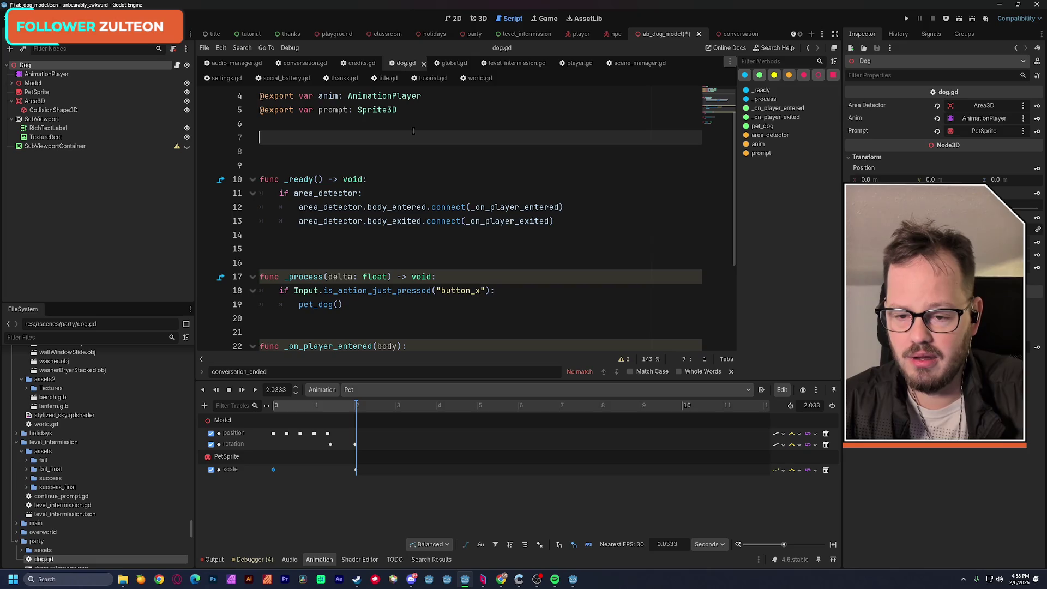
type("var")
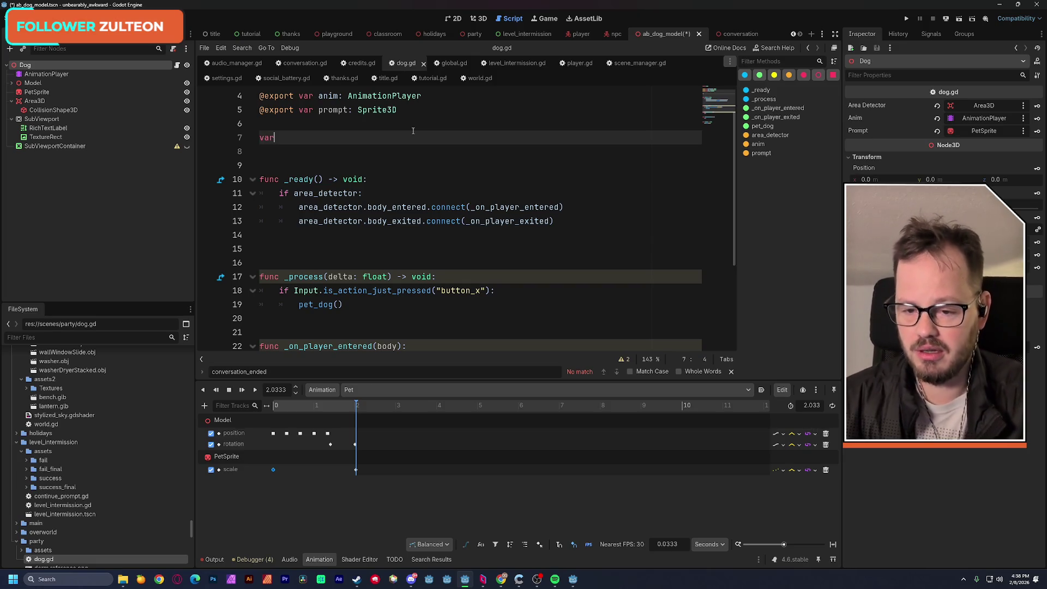
type(" player_in")
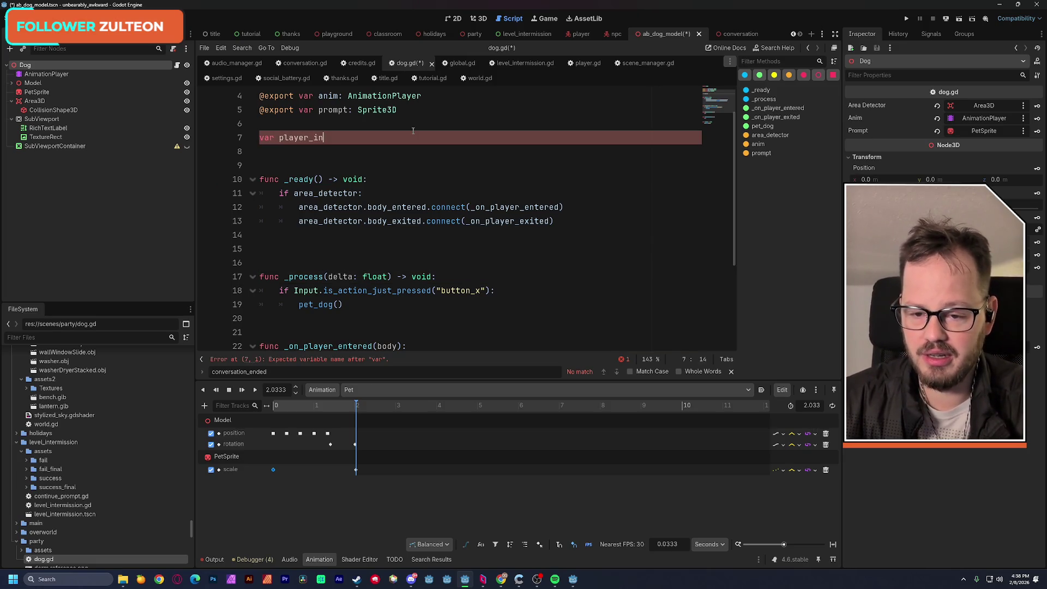
type("_range: bool")
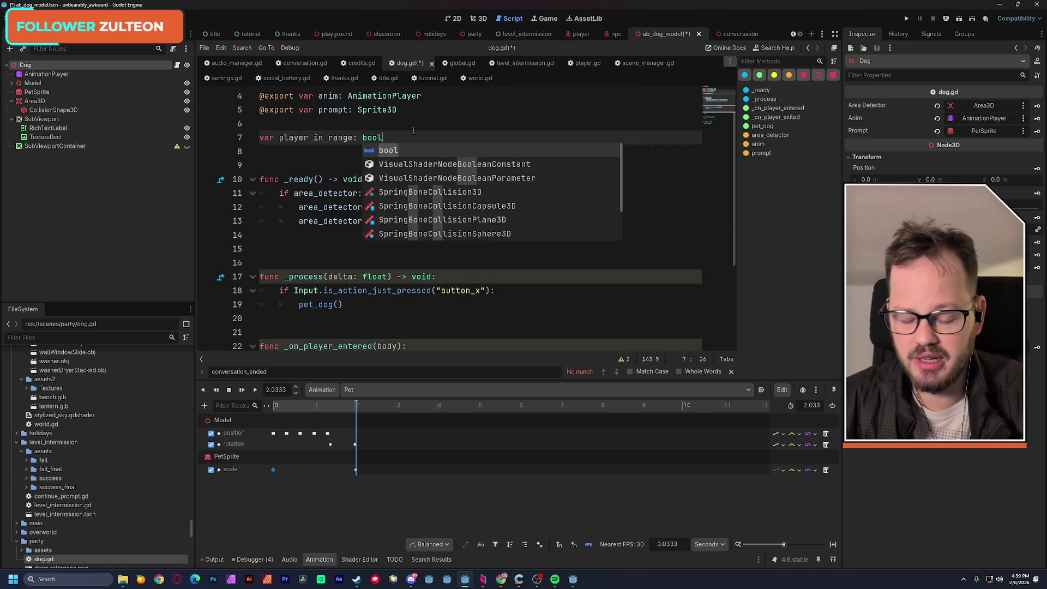
type(" = false")
Step: Set player_in_range to true in _on_player_entered and false in _on_player_exited
double_click(316, 137)
key("ctrl+c")
scroll(371, 172, "down", 3)
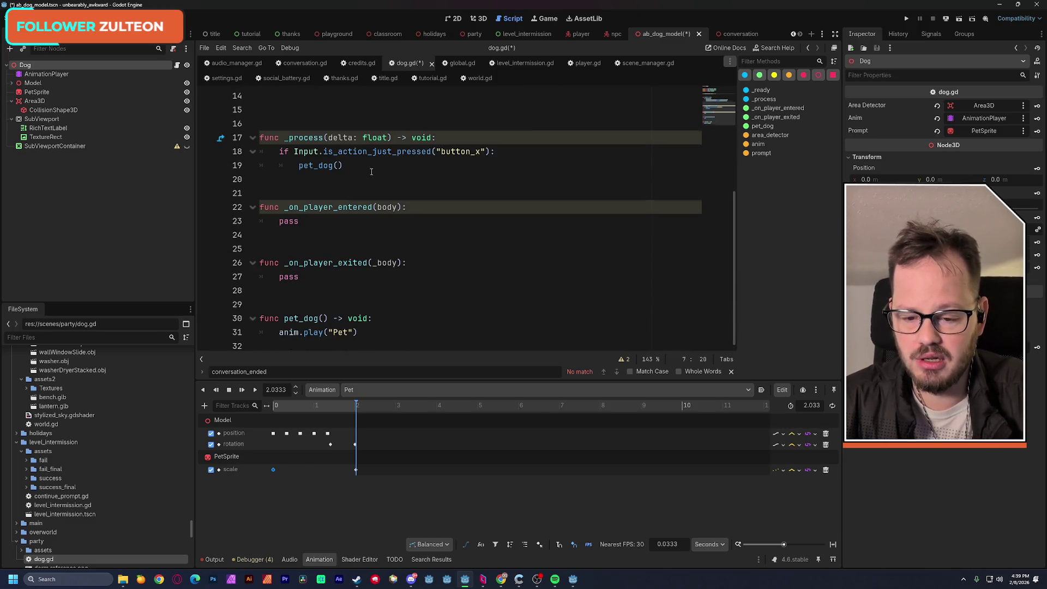
double_click(322, 216)
key("ctrl+v")
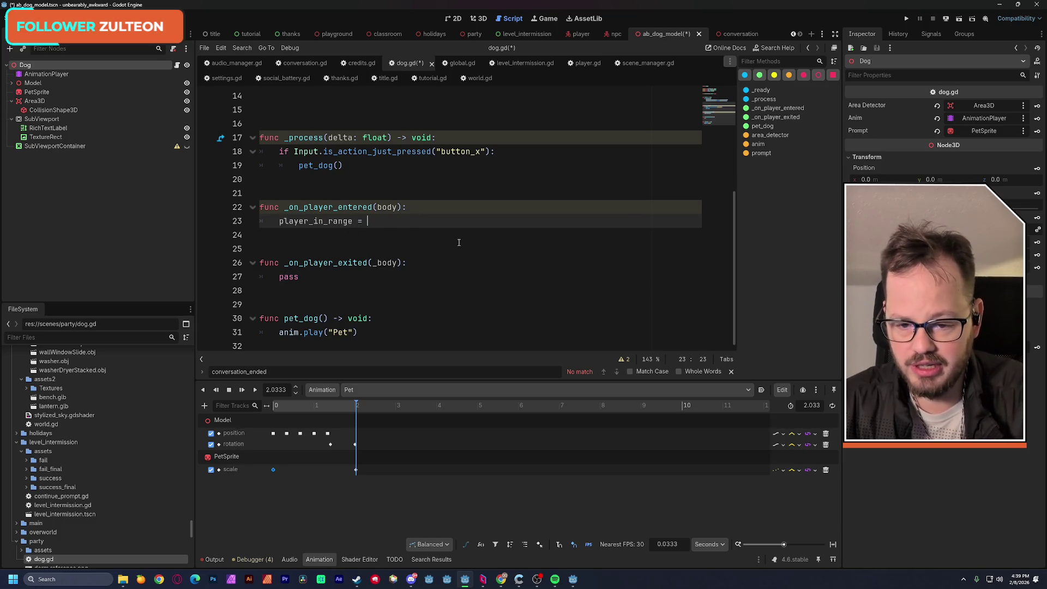
type("tr")
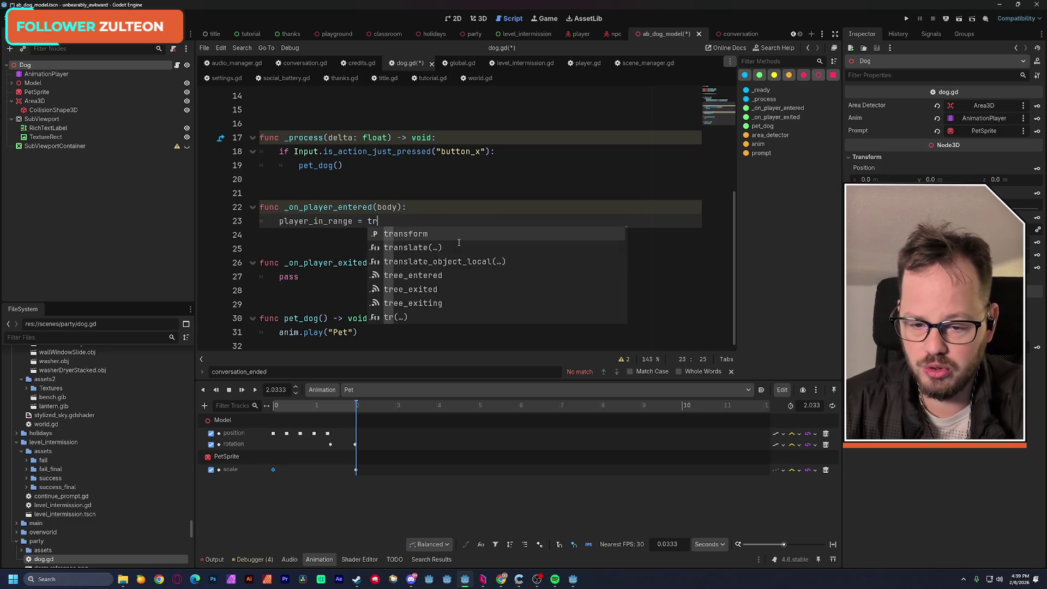
type("ue")
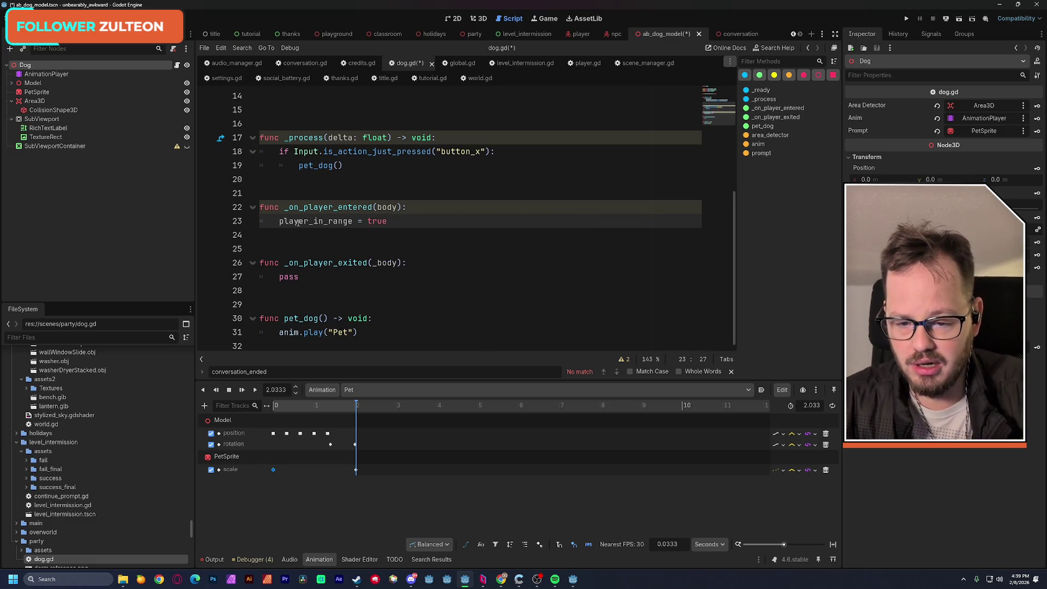
triple_click(374, 221)
key("ctrl+c")
double_click(290, 276)
key("ctrl+v")
double_click(375, 277)
type("fals")
key("Up")
key("Up")
key("Up")
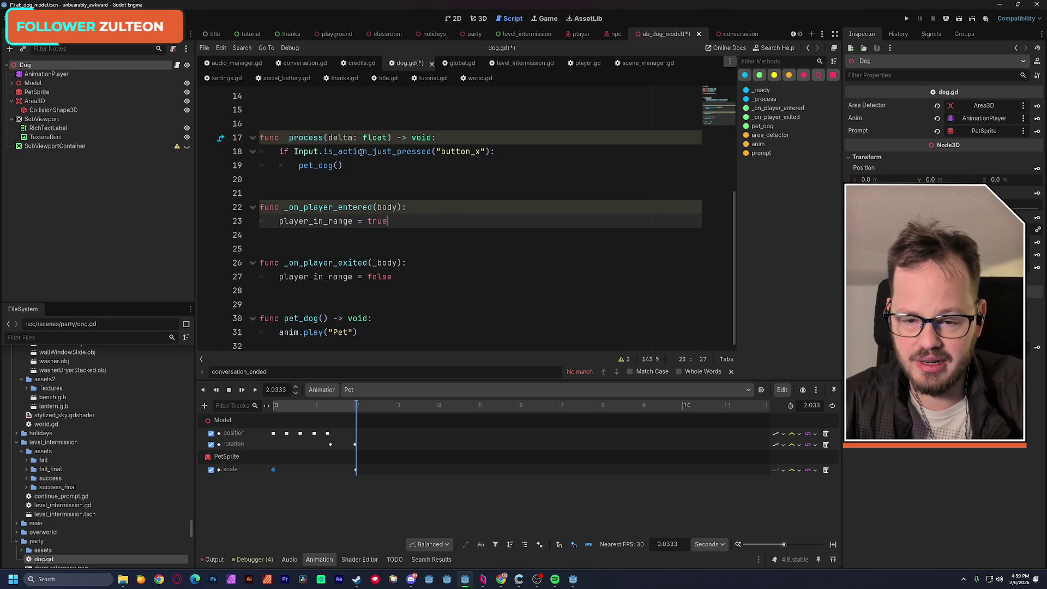
Step: Add 'player_in_range &&' to the pet condition in _process on line 18
left_click(295, 154)
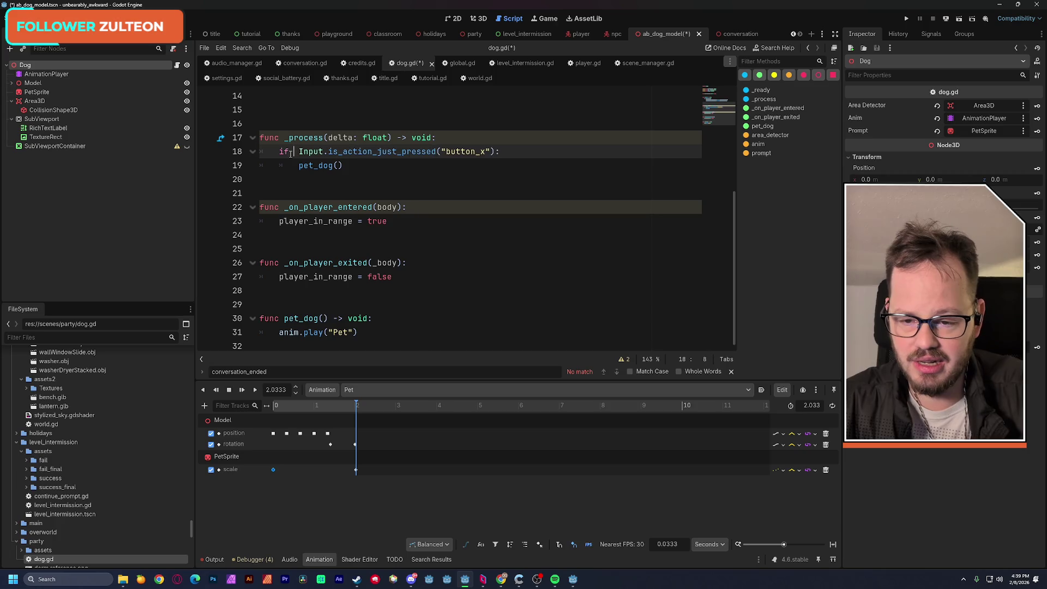
double_click(304, 222)
left_click(294, 153)
key("ctrl+v")
type("&&")
left_click(417, 160)
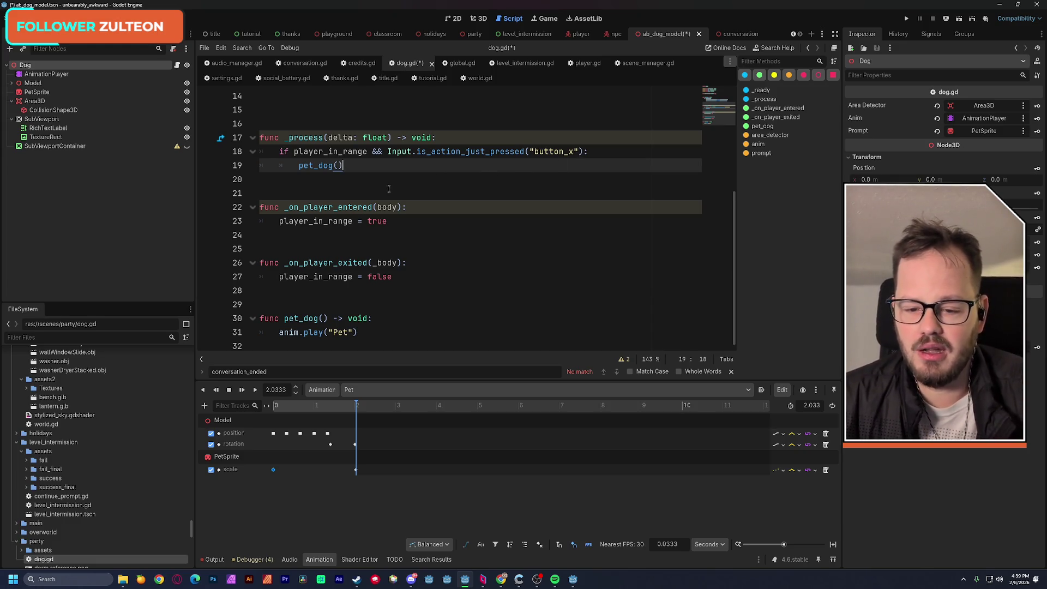
Step: Run the game with F5 to test the dog's pet prompt
left_click(411, 210)
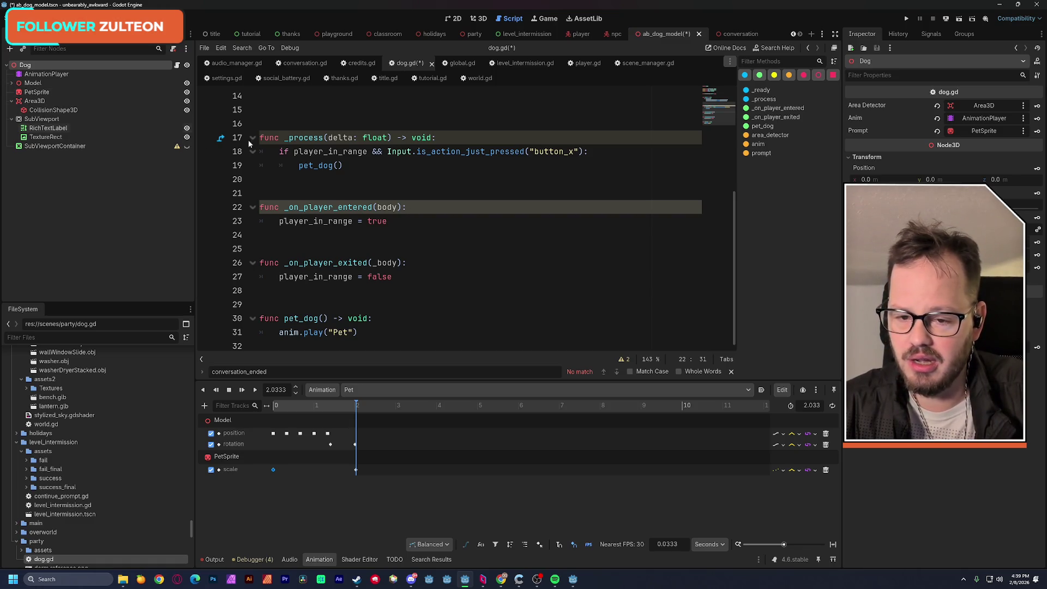
scroll(328, 218, "up", 5)
double_click(333, 152)
key("F5")
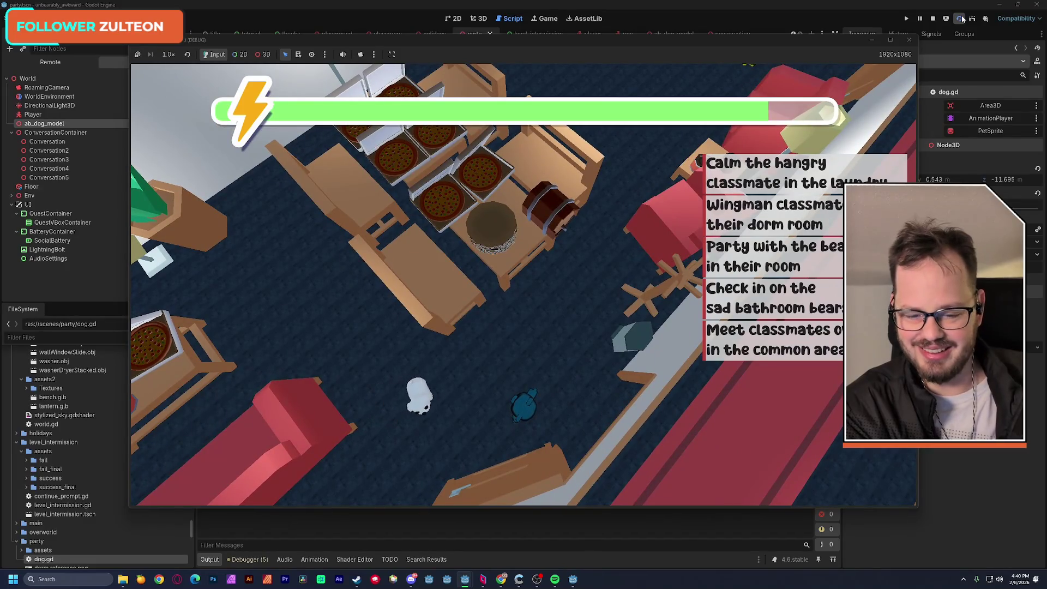
Step: Stop the running party-scene playtest
left_click(962, 19)
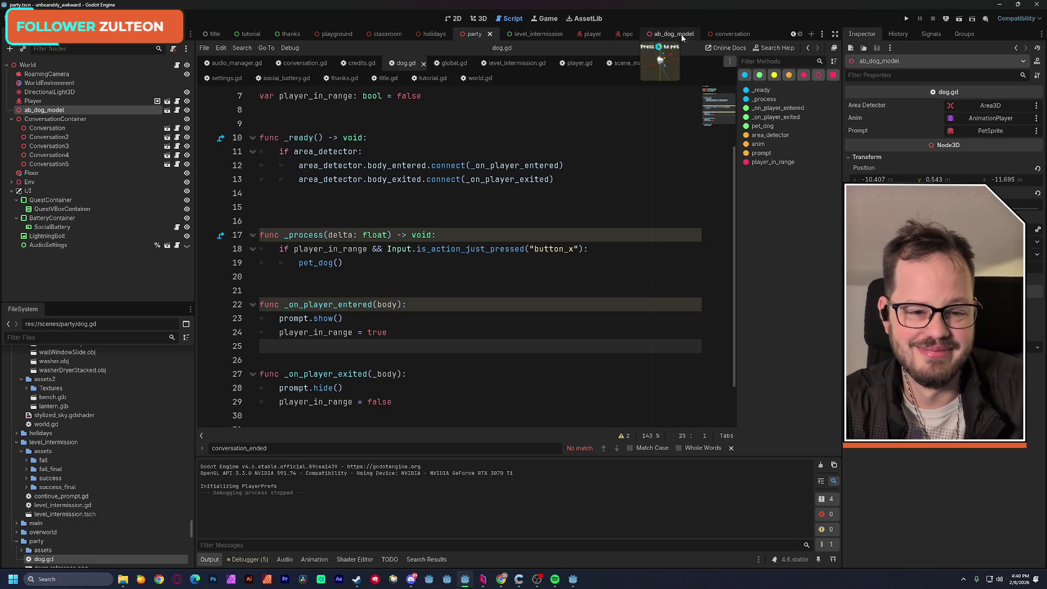
Step: In the ab_dog_model scene's 3D view, add a new Node3D below AnimationPlayer
left_click(676, 35)
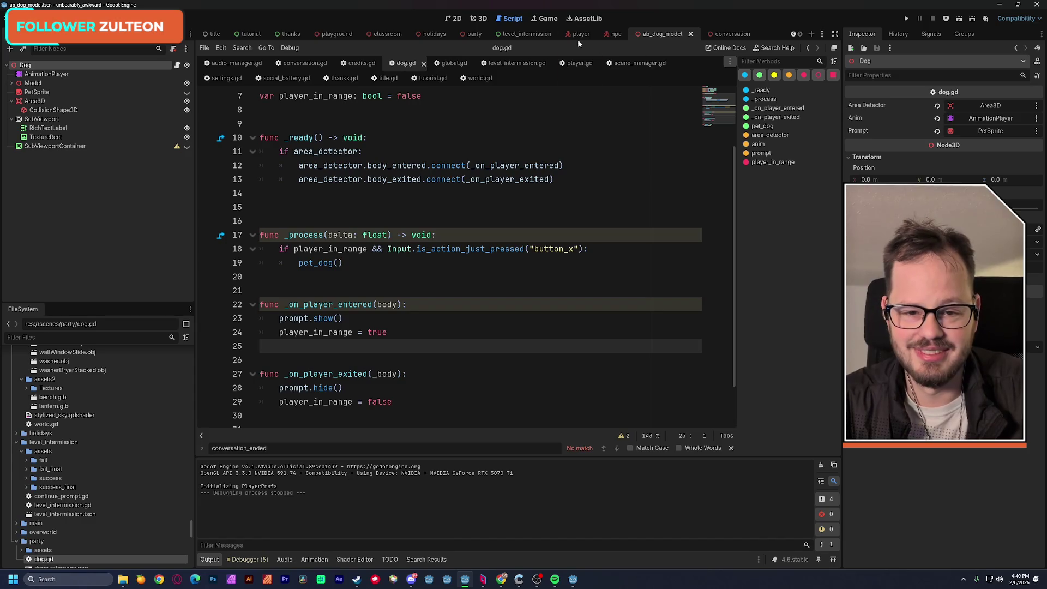
left_click(480, 18)
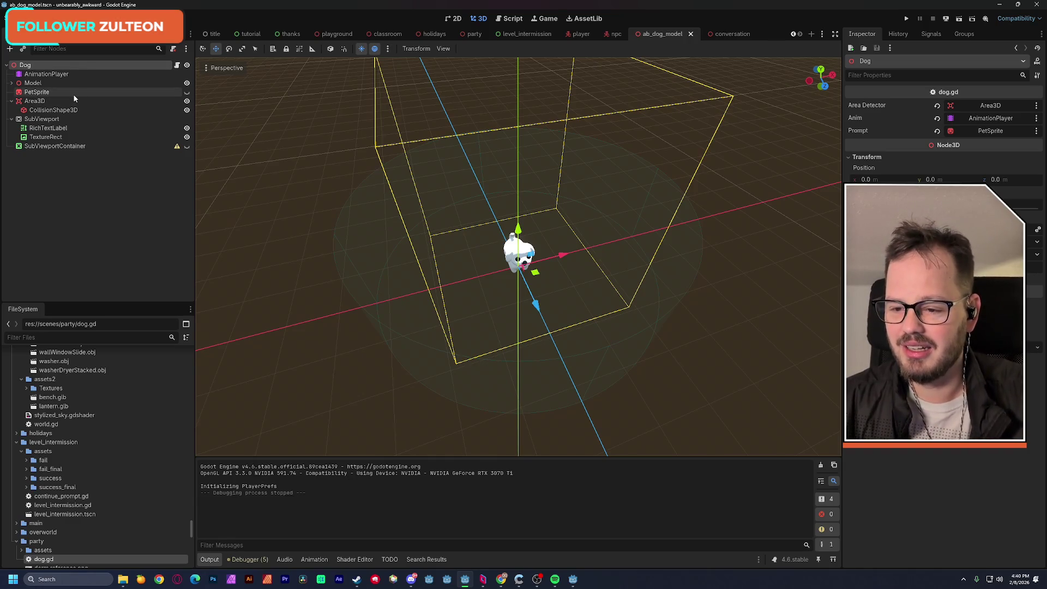
left_click(59, 85)
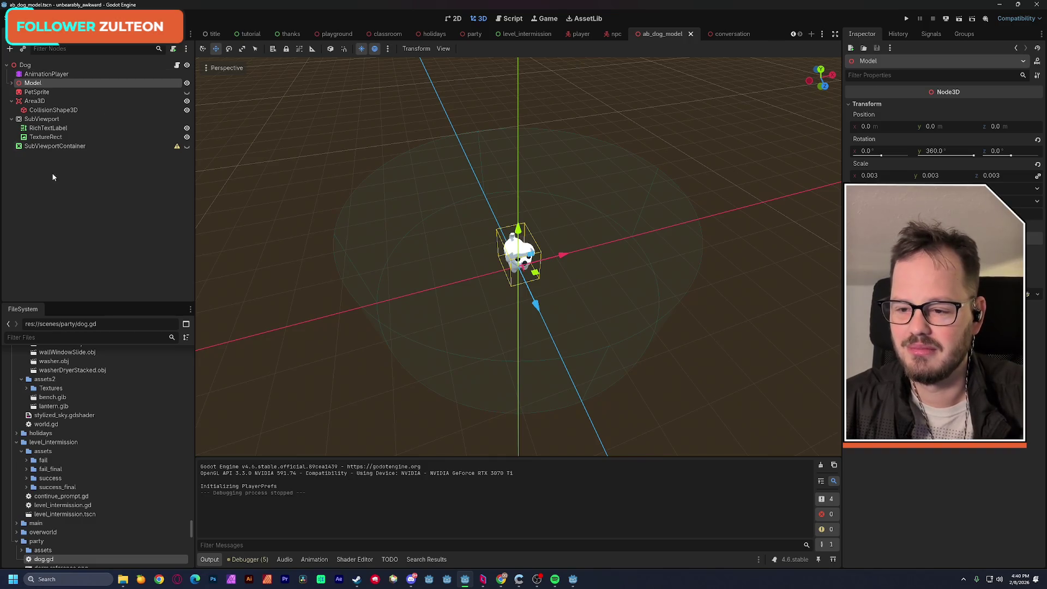
left_click(52, 187)
key("ctrl+a")
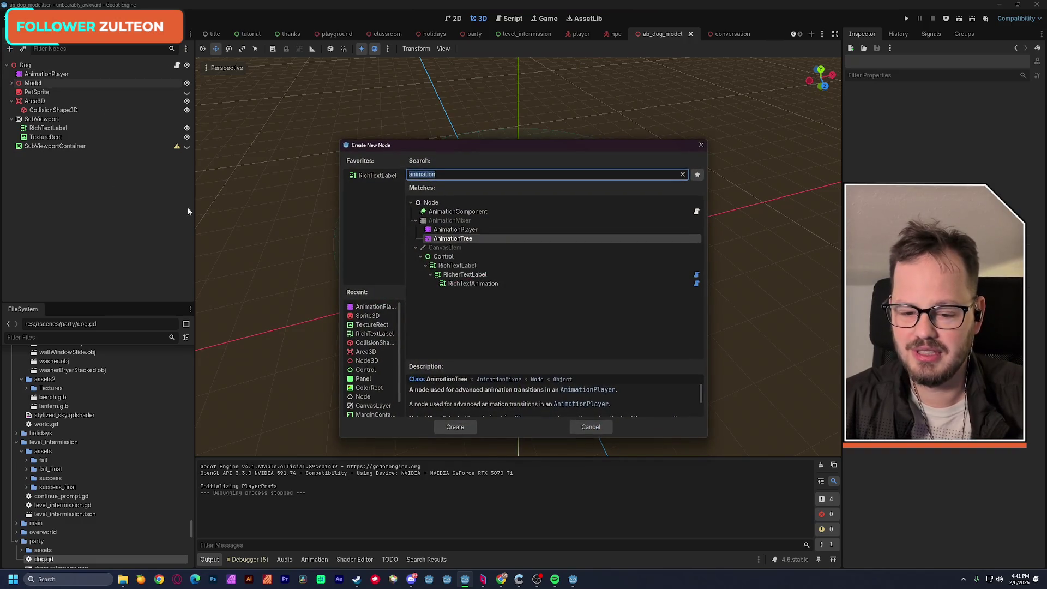
double_click(366, 361)
mouse_move(36, 156)
left_mouse_down()
mouse_move(53, 79)
mouse_move(44, 84)
left_mouse_up()
Step: Rename the new node FacePlayer with Model beneath it, and save the dog scene
left_click(33, 94)
double_click(43, 83)
type("FacePlayer")
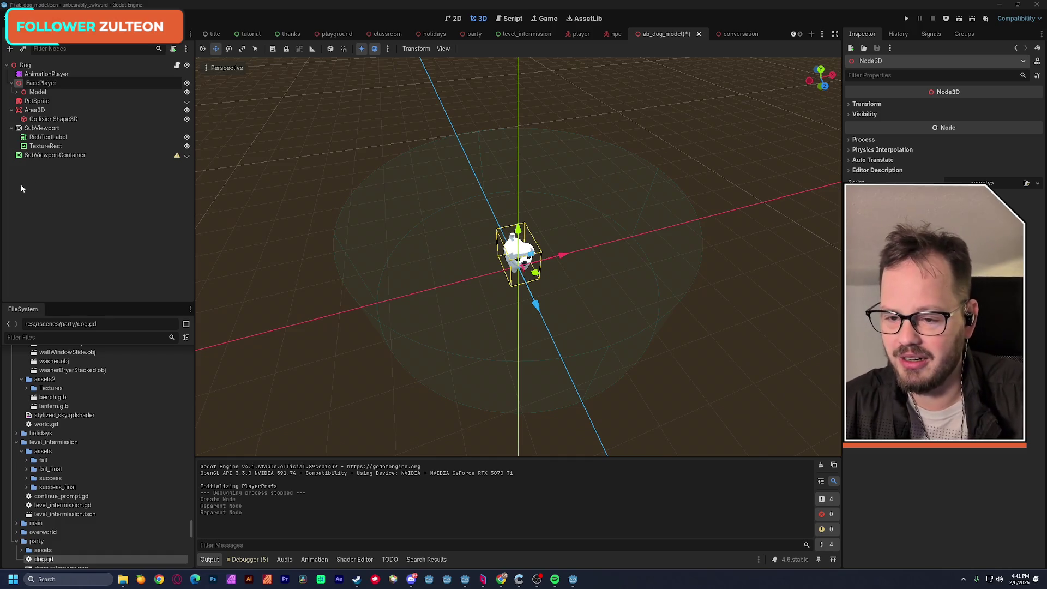
key("Return")
key("ctrl+s")
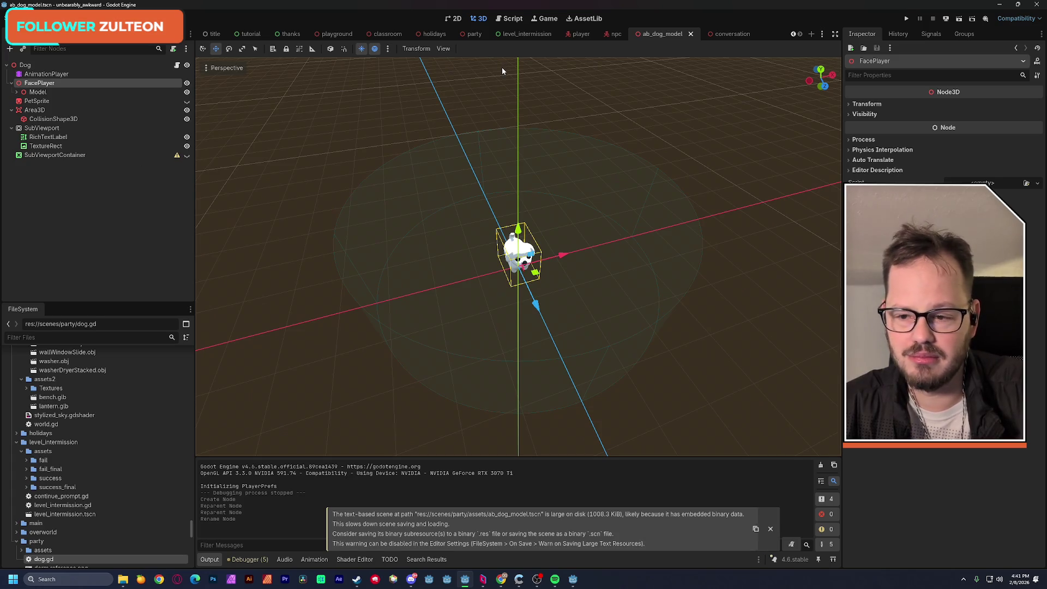
mouse_move(617, 38)
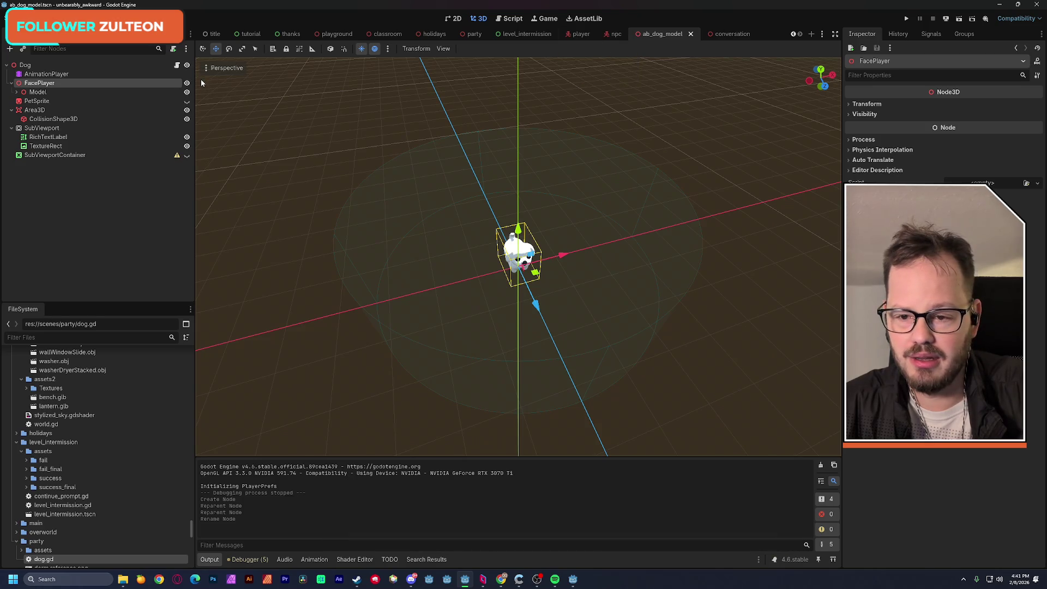
left_click(177, 65)
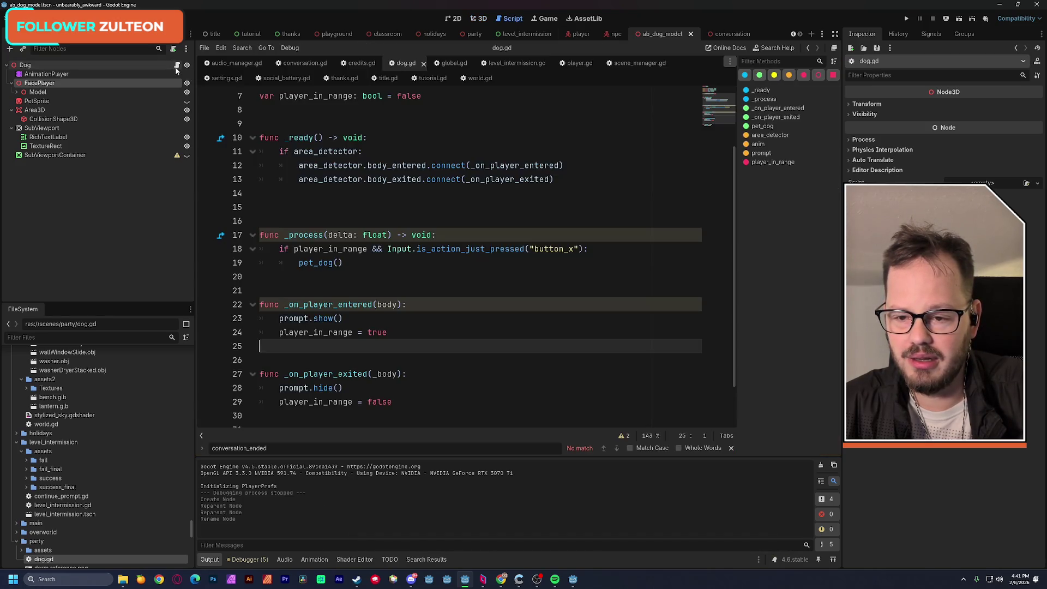
Step: Split the _process condition into an 'if player_in_range' check with an indented block
scroll(346, 256, "up", 2)
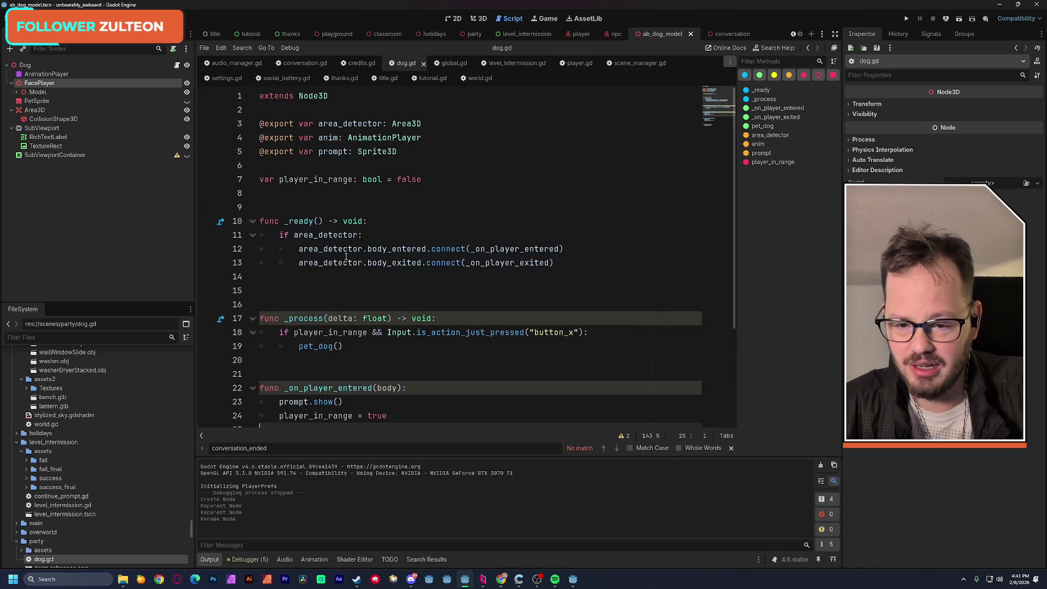
scroll(346, 257, "down", 2)
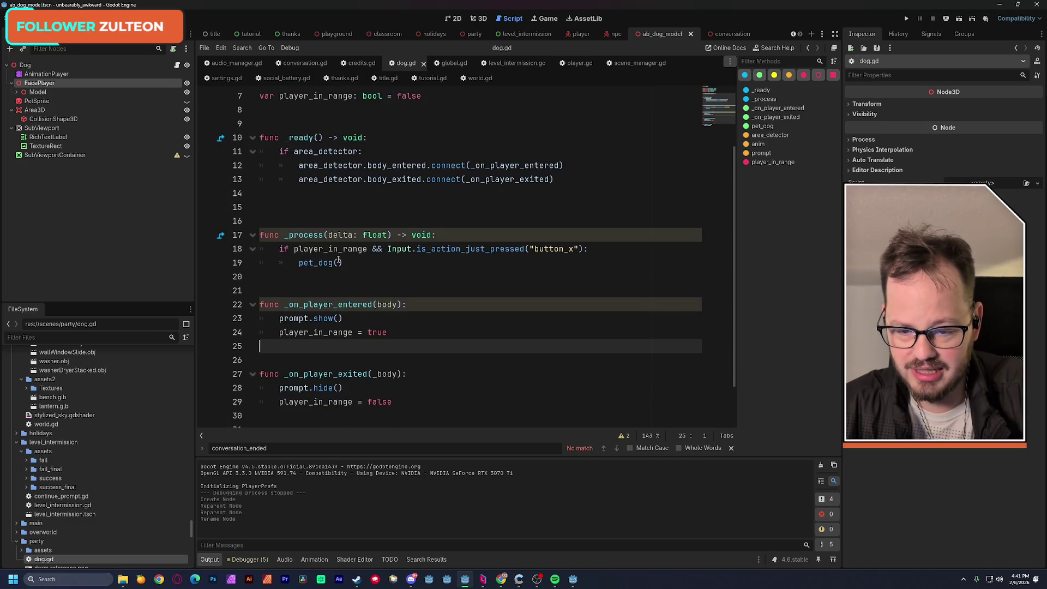
left_click(373, 249)
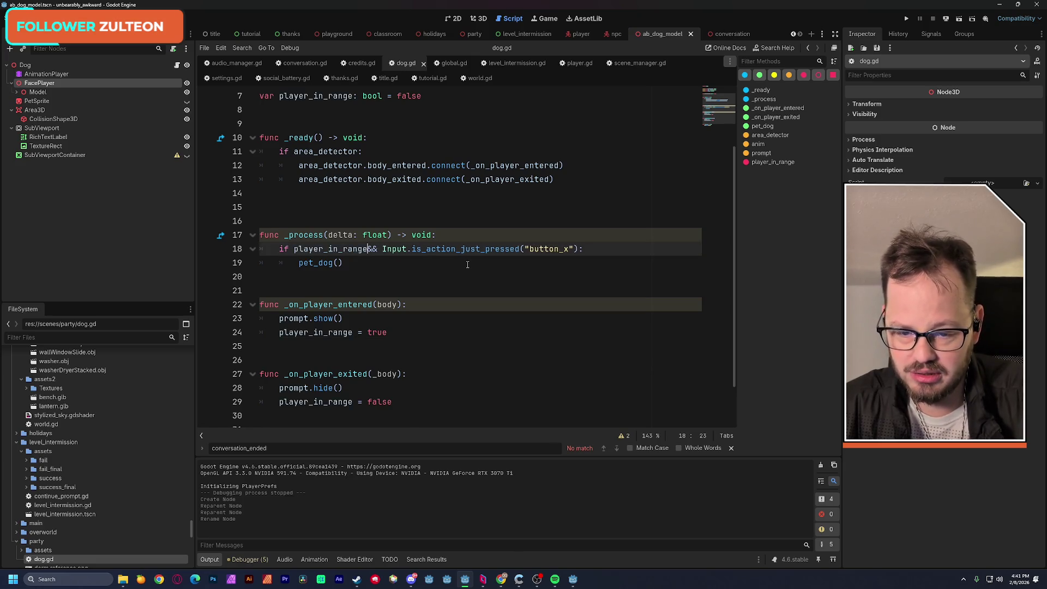
key("Return")
key("Return")
key("Delete")
key("Delete")
key("Delete")
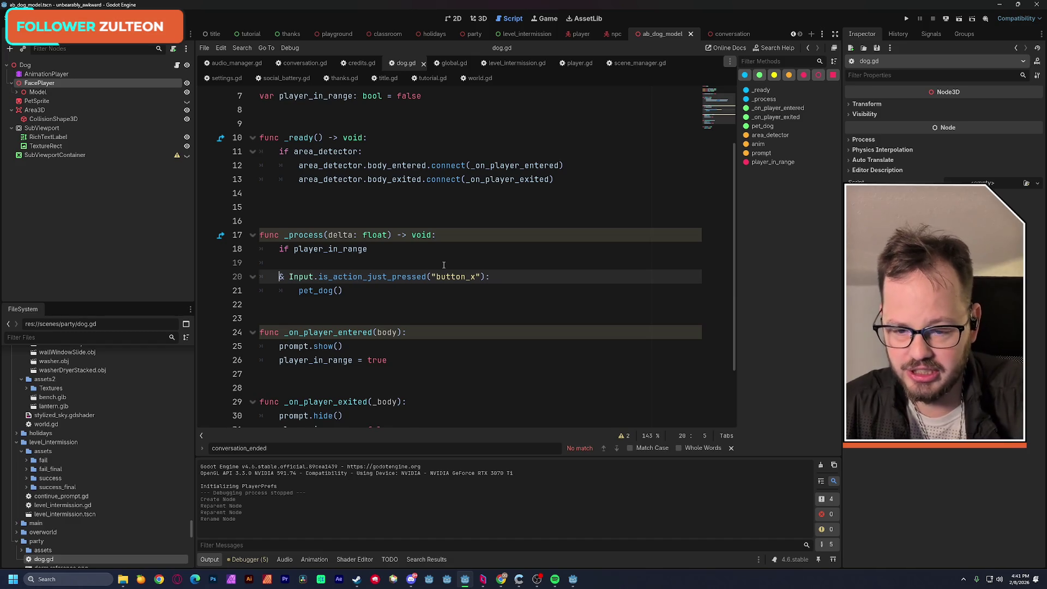
type("if")
left_click(392, 249)
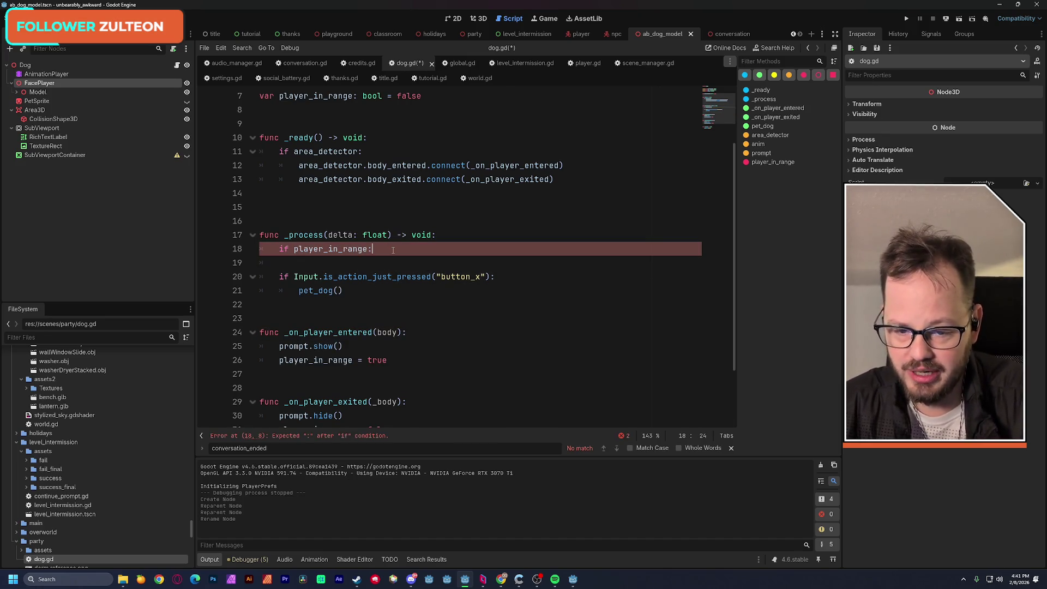
key("Return")
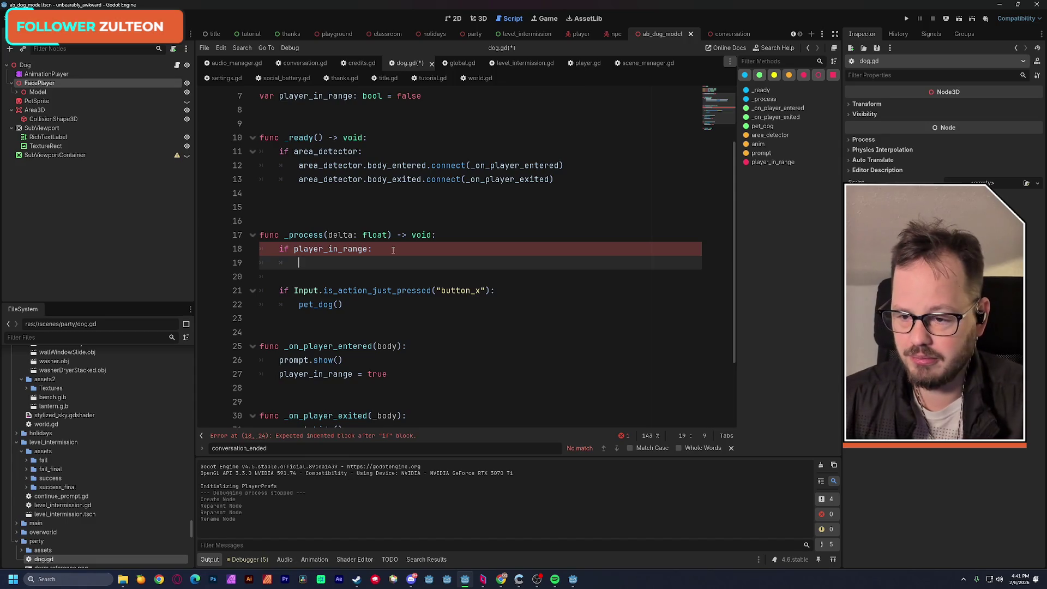
Step: Add an exported 'var face: Node3D' below the prompt declaration
scroll(409, 207, "up", 3)
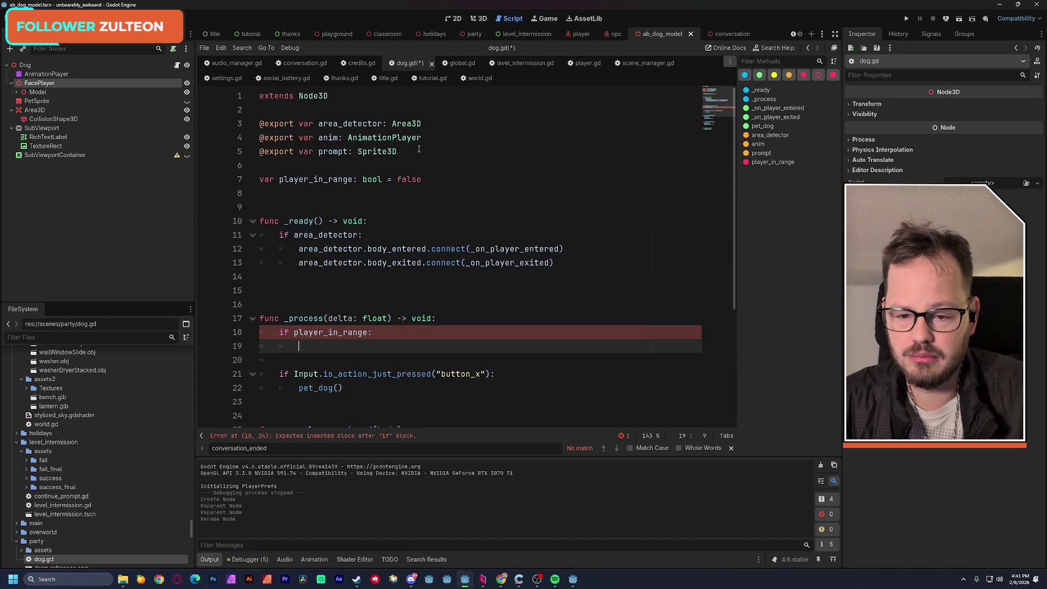
left_click(420, 151)
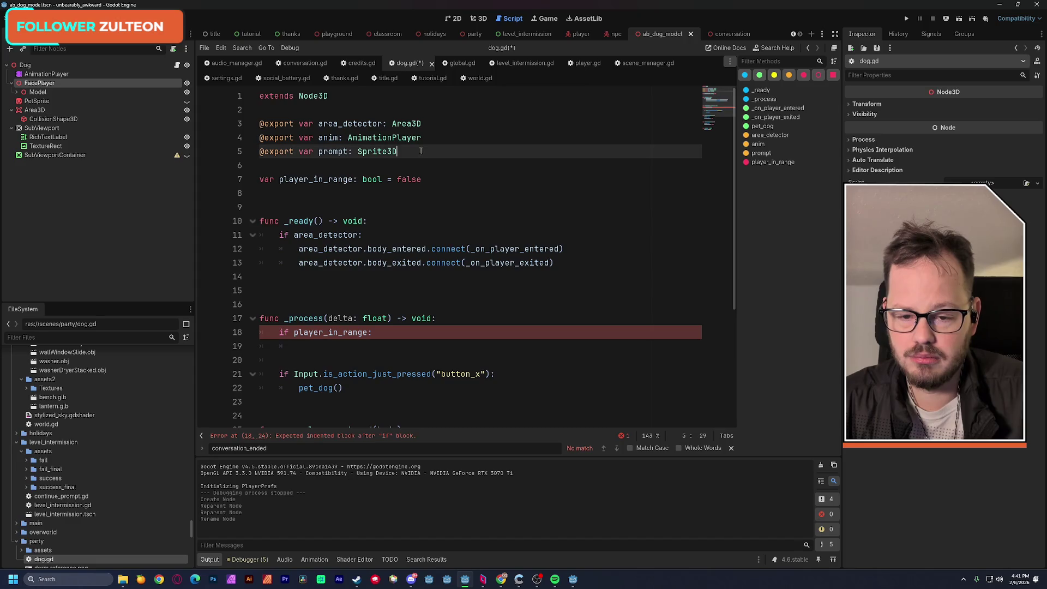
key("Return")
type("@ex")
key("Return")
type("var ")
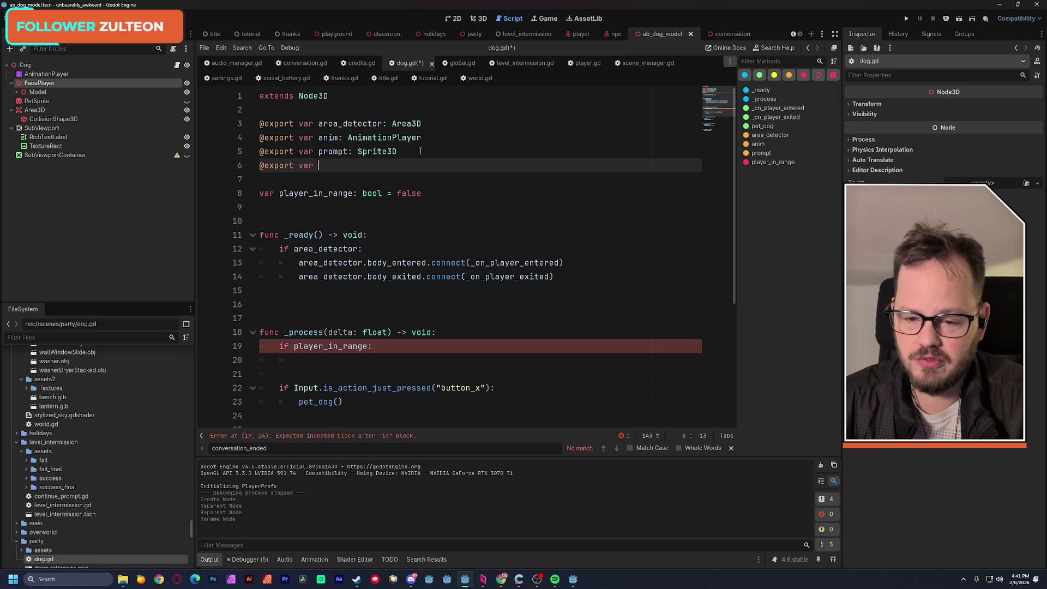
type("face:")
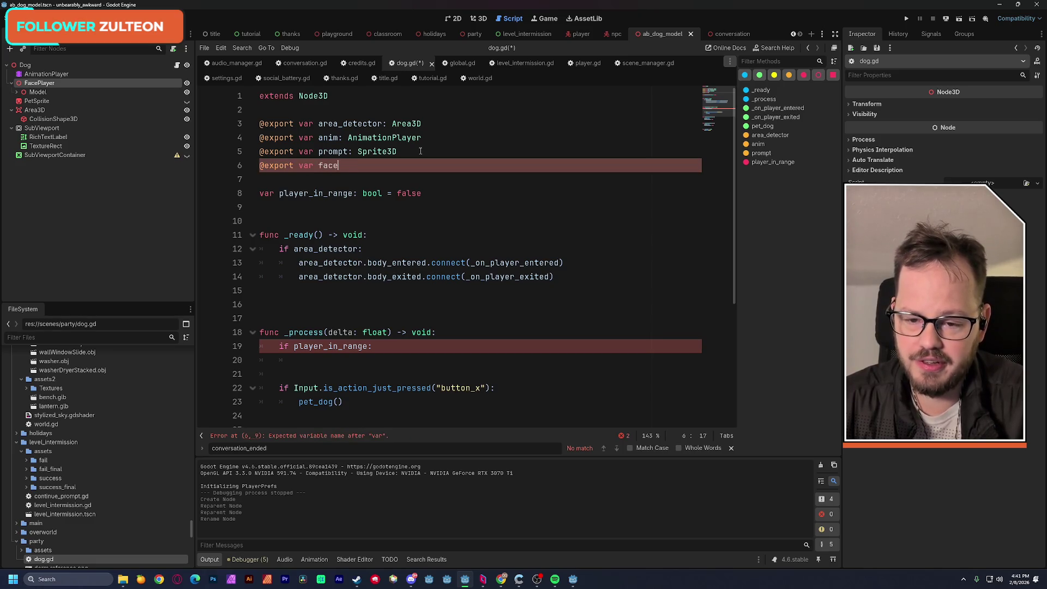
type(" node")
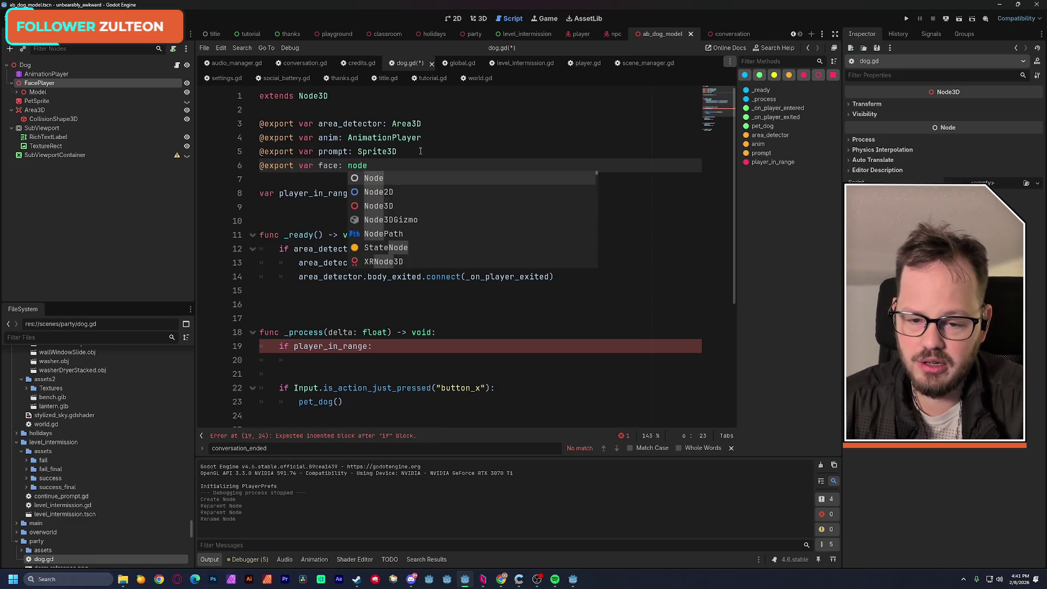
key("Return")
left_click(464, 134)
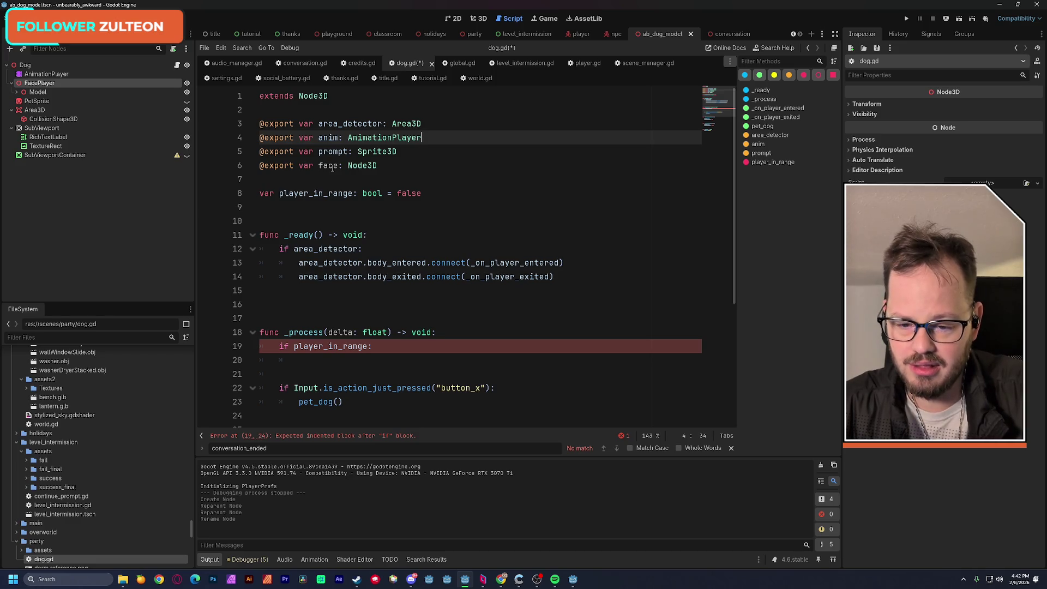
Step: Start a 'face.' call in the range block, then view player.gd's look_at_target function
left_click(345, 360)
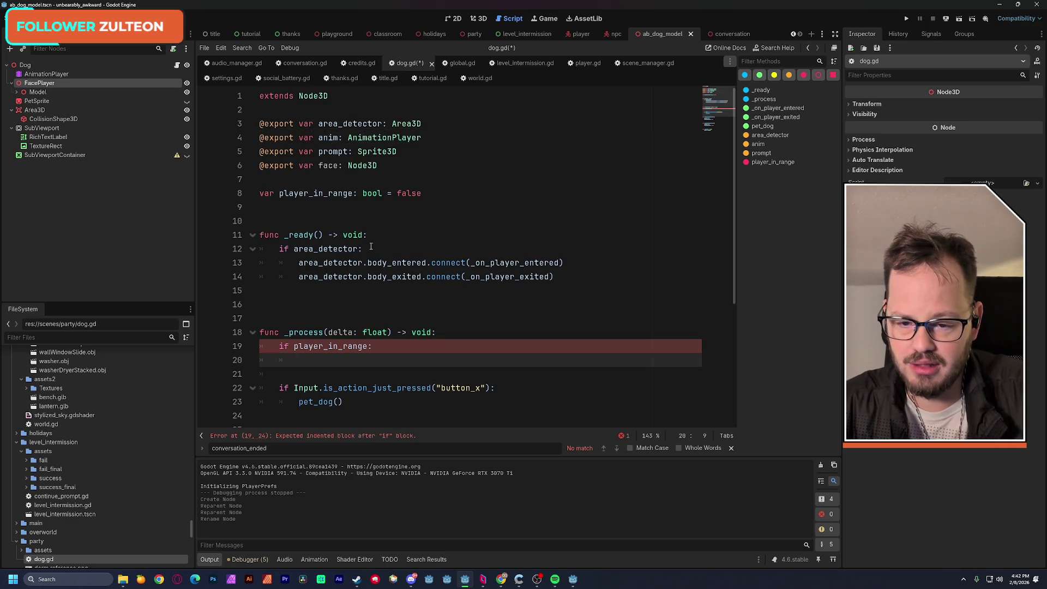
double_click(332, 167)
left_click(431, 354)
type("face.")
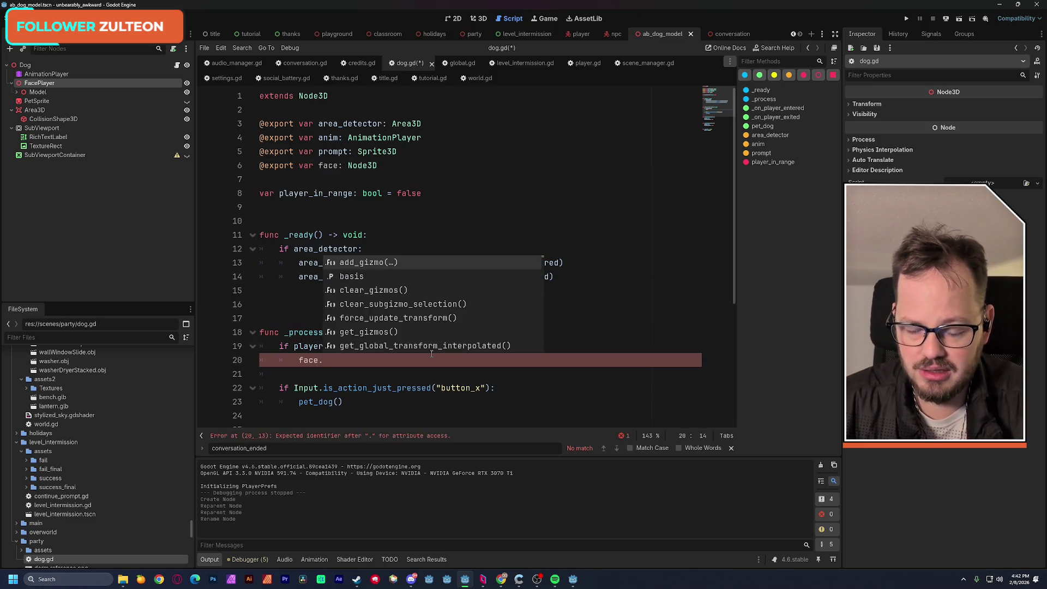
type("t")
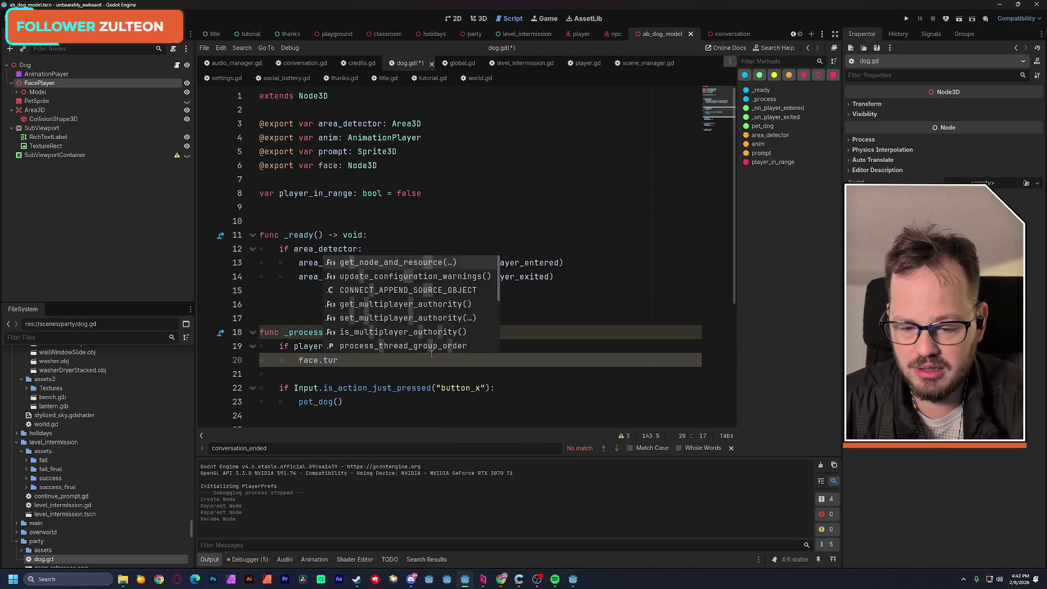
left_click(531, 235)
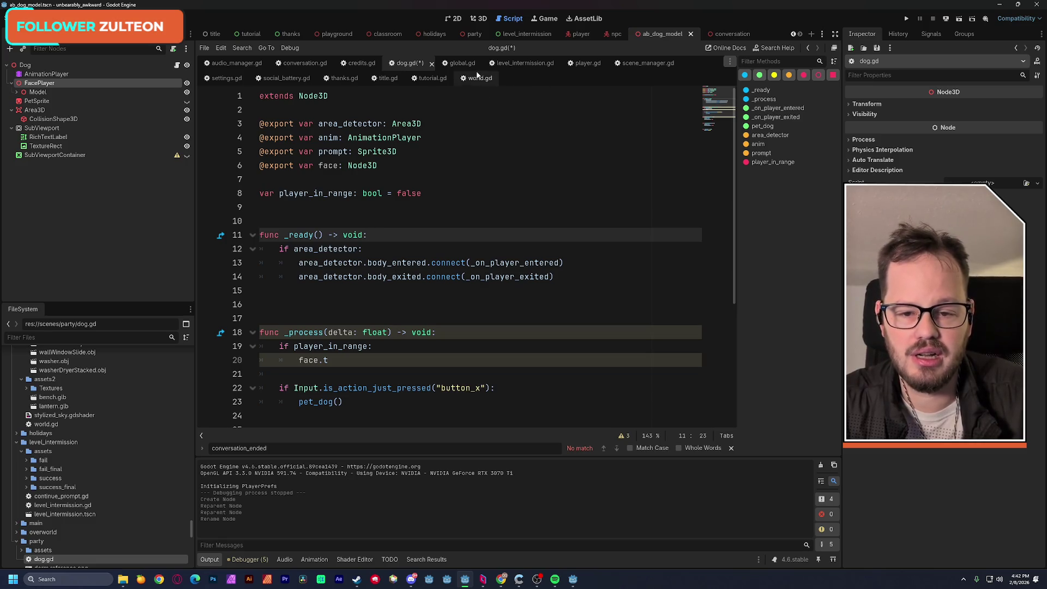
left_click(571, 64)
left_click_drag(718, 137, 719, 286)
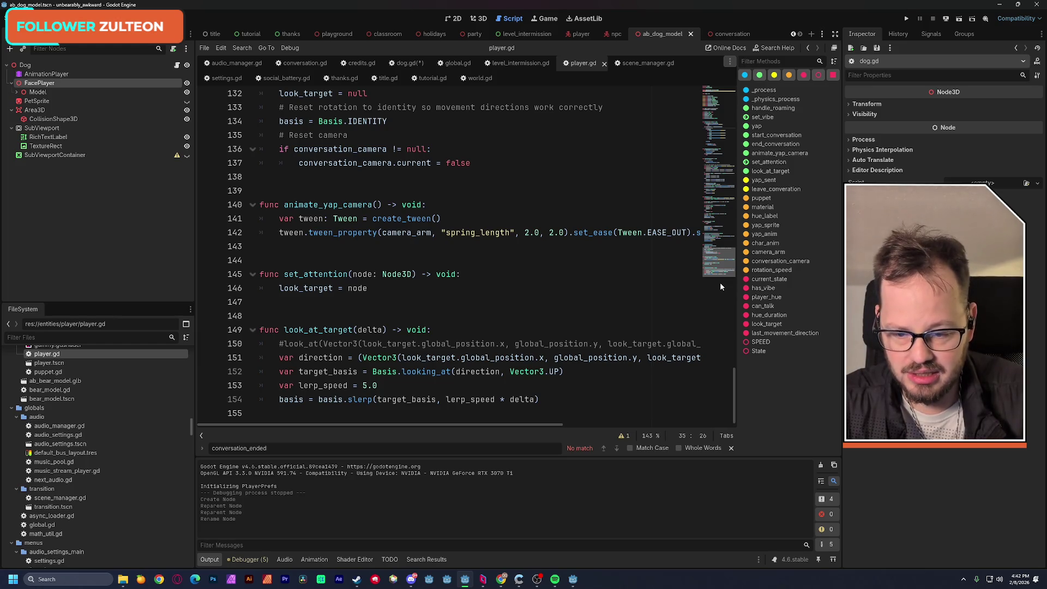
Step: Select the commented-out look_at call on line 150 of player.gd
mouse_move(720, 282)
left_mouse_down()
mouse_move(727, 137)
mouse_move(734, 209)
left_mouse_up()
scroll(298, 339, "down", 15)
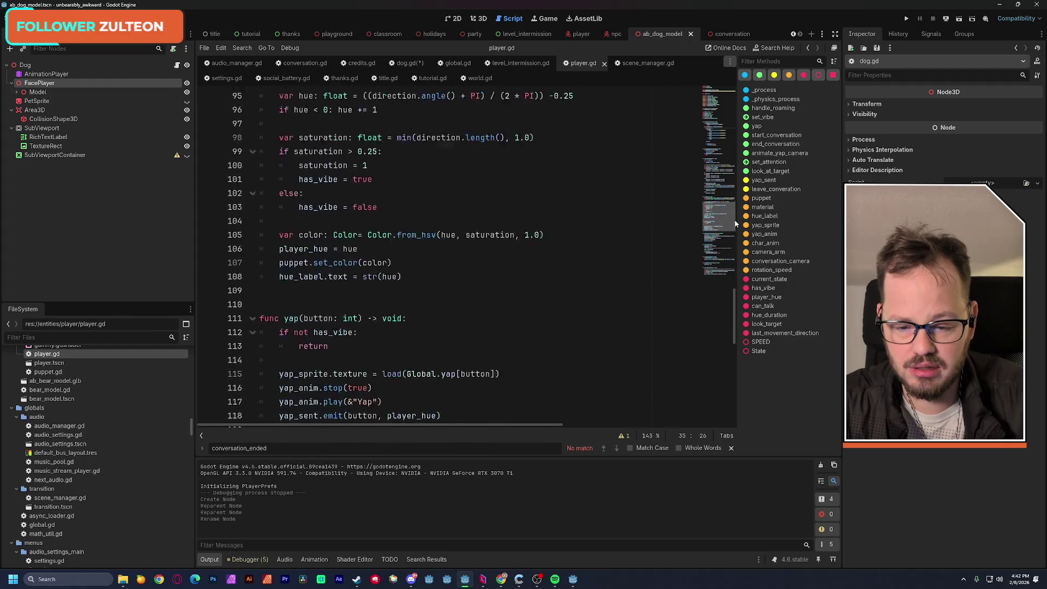
left_click(284, 343)
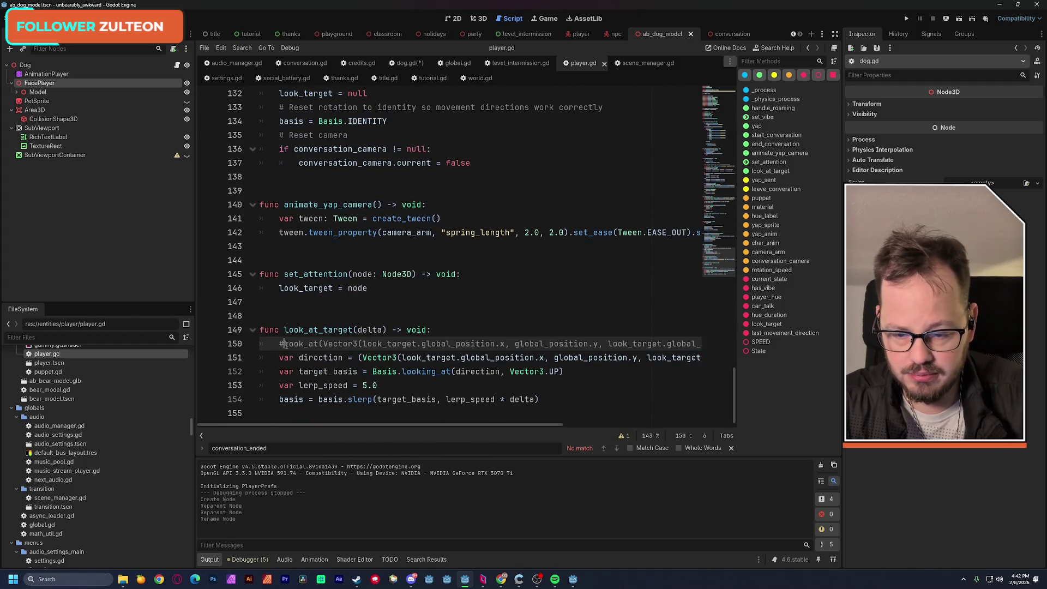
mouse_move(367, 419)
left_mouse_down()
mouse_move(487, 436)
mouse_move(372, 422)
left_mouse_up()
left_click(586, 343, "shift")
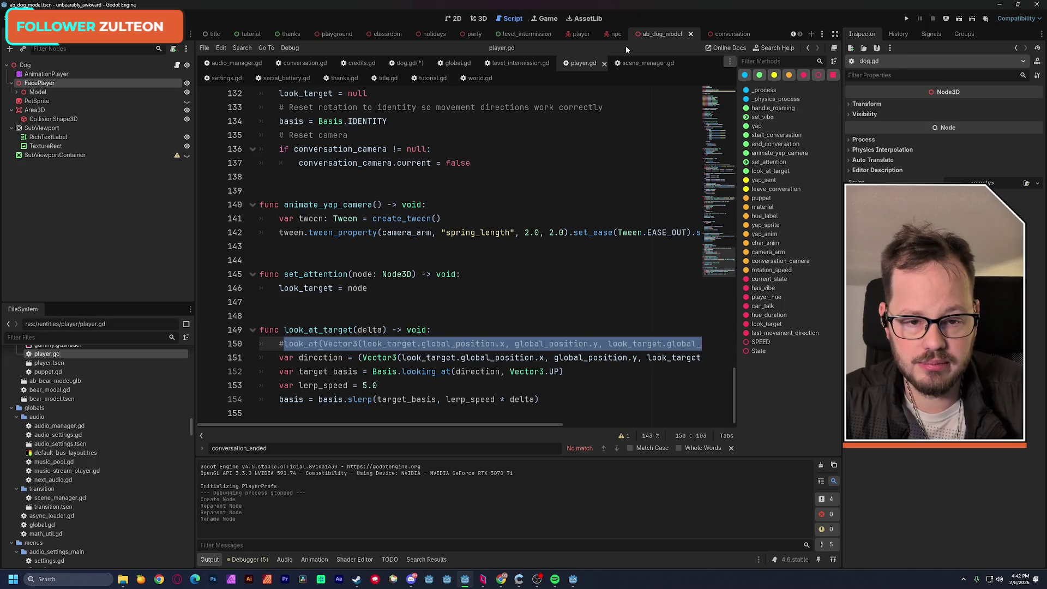
Step: Paste the look_at call after 'face.' on line 20 of dog.gd
left_click(407, 63)
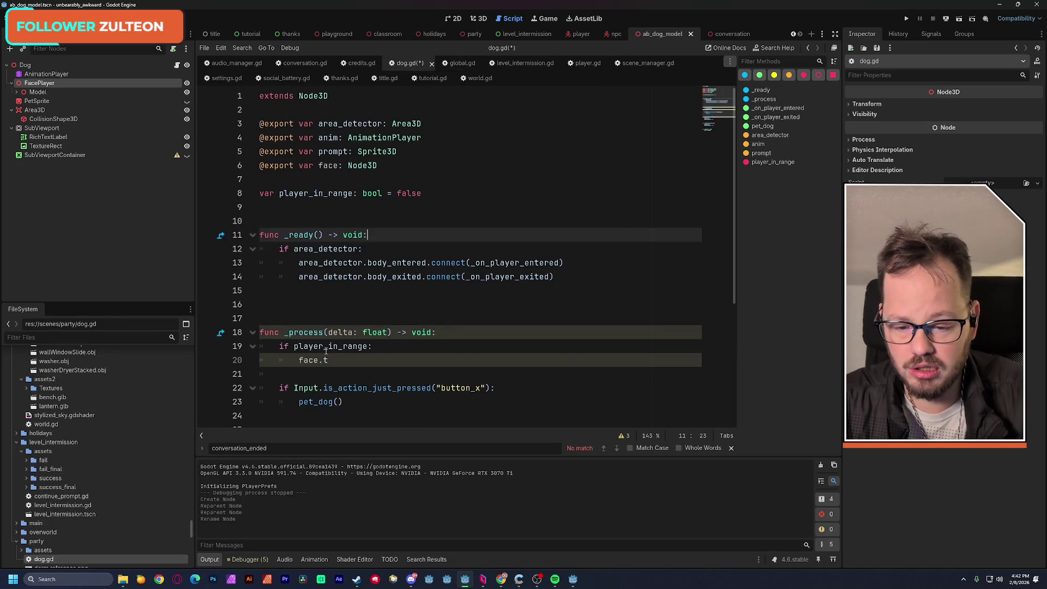
key("ctrl+v")
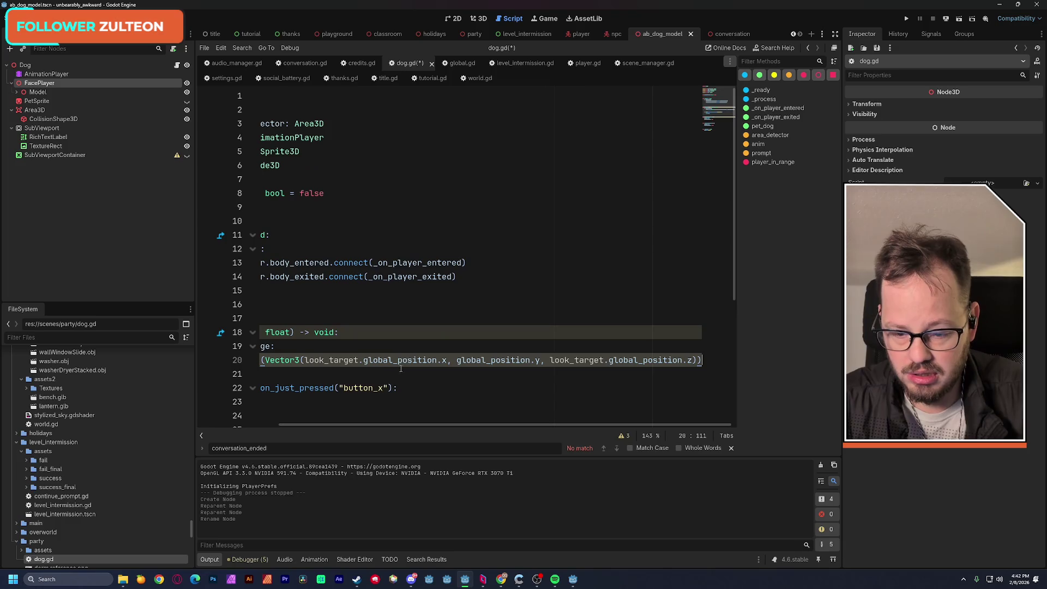
left_click_drag(357, 424, 277, 424)
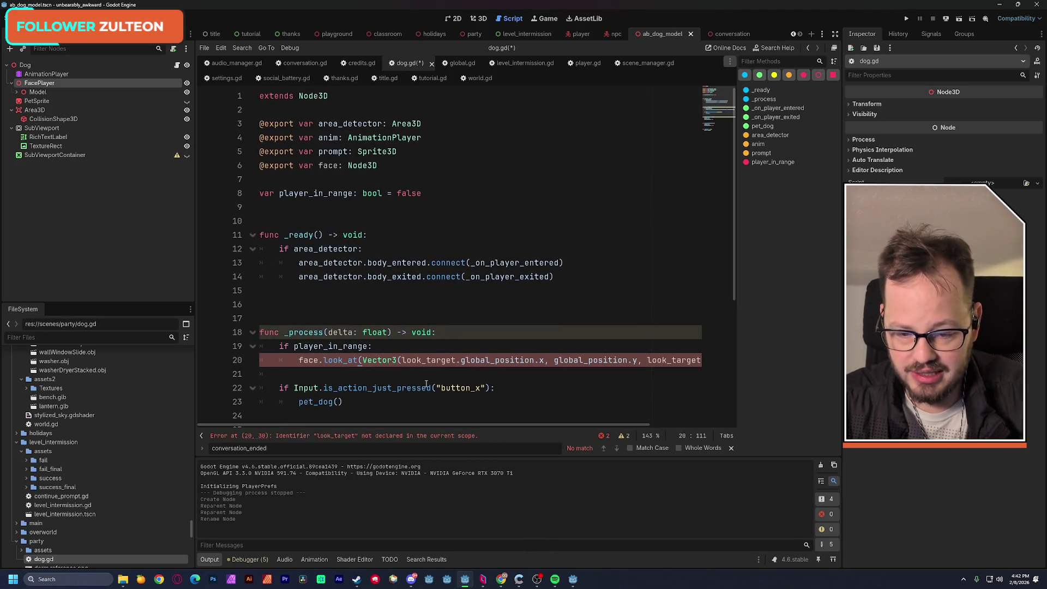
mouse_move(428, 382)
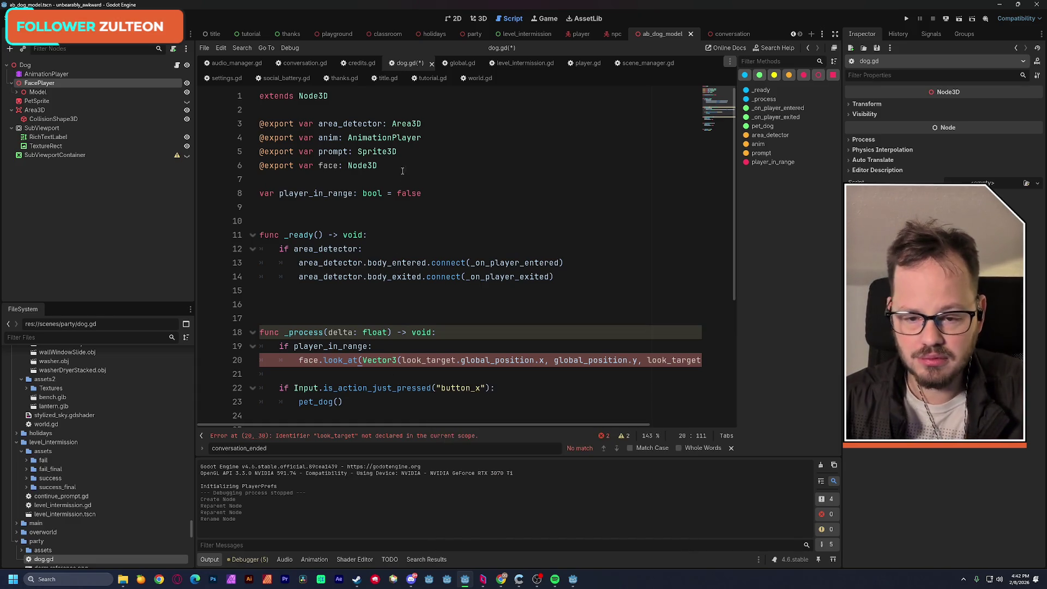
Step: Declare 'var player: Player' on a new line below line 8
left_click(420, 165)
left_click(423, 192)
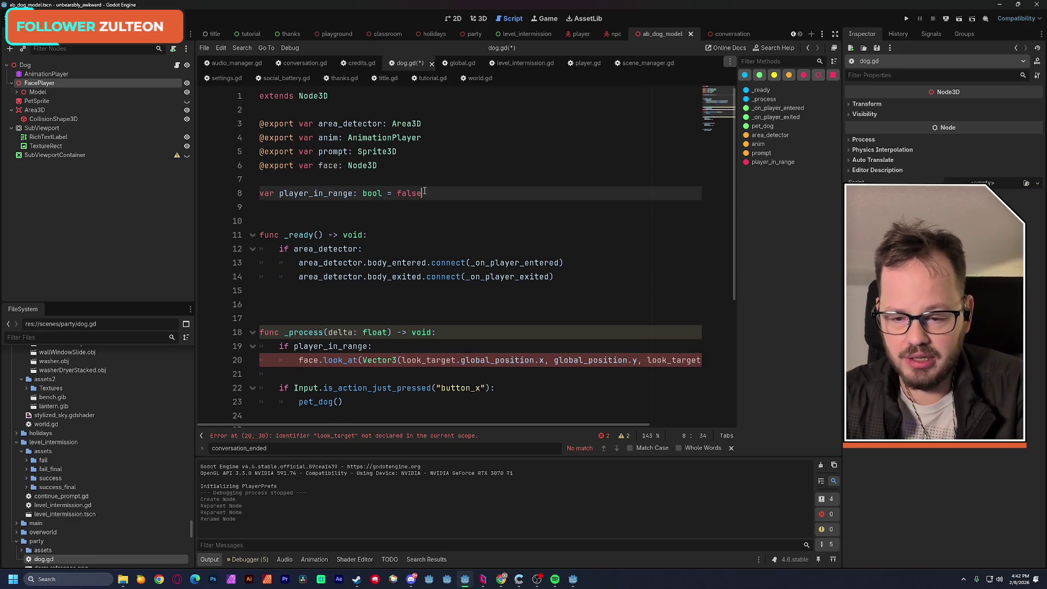
key("Return")
type("var player")
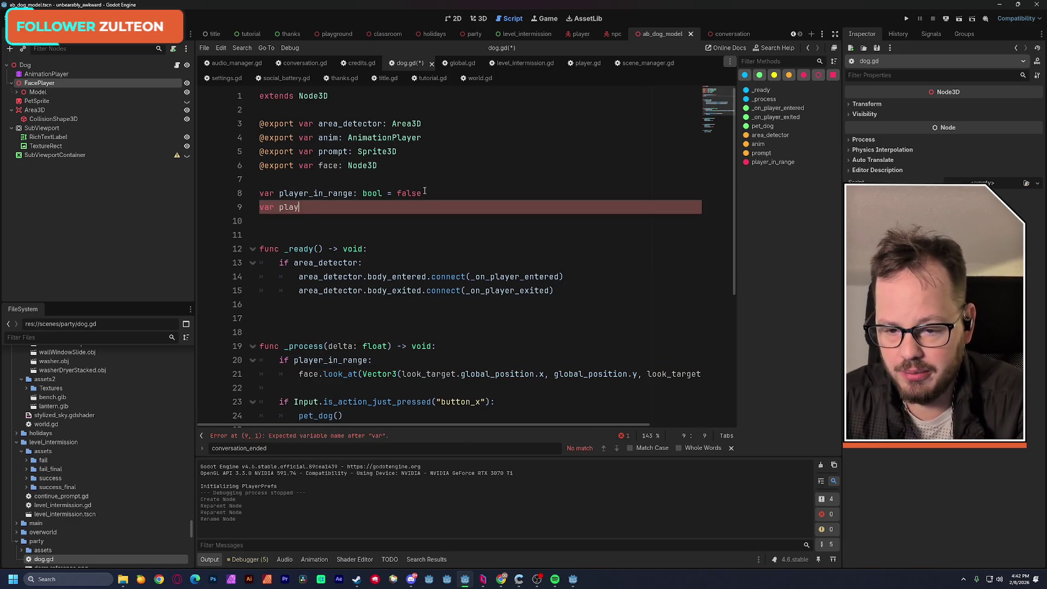
type(": Player")
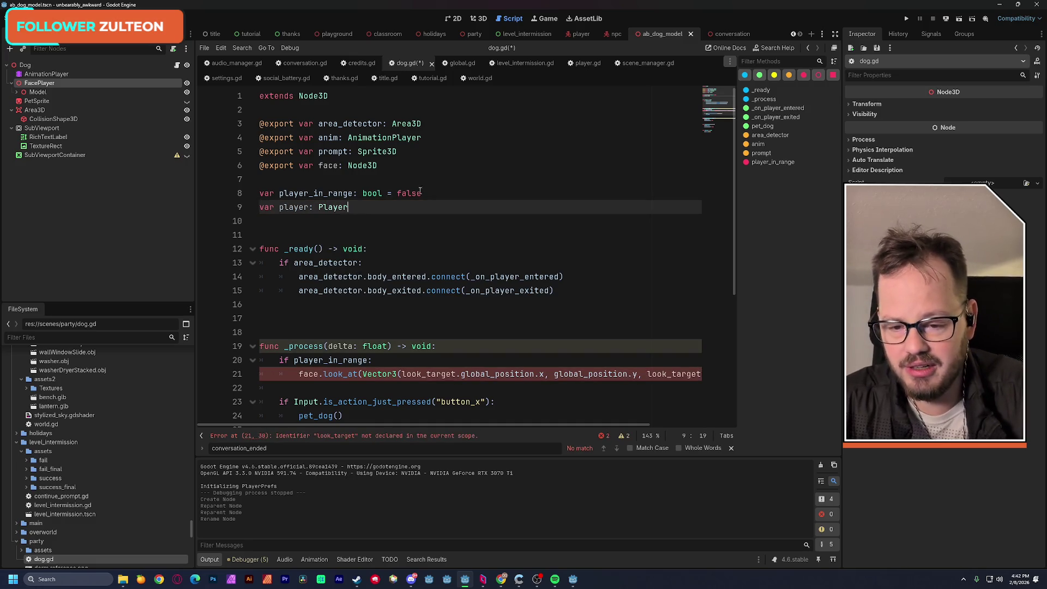
scroll(439, 196, "down", 4)
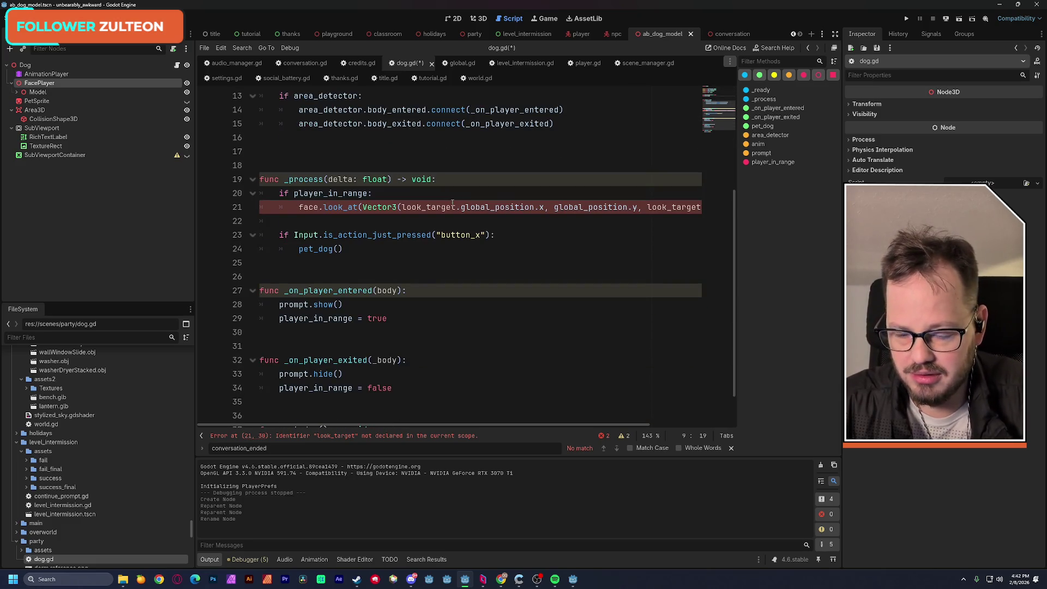
scroll(446, 233, "up", 1)
scroll(445, 233, "down", 1)
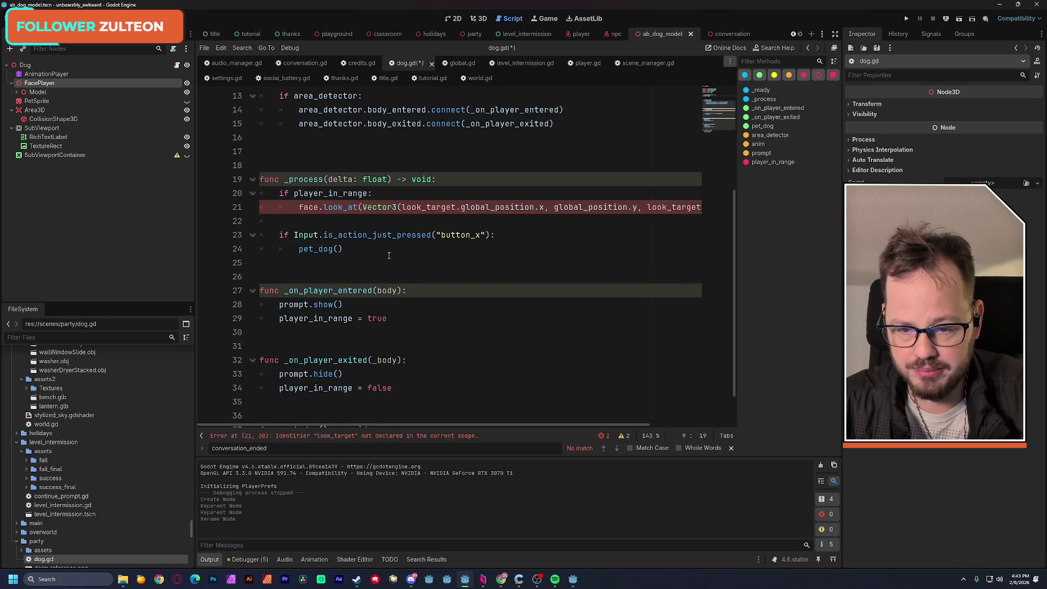
scroll(375, 256, "down", 1)
Step: Add 'player = null' to _on_player_exited
left_click(417, 322)
key("Return")
type("player")
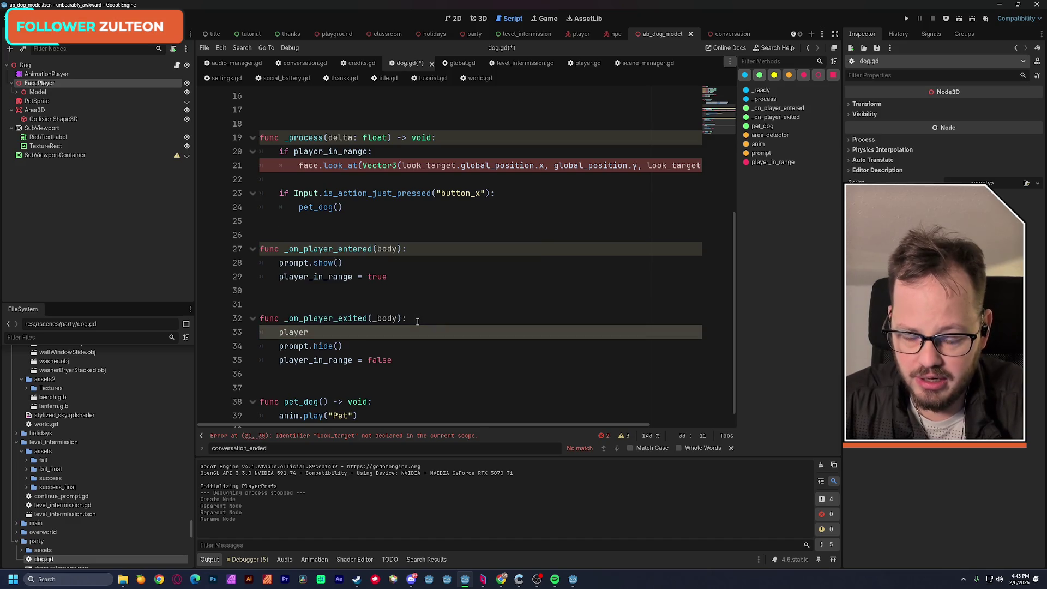
type(" = _")
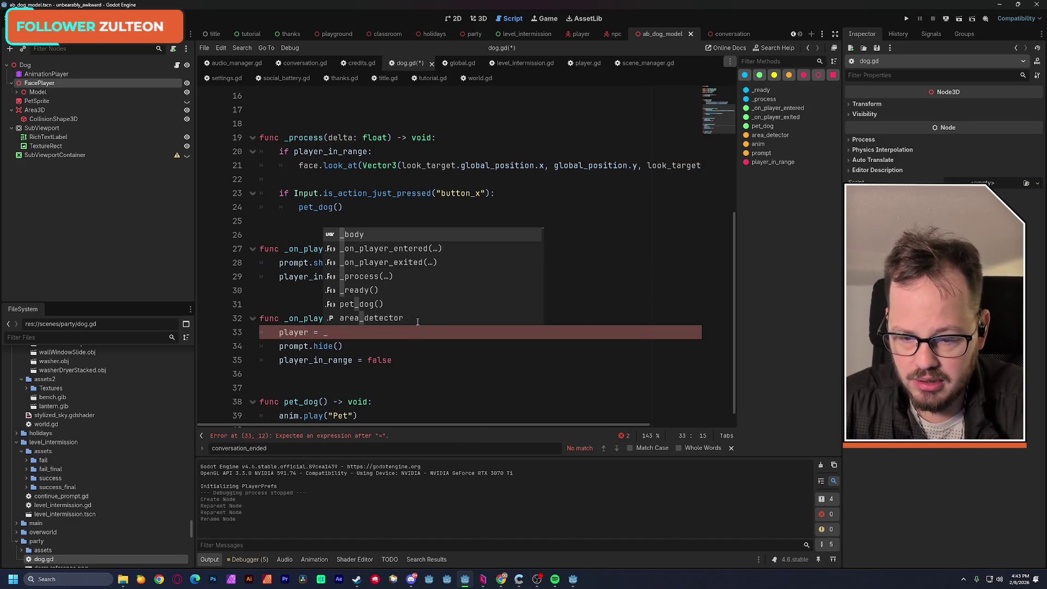
type("body")
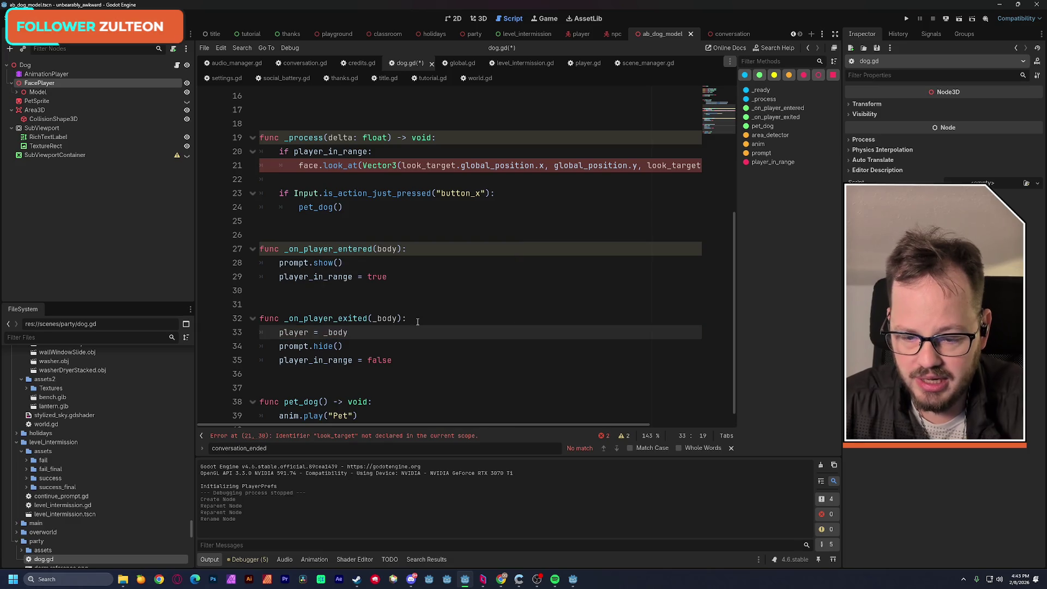
double_click(342, 332)
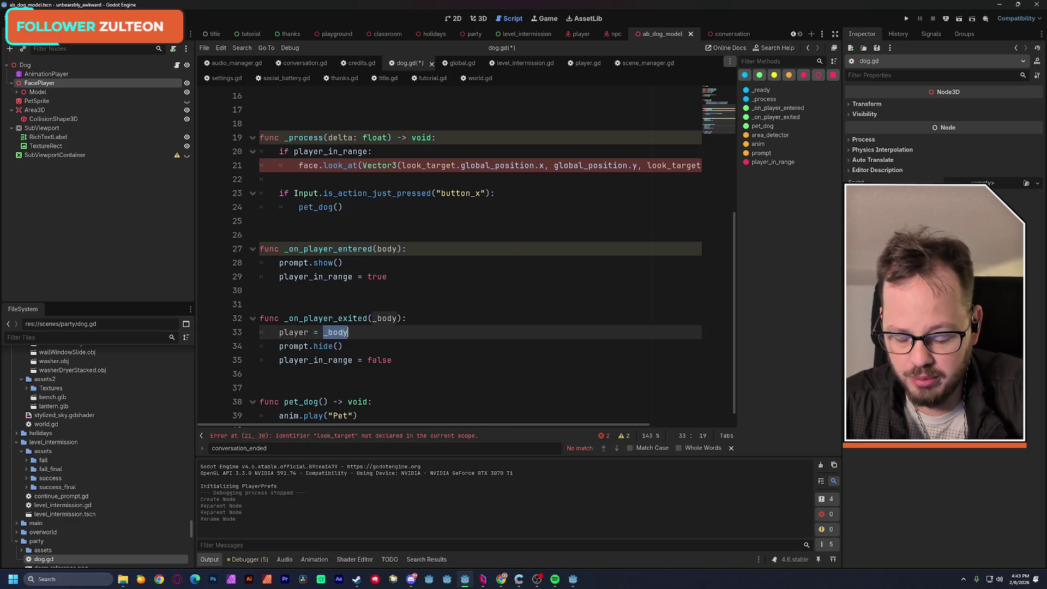
type("bu")
key("BackSpace")
key("BackSpace")
key("BackSpace")
type("null")
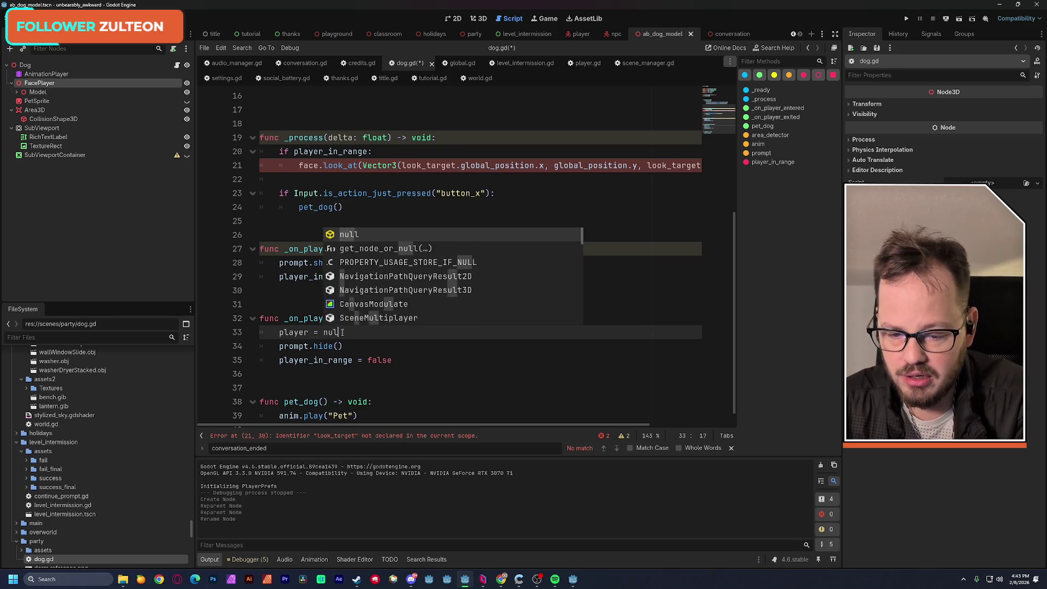
left_click(459, 291)
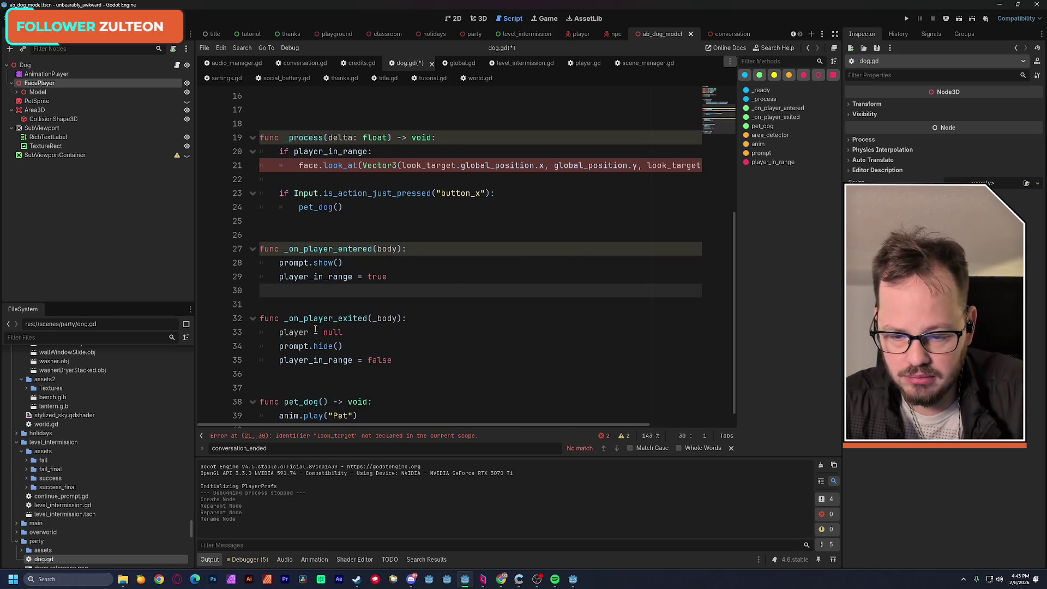
left_click_drag(279, 332, 342, 332)
key("ctrl+c")
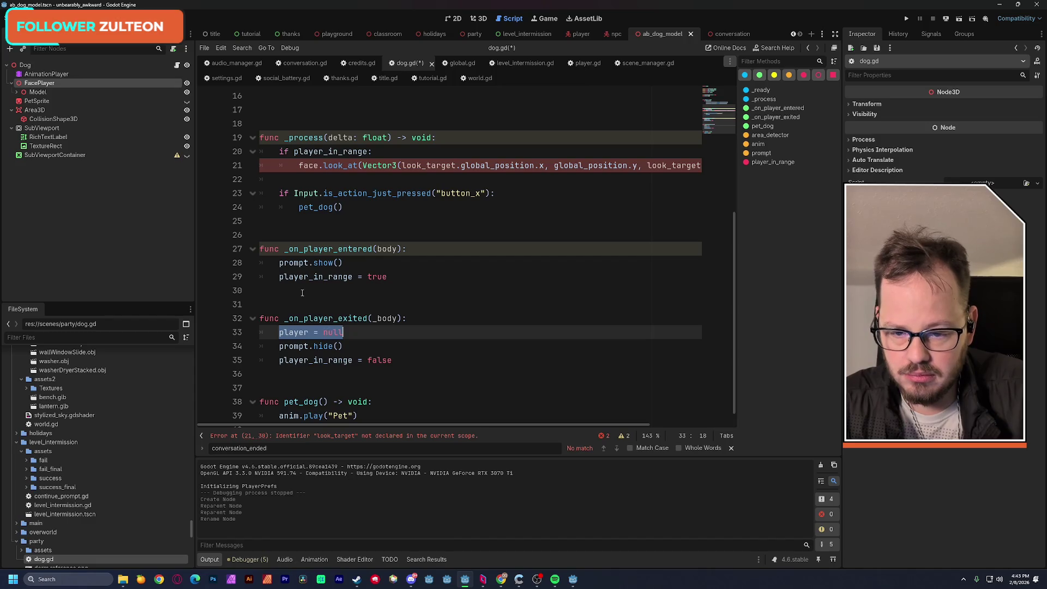
Step: Add 'player = body' to _on_player_entered and save the script
left_click(410, 248)
key("Return")
key("ctrl+v")
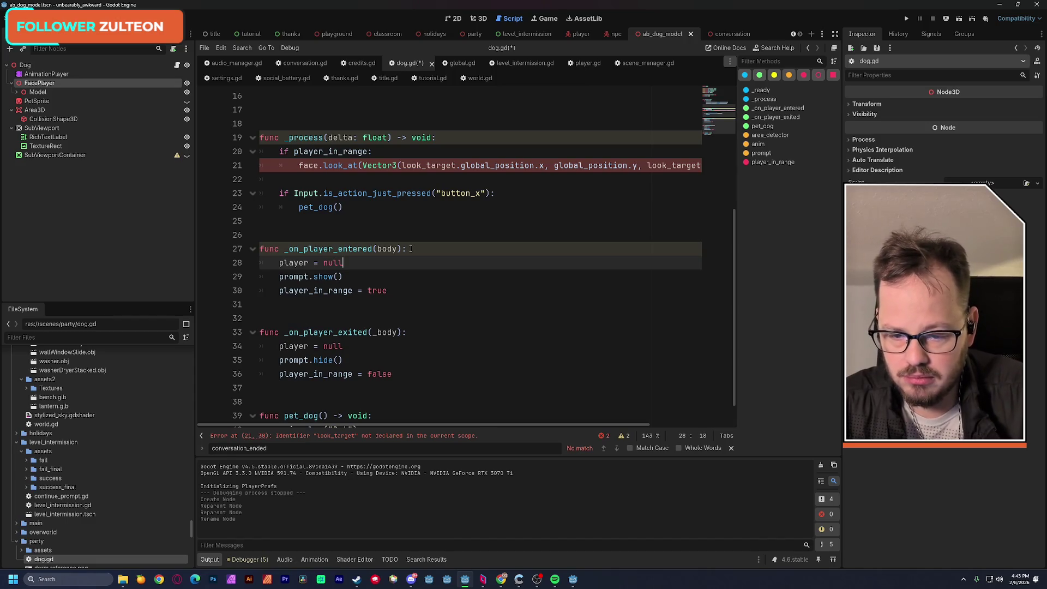
double_click(333, 262)
type("body")
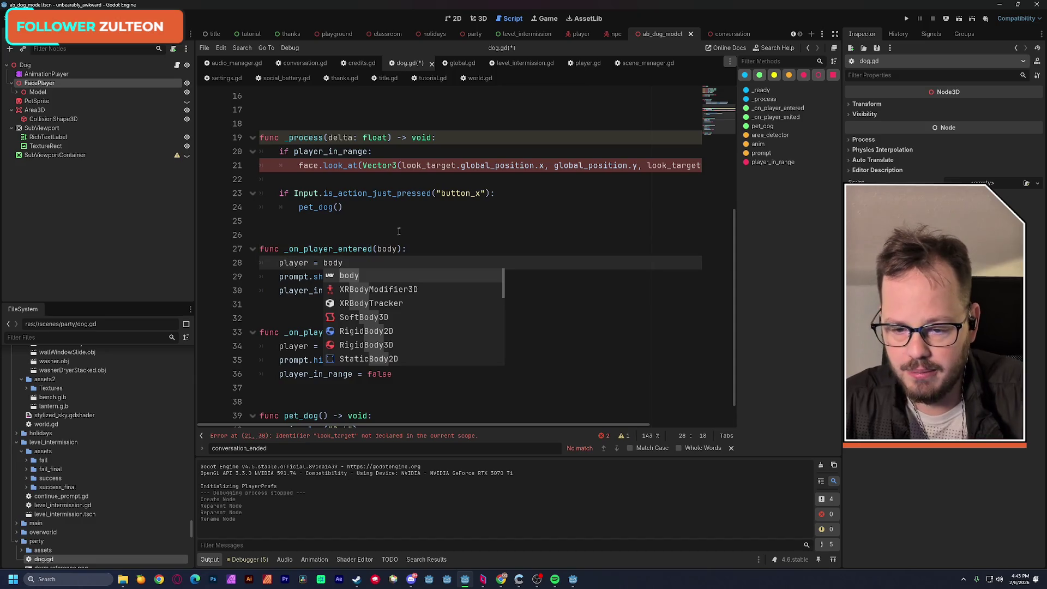
left_click(425, 216)
key("ctrl+s")
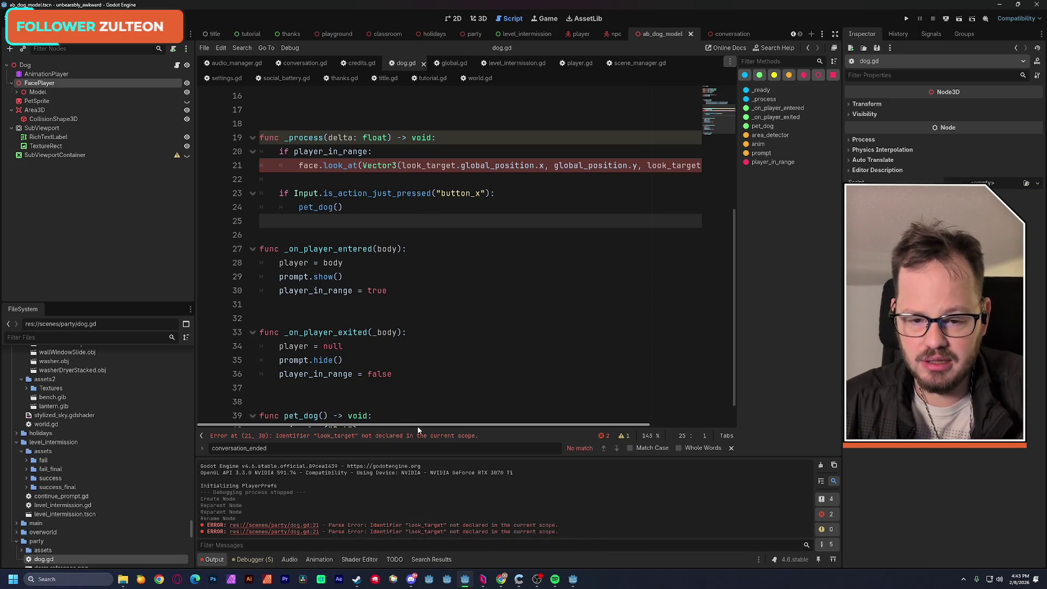
Step: Replace both look_target references on line 21 with player and save
mouse_move(415, 427)
left_mouse_down()
mouse_move(423, 421)
mouse_move(413, 423)
left_mouse_up()
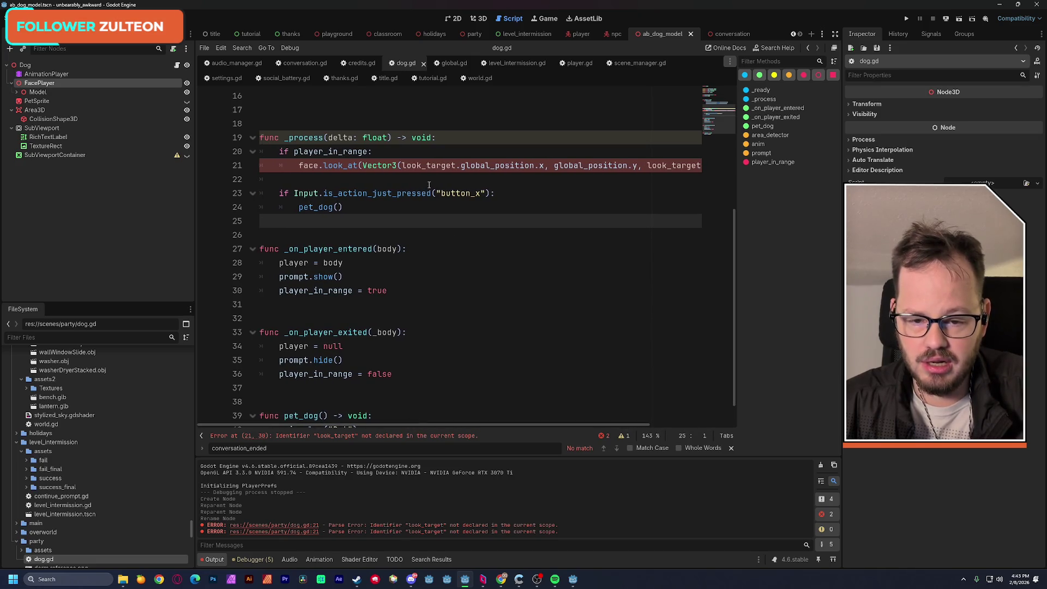
double_click(437, 167)
type("player")
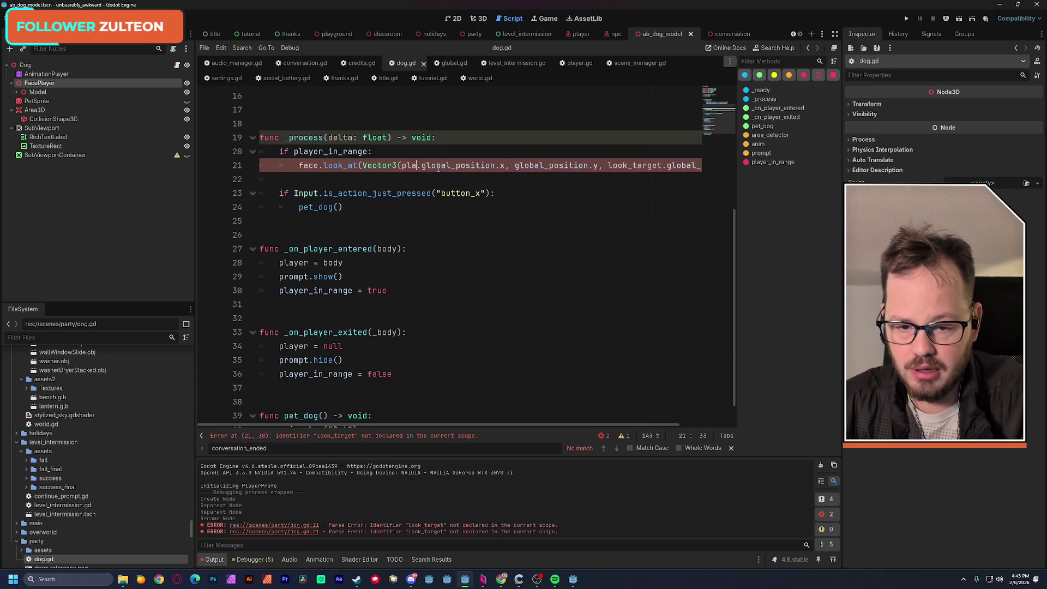
left_click_drag(467, 427, 624, 226)
double_click(583, 165)
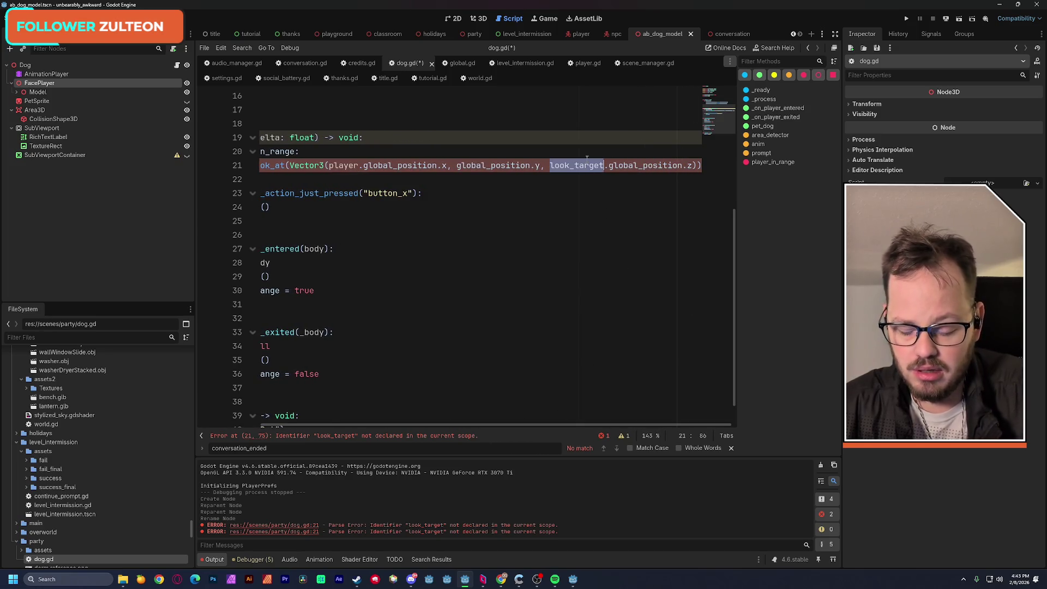
type("player")
scroll(590, 425, "left", 3)
left_click(373, 220)
key("ctrl+s")
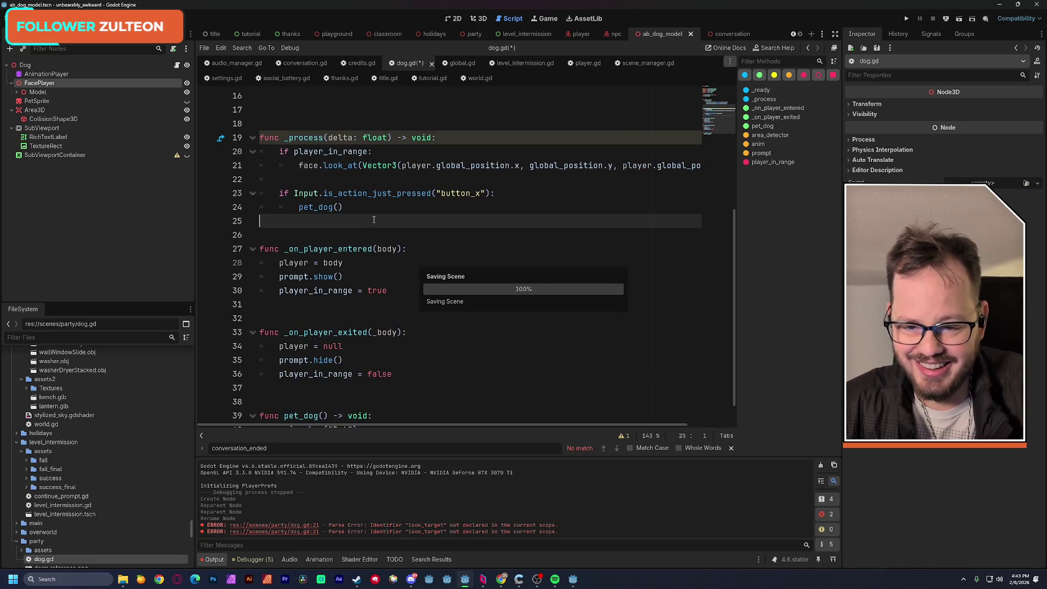
Step: Run the game, close it, and launch the party scene instead
left_click(958, 19)
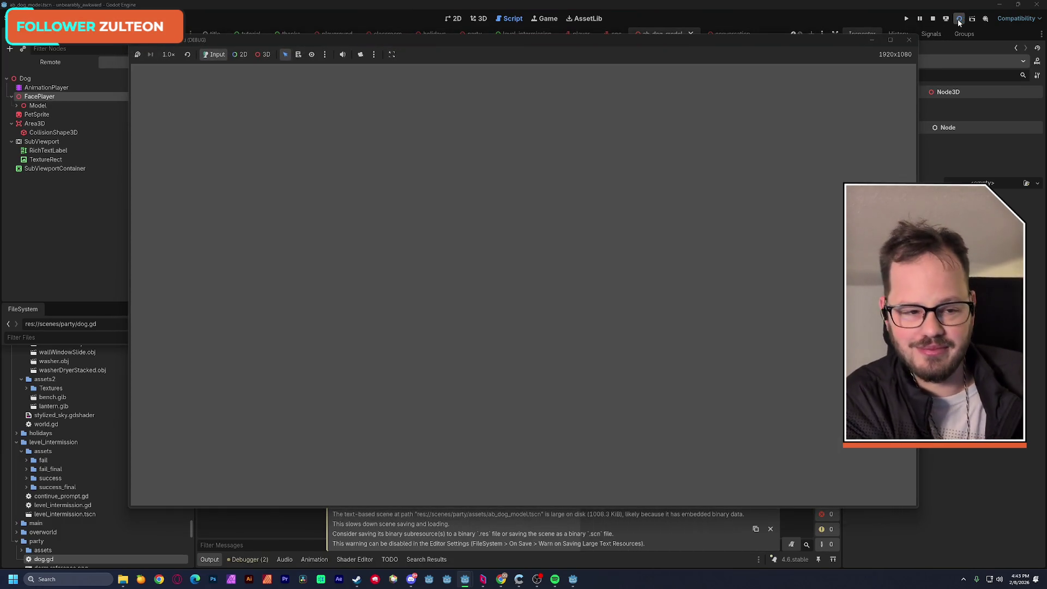
left_click(909, 40)
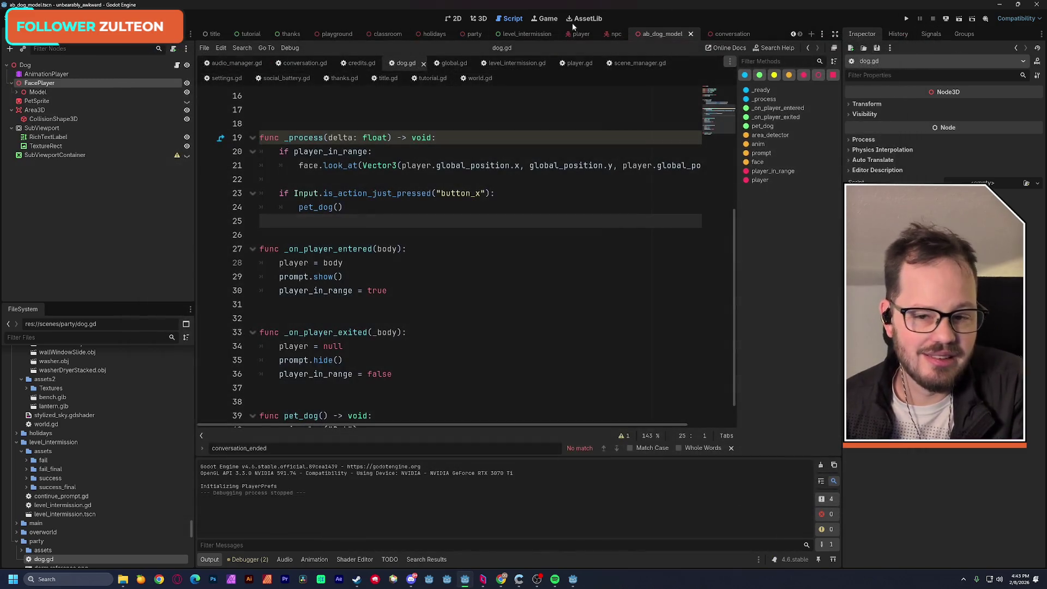
left_click(473, 34)
left_click(959, 20)
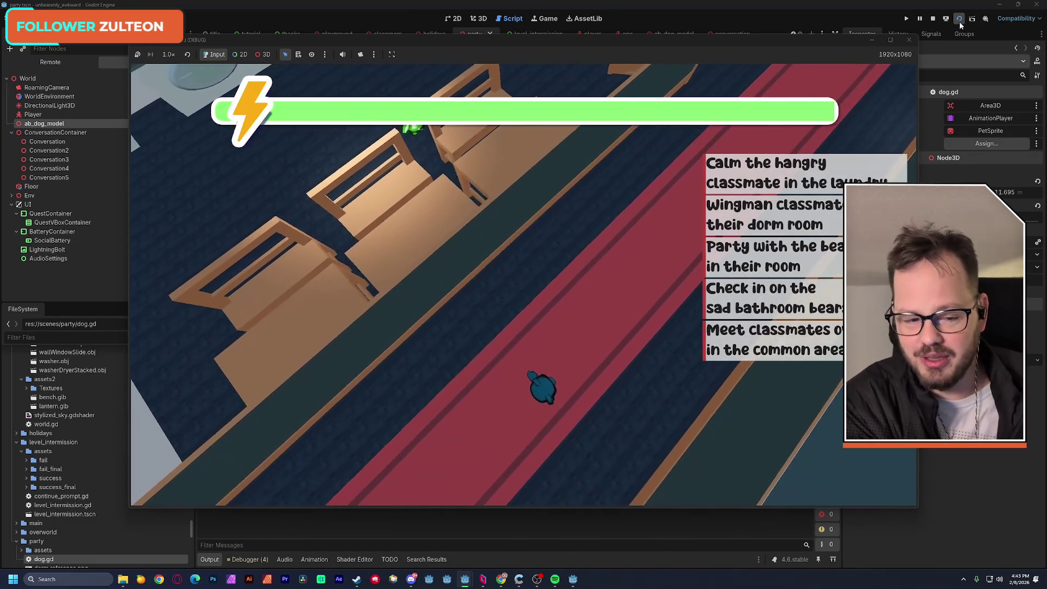
Step: Walk the player with W and S down the hallway toward the dog
key("w")
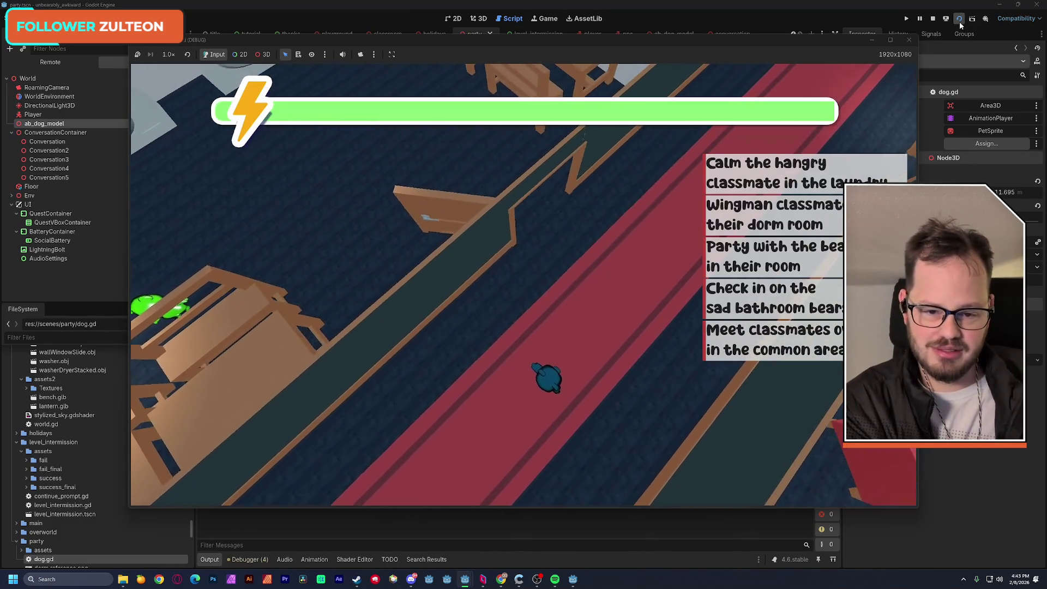
key("s")
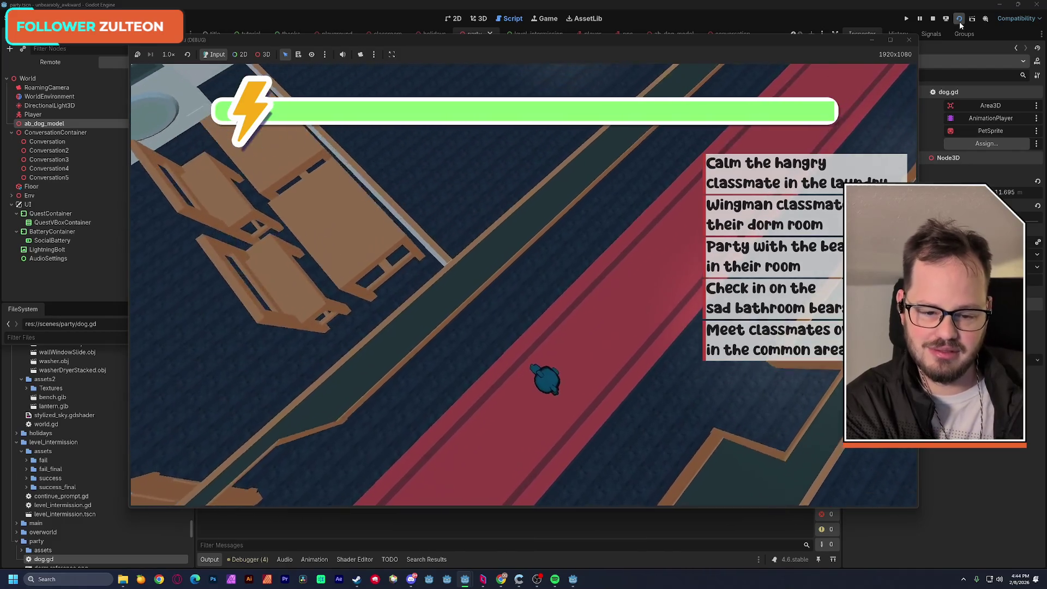
key("s")
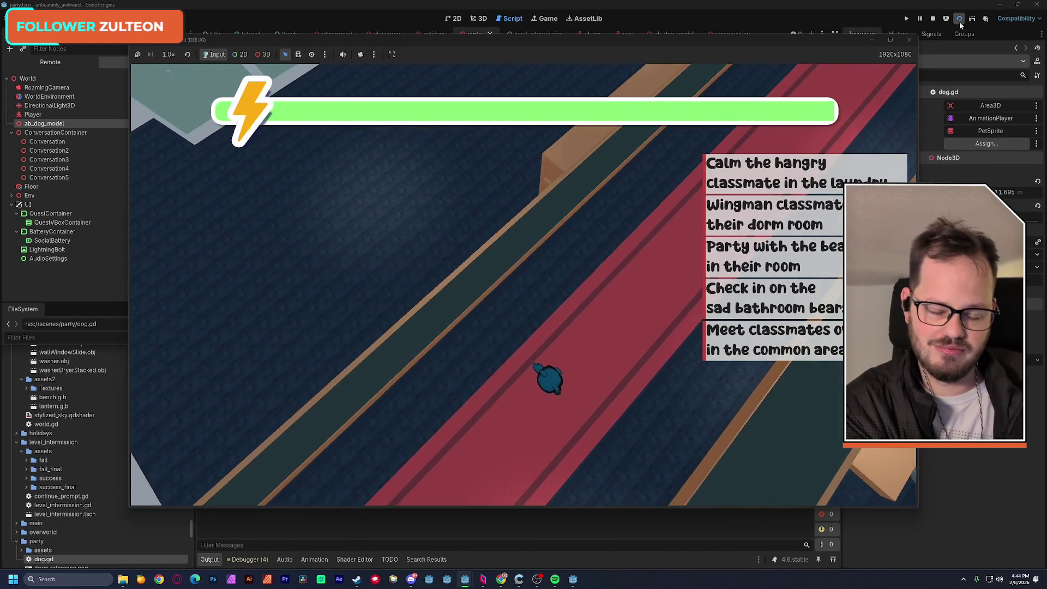
key("w")
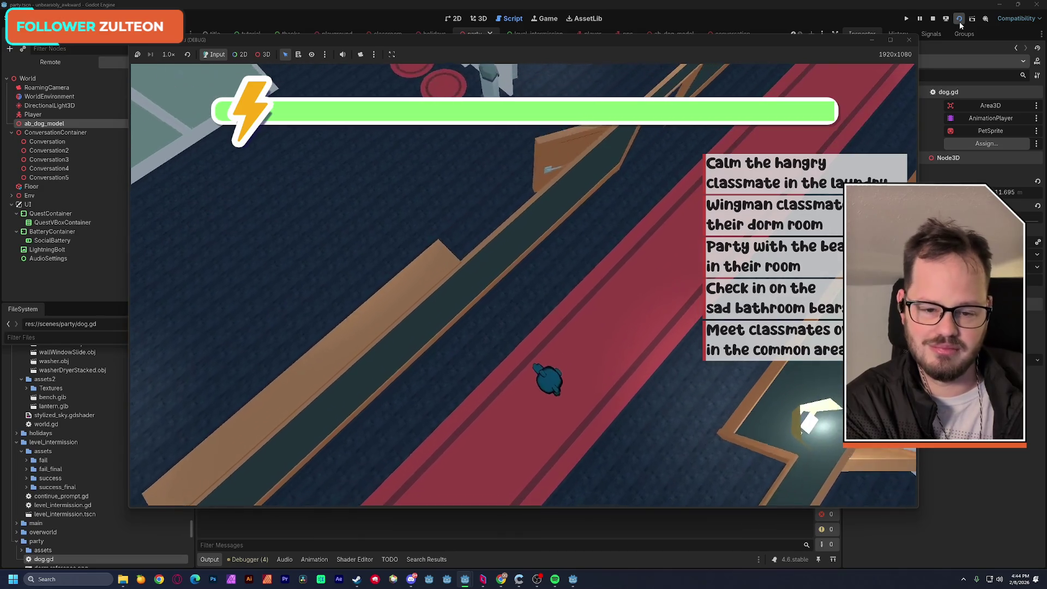
key("w")
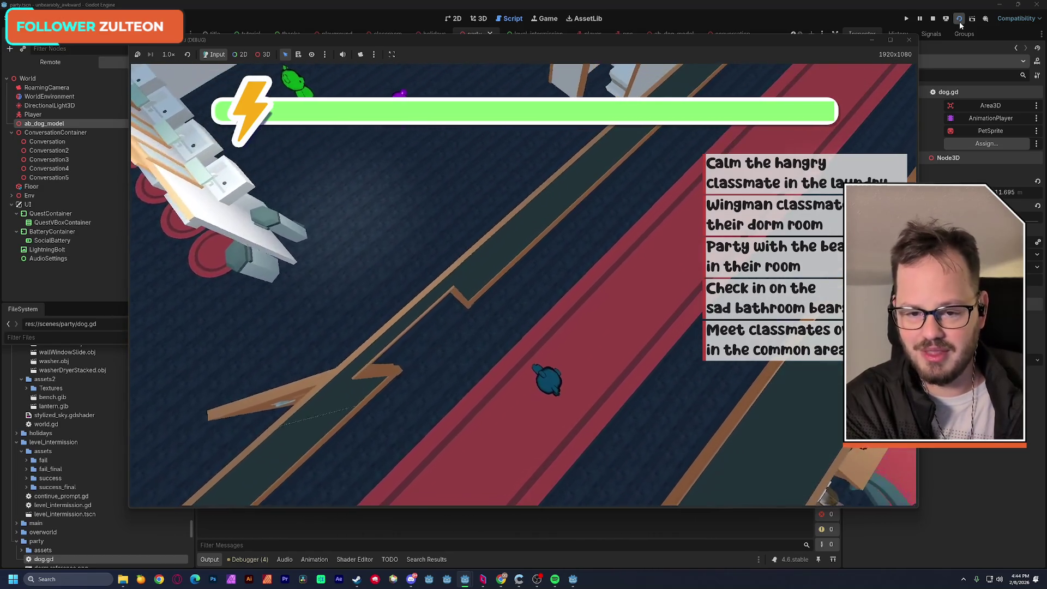
key("w")
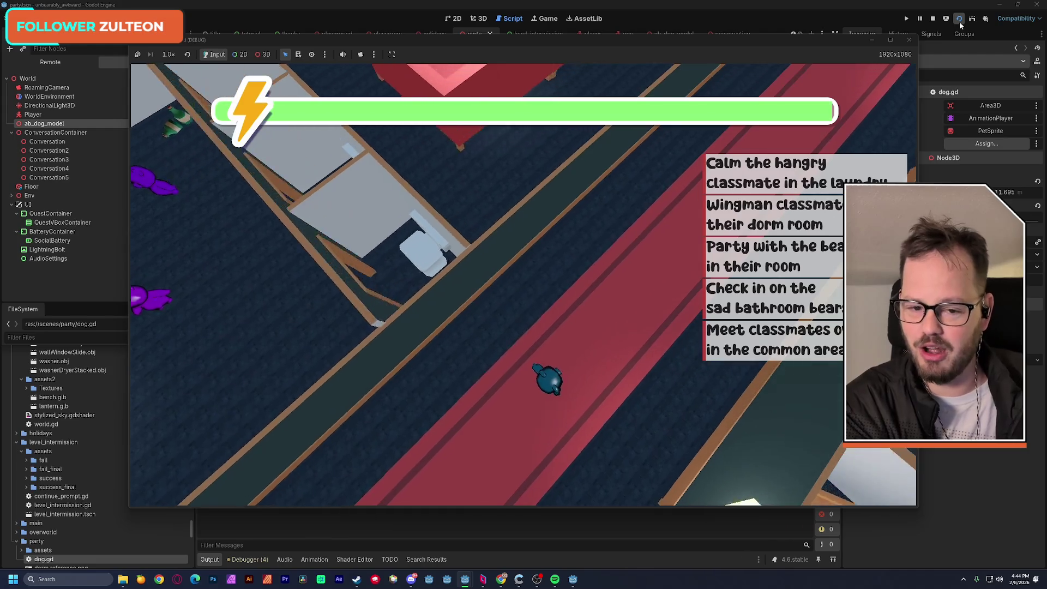
key("w")
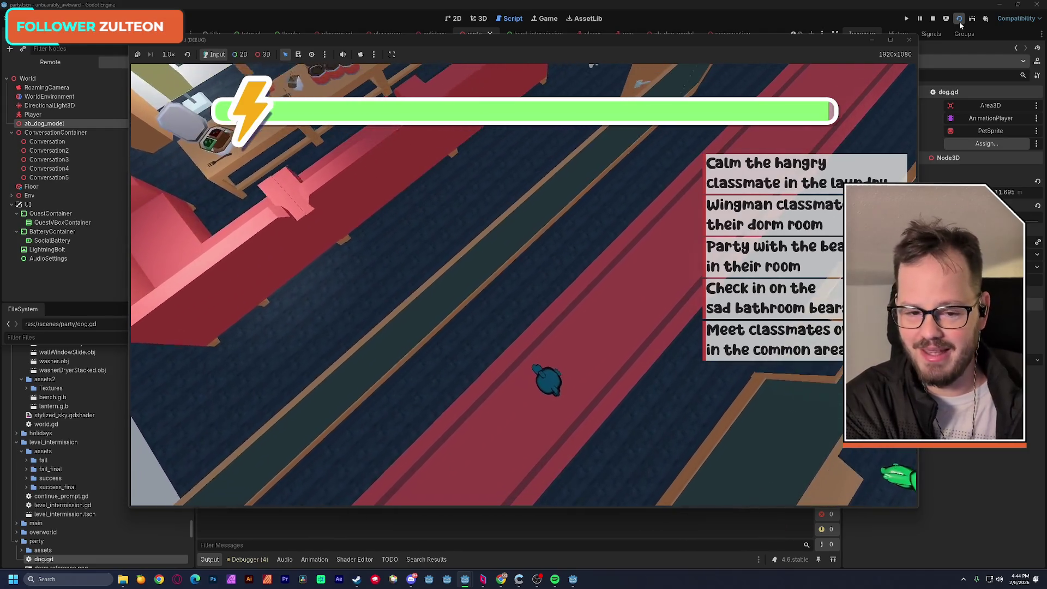
key("w")
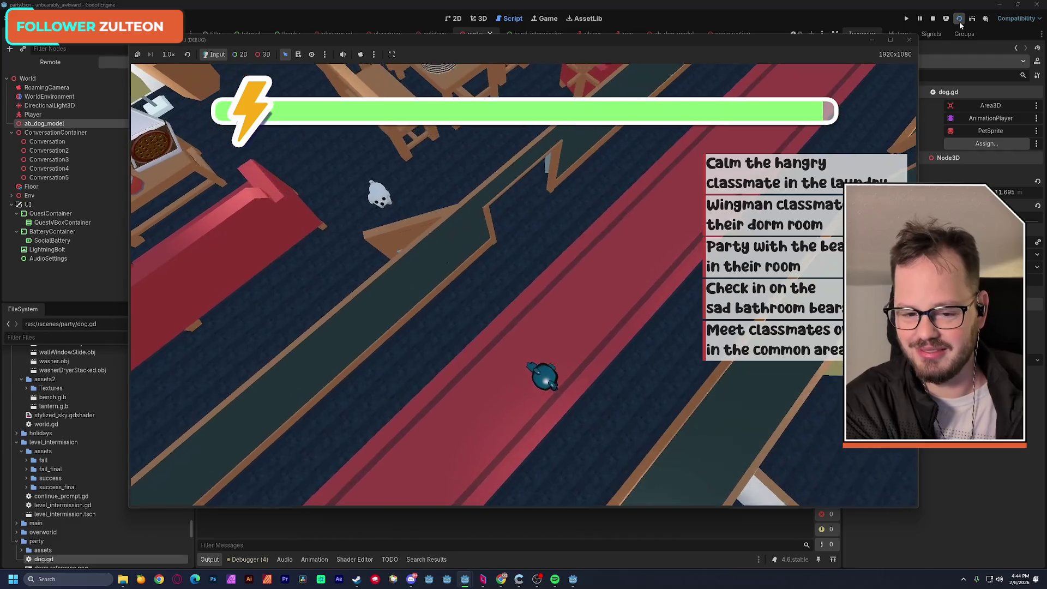
key("w")
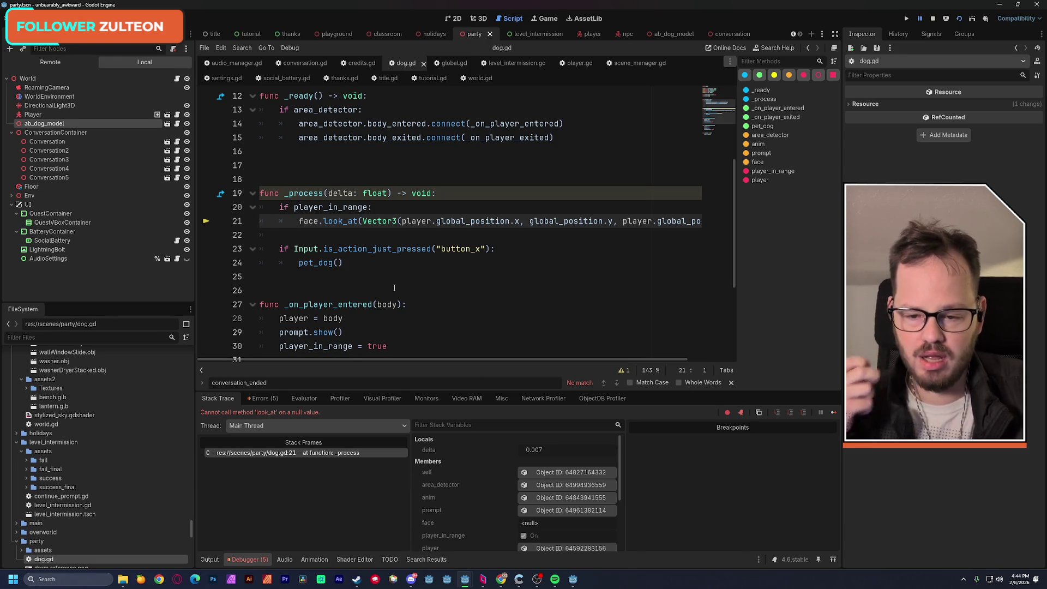
Step: Review dog.gd's _process code, then stop the crashed debug session
scroll(370, 269, "down", 1)
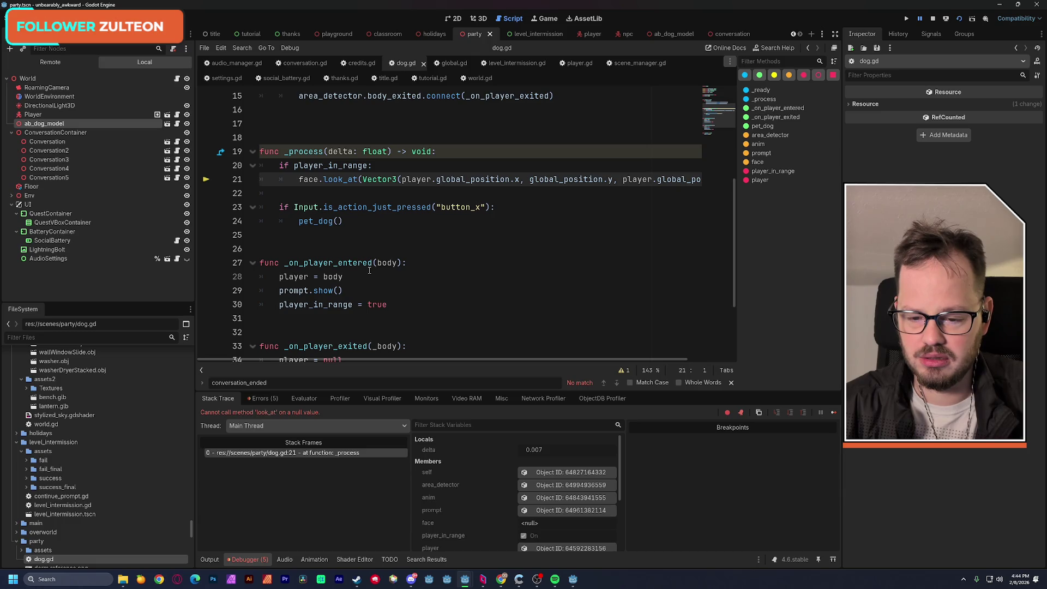
scroll(406, 273, "down", 1)
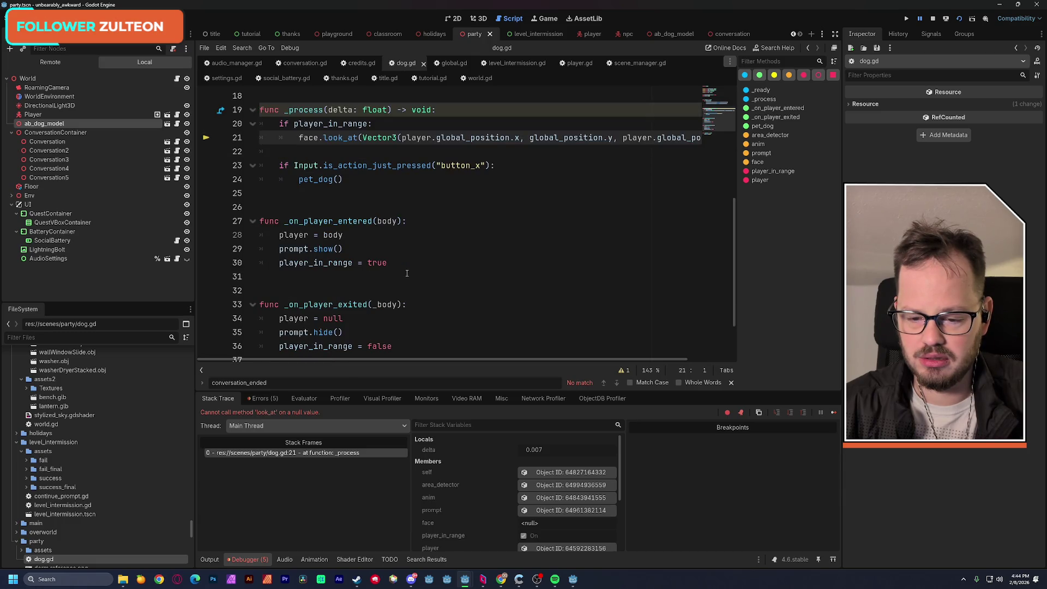
scroll(443, 282, "up", 1)
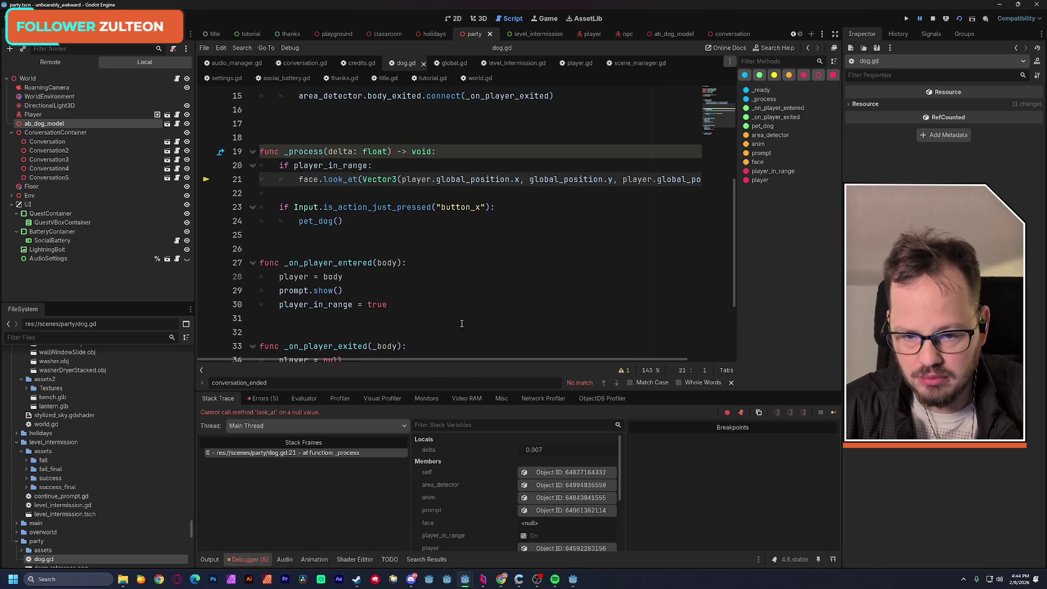
mouse_move(448, 359)
left_mouse_down()
mouse_move(486, 359)
mouse_move(463, 361)
left_mouse_up()
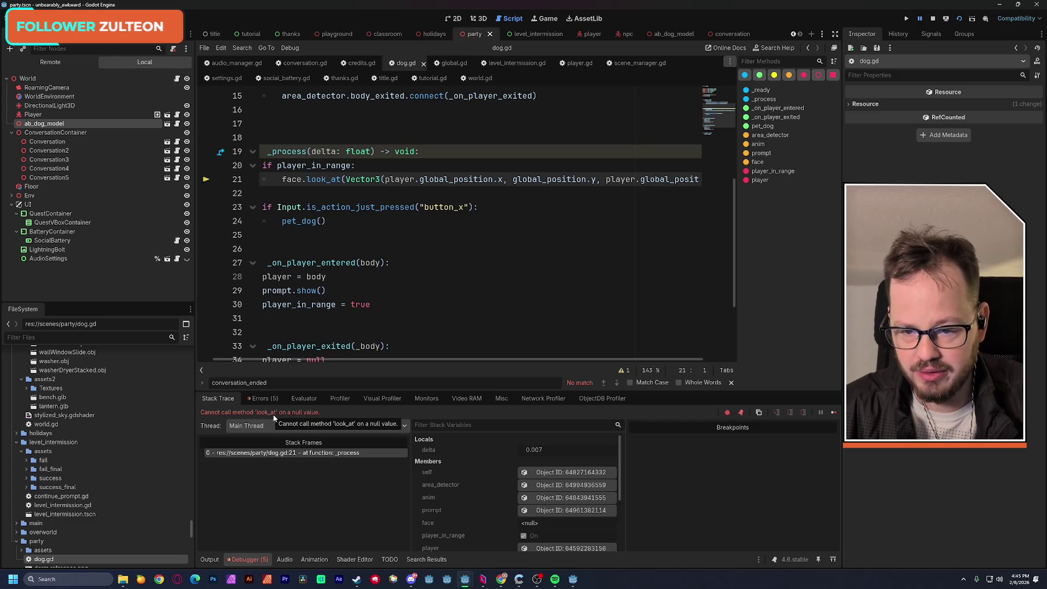
left_click(933, 19)
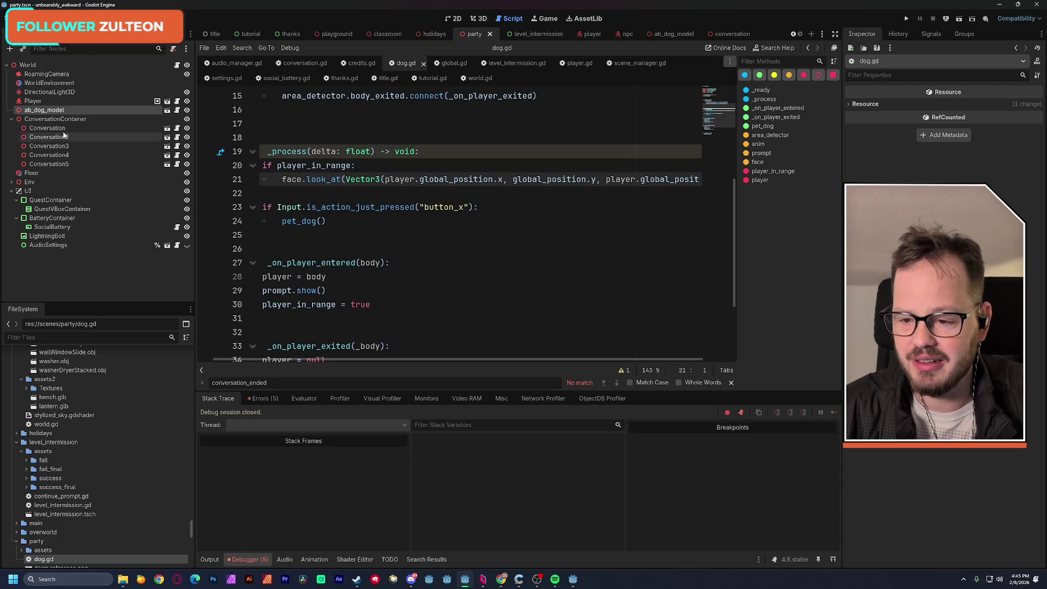
Step: Assign FacePlayer as the Dog root's Face property in the ab_dog_model scene
left_click(55, 110)
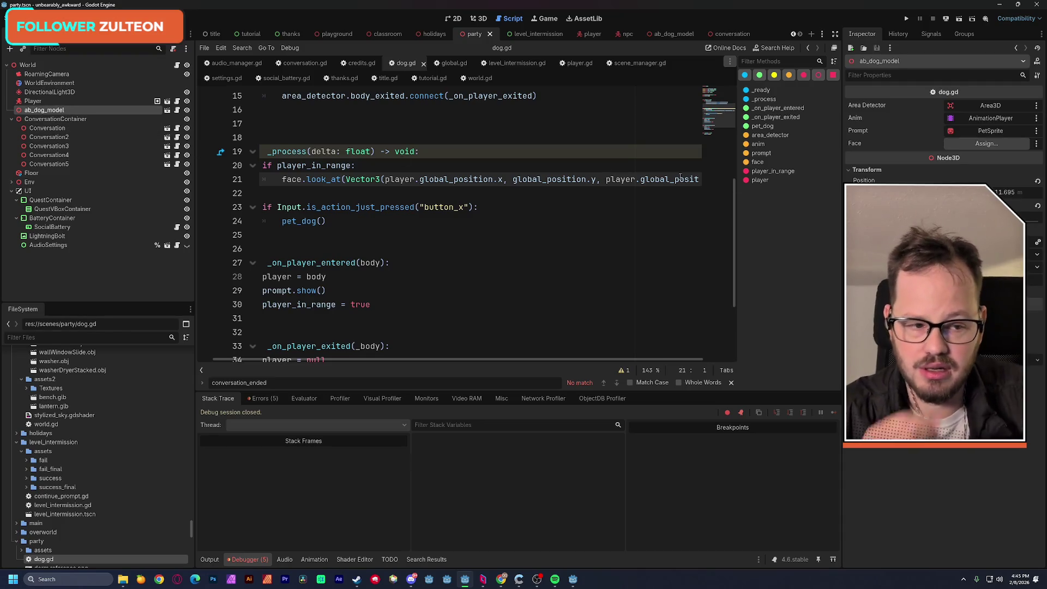
left_click(979, 143)
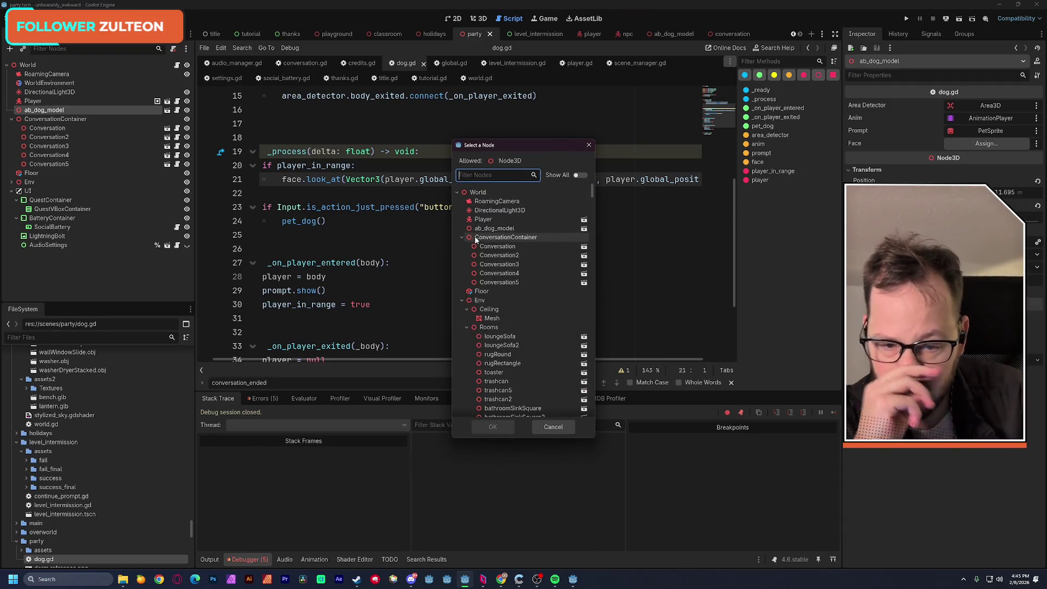
left_click(553, 427)
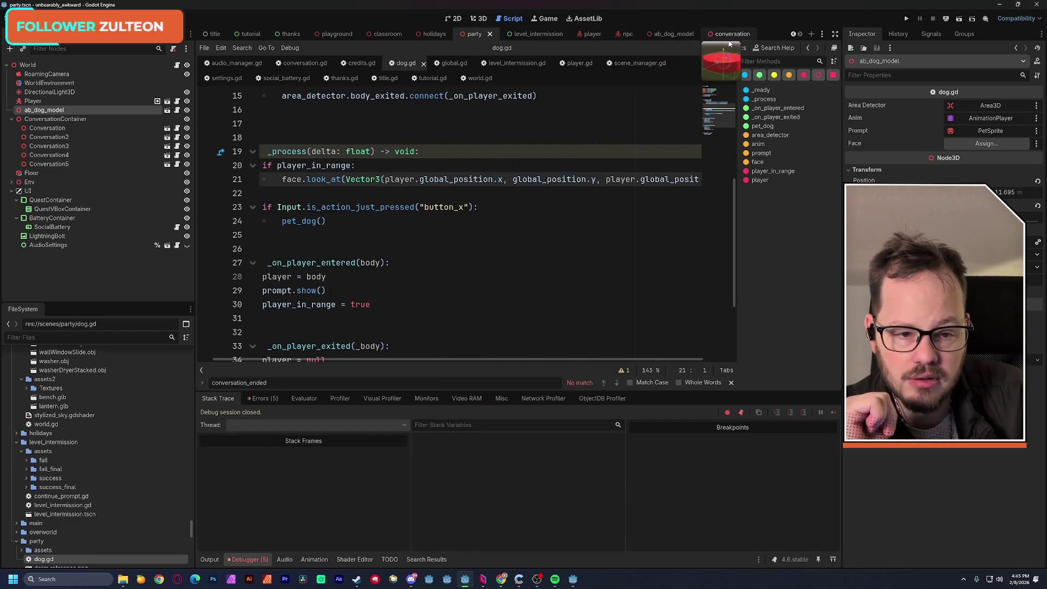
left_click(671, 35)
left_click(27, 65)
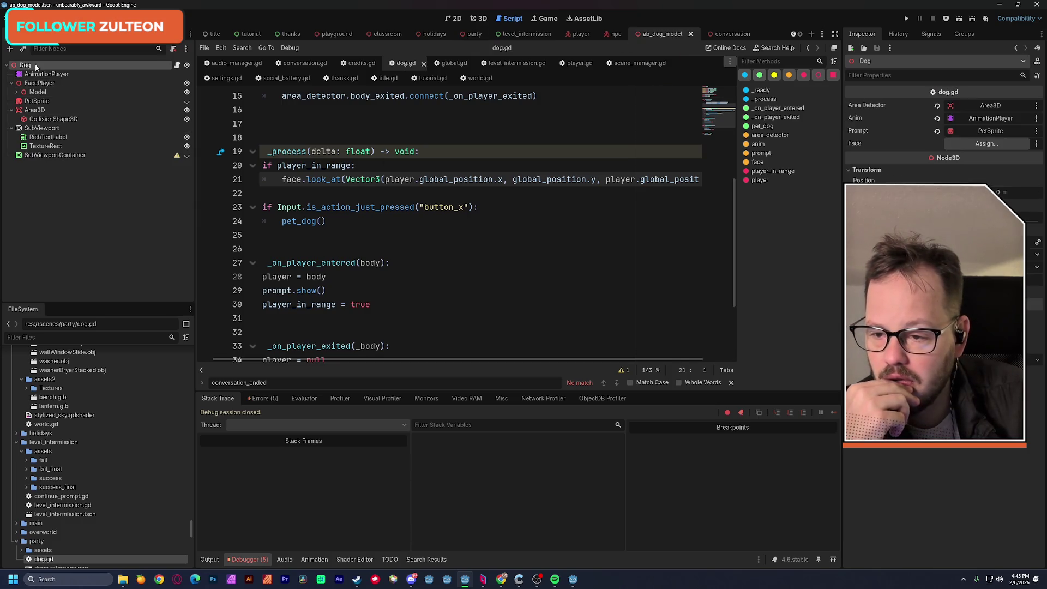
left_click(957, 144)
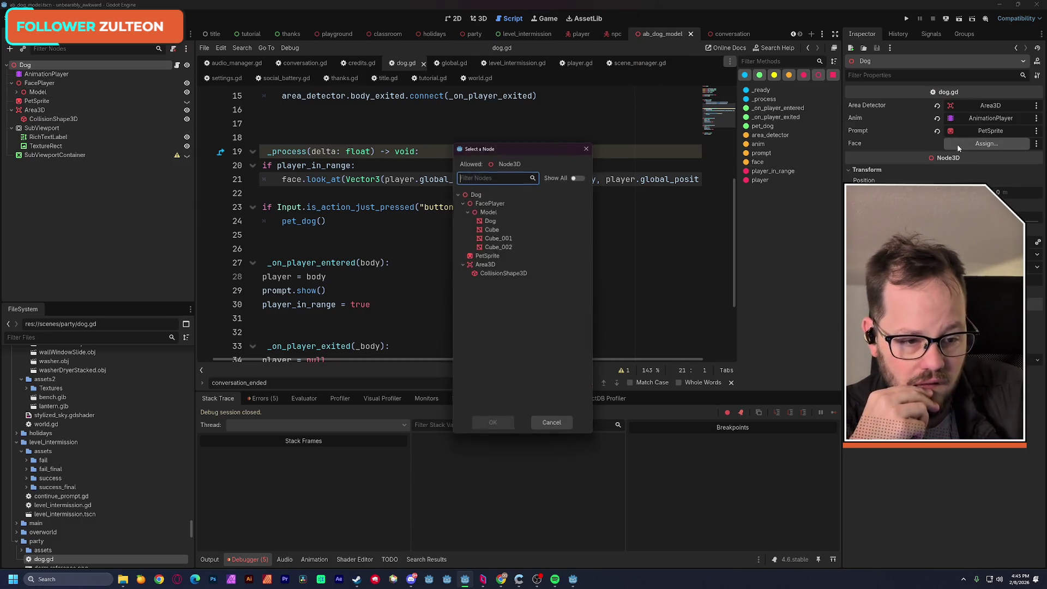
left_click(490, 201)
double_click(489, 201)
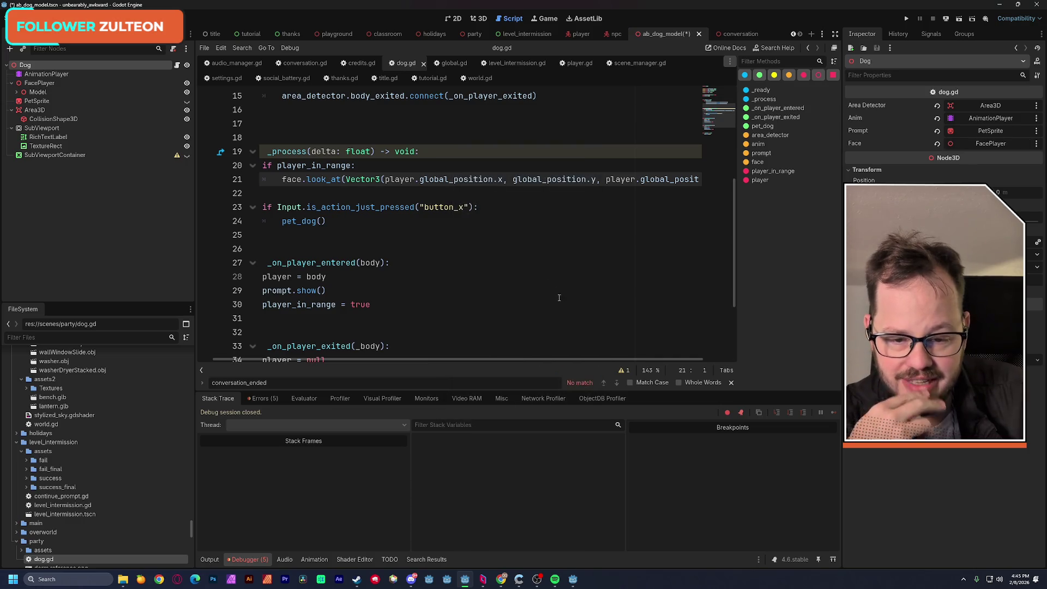
Step: Save the dog model scene and run the party scene again
key("ctrl+s")
left_click(473, 34)
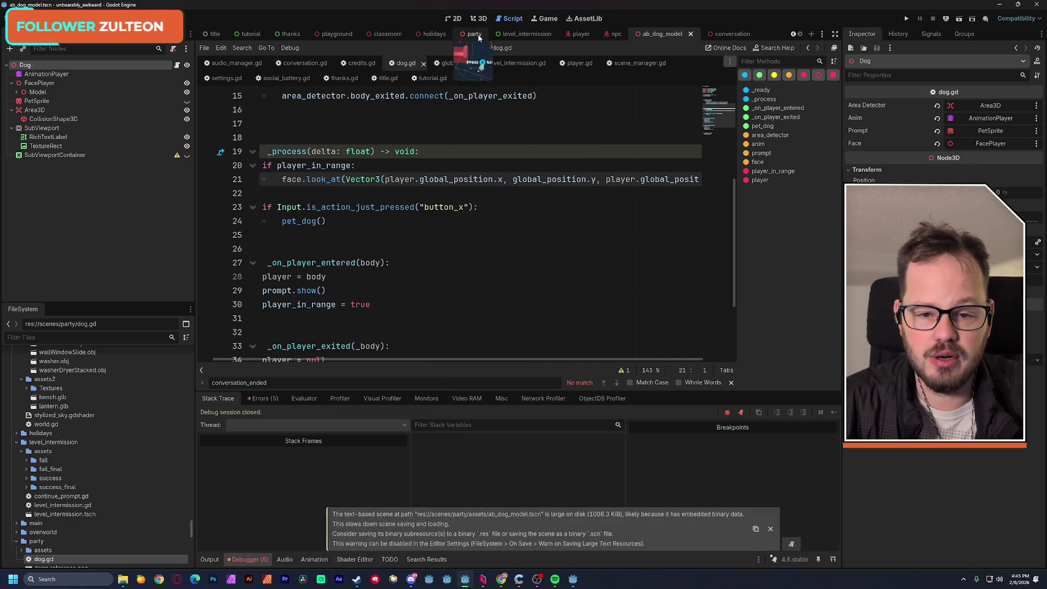
left_click(957, 21)
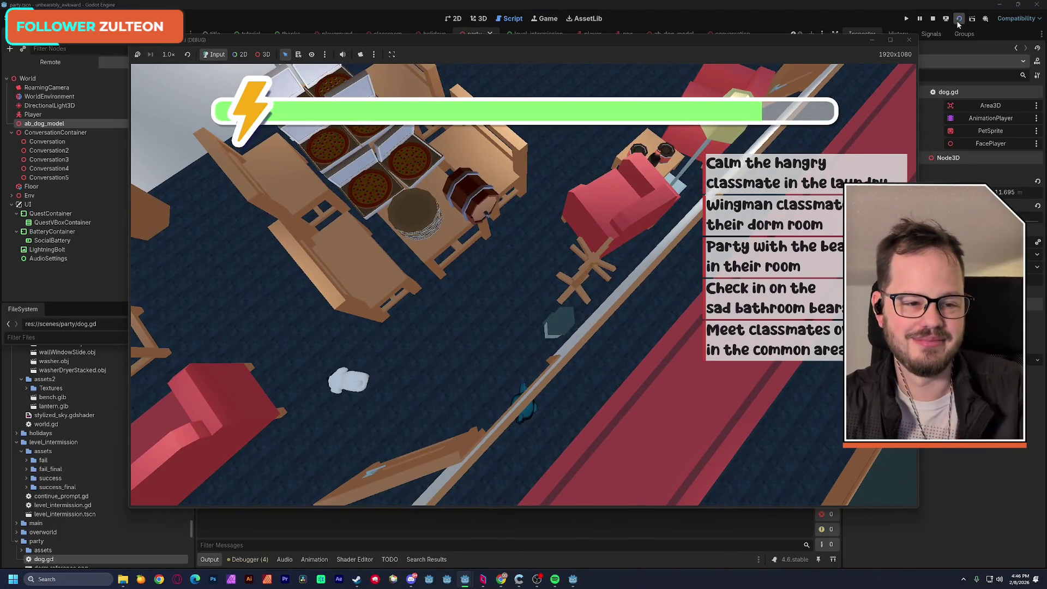
Step: Close the running party-scene game window after checking which way the dog faces
left_click(907, 40)
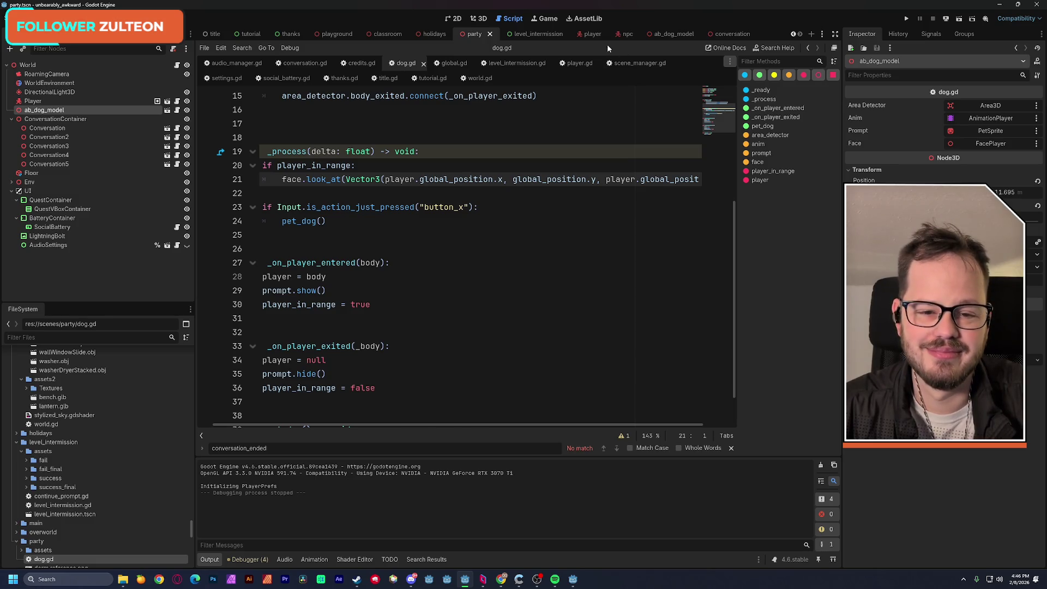
Step: In ab_dog_model, set the Model node's Y rotation to 180 and save the scene
left_click(676, 34)
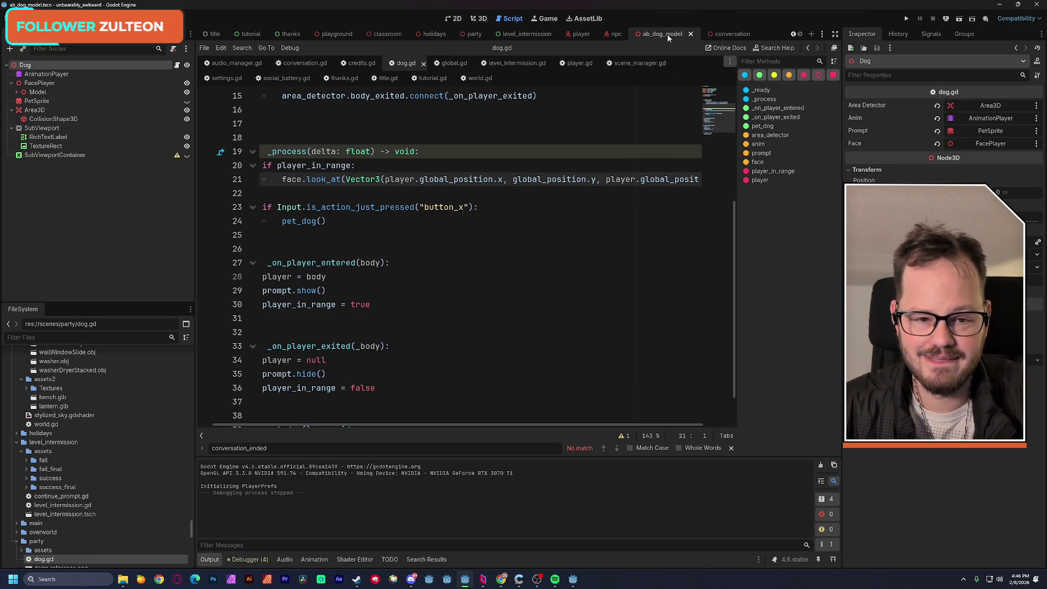
left_click(481, 18)
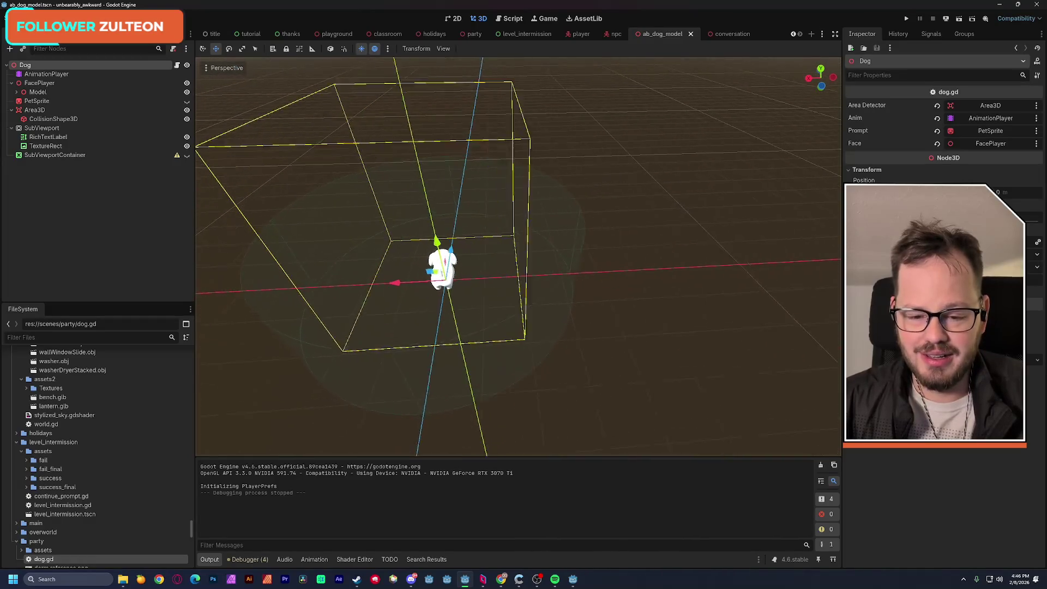
left_click(59, 94)
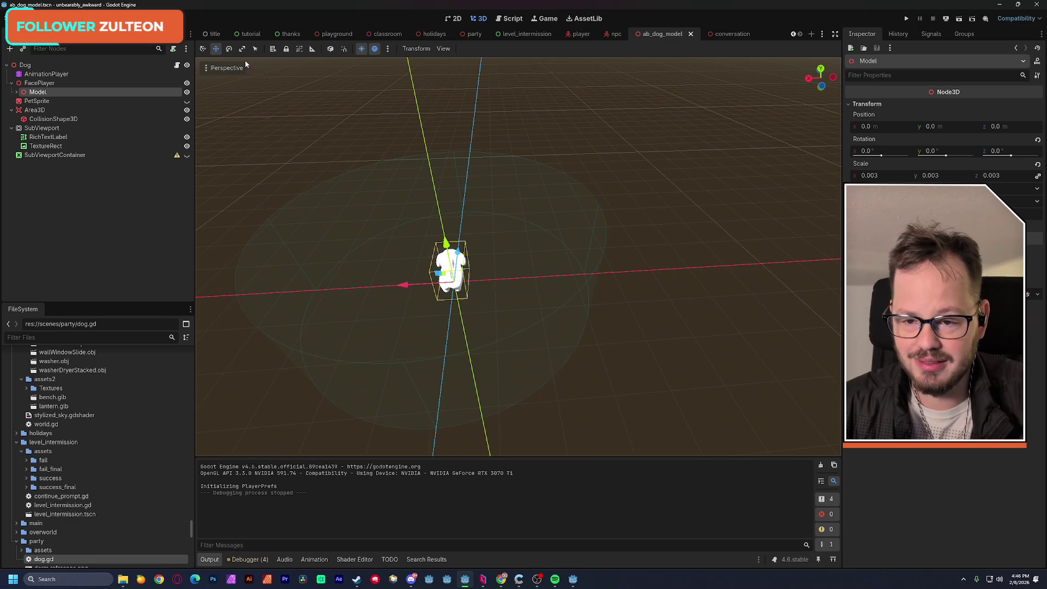
left_click(229, 49)
mouse_move(421, 304)
left_mouse_down()
mouse_move(480, 310)
mouse_move(513, 273)
mouse_move(512, 240)
mouse_move(518, 248)
left_mouse_up()
left_click(938, 151)
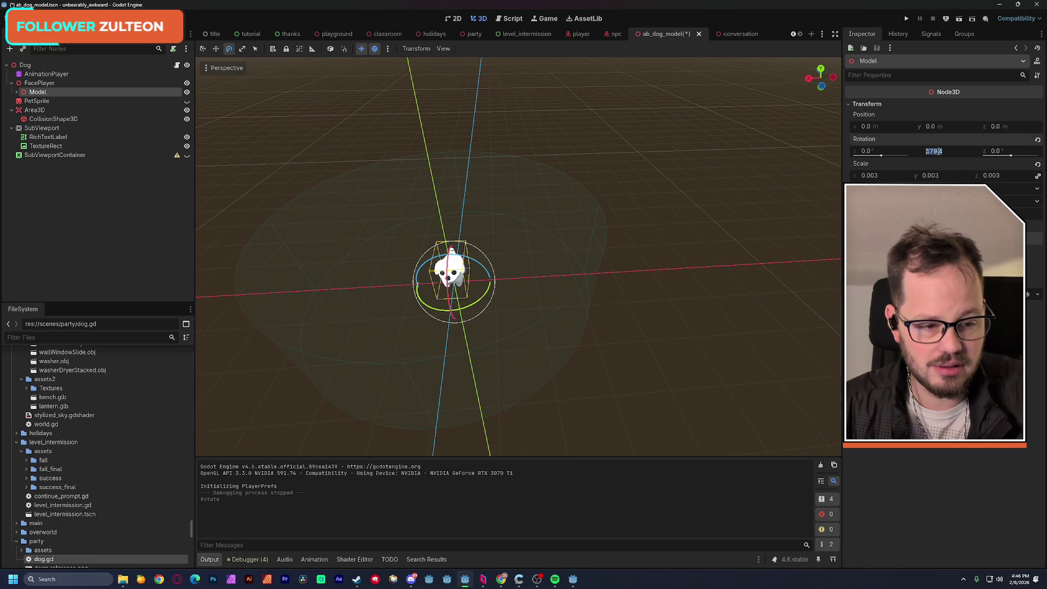
type("180")
key("Return")
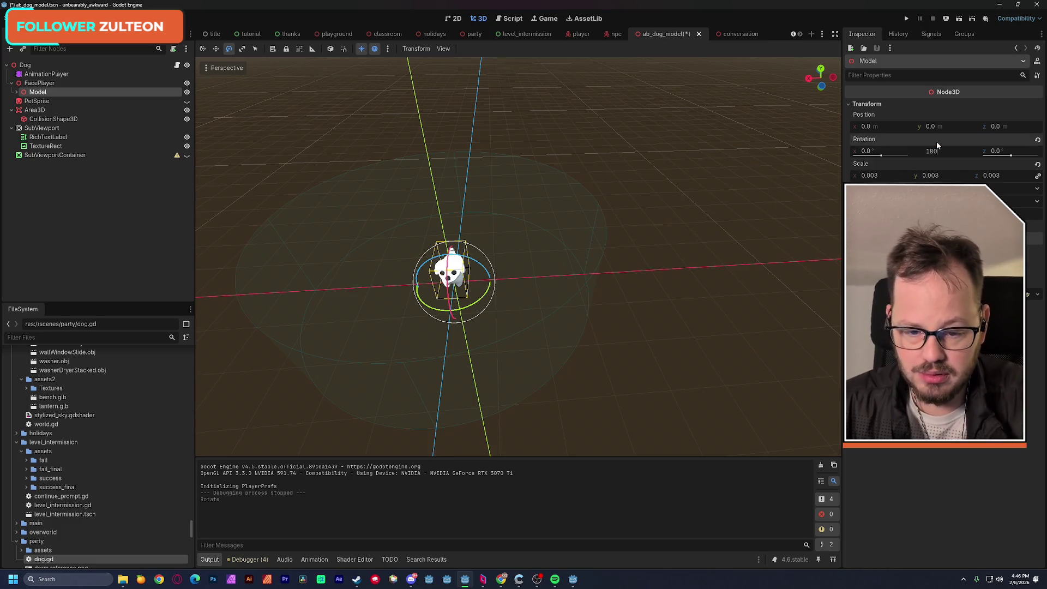
key("ctrl+s")
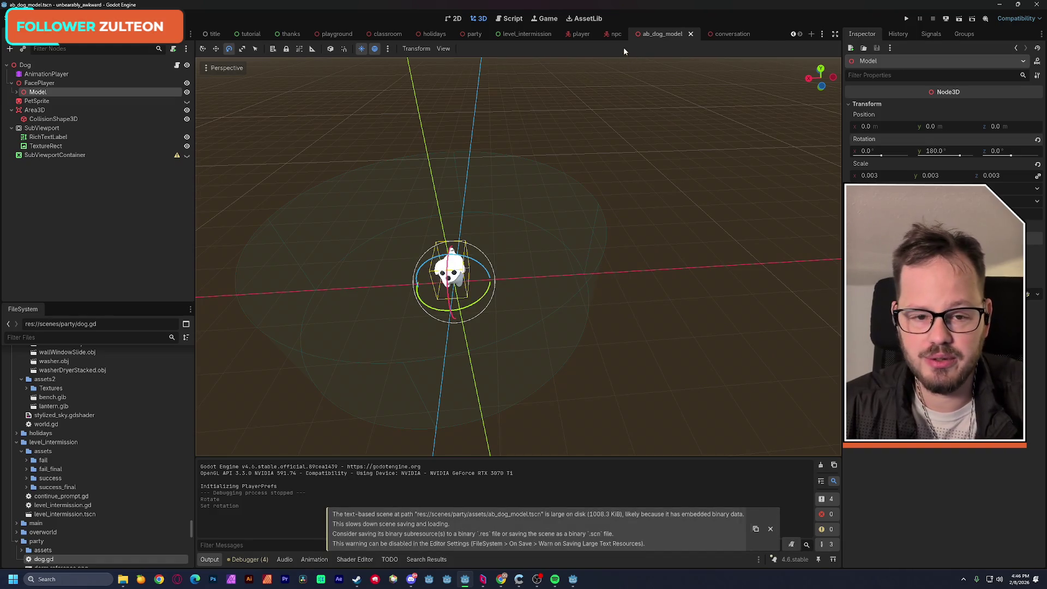
left_click(474, 34)
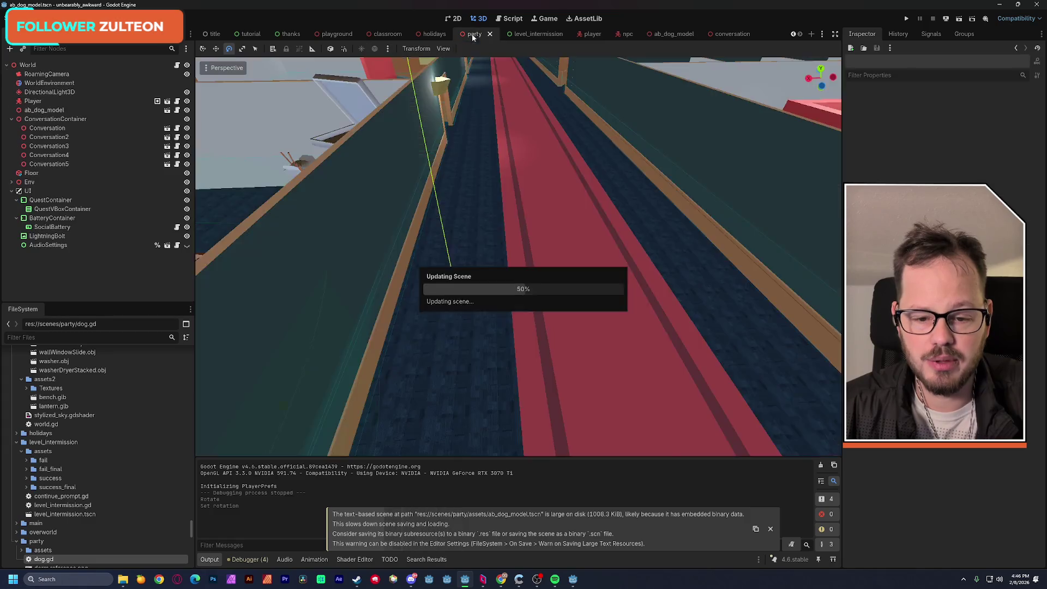
mouse_move(547, 225)
left_mouse_down()
mouse_move(480, 245)
mouse_move(625, 112)
left_mouse_up()
left_click(664, 35)
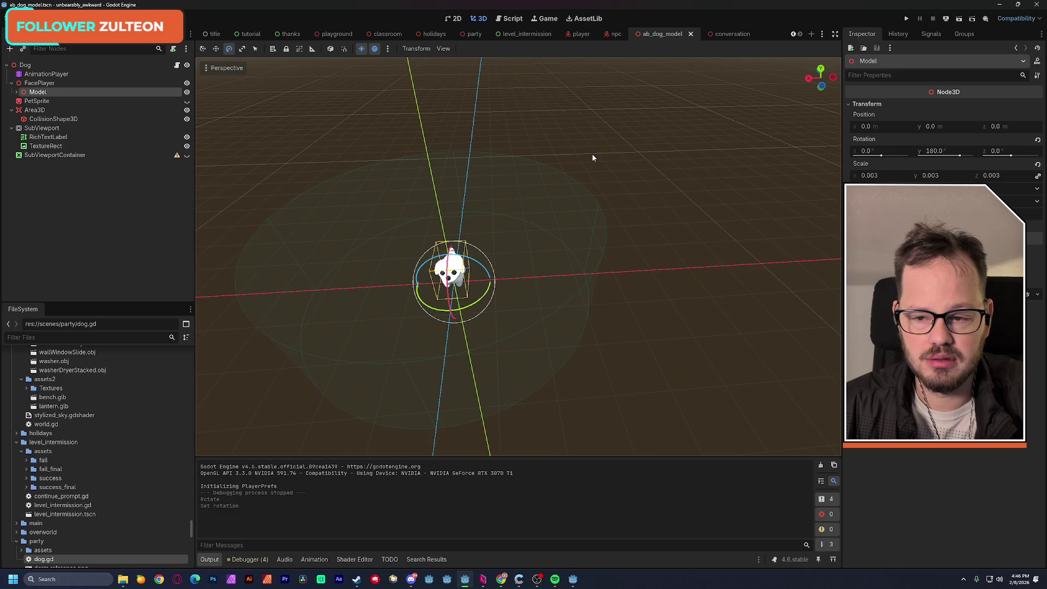
left_click(115, 84)
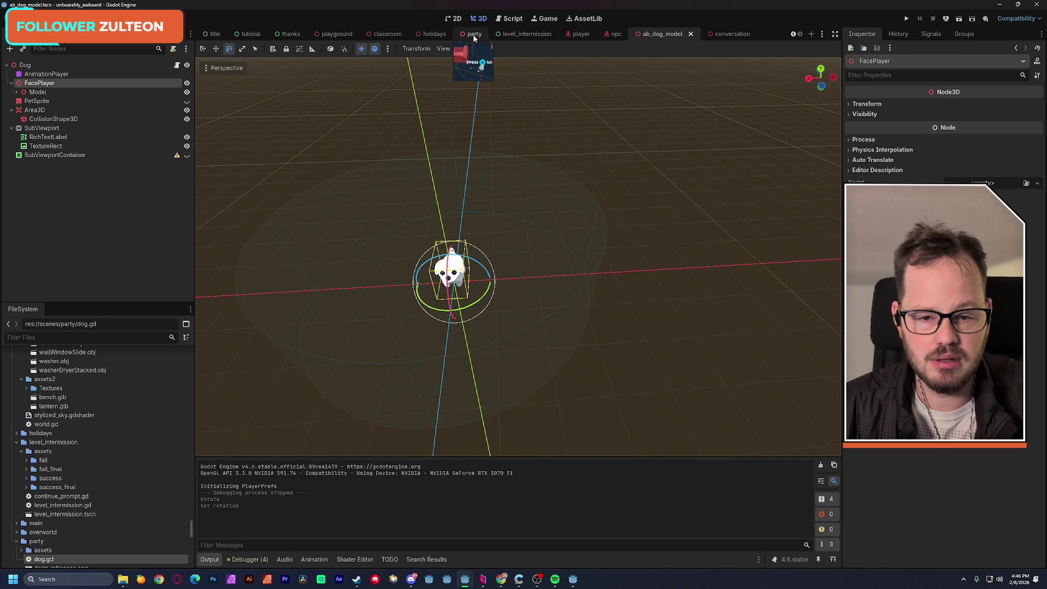
left_click(474, 34)
left_click(959, 19)
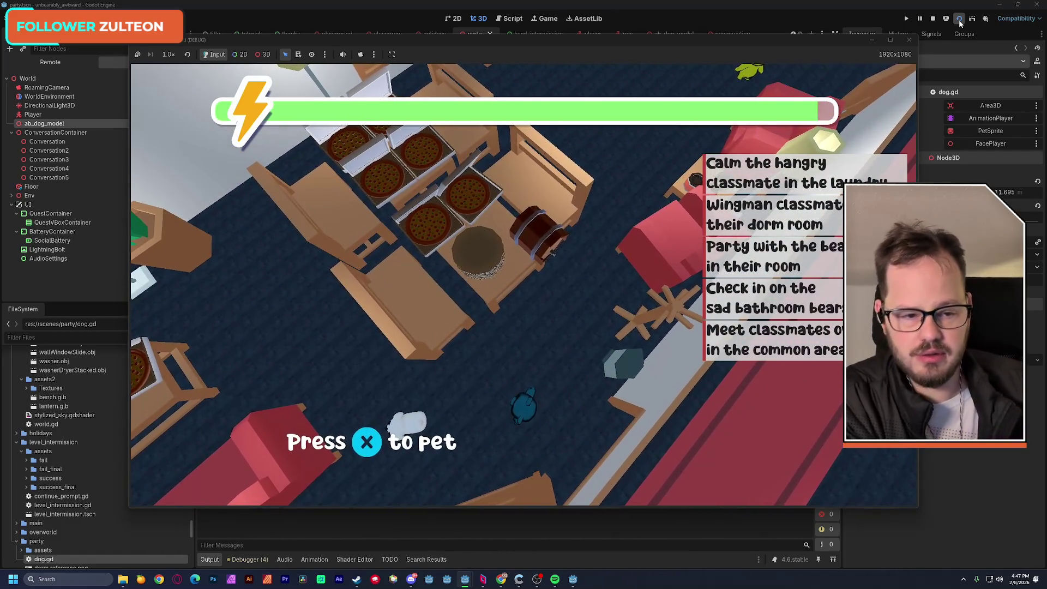
left_click(931, 20)
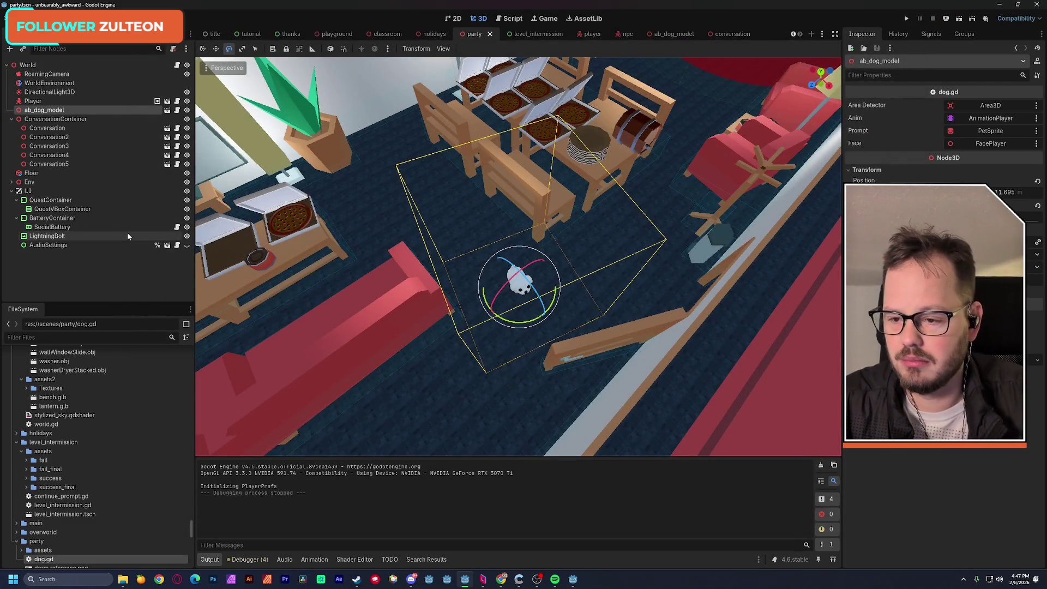
Step: Delete the old ab_dog_model node from the party scene
left_click(107, 260)
left_click(44, 109)
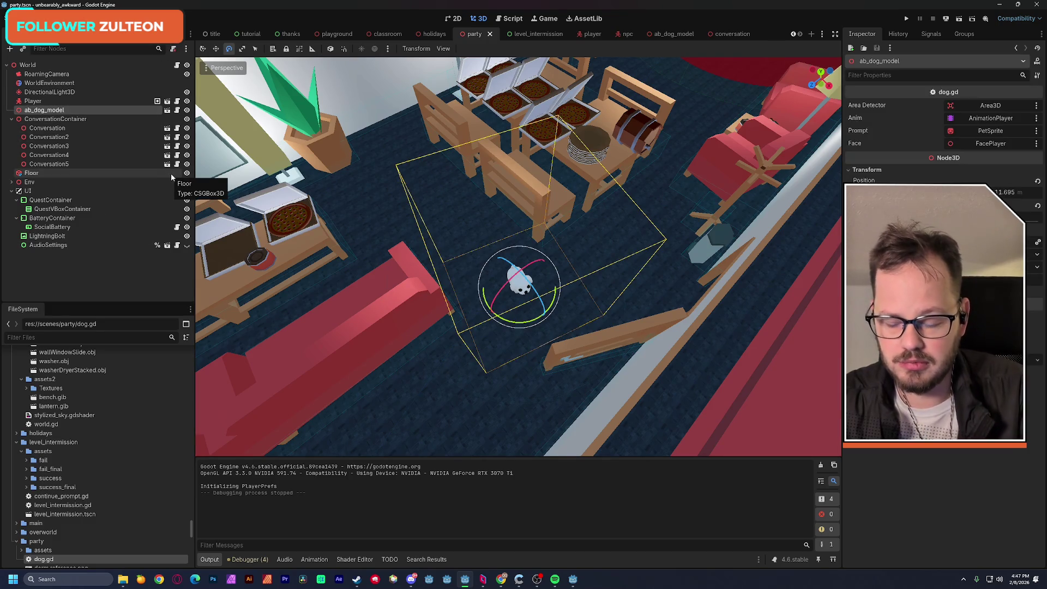
key("Delete")
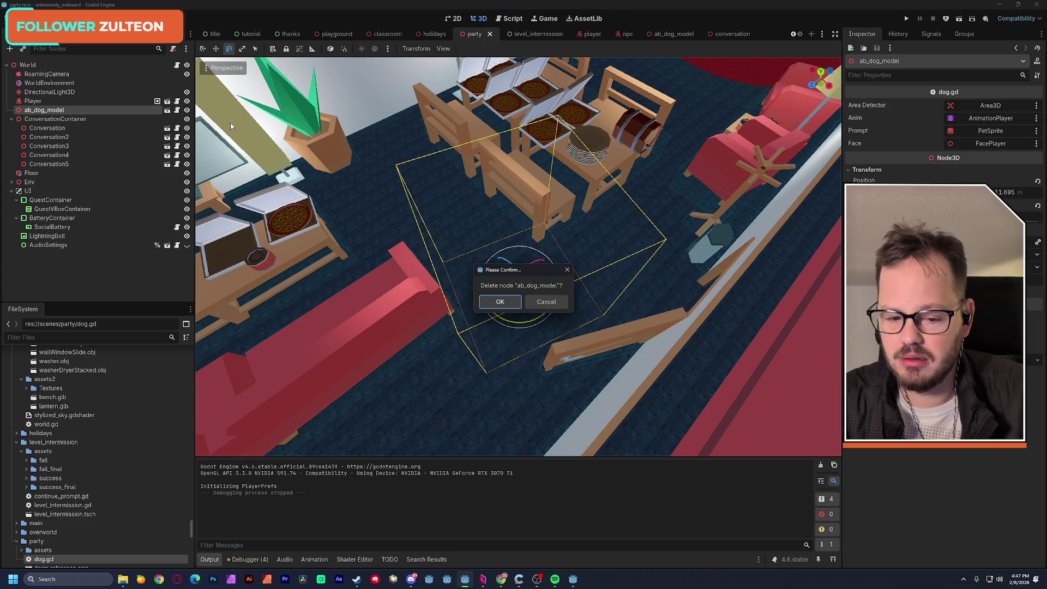
left_click(498, 302)
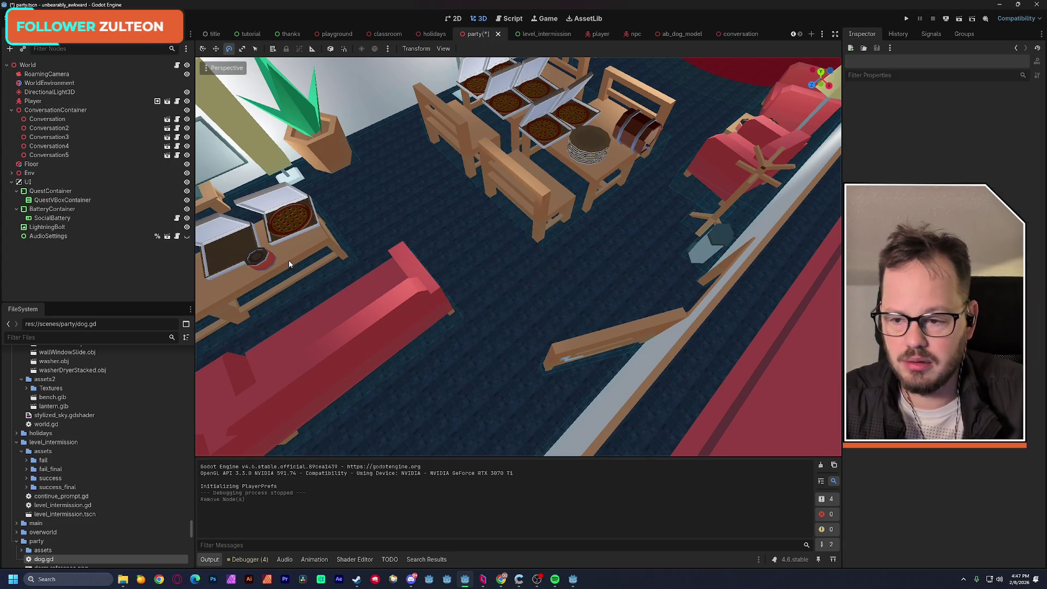
left_click(38, 64)
Step: Instance ab_dog_model.tscn into the party scene by searching 'ab_dog'
key("ctrl+shift+a")
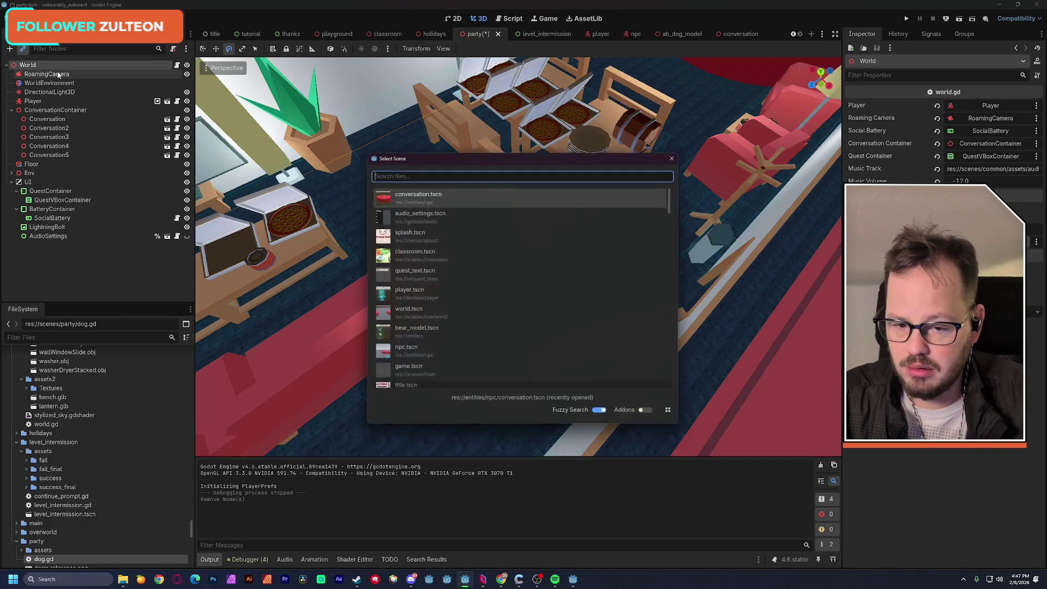
type("dog")
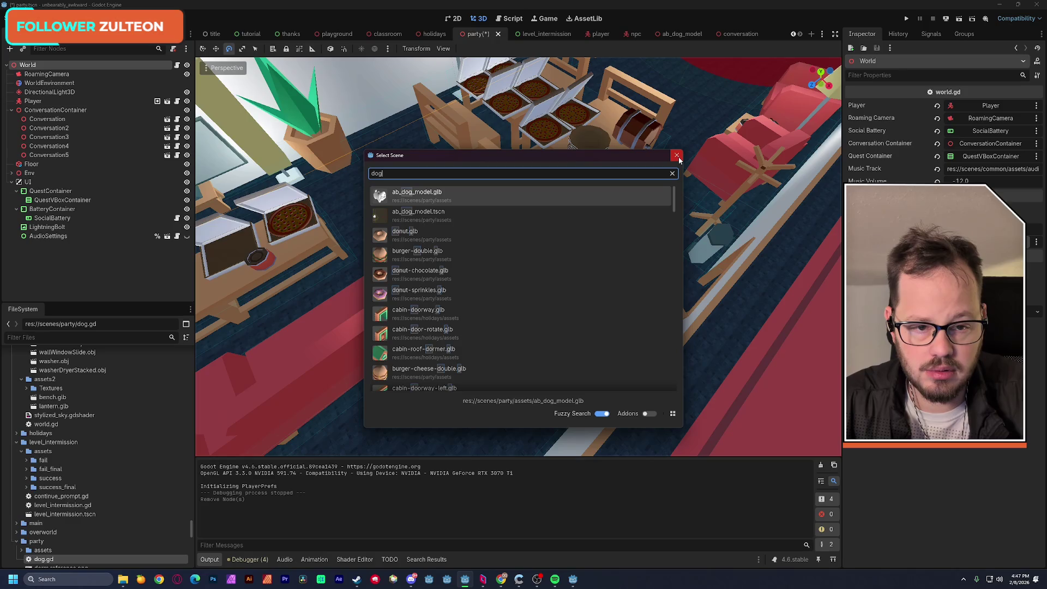
key("BackSpace")
key("BackSpace")
key("BackSpace")
type("ab")
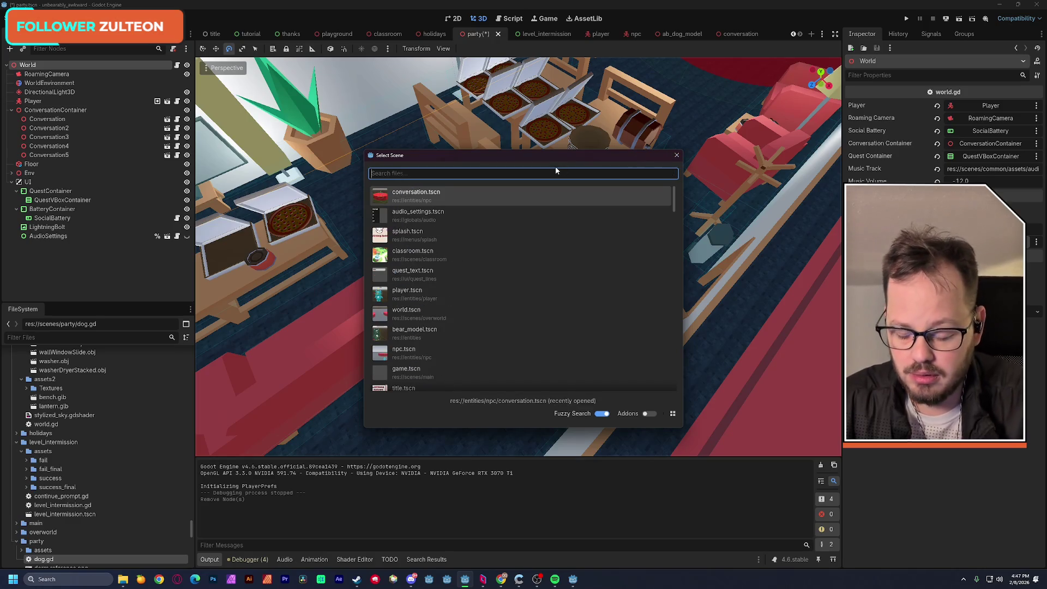
type("_dog")
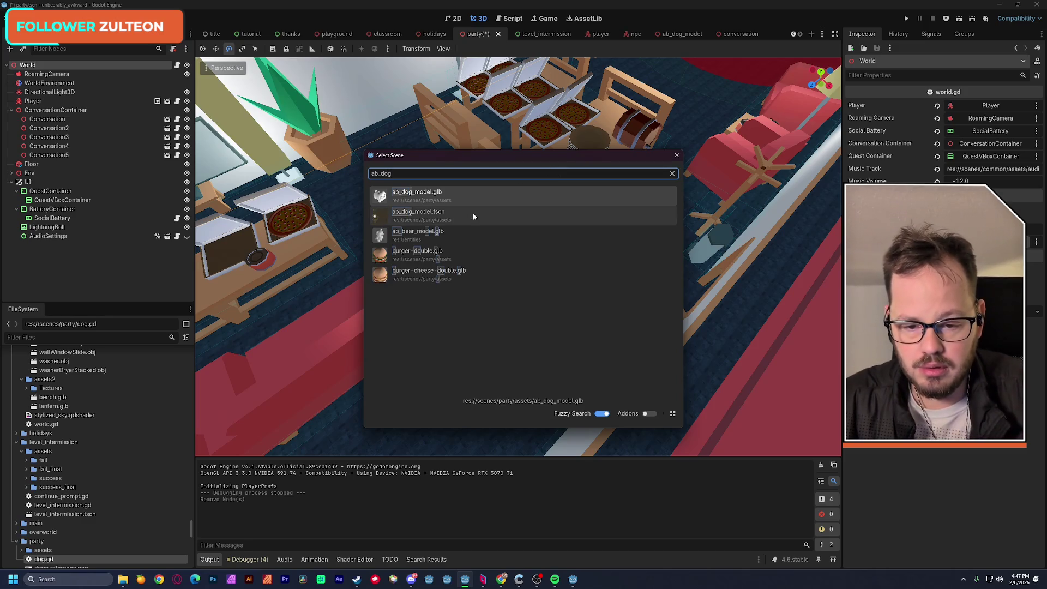
left_click(424, 218)
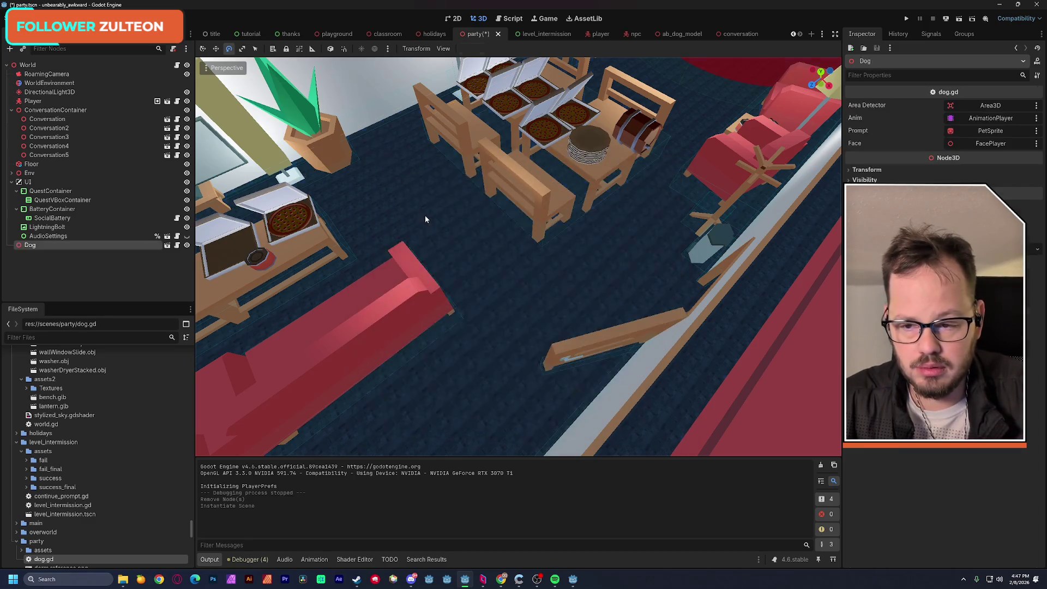
Step: Move the new Dog directly below Player under World and frame it in the view
left_click(424, 216)
left_click_drag(33, 248, 61, 103)
key("f")
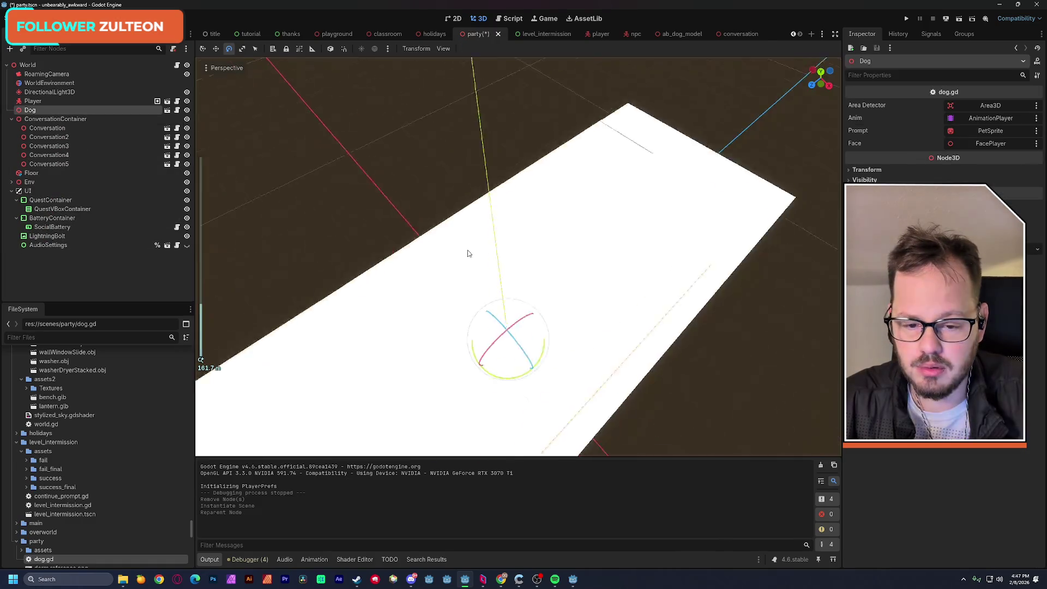
Step: Position the dog on the red hallway carpet and run the party scene to test it
scroll(465, 254, "down", 5)
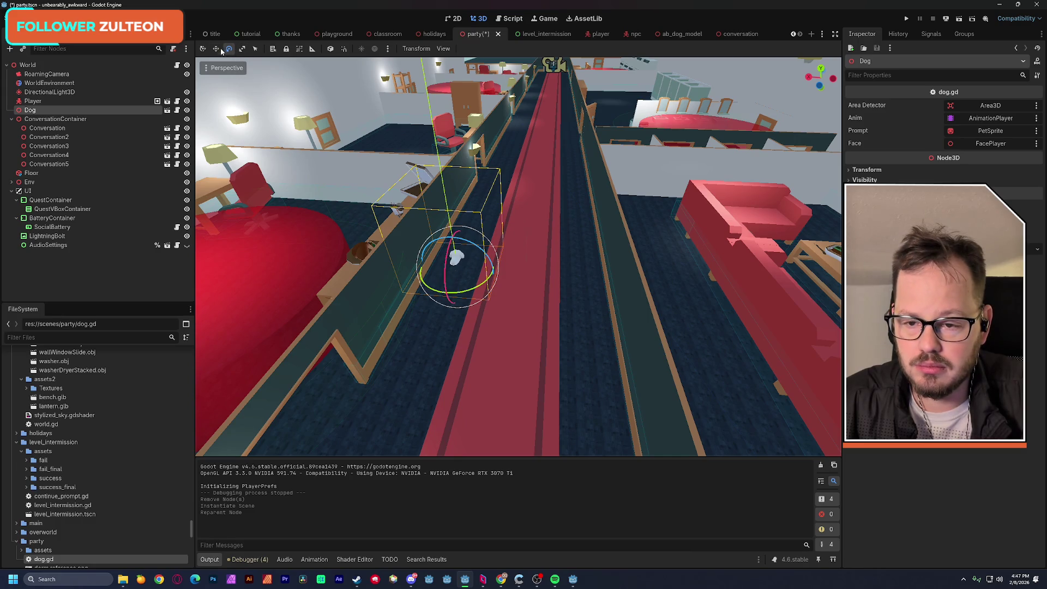
left_click(203, 49)
mouse_move(406, 264)
left_mouse_down()
mouse_move(625, 275)
mouse_move(647, 243)
mouse_move(561, 233)
mouse_move(509, 245)
mouse_move(550, 76)
left_mouse_up()
key("w")
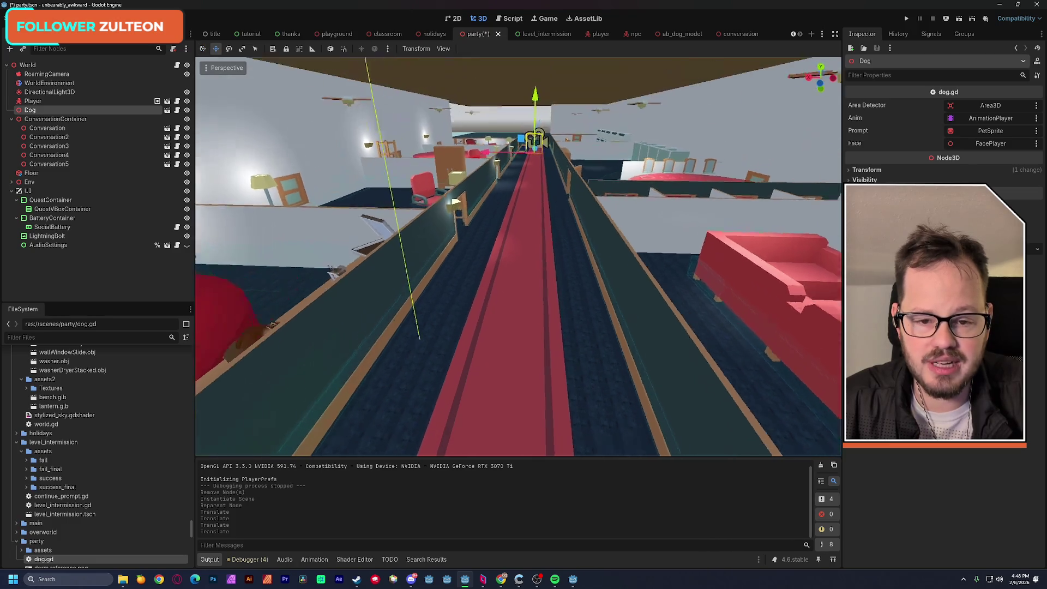
scroll(551, 76, "up", 5)
scroll(518, 256, "up", 5)
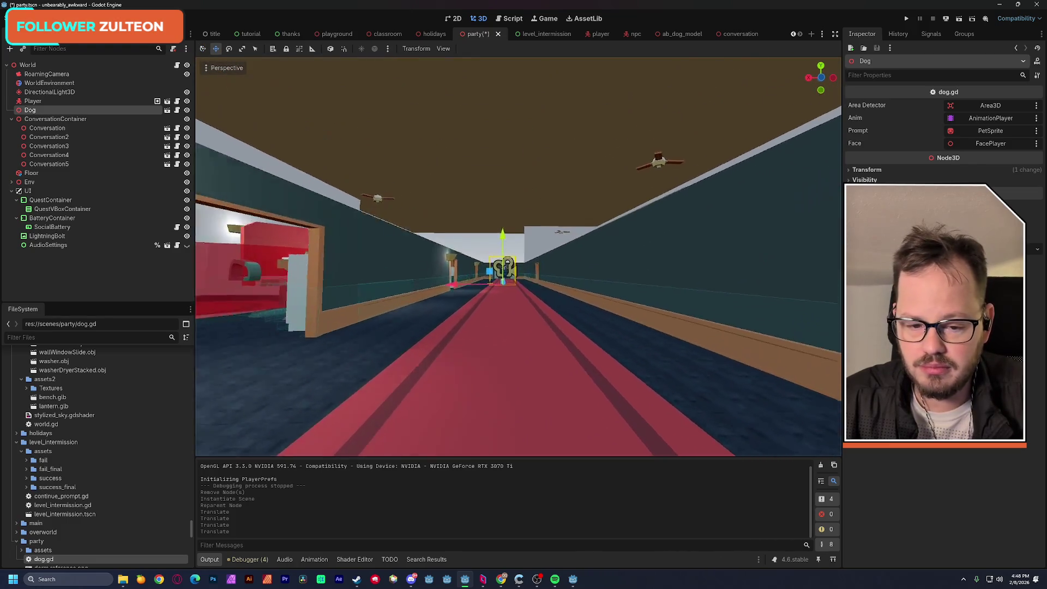
scroll(518, 256, "up", 5)
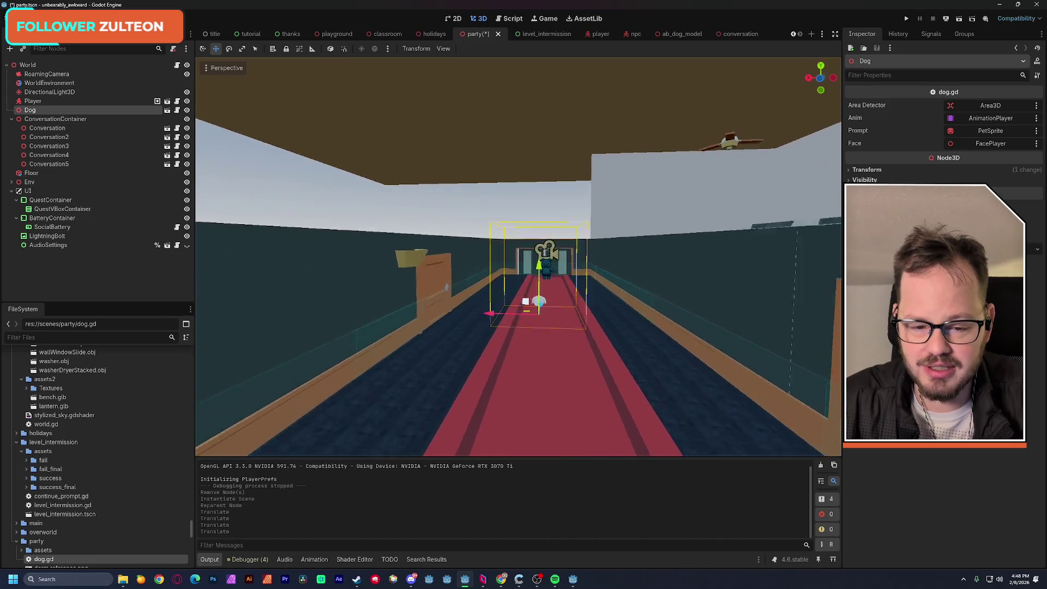
mouse_move(511, 311)
left_mouse_down()
mouse_move(509, 266)
mouse_move(518, 277)
mouse_move(413, 298)
mouse_move(385, 334)
left_mouse_up()
left_click(960, 21)
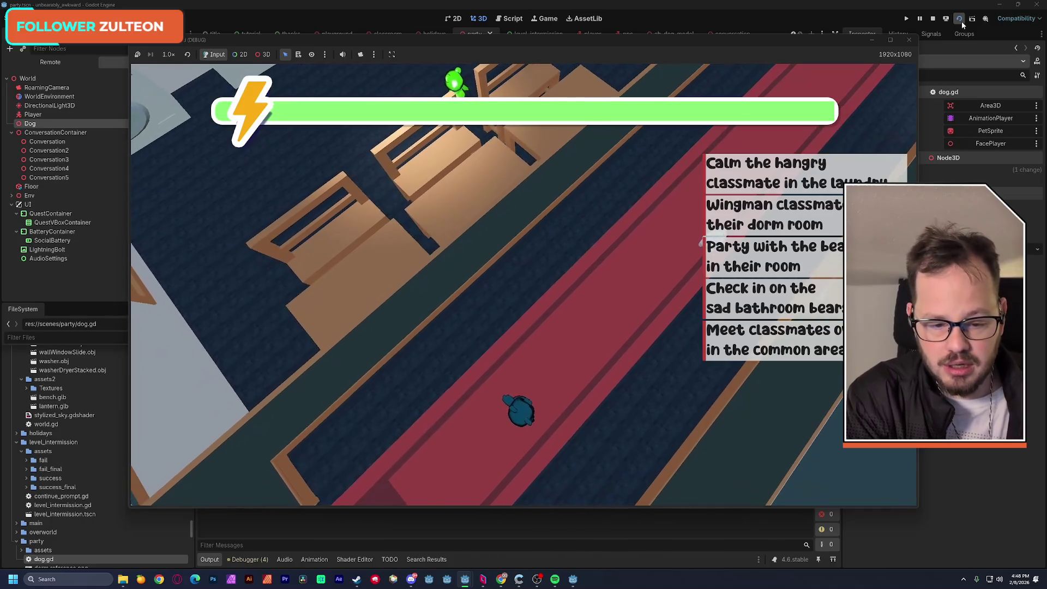
key("w")
key("w")
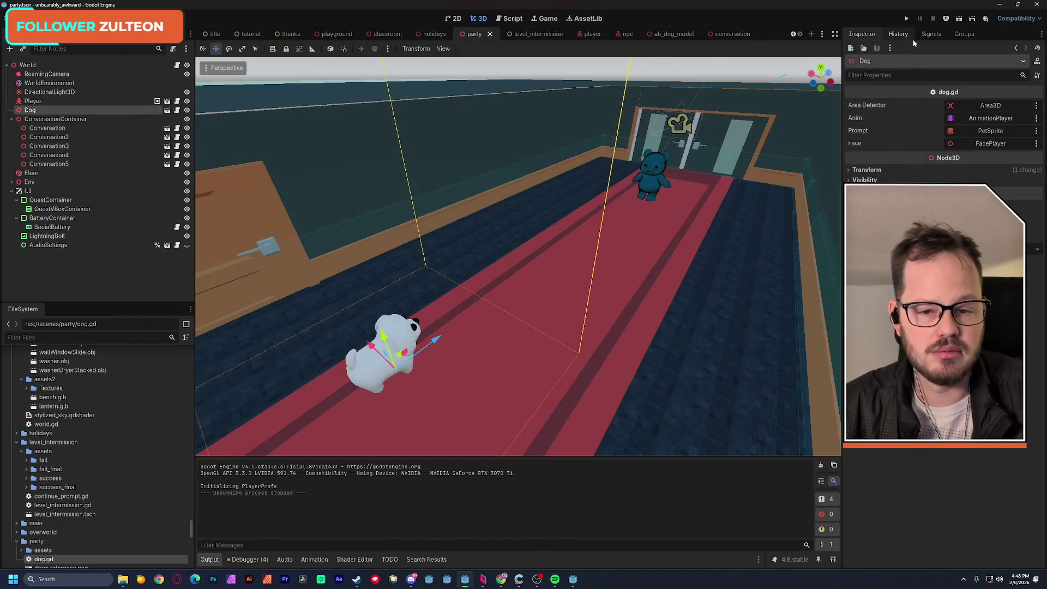
left_click(909, 40)
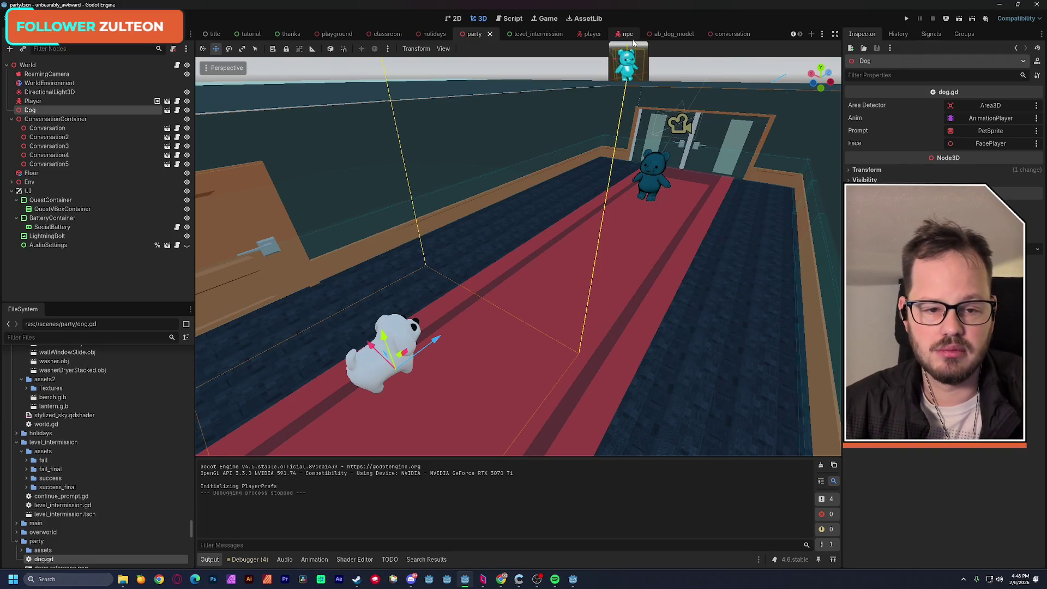
Step: Open the ab_dog_model scene and select its Model node
left_click(593, 35)
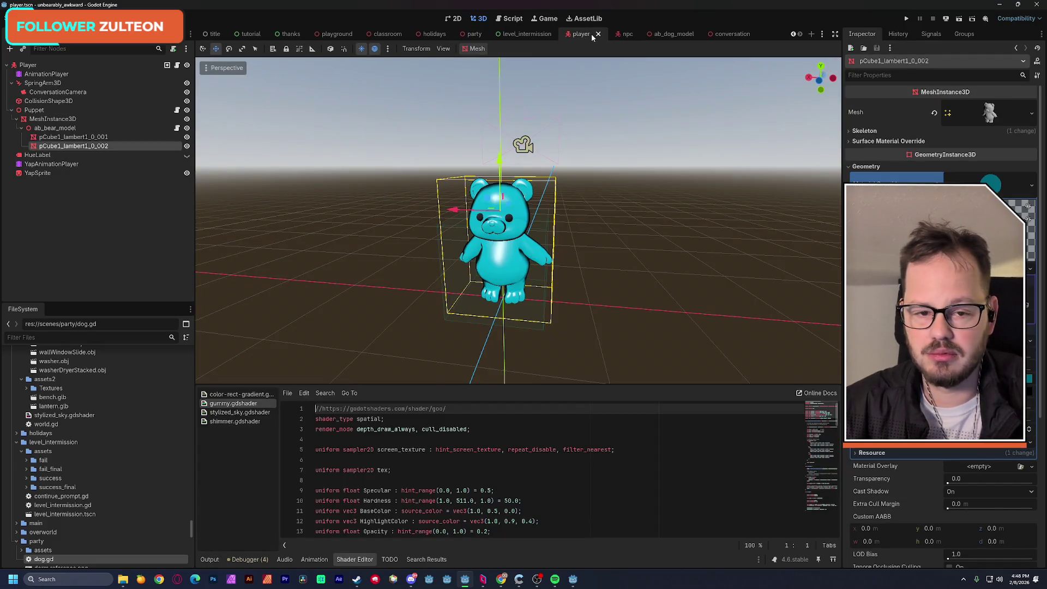
left_click(671, 34)
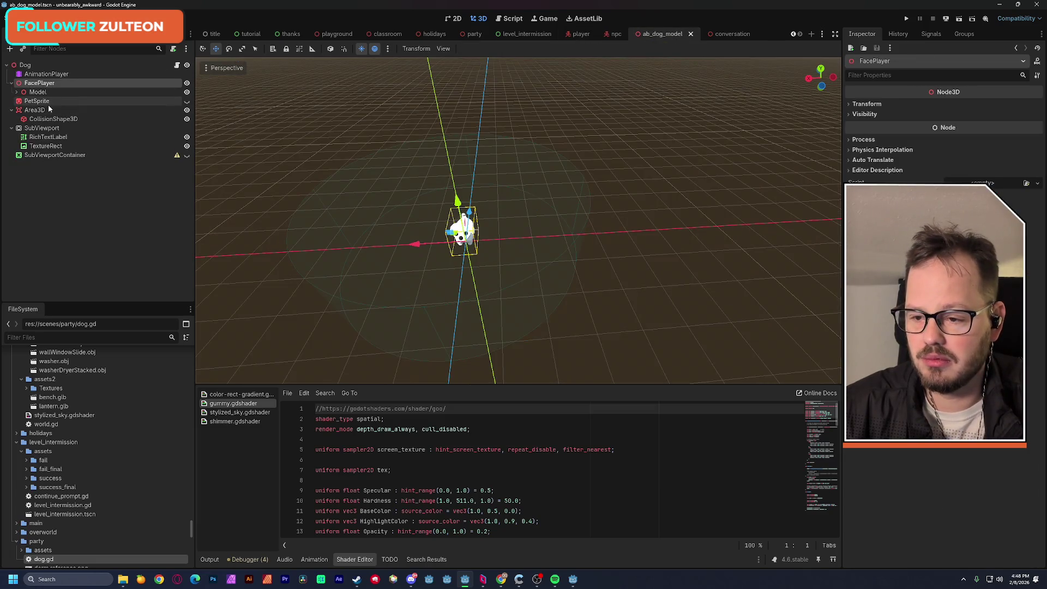
left_click(39, 65)
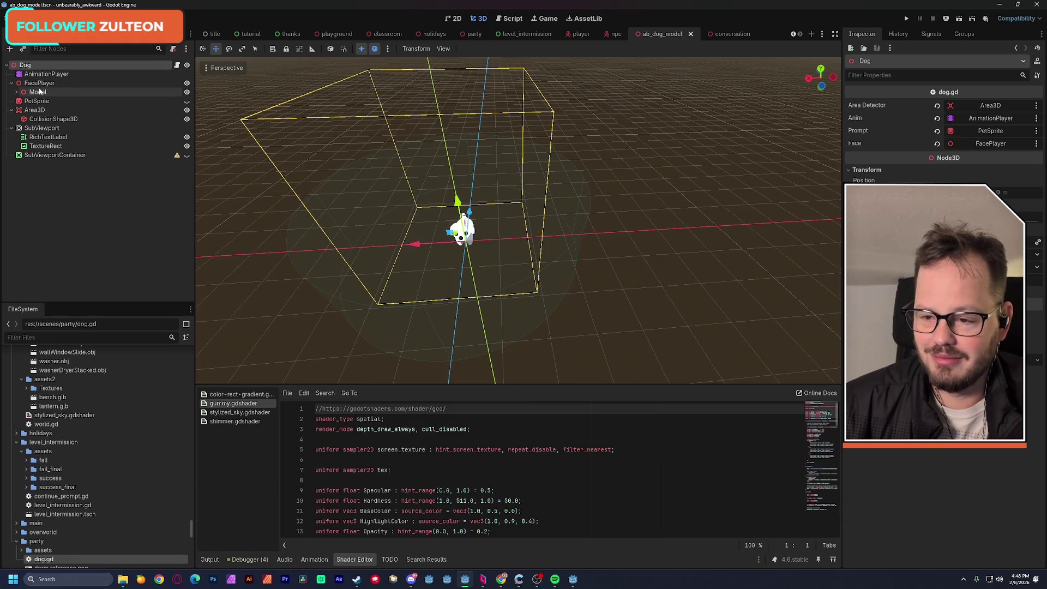
left_click(40, 83)
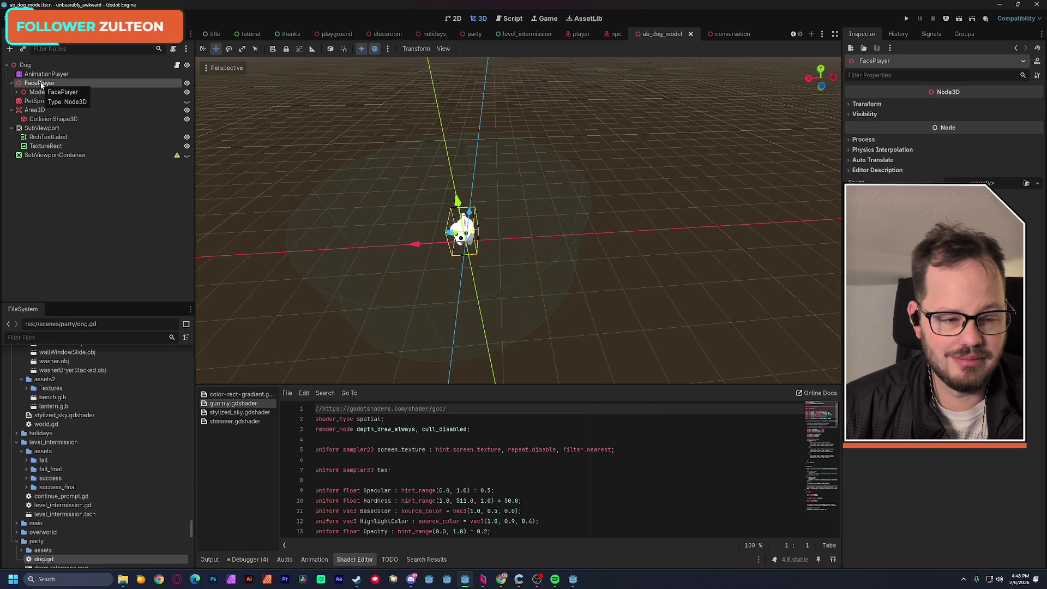
left_click(36, 65)
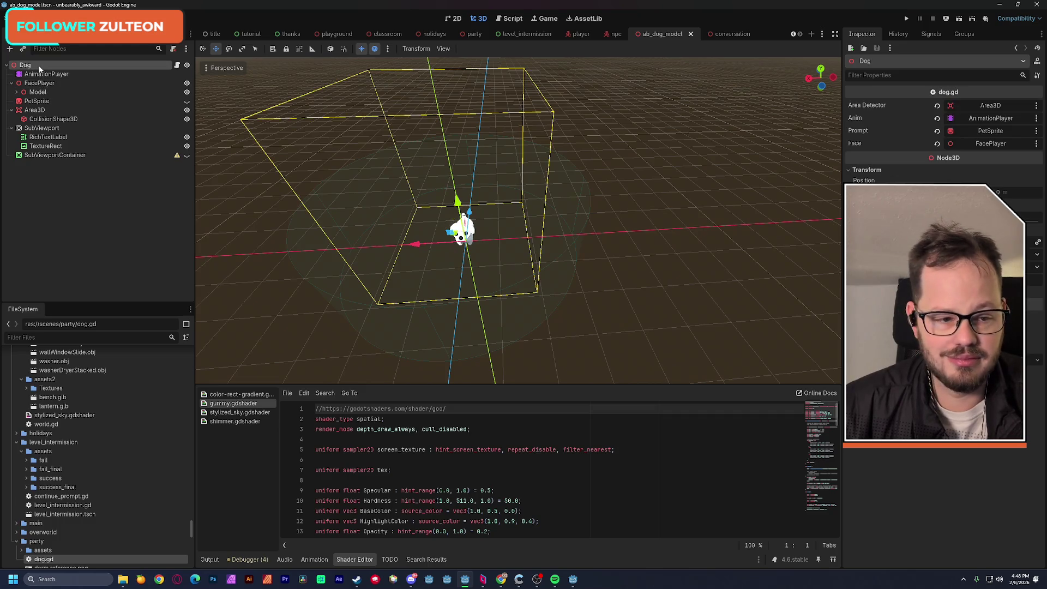
left_click(44, 92)
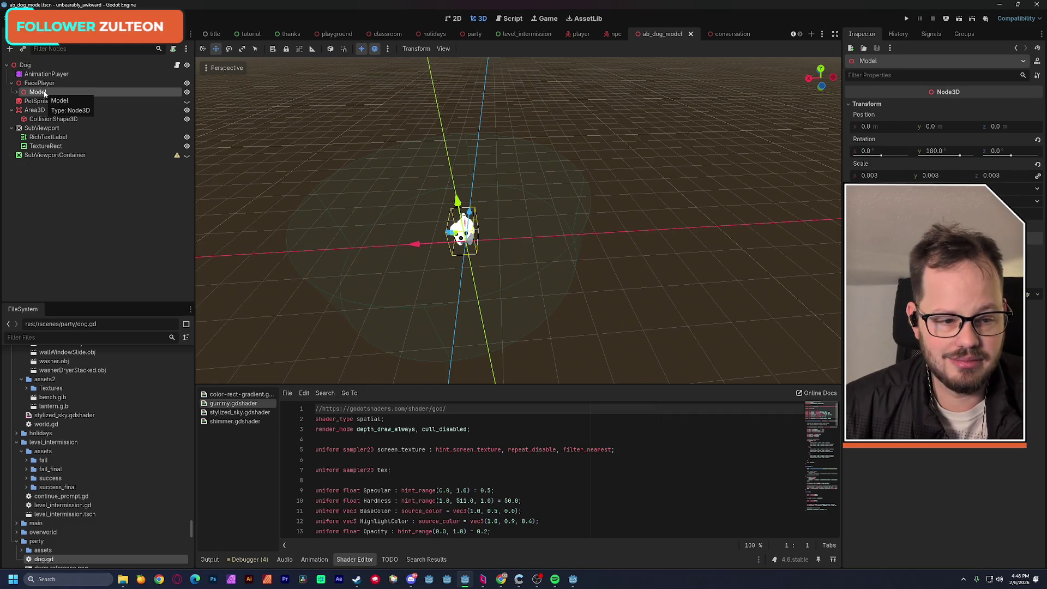
Step: Set the Model's Y rotation to 0, save the dog scene, and rerun the game
left_click(942, 154)
type("0")
key("Return")
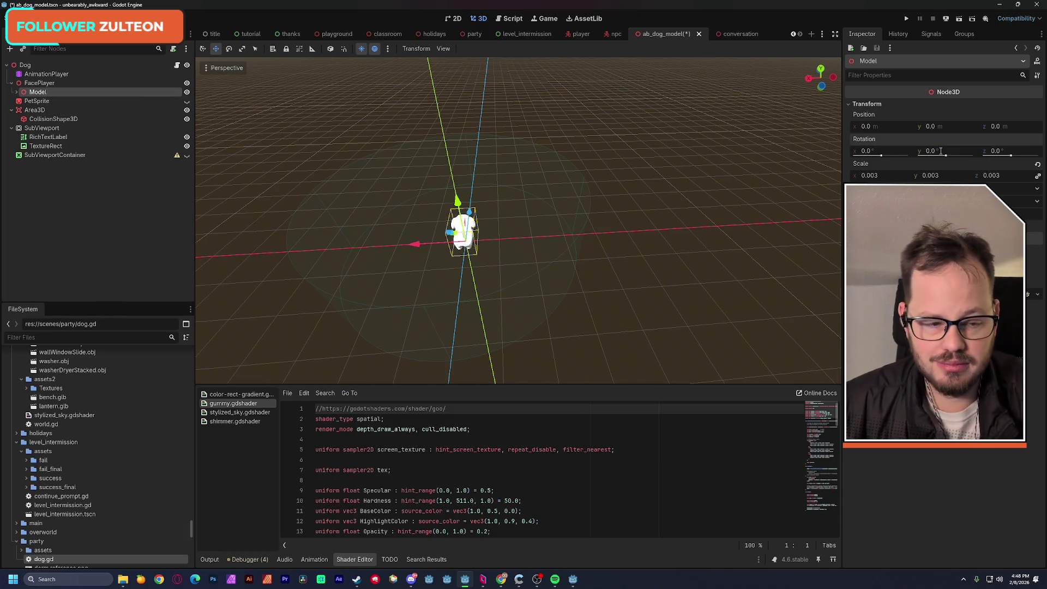
key("ctrl+s")
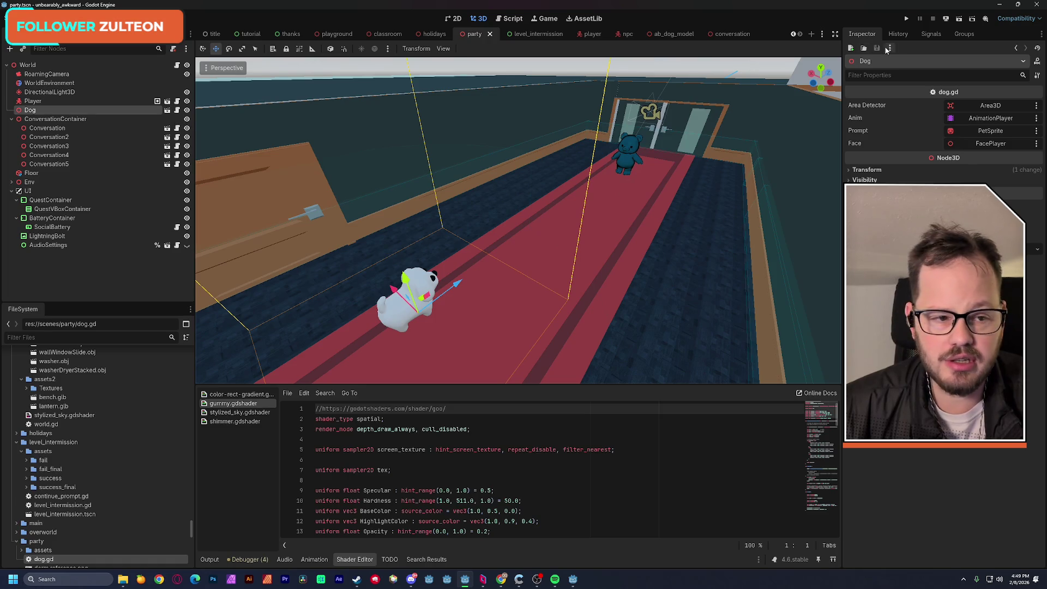
left_click(959, 19)
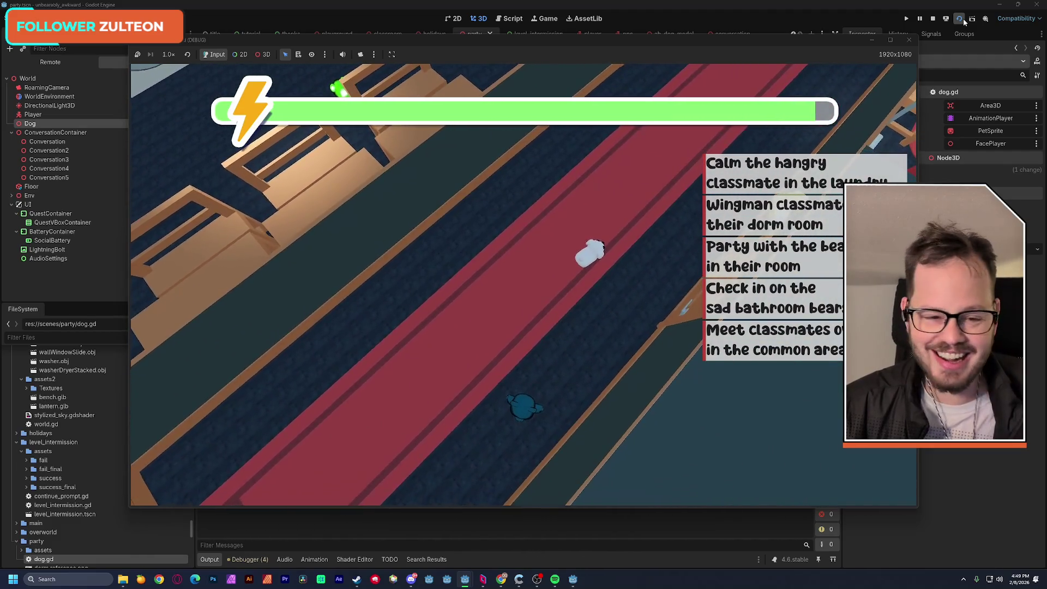
left_click(909, 40)
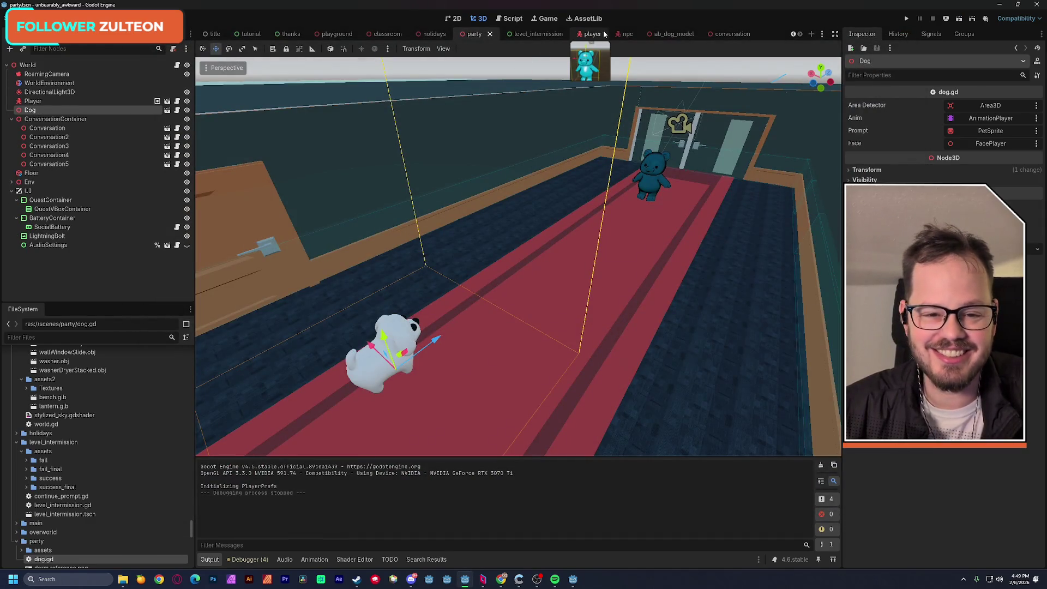
Step: Open dog.gd from the Dog node to review its look_at line, then return to 3D
left_click(675, 37)
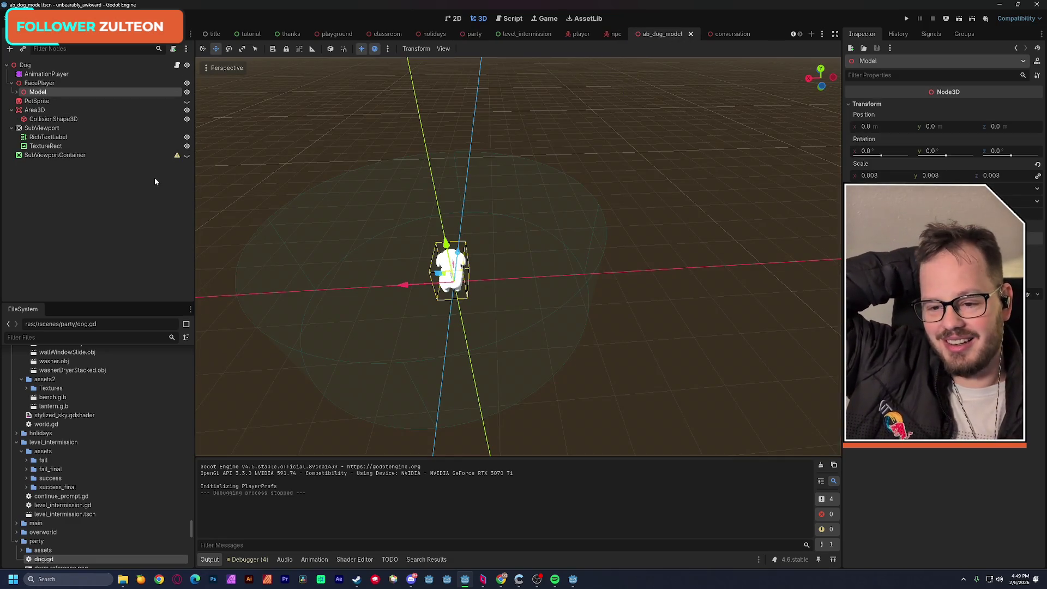
left_click(176, 66)
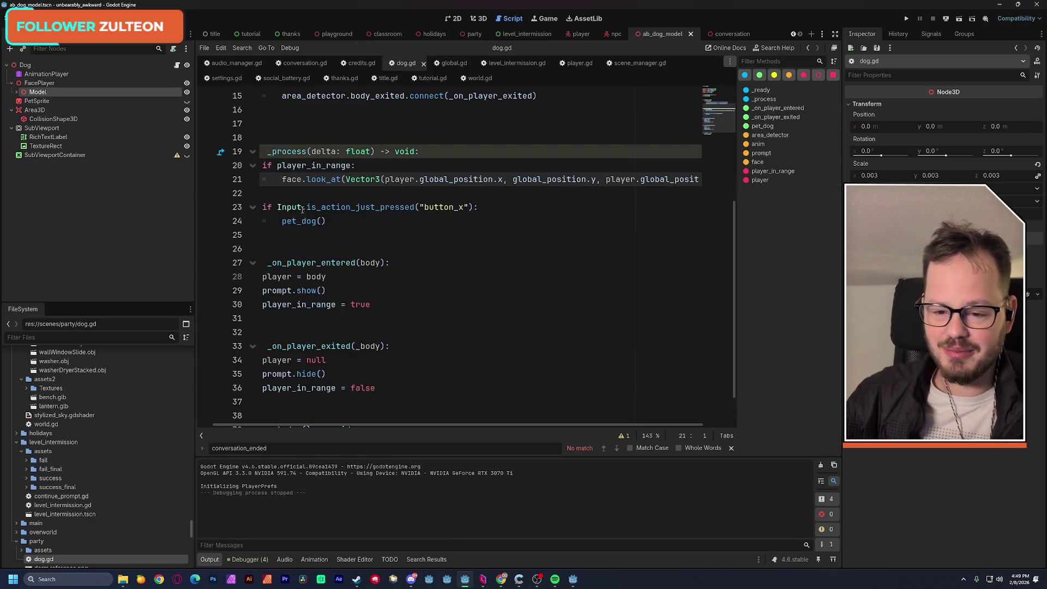
scroll(340, 382, "left", 1)
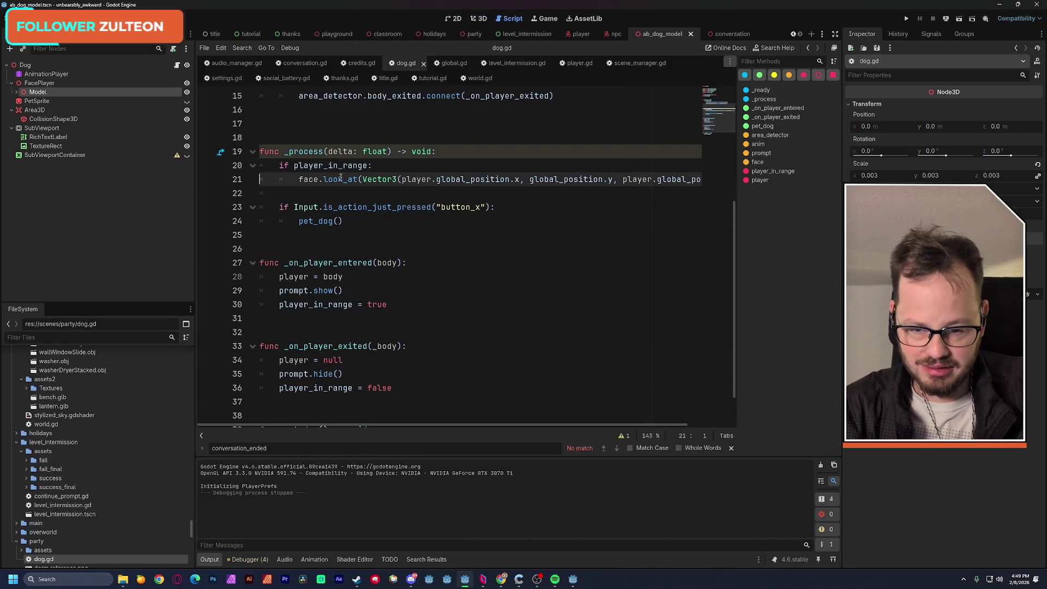
mouse_move(341, 177)
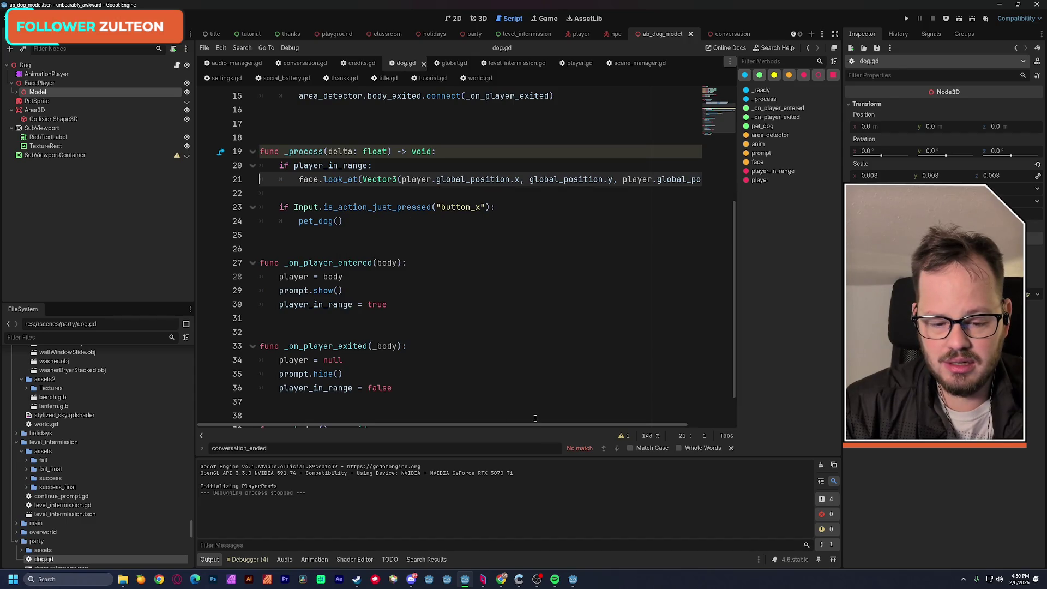
mouse_move(542, 426)
left_mouse_down()
mouse_move(587, 426)
mouse_move(536, 425)
left_mouse_up()
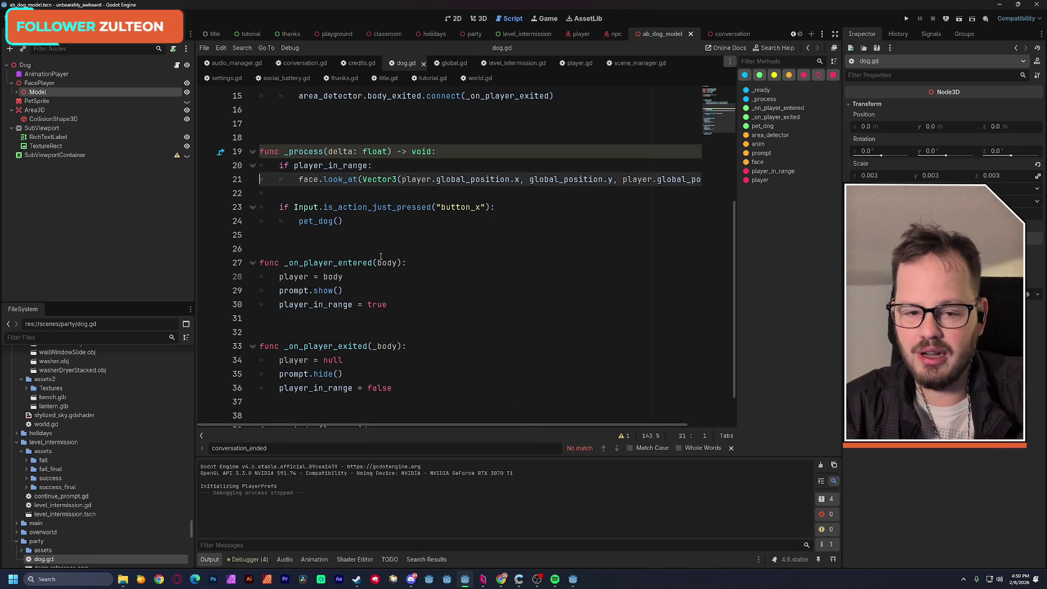
left_click(479, 19)
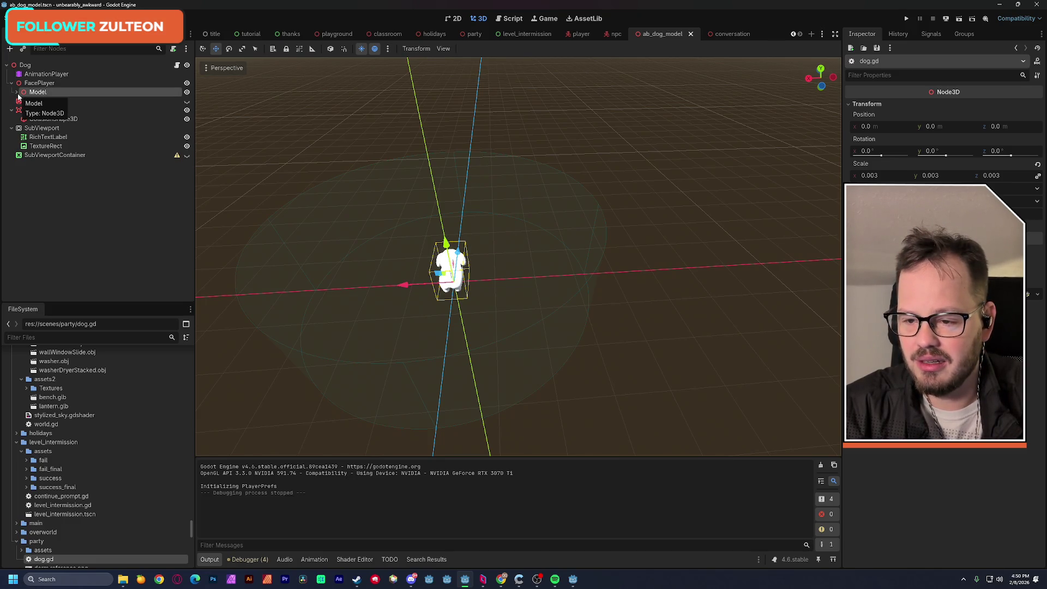
Step: Expand Model and select the four meshes Dog through Cube_002
left_click(16, 91)
left_click(40, 101)
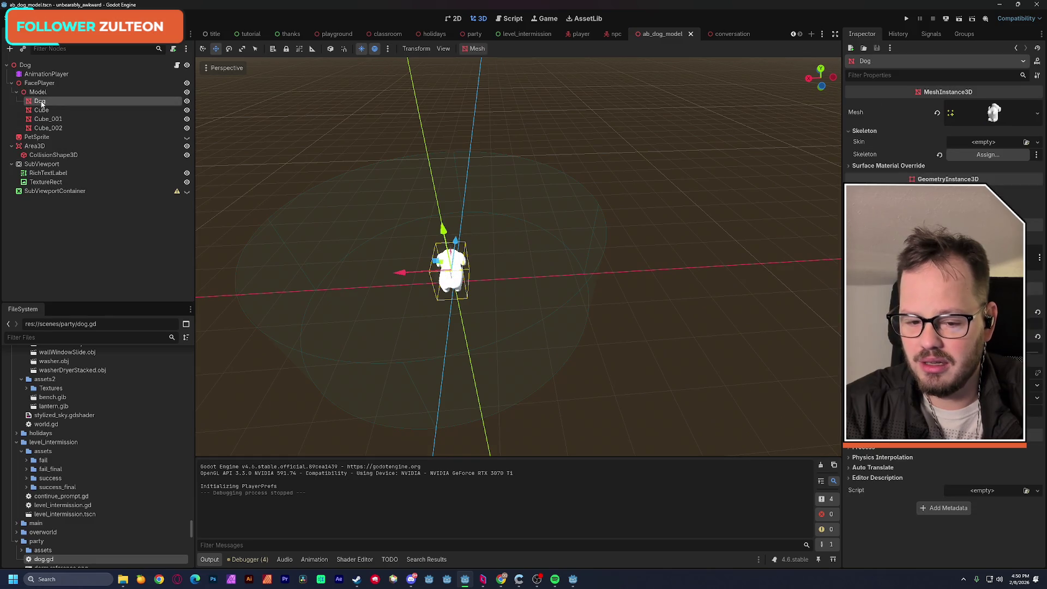
left_click(48, 128, "shift")
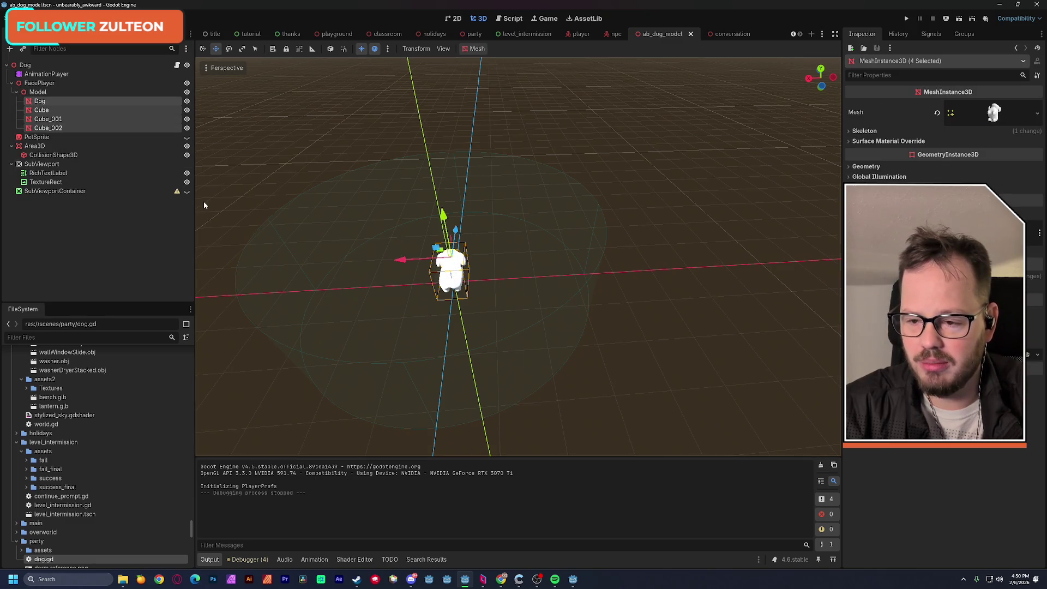
left_click(57, 92)
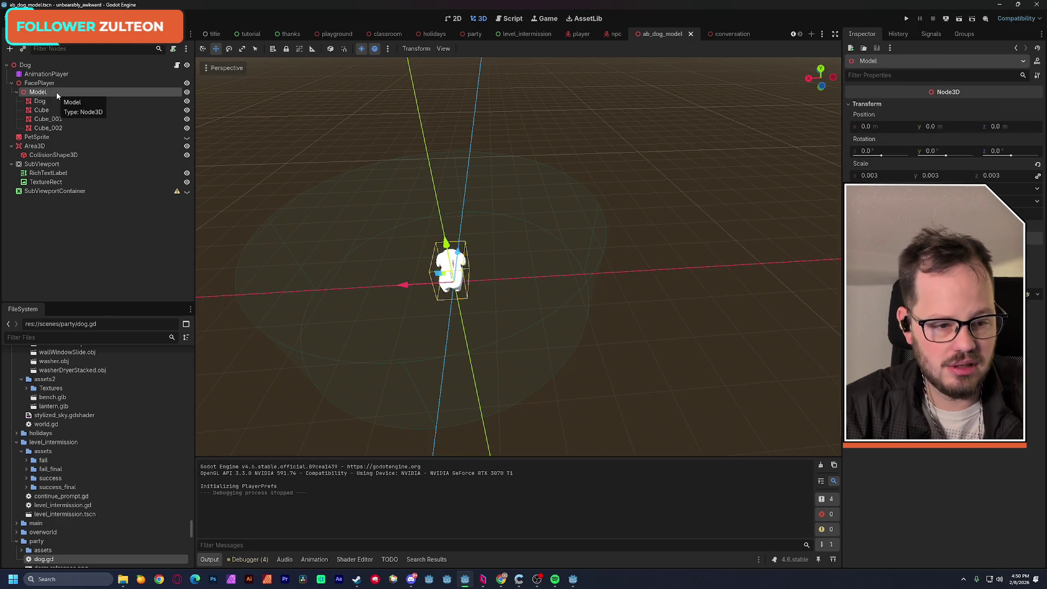
left_click(40, 101)
left_click(48, 128, "shift")
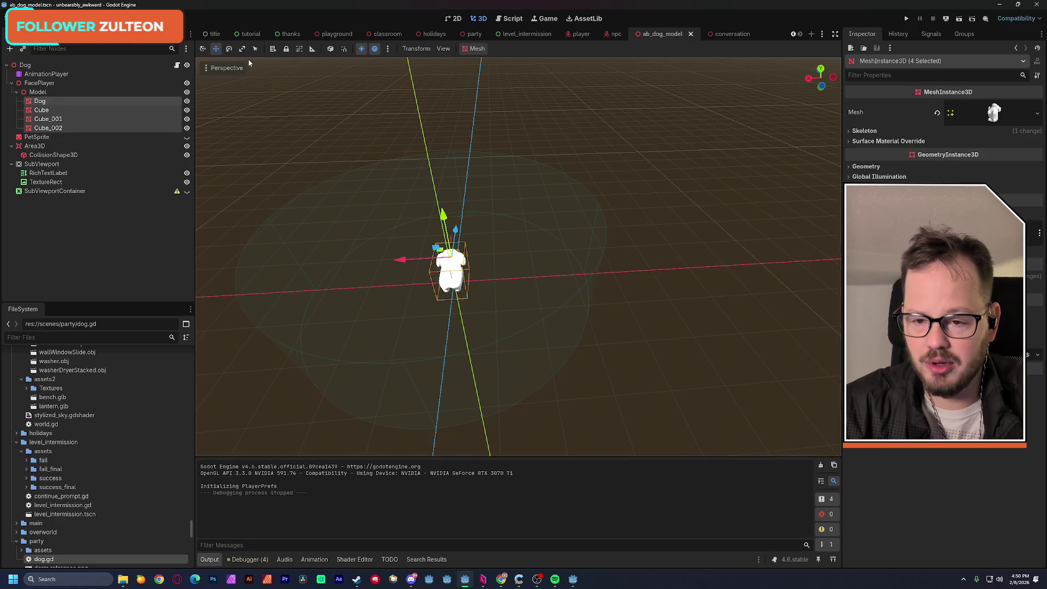
Step: Turn the meshes around, shift them -0.56 on Z, and save the dog scene
left_click(229, 48)
mouse_move(478, 275)
left_mouse_down()
mouse_move(466, 279)
mouse_move(436, 242)
mouse_move(402, 256)
mouse_move(393, 247)
mouse_move(400, 221)
mouse_move(447, 266)
left_mouse_up()
key("q")
key("g")
key("z")
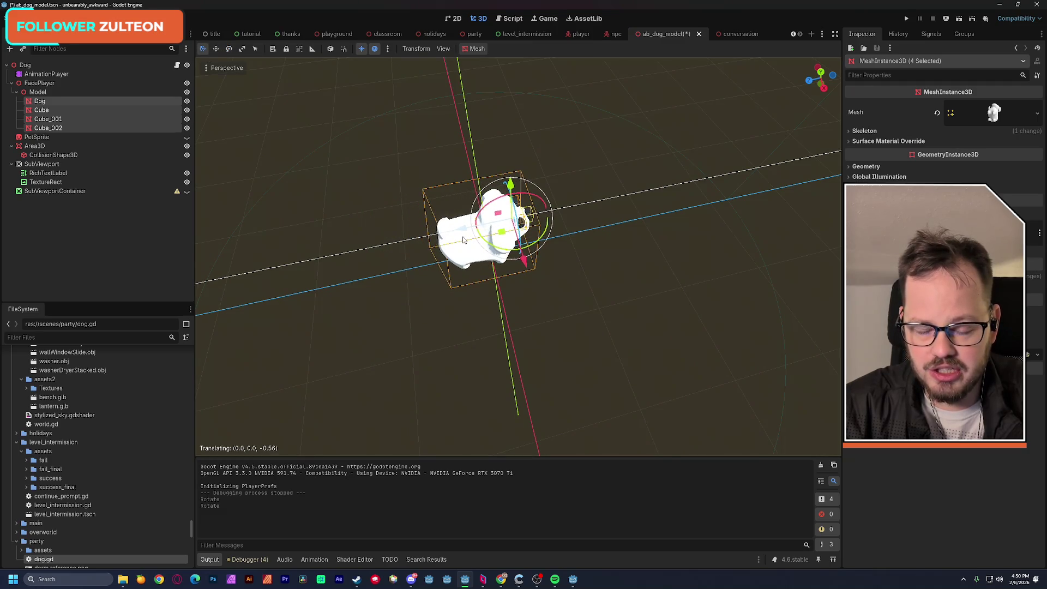
left_click(454, 240)
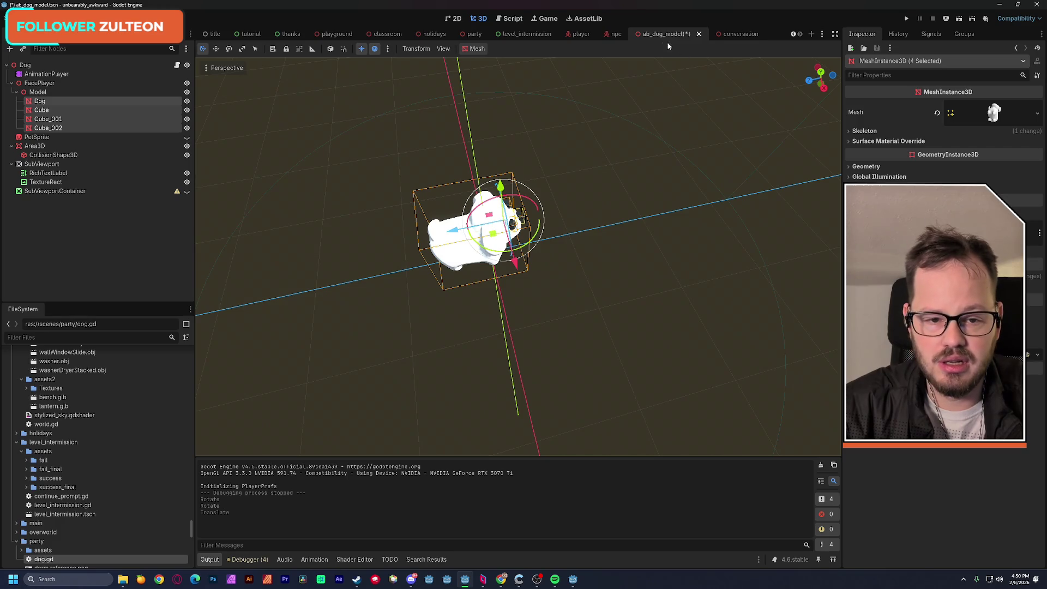
key("ctrl+s")
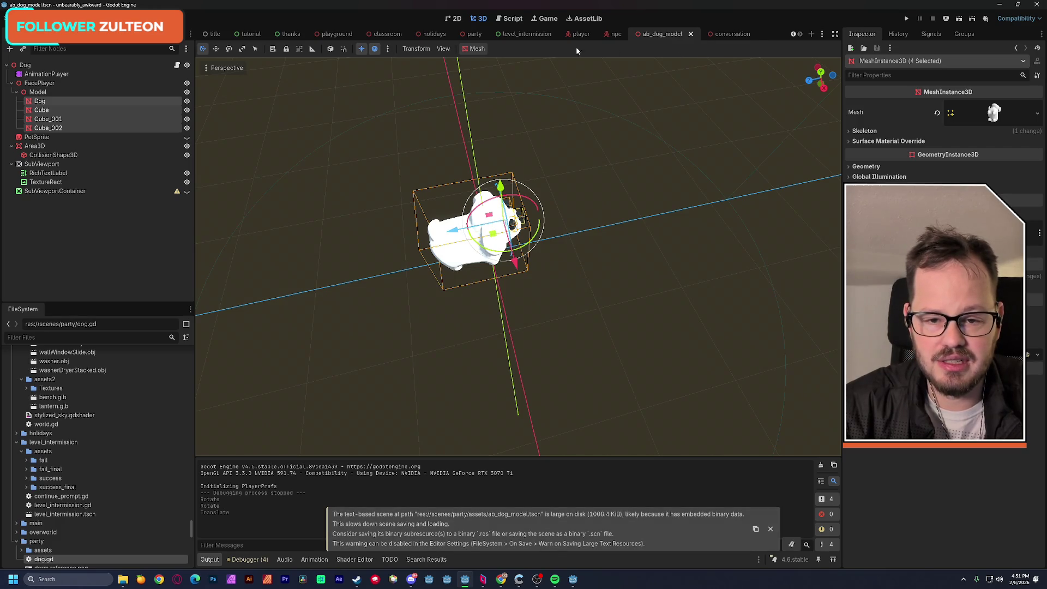
left_click(472, 34)
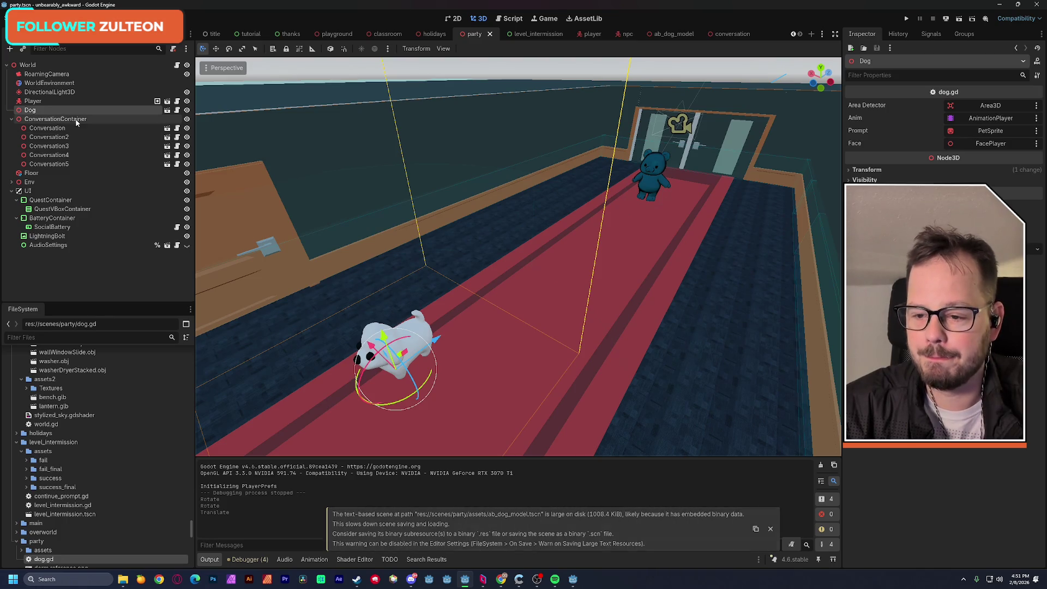
Step: Rotate the party-scene Dog about 157°, save, and playtest the scene
left_click(37, 108)
mouse_move(395, 403)
left_mouse_down()
mouse_move(437, 376)
mouse_move(398, 415)
mouse_move(470, 339)
mouse_move(415, 287)
left_mouse_up()
key("ctrl+s")
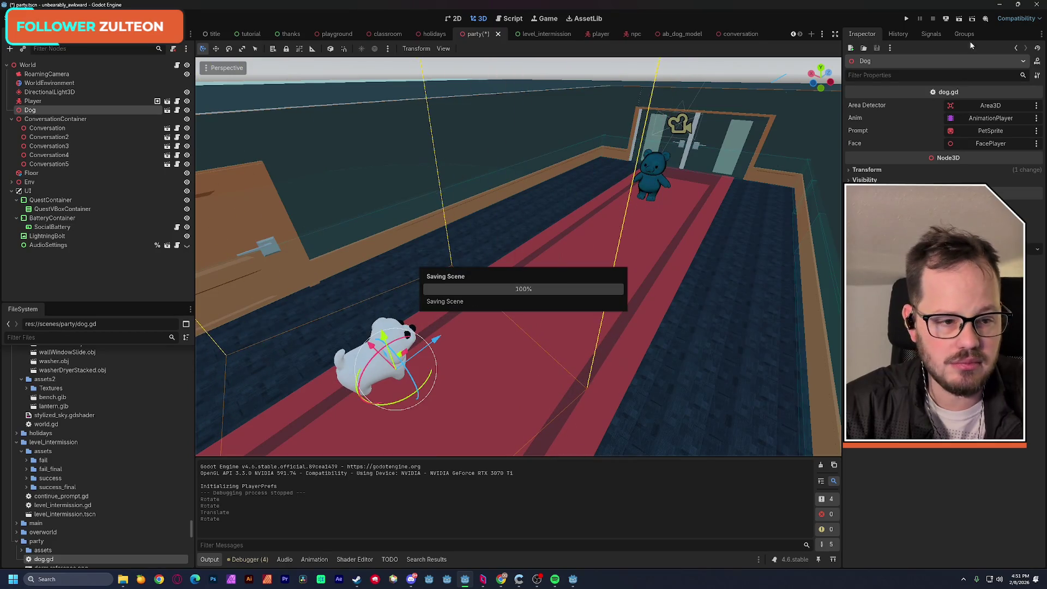
left_click(959, 20)
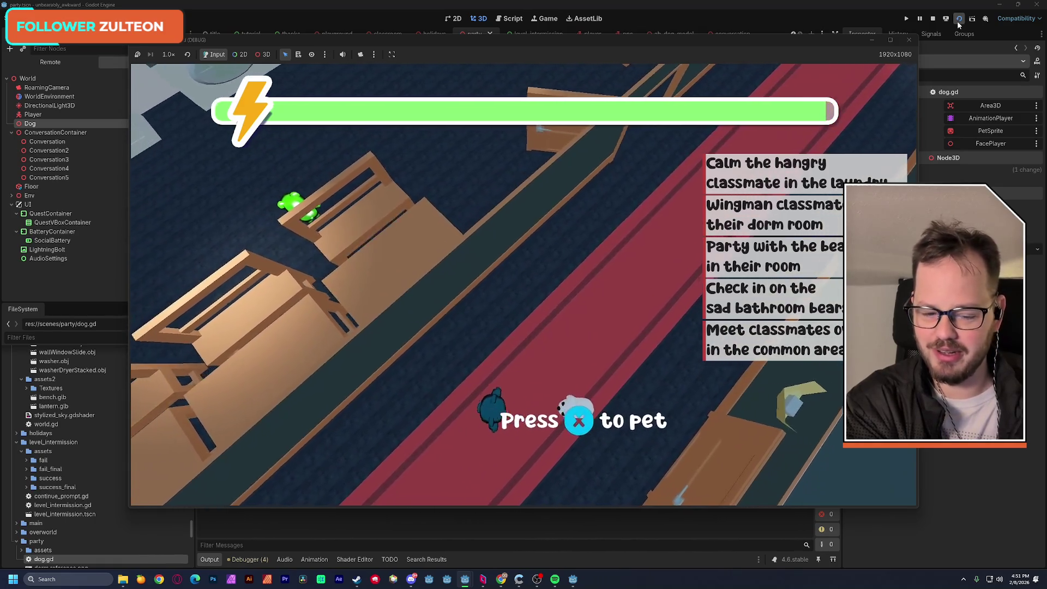
left_click(908, 39)
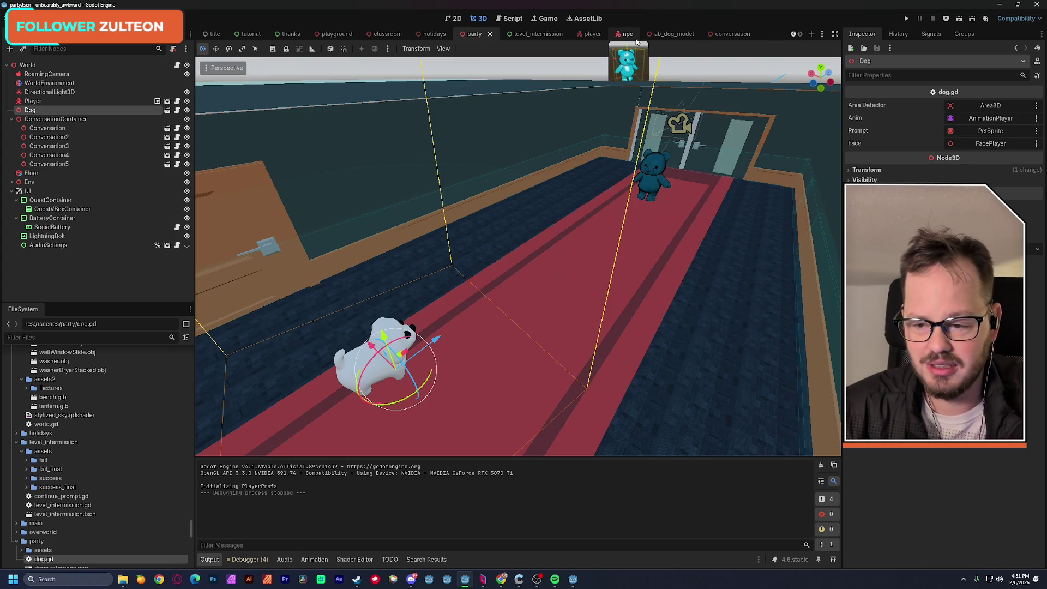
Step: Expand Env and StaticBody3D to inspect the hallway's CollisionShape3D children, then open ab_dog_model
left_click(12, 182)
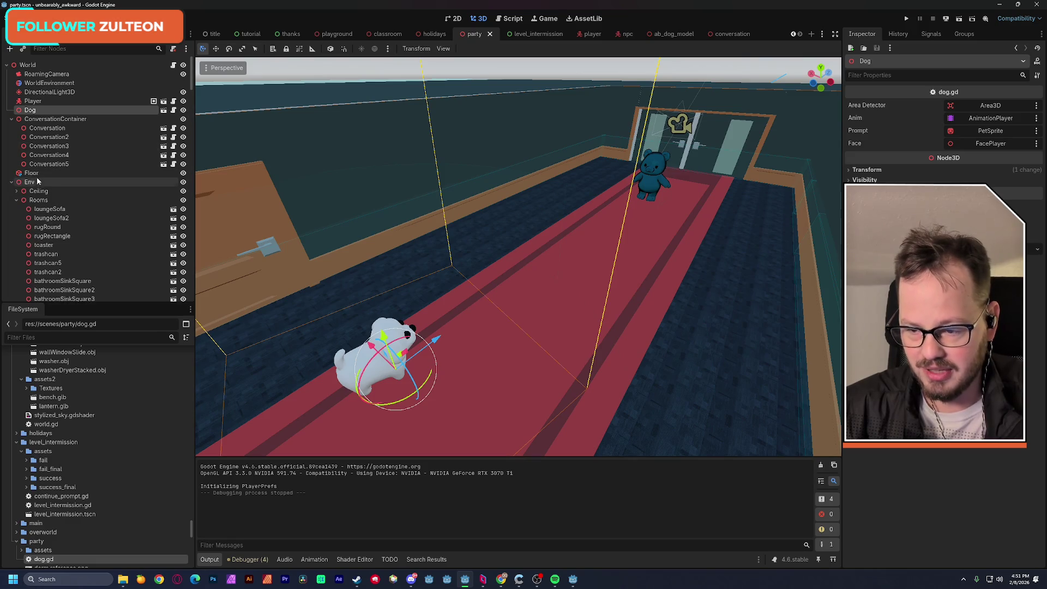
left_click(17, 200)
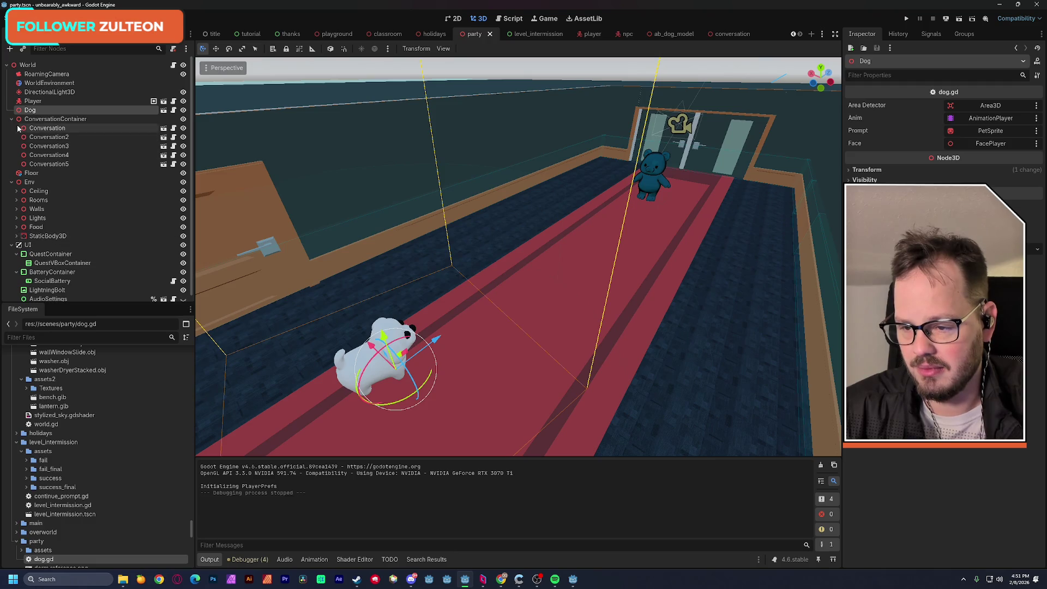
left_click(16, 236)
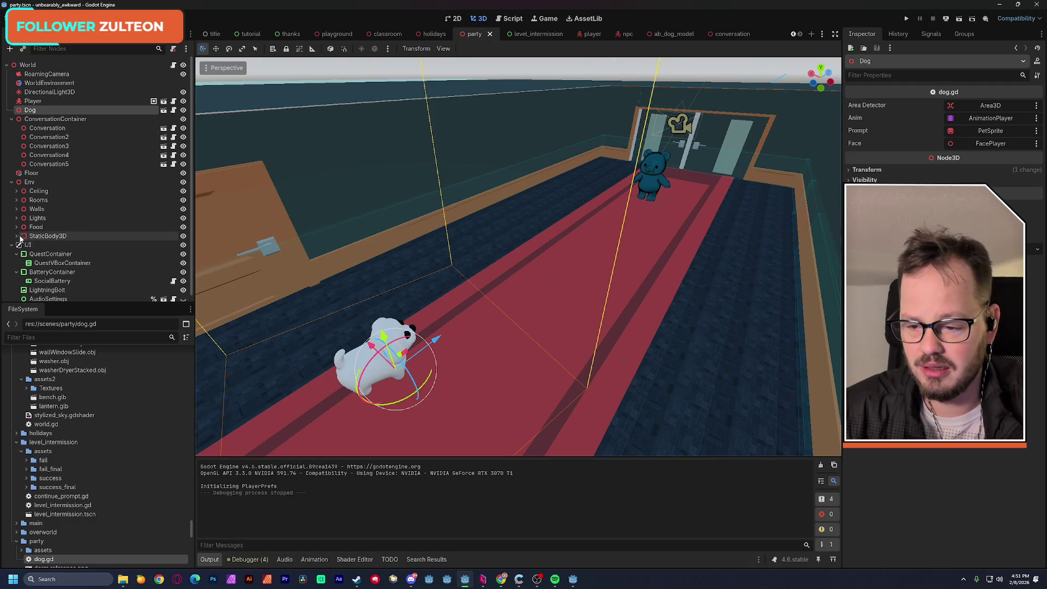
left_click(46, 236)
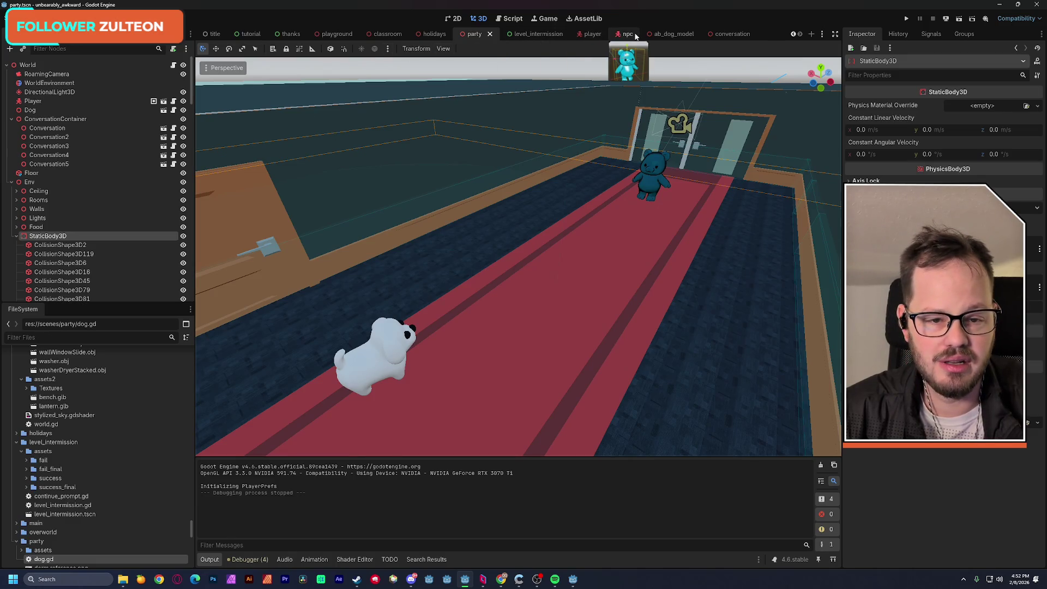
left_click(668, 34)
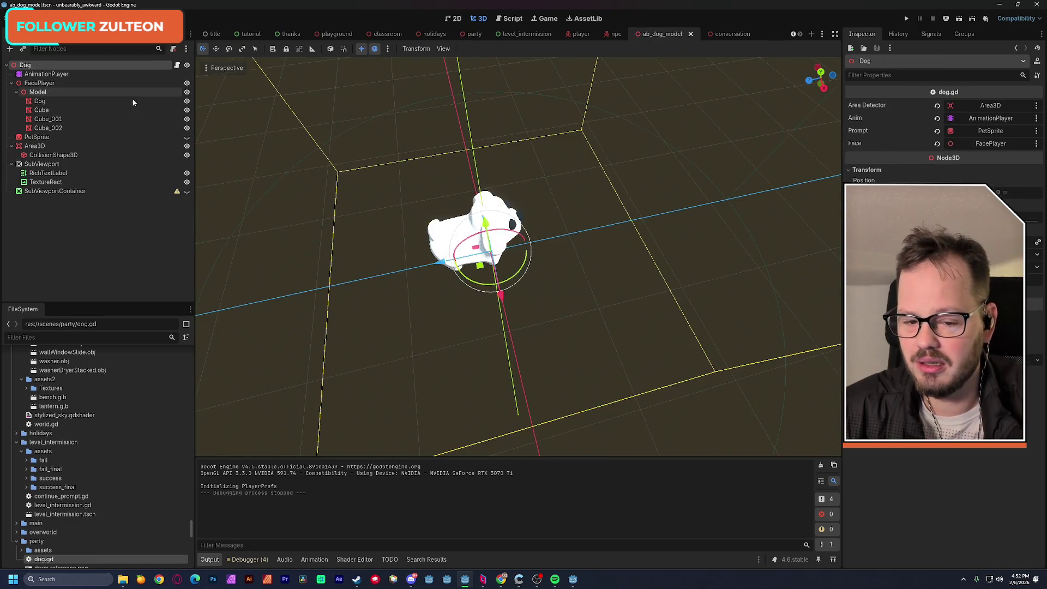
Step: Add a StaticBody3D under Dog with a CollisionShape3D using a new CylinderShape3D
key("ctrl+a")
type("stat")
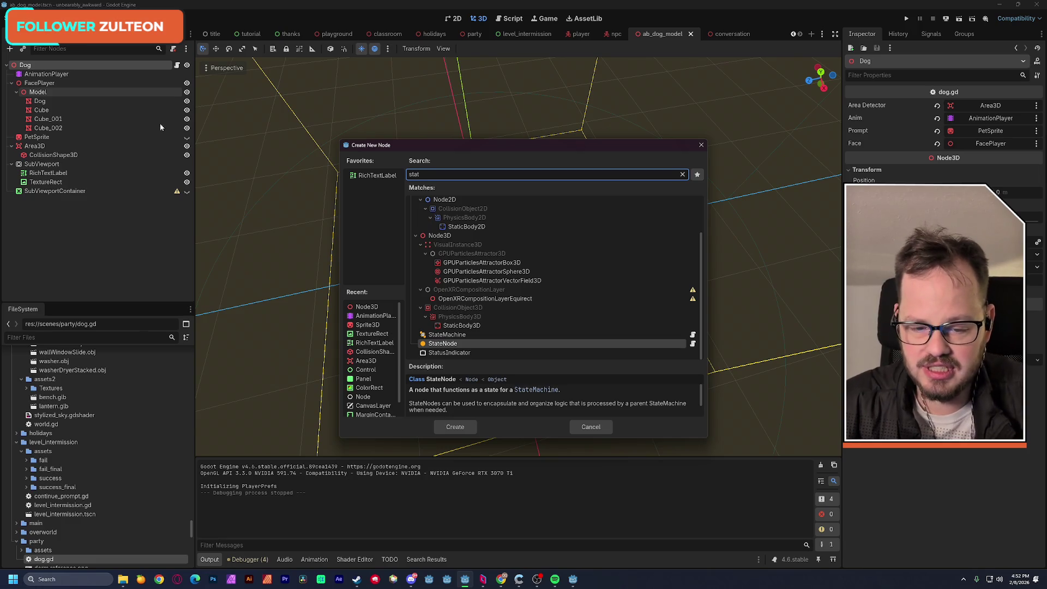
double_click(446, 324)
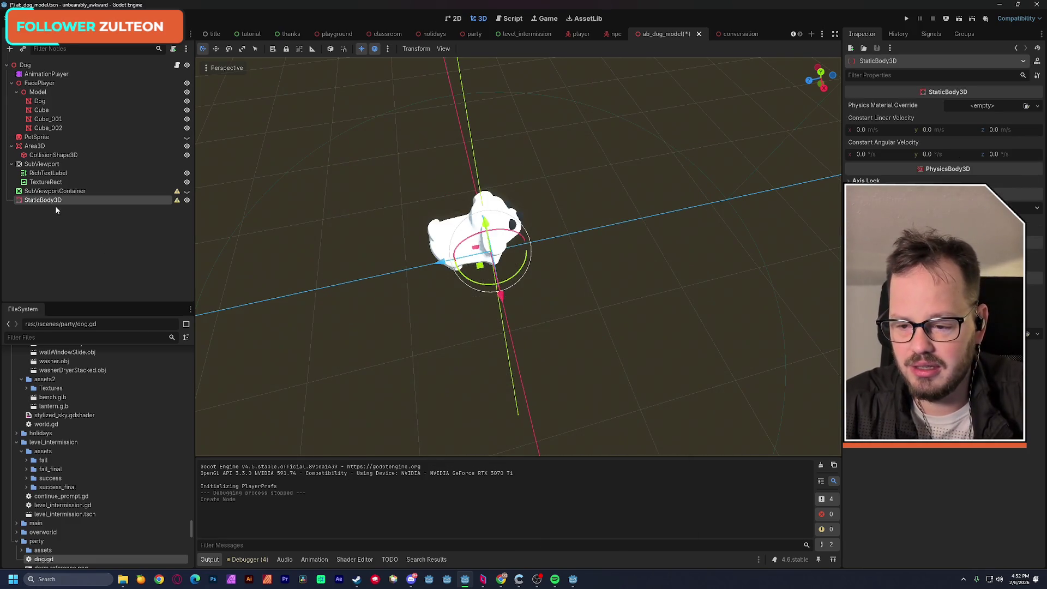
key("ctrl+a")
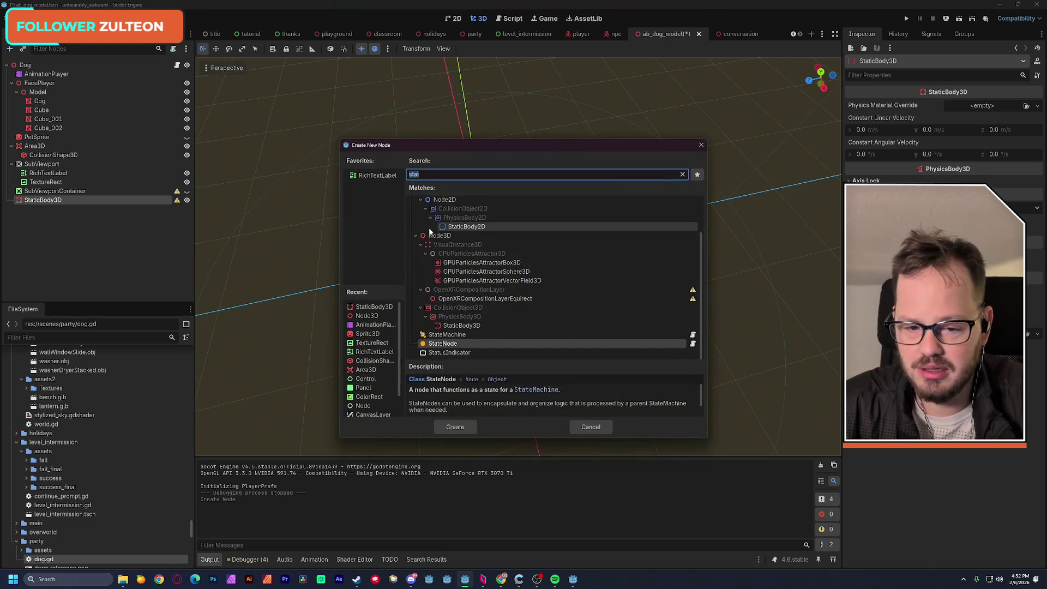
scroll(496, 293, "up", 2)
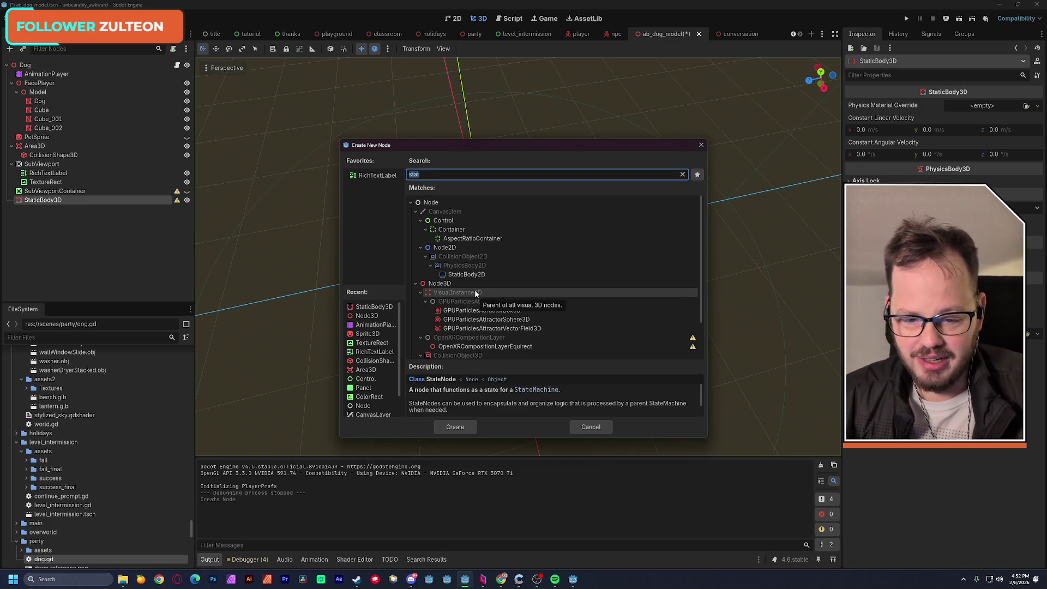
type("coll")
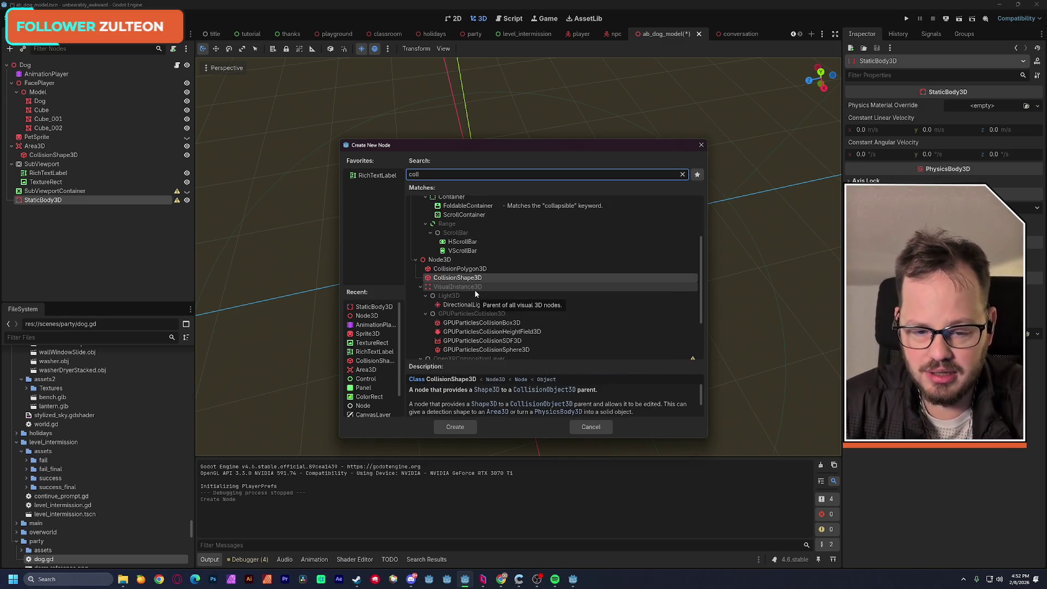
double_click(476, 277)
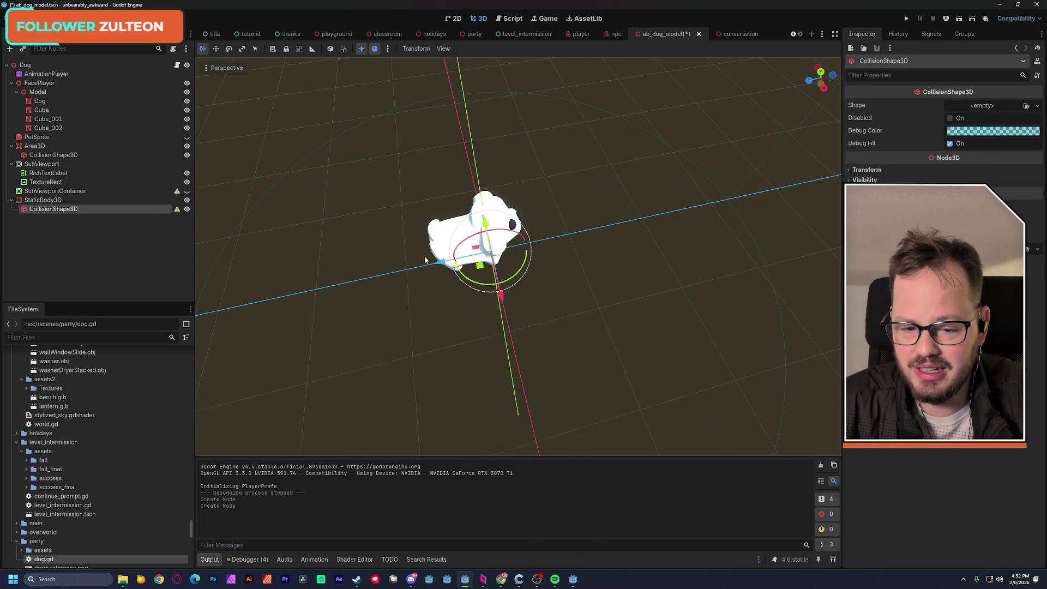
left_click(972, 107)
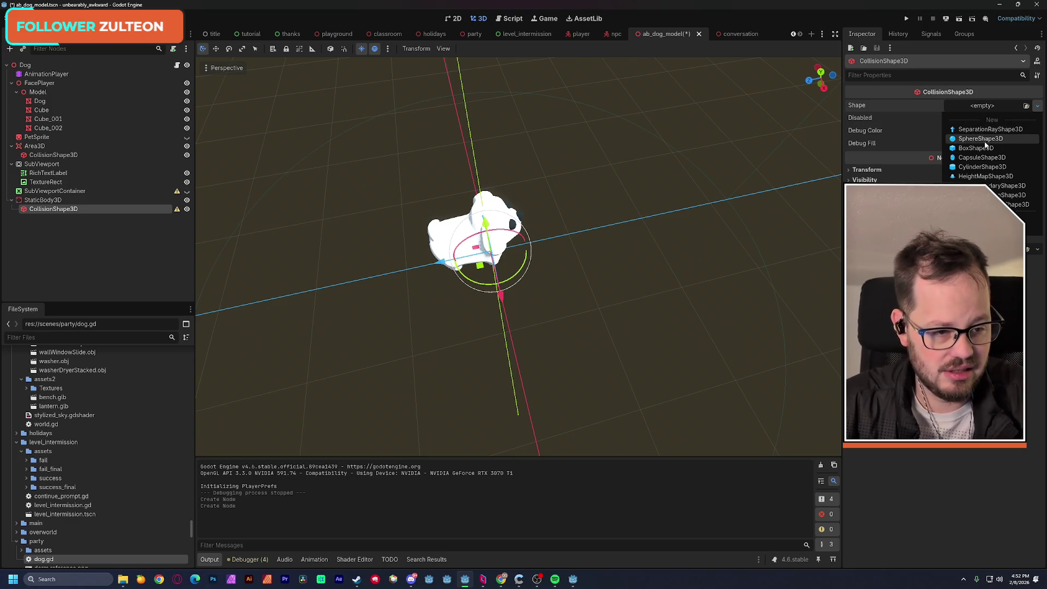
left_click(981, 167)
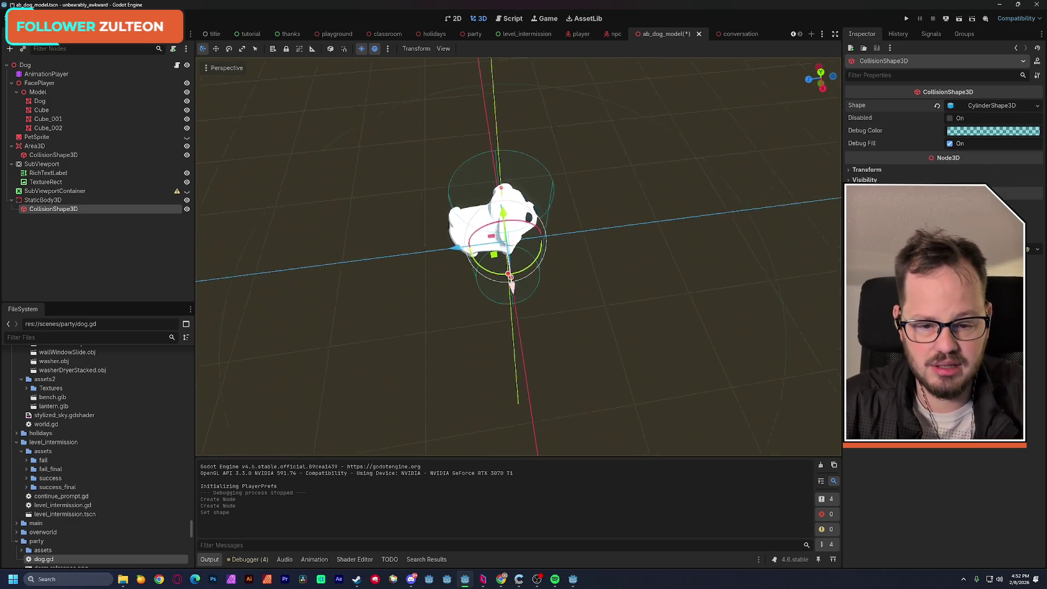
Step: Size the cylinder to height 2.089 and radius 0.959, nudge it on Z, and save
left_click_drag(627, 141, 645, 203)
left_click_drag(522, 229, 522, 157)
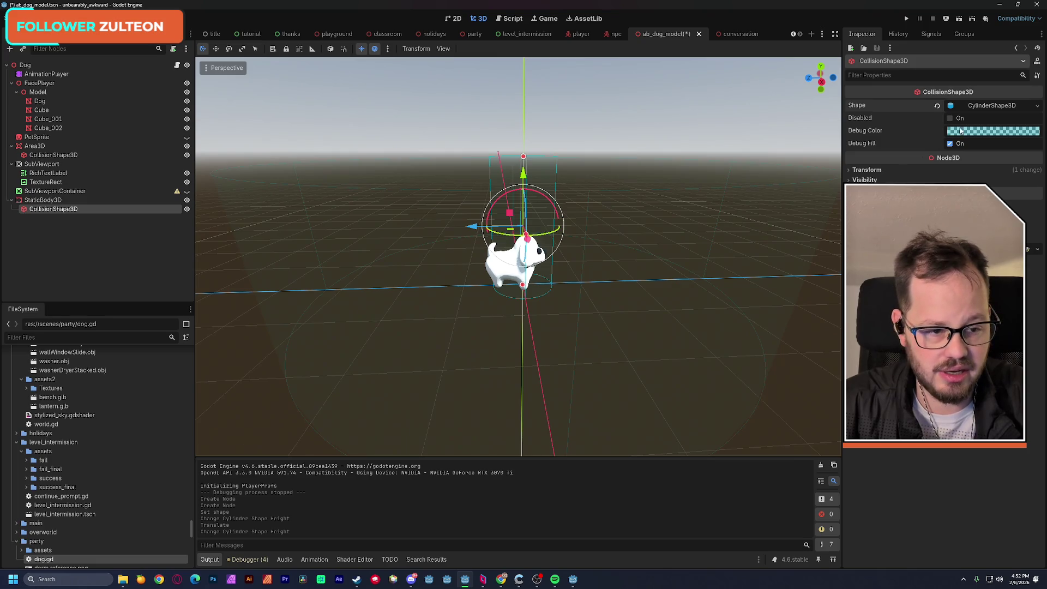
left_click(982, 106)
left_click_drag(949, 136, 981, 135)
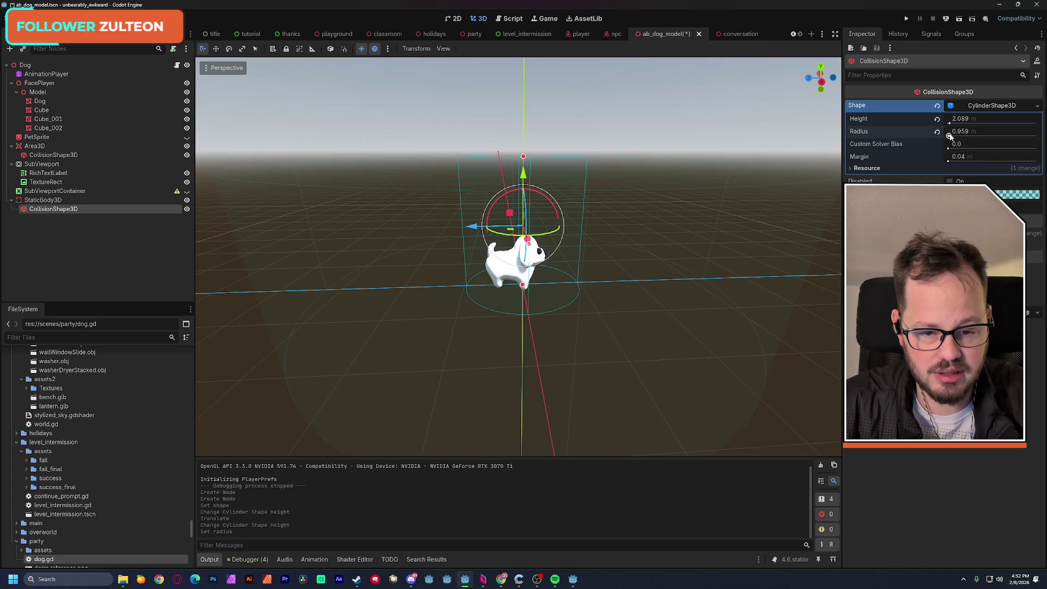
mouse_move(722, 229)
left_mouse_down()
mouse_move(697, 348)
mouse_move(678, 370)
left_mouse_up()
scroll(518, 245, "down", 3)
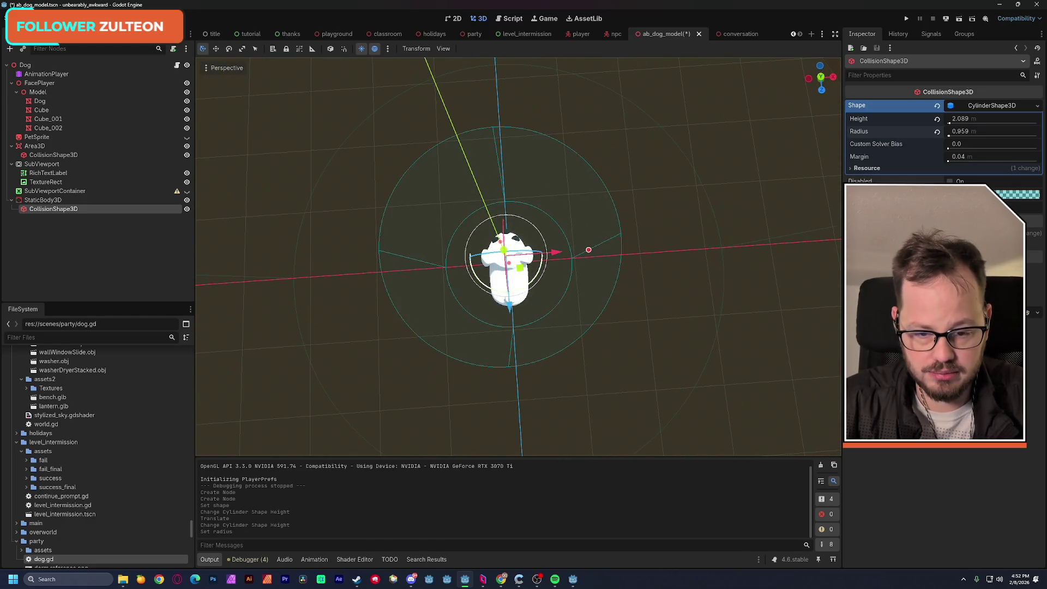
mouse_move(510, 308)
left_mouse_down()
mouse_move(526, 307)
mouse_move(526, 335)
left_mouse_up()
key("ctrl+s")
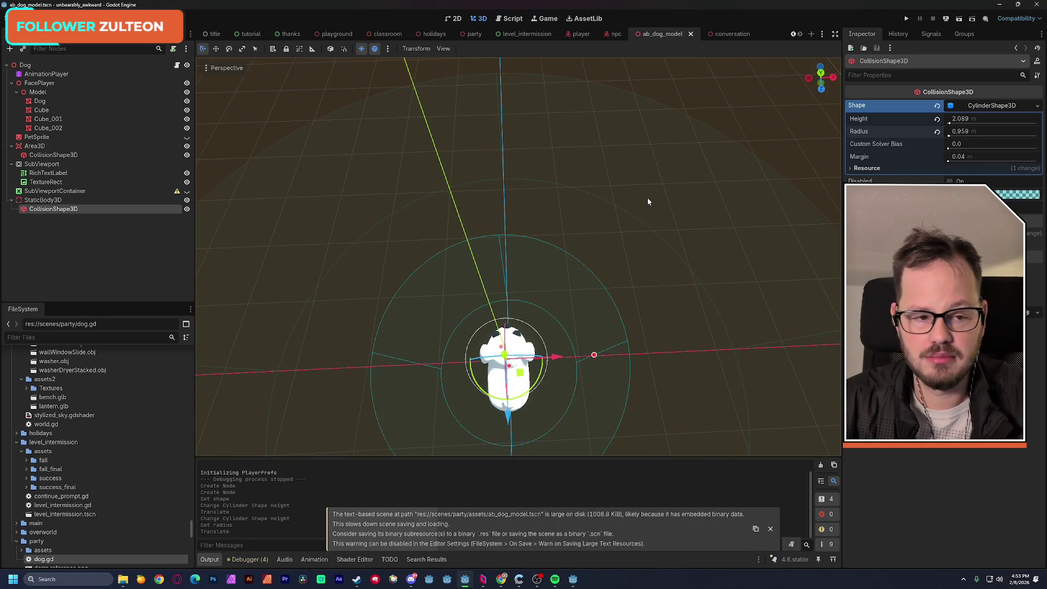
Step: Playtest the party scene to check the dog's current collision, then stop the game
left_click(474, 34)
left_click(959, 19)
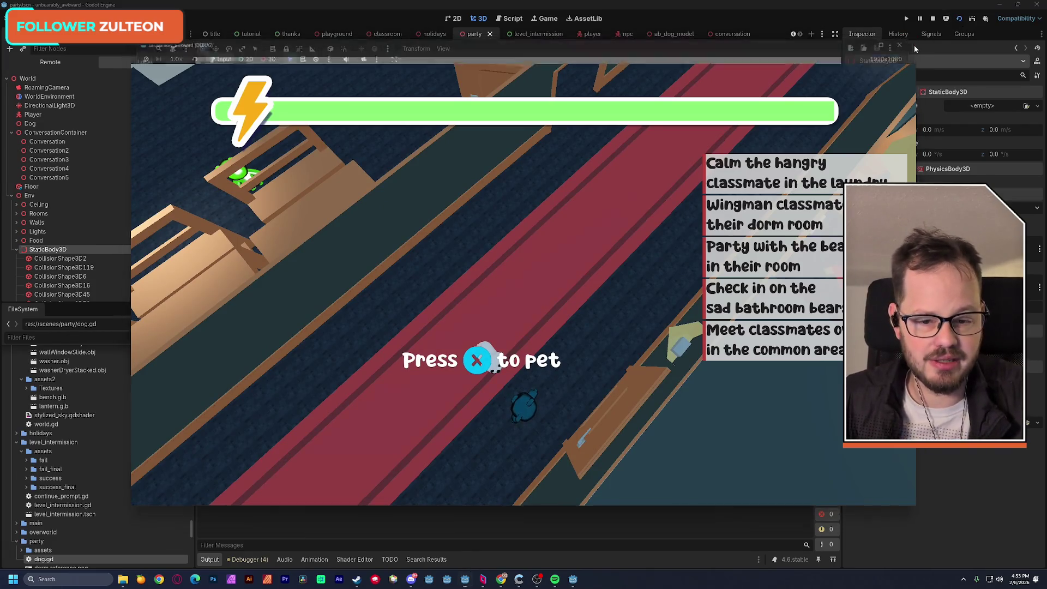
left_click(914, 41)
Step: Narrow the dog's collision cylinder to radius 0.498, save ab_dog_model, and rerun the party scene
left_click(671, 34)
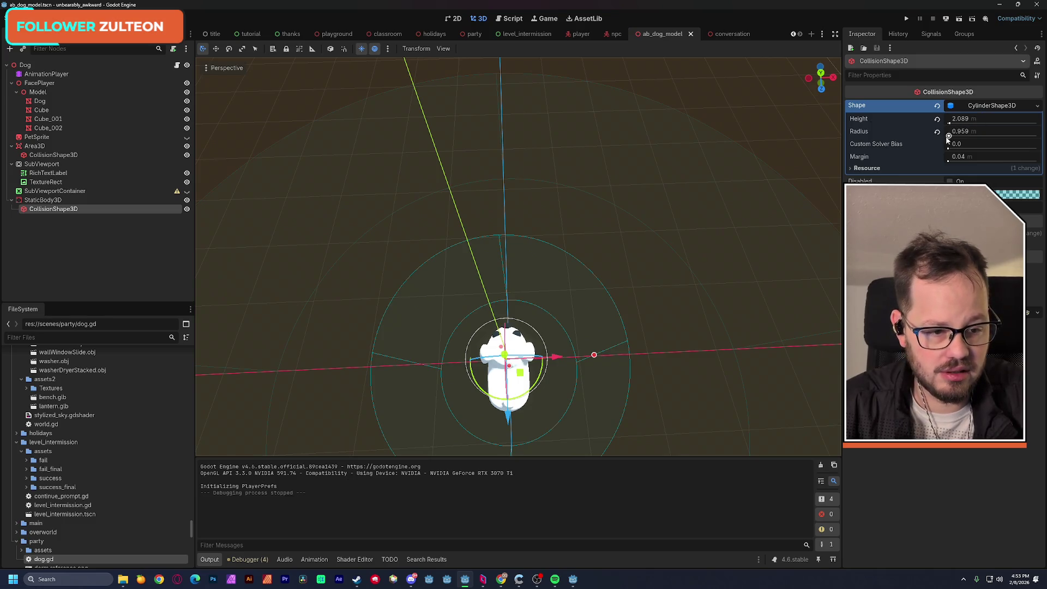
mouse_move(597, 355)
left_mouse_down()
mouse_move(603, 262)
mouse_move(553, 268)
left_mouse_up()
mouse_move(553, 269)
left_mouse_down()
mouse_move(415, 294)
mouse_move(531, 273)
left_mouse_up()
key("ctrl+s")
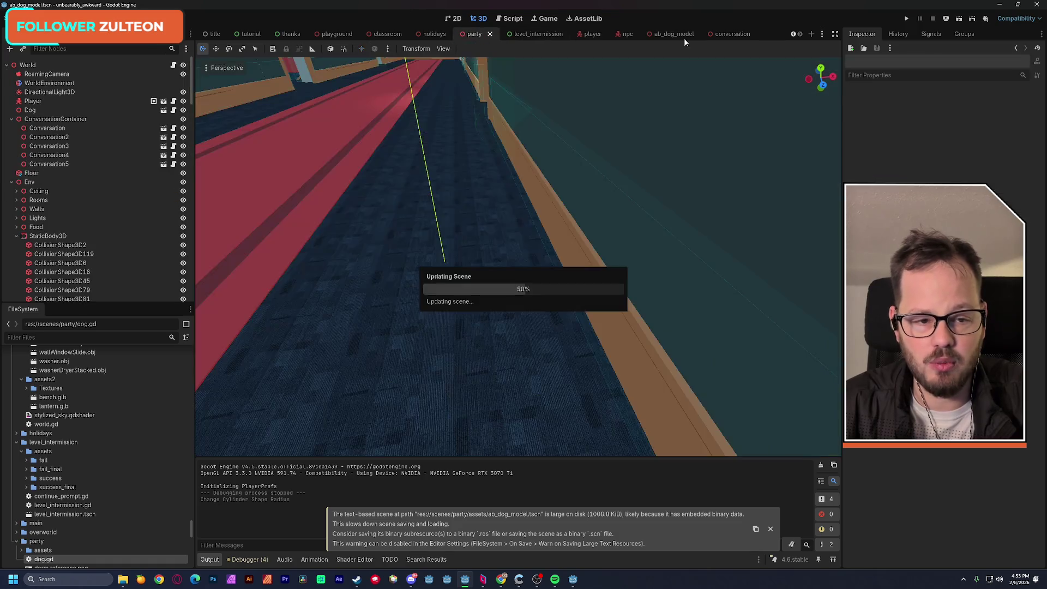
left_click(959, 19)
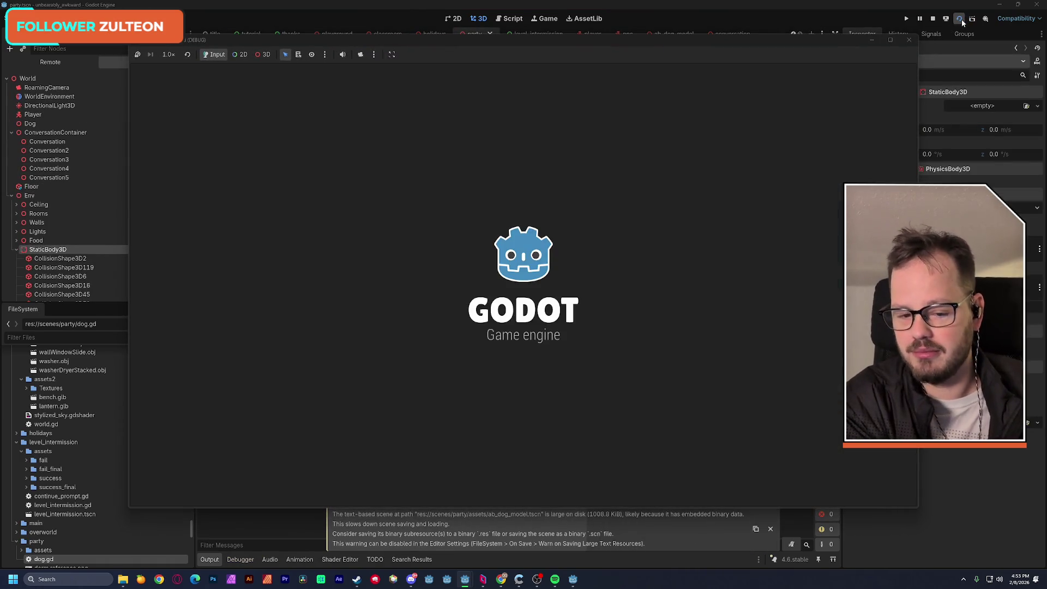
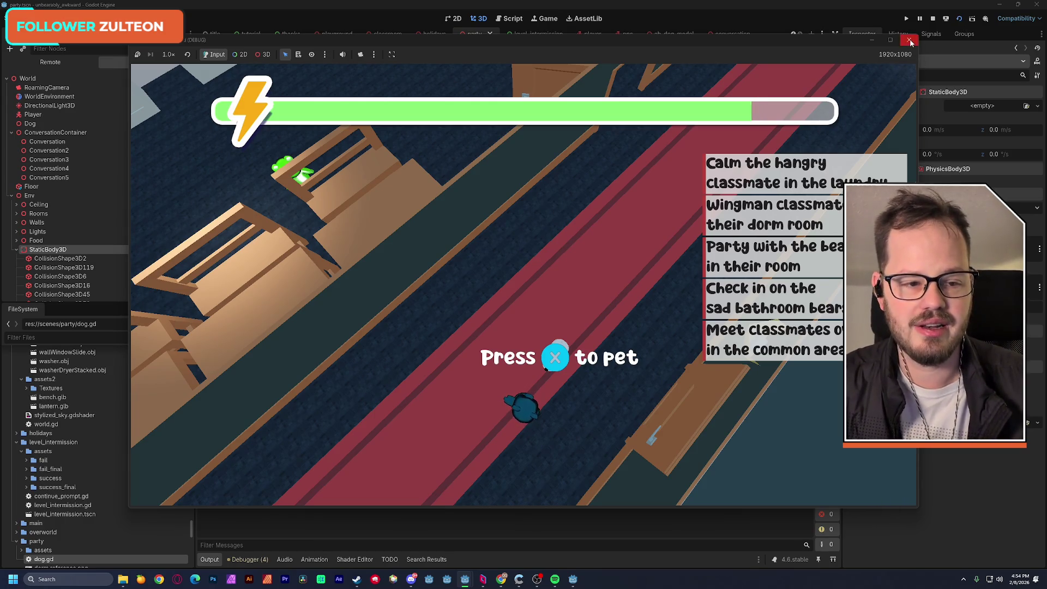
Step: Stop the party scene test with F8 and bring up the itch.io browser window
key("F8")
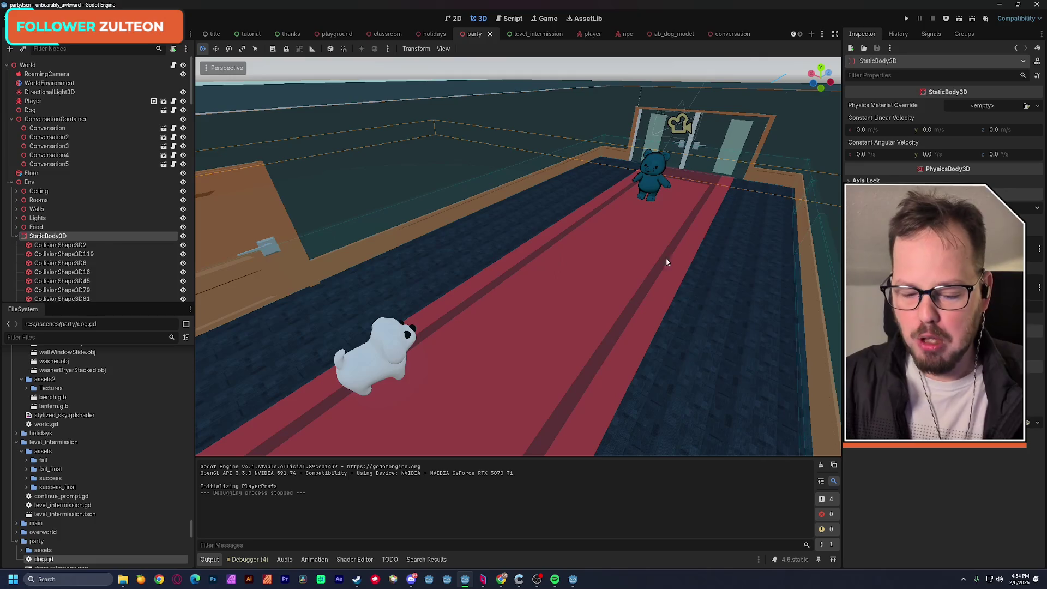
left_click(179, 579)
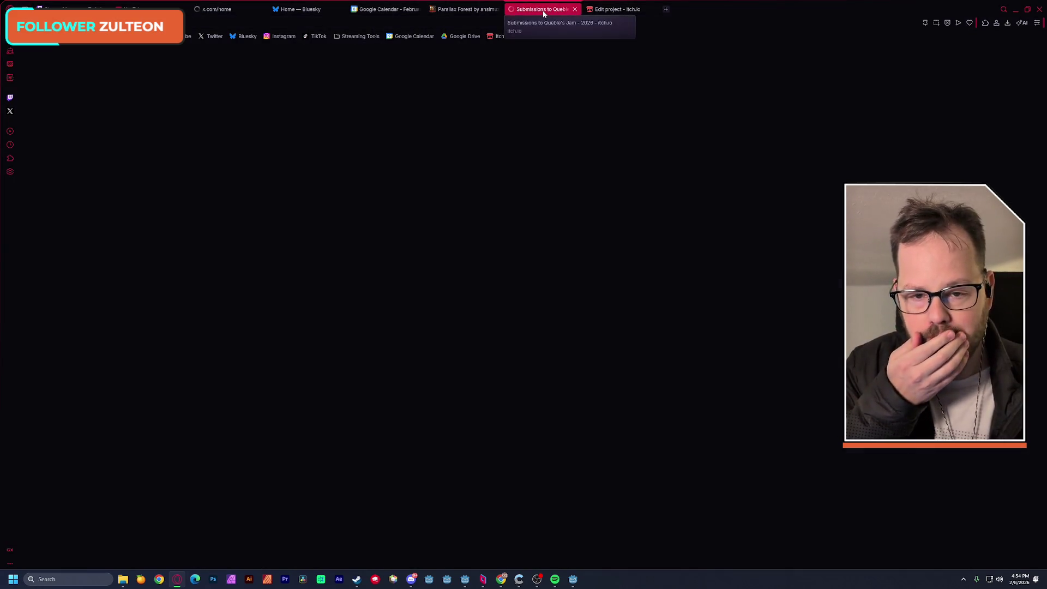
Step: Check the Queble's Jam - 2026 page (about 1 hour 4 minutes left), then minimize the browser
left_click(544, 12)
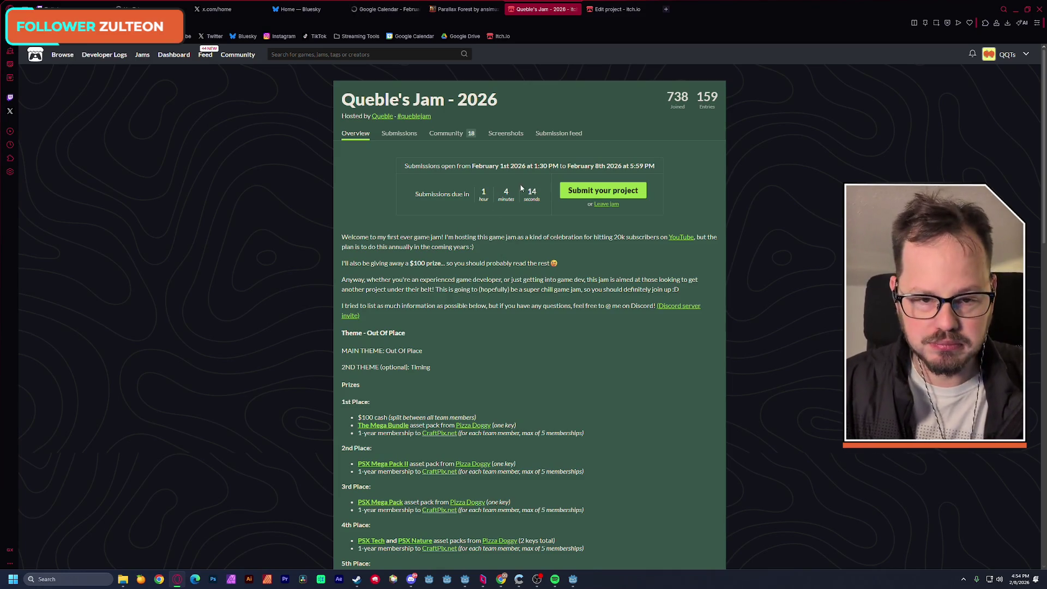
left_click(1016, 10)
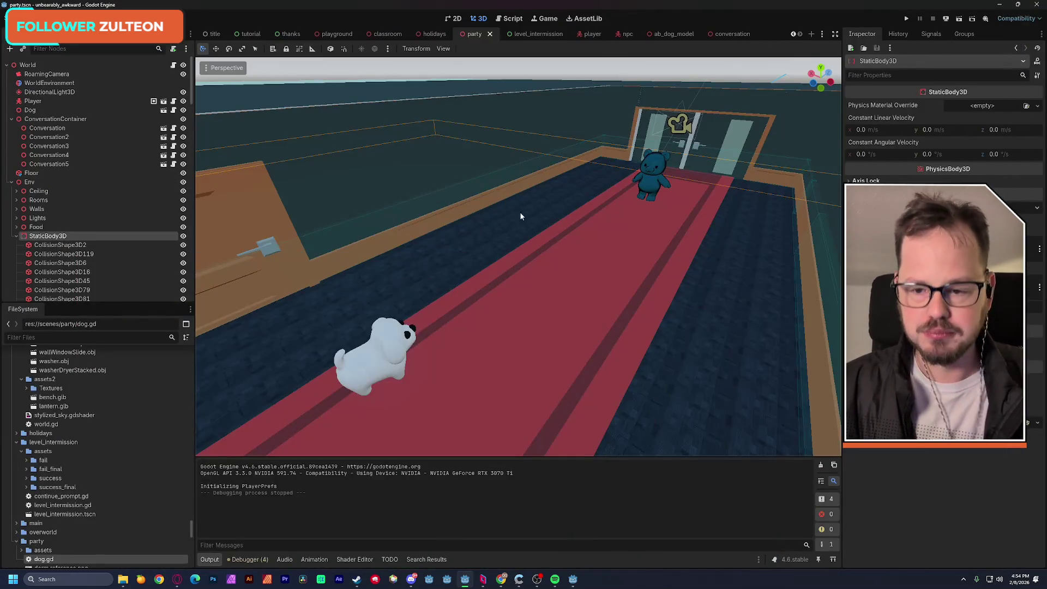
Step: Open the ab_dog_model scene and the Dog node's dog.gd script
key("shift+f")
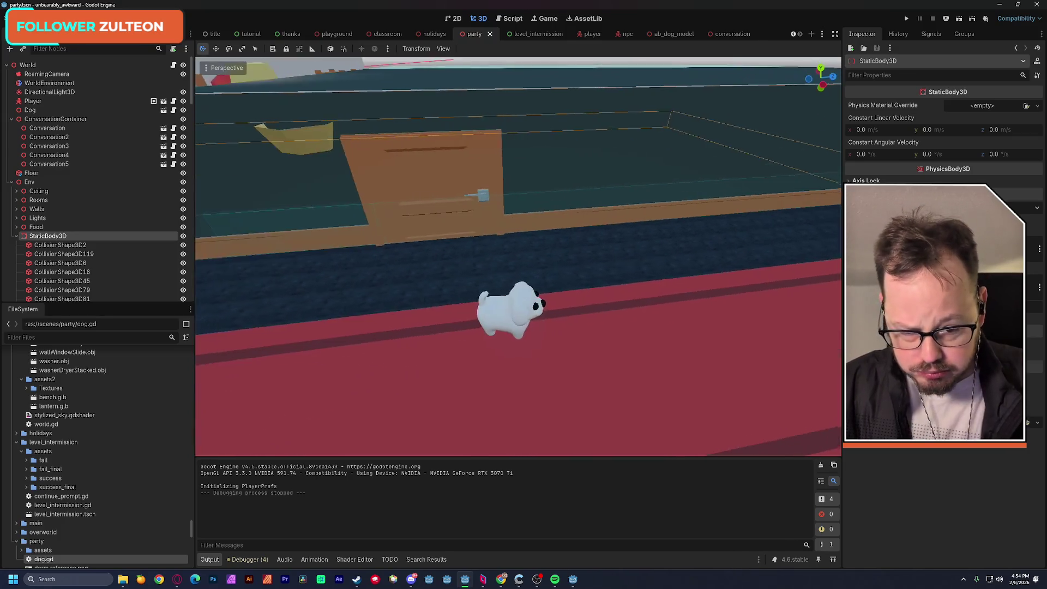
key("w")
key("shift+f")
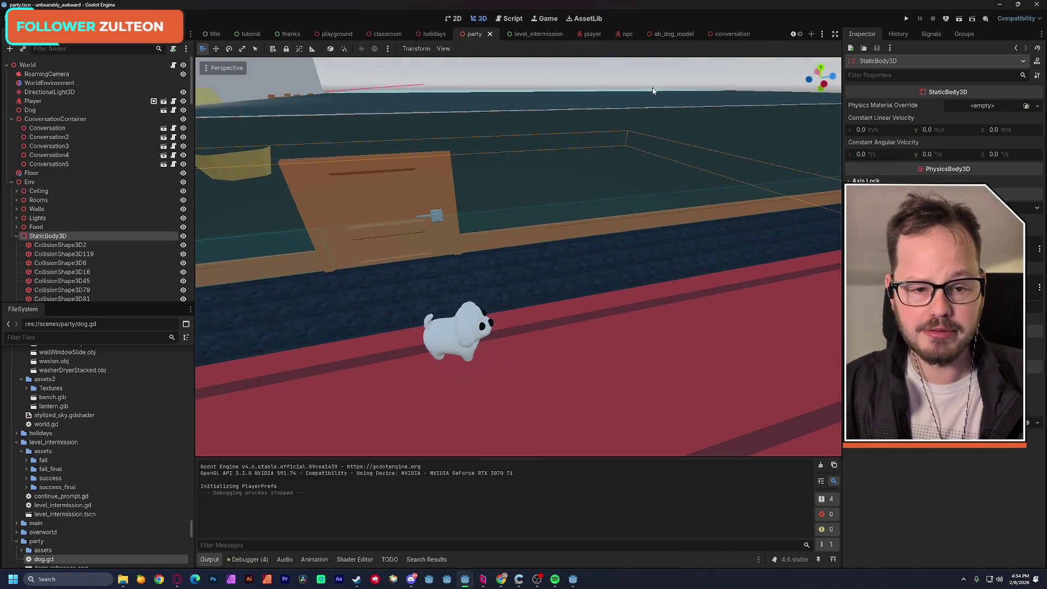
left_click(672, 34)
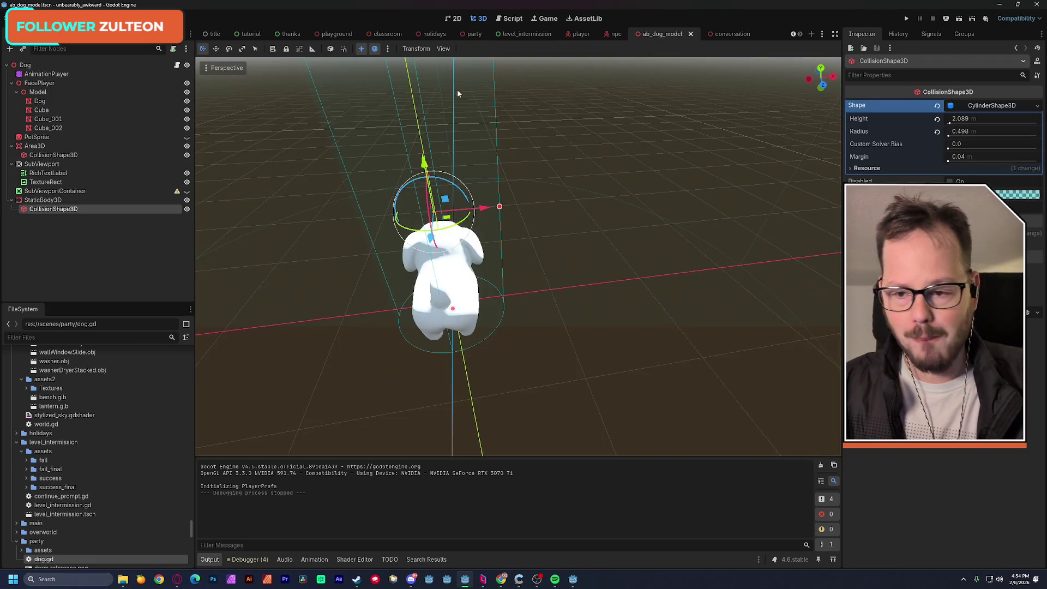
left_click(176, 66)
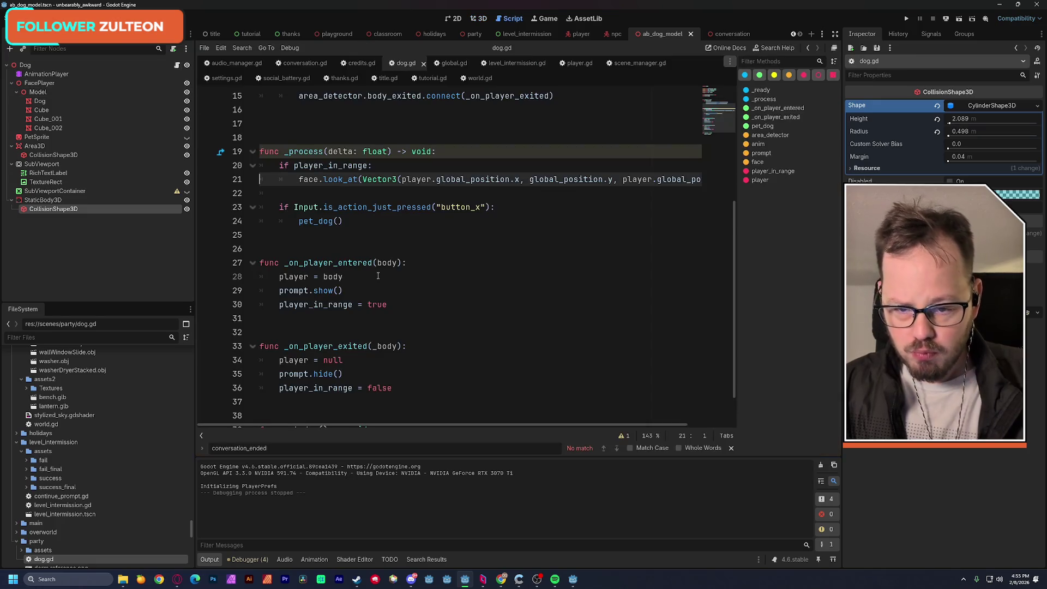
scroll(383, 277, "up", 5)
scroll(383, 277, "down", 4)
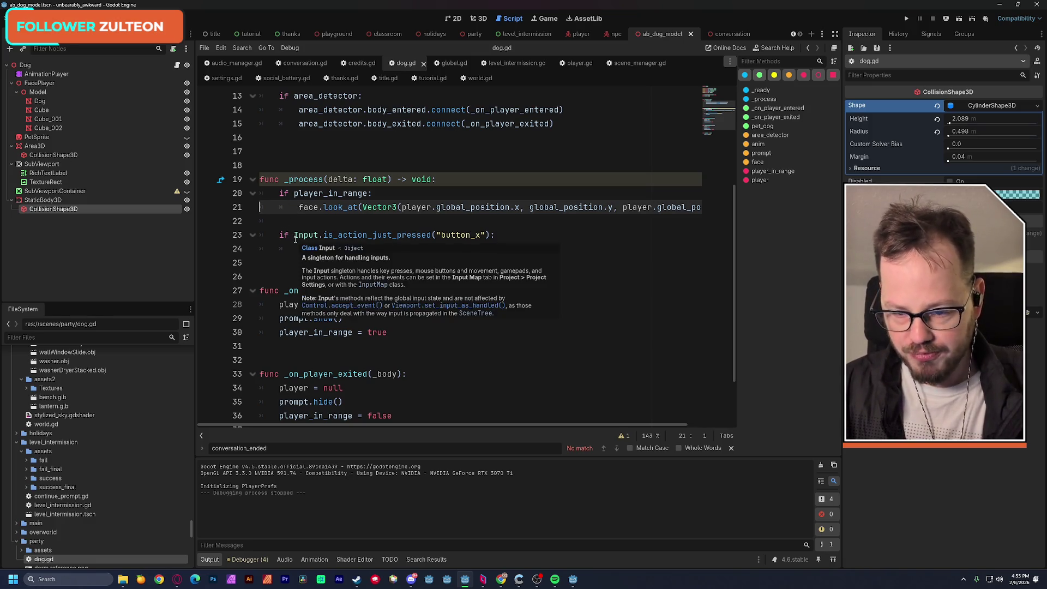
Step: Indent the button_x pet check on lines 23–24 inside the player_in_range block
left_click_drag(278, 235, 382, 256)
key("Tab")
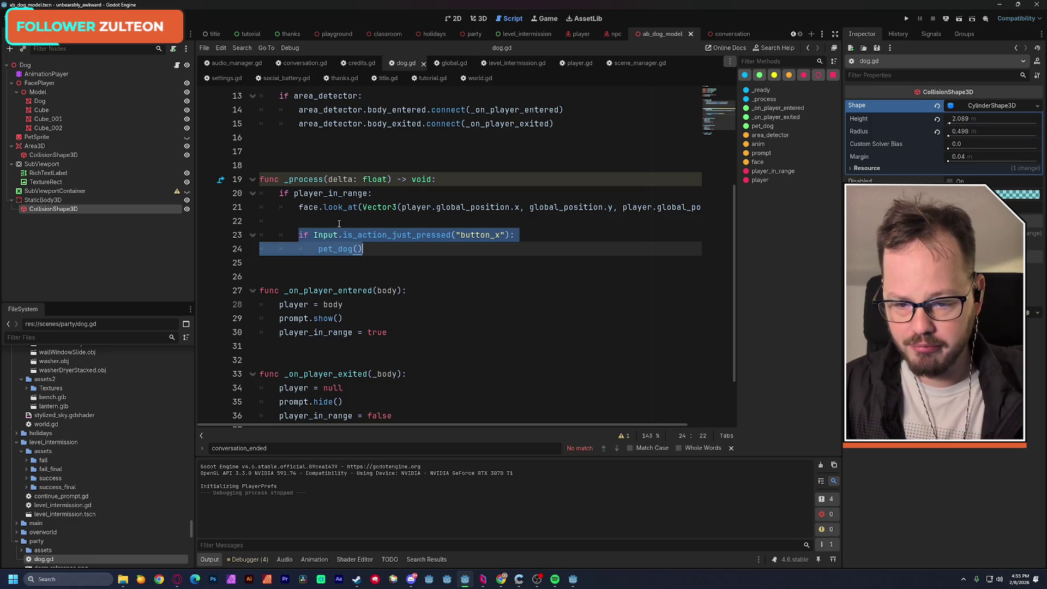
left_click(338, 223)
scroll(321, 212, "up", 3)
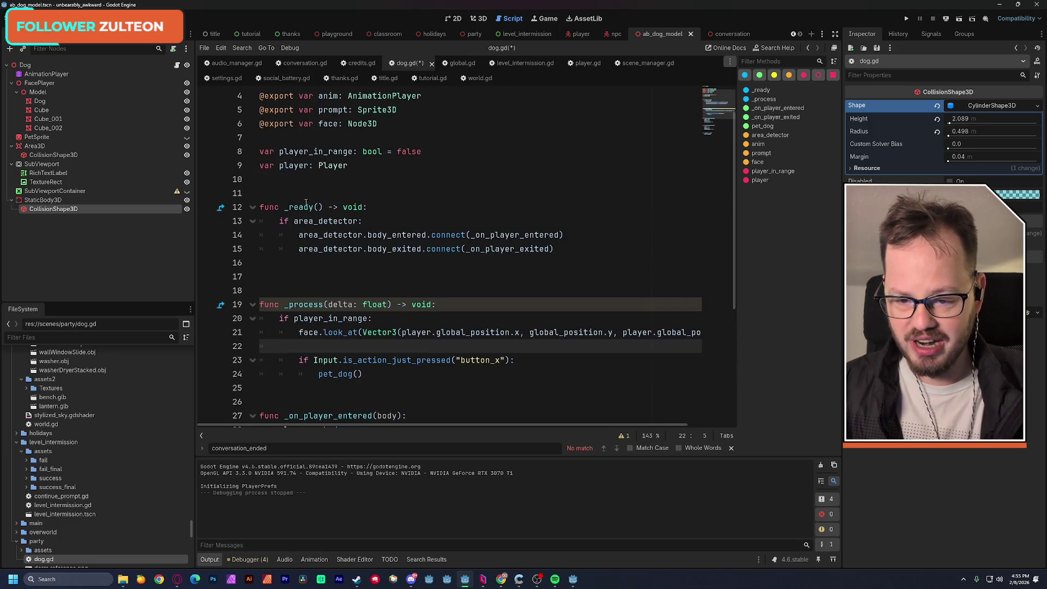
left_click(371, 171)
Step: Declare var time_with_dog: float = 0.0 below the player variable and save
key("Return")
type("va")
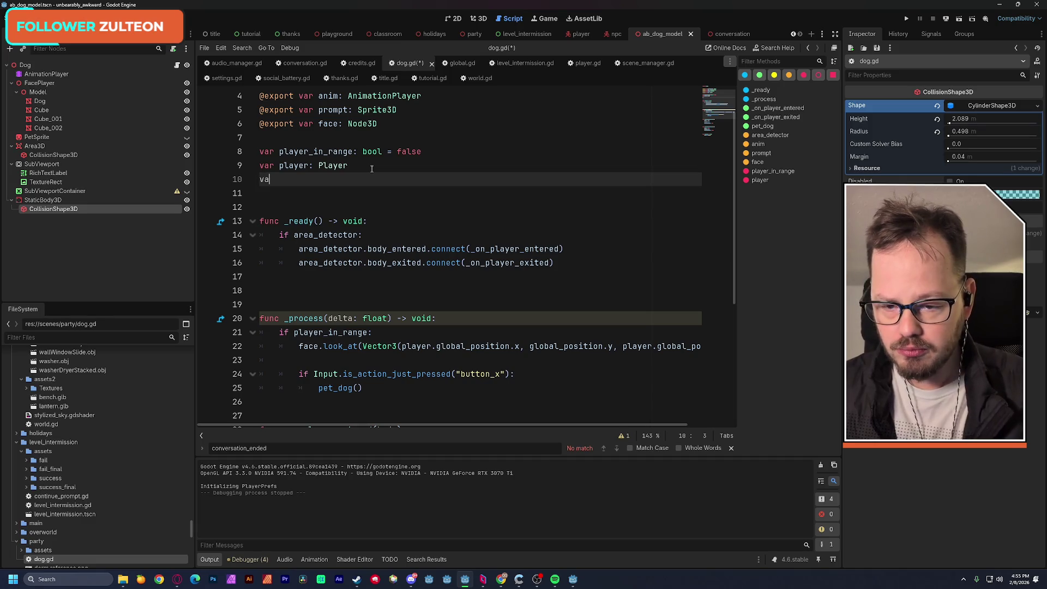
type("r time_wi")
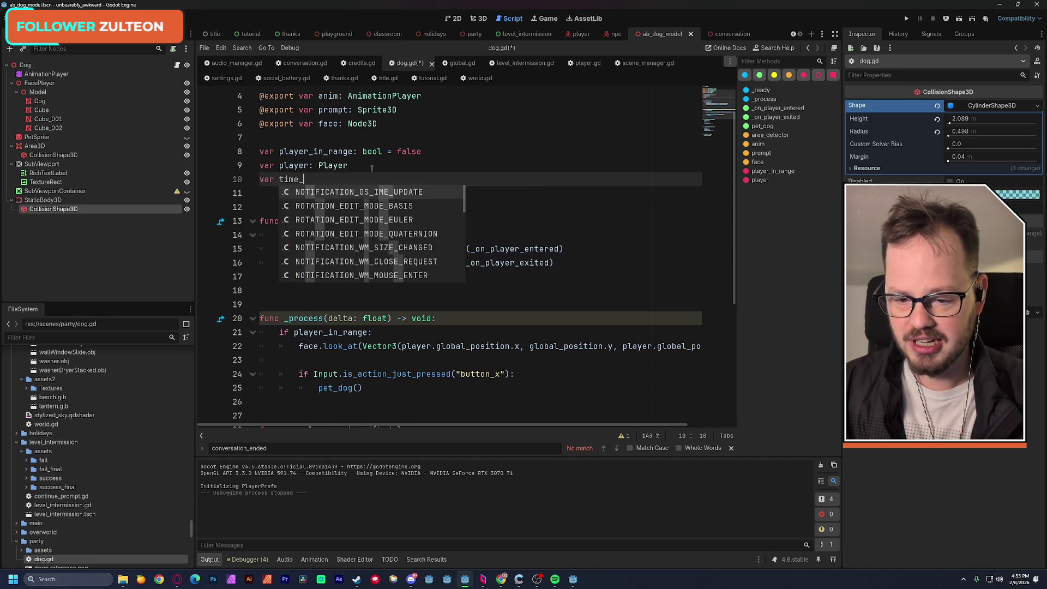
type("th_dog: ")
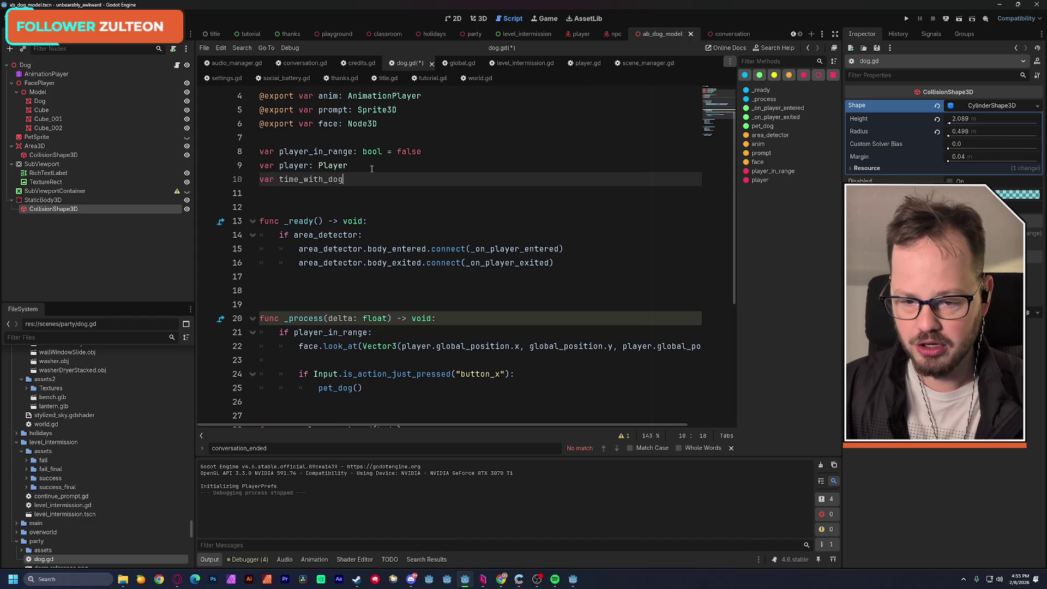
type("float")
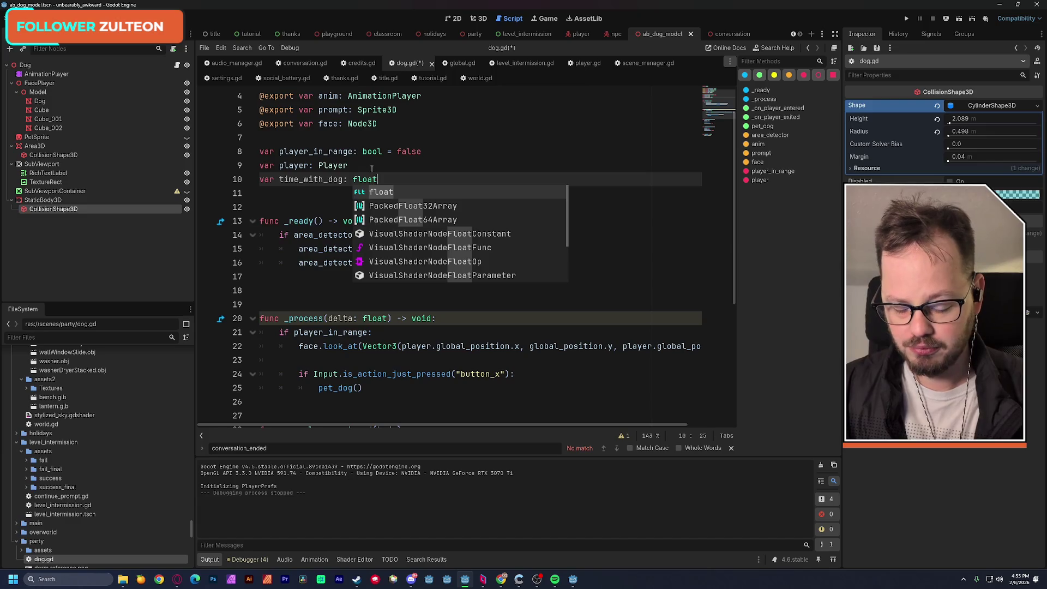
type(" = 0.0")
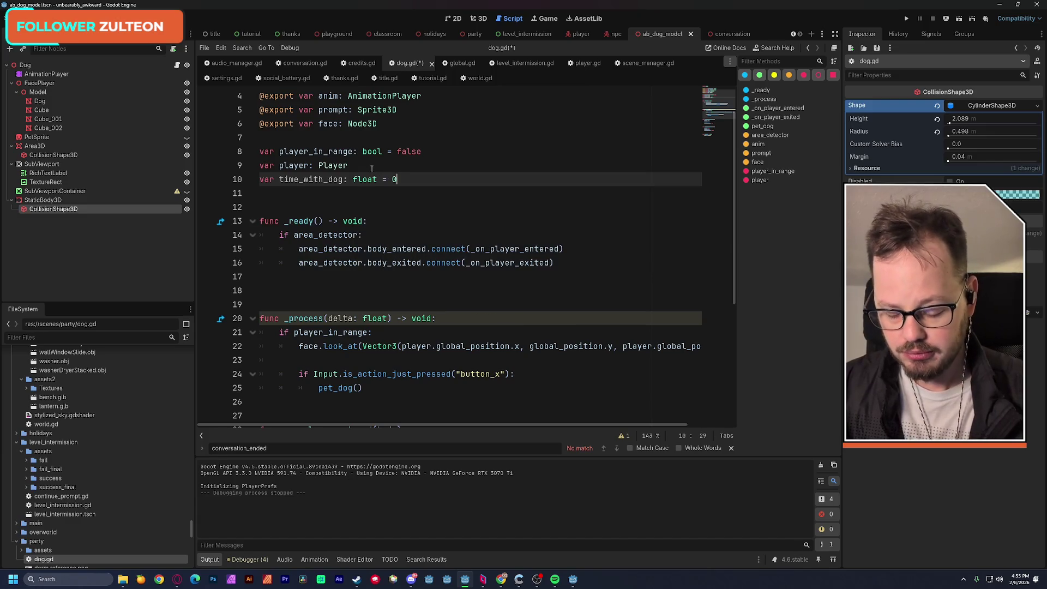
left_click(428, 151)
key("ctrl+s")
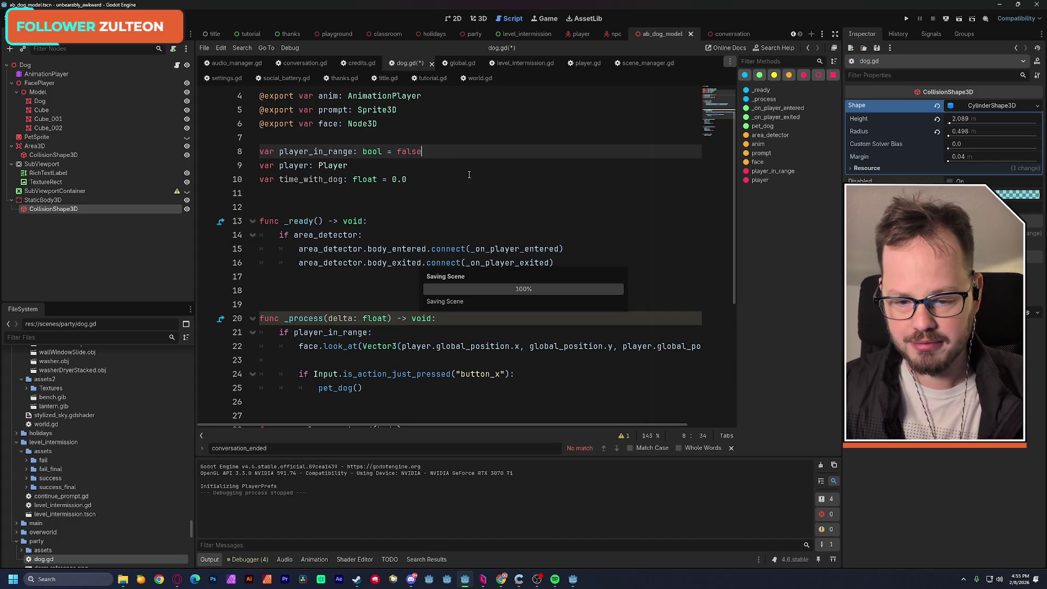
Step: Add time_with_dog += delta to _process
scroll(472, 182, "down", 4)
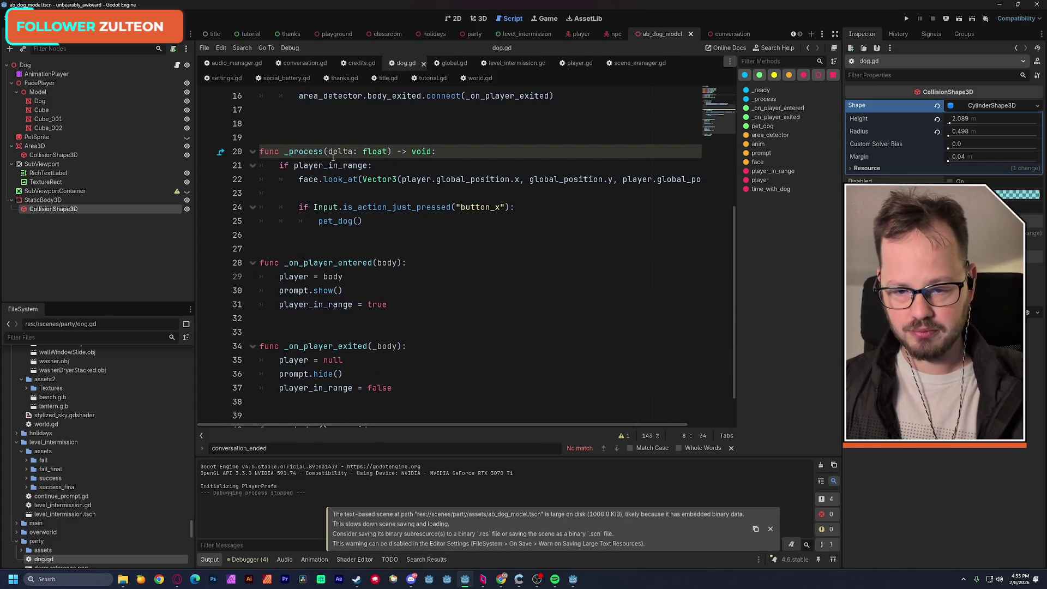
left_click(328, 191)
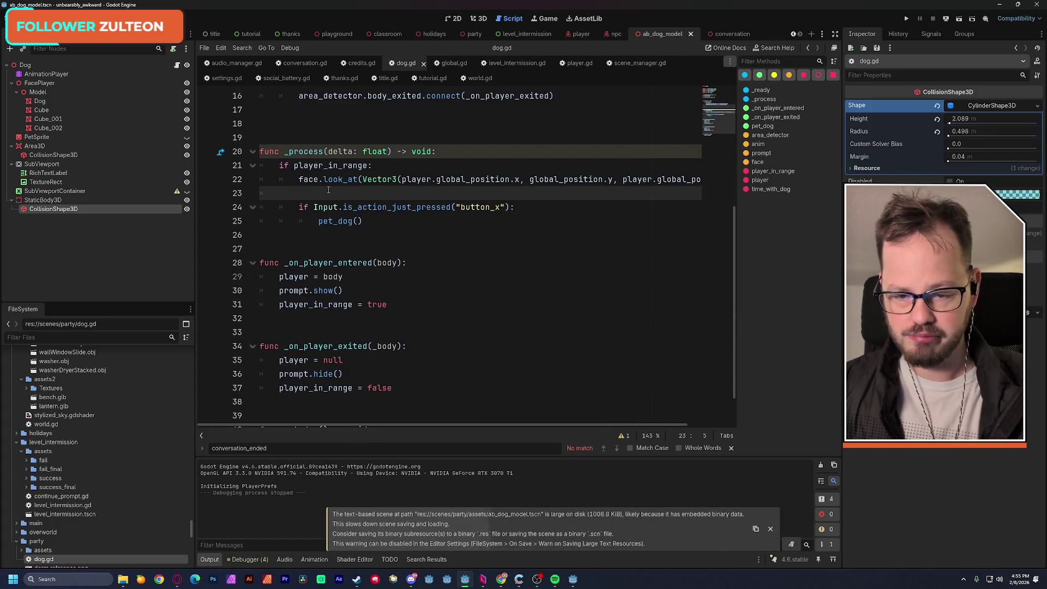
type("timer")
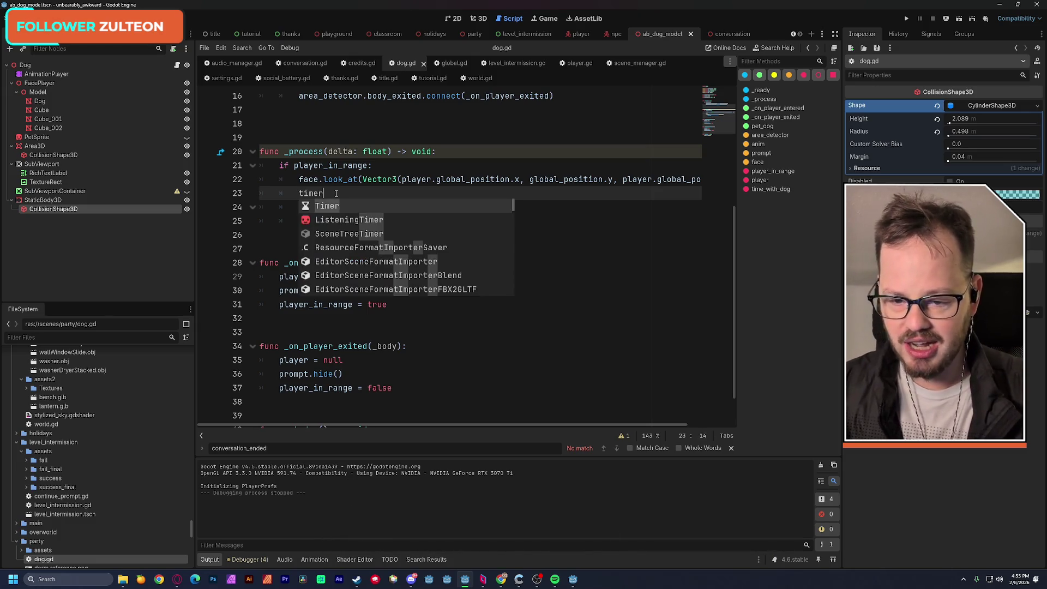
key("Escape")
key("BackSpace")
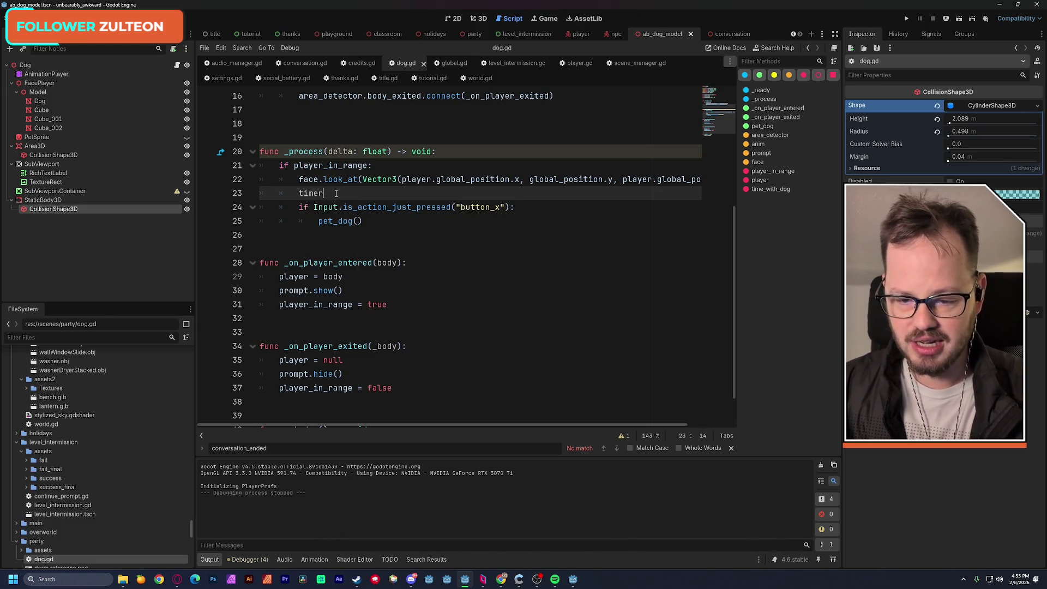
type("_with_dog")
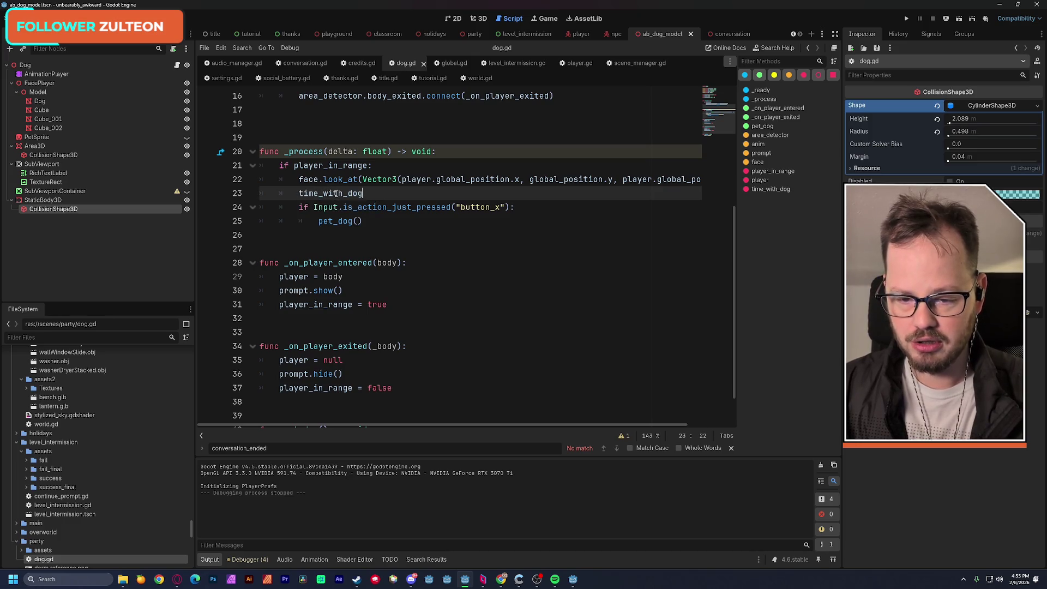
type(" += del")
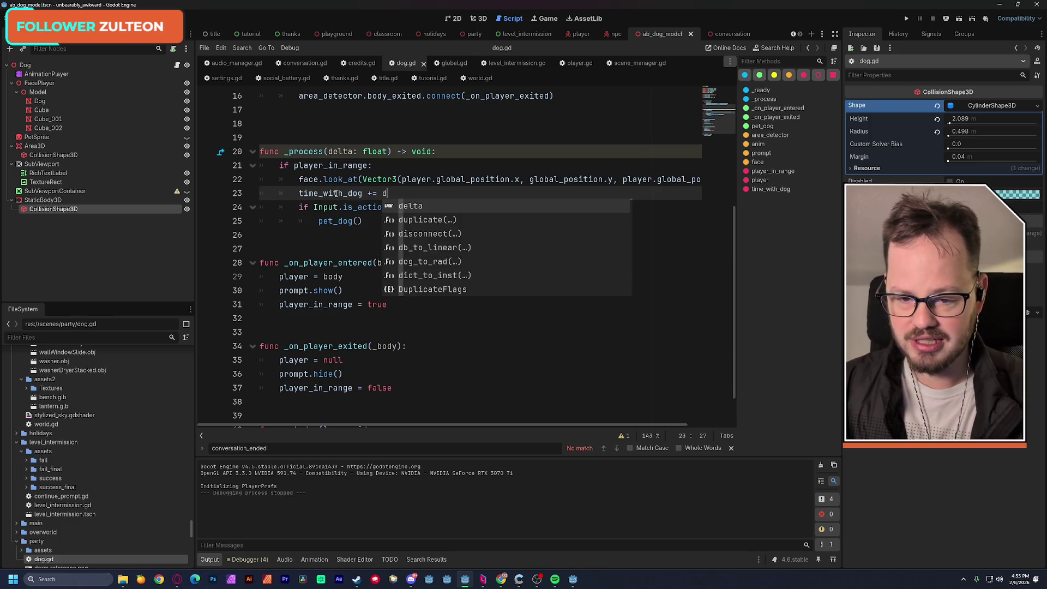
key("Return")
key("Return")
key("Return")
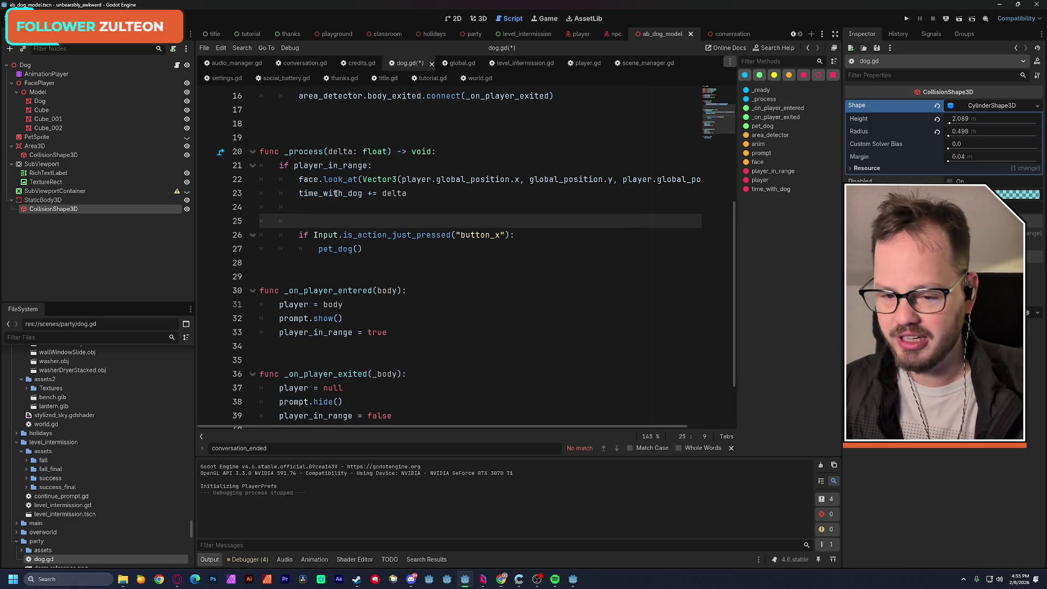
Step: Add if time_with_dog >= 30: with a pass body, plus a blank line before the input check
double_click(329, 193)
key("ctrl+c")
left_click(344, 221)
key("ctrl+v")
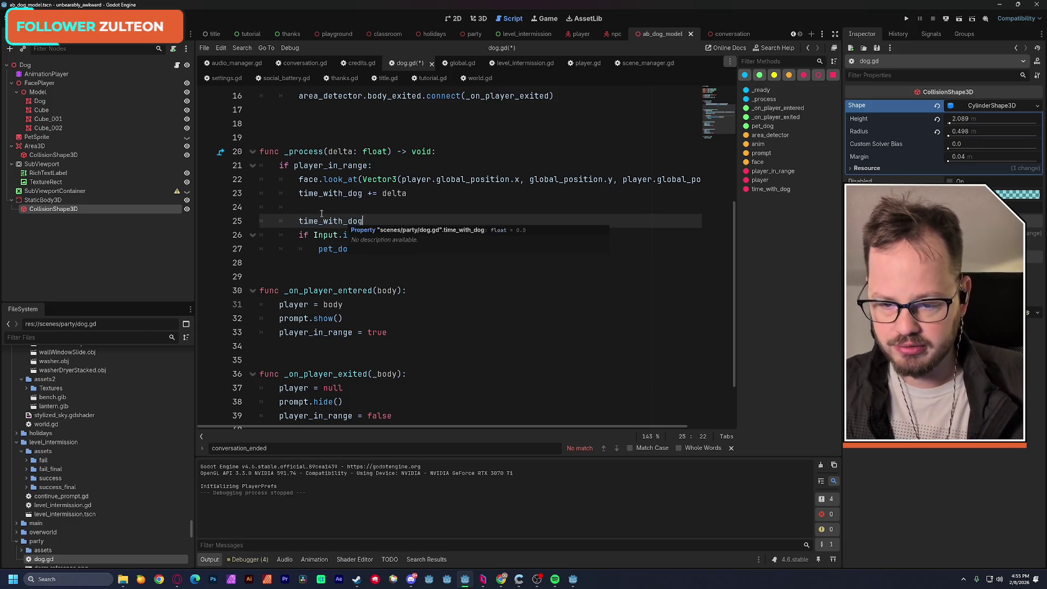
left_click(319, 210)
key("Down")
type("if")
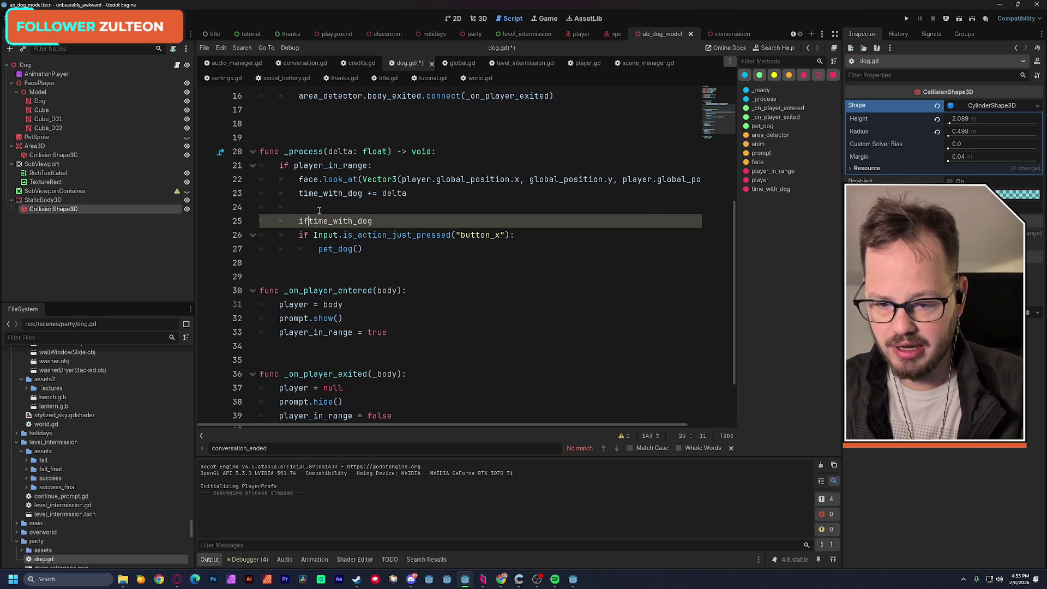
left_click(394, 221)
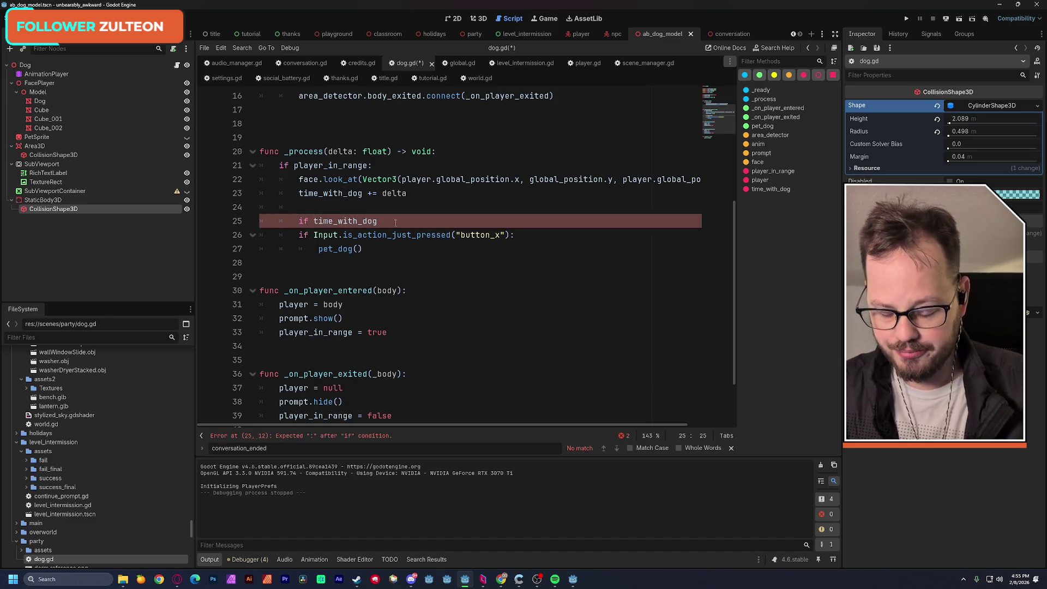
type(">=")
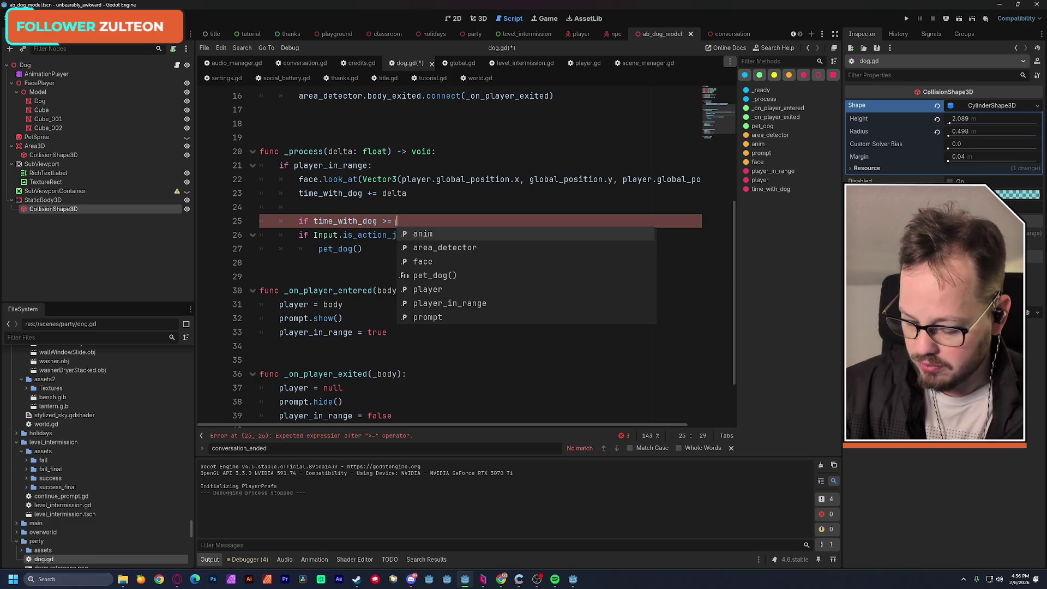
type("30:")
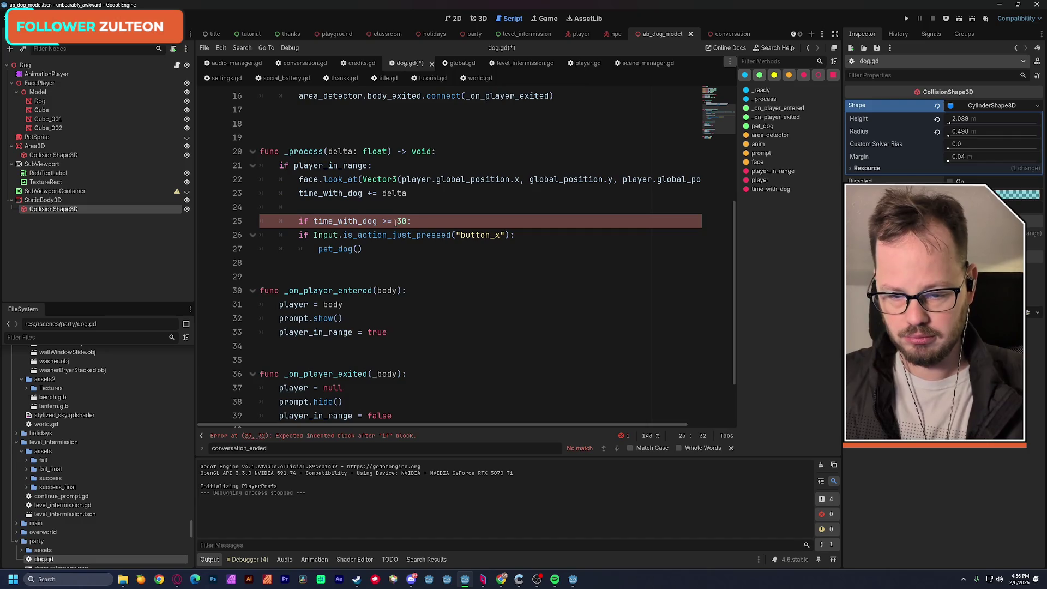
key("Return")
type("pass")
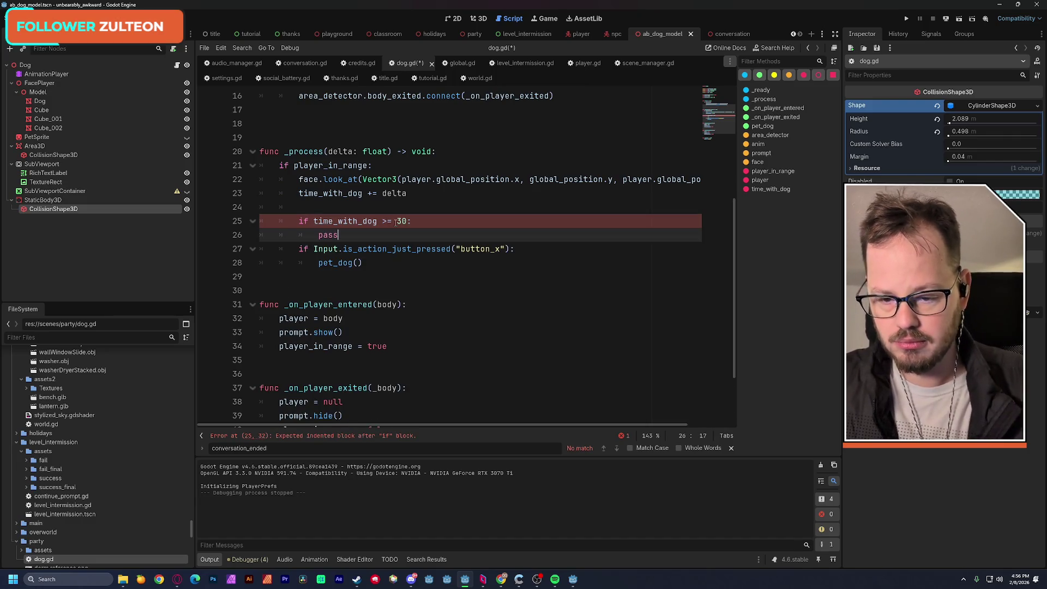
left_click(298, 249)
key("Return")
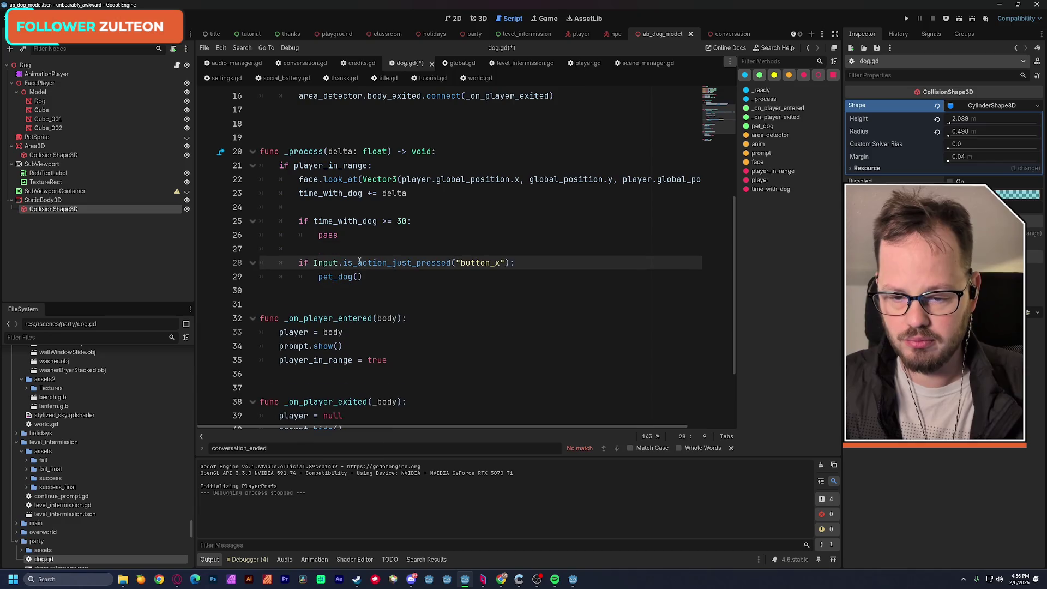
scroll(371, 264, "down", 3)
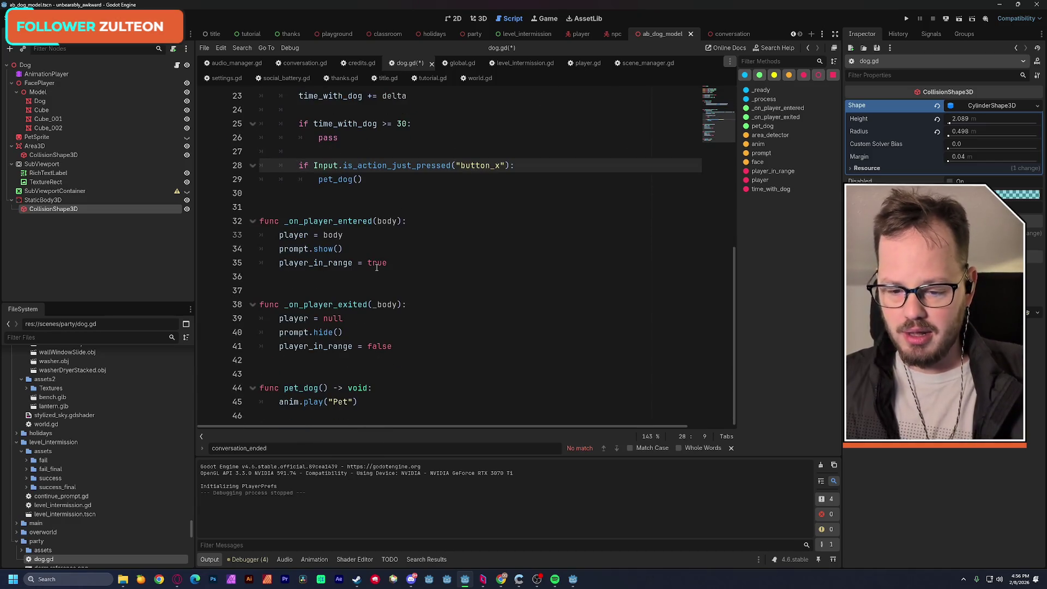
Step: Add var pet_count: int = 0 below the time_with_dog declaration and save dog.gd
key("ctrl+s")
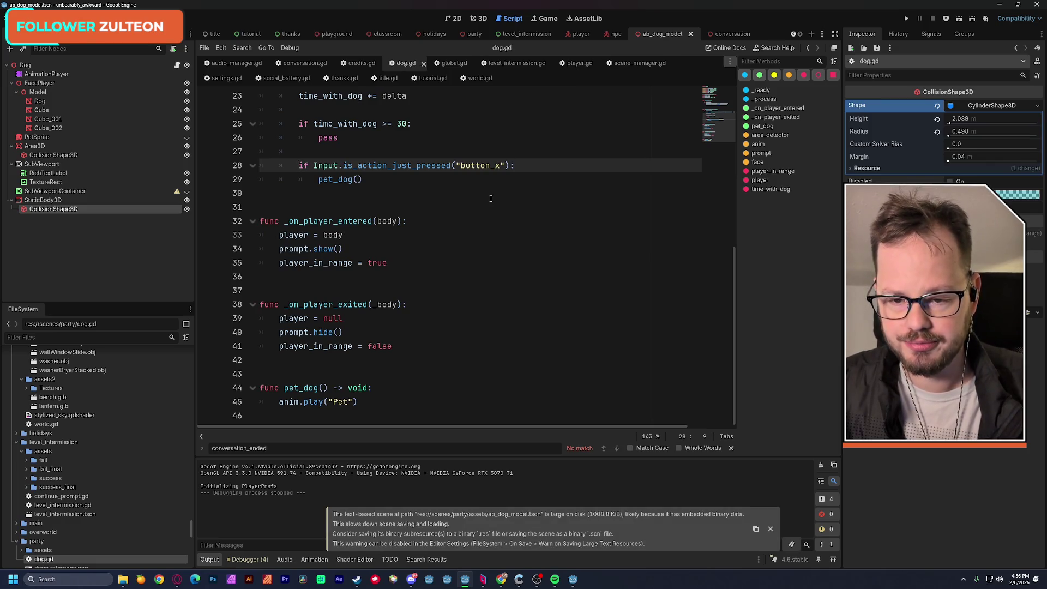
scroll(490, 199, "up", 7)
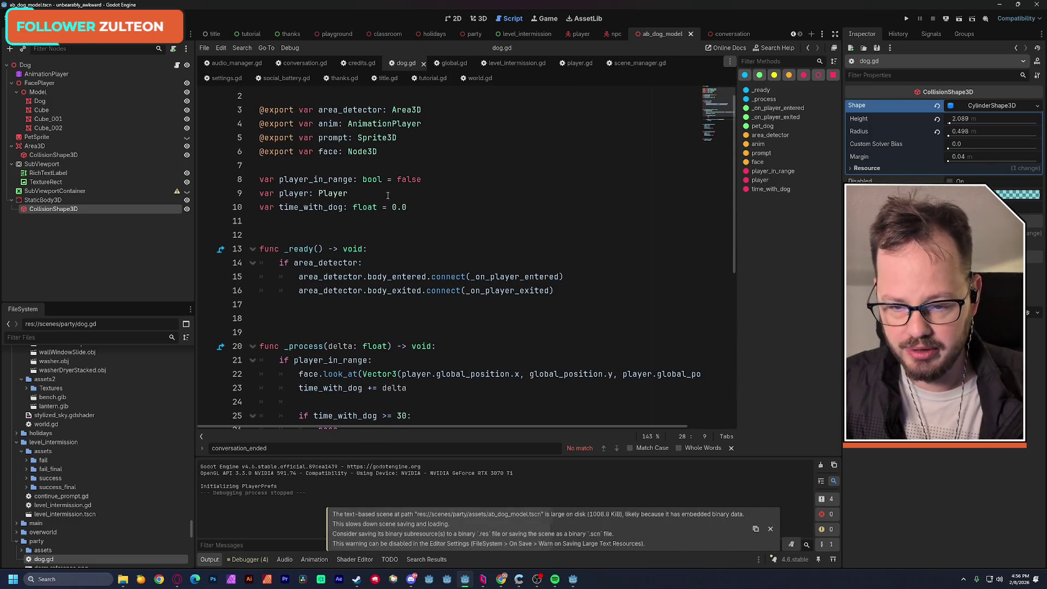
left_click(416, 209)
key("Return")
type("var ")
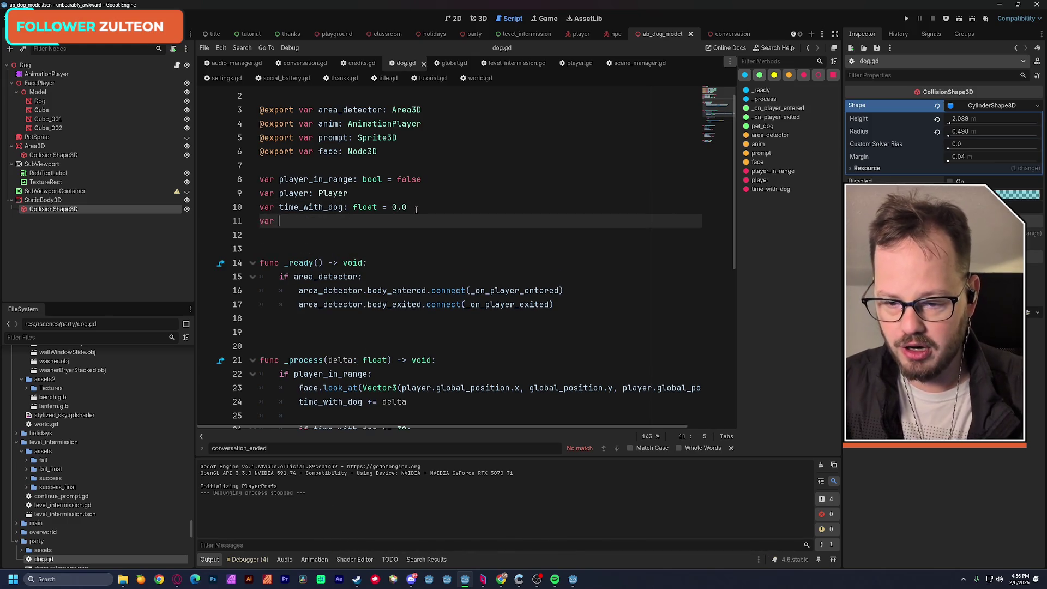
type("pet_count: int: =")
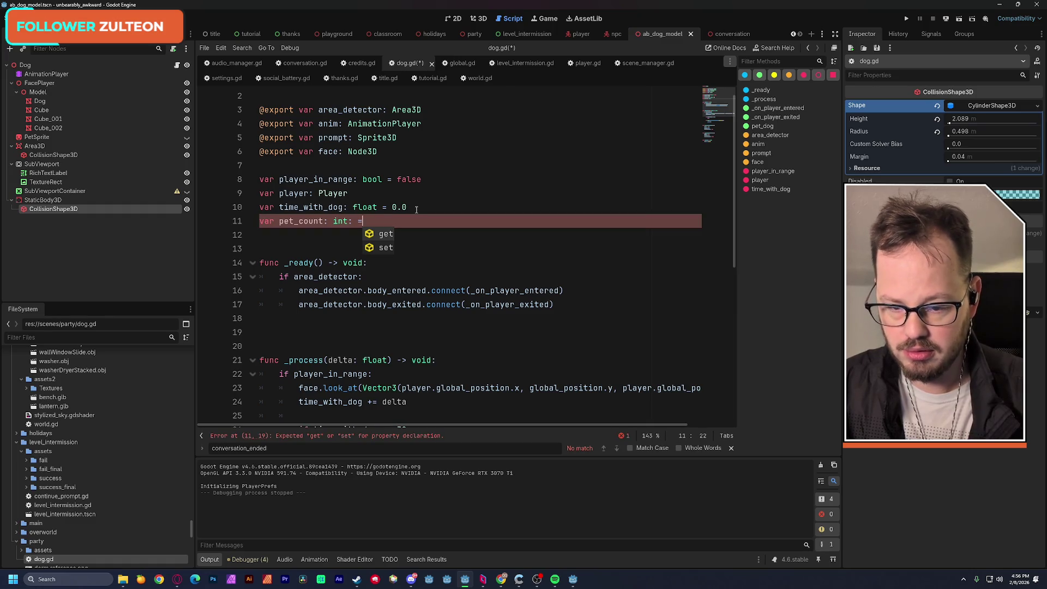
key("BackSpace")
key("BackSpace")
key("BackSpace")
type("0")
left_click(446, 185)
key("ctrl+s")
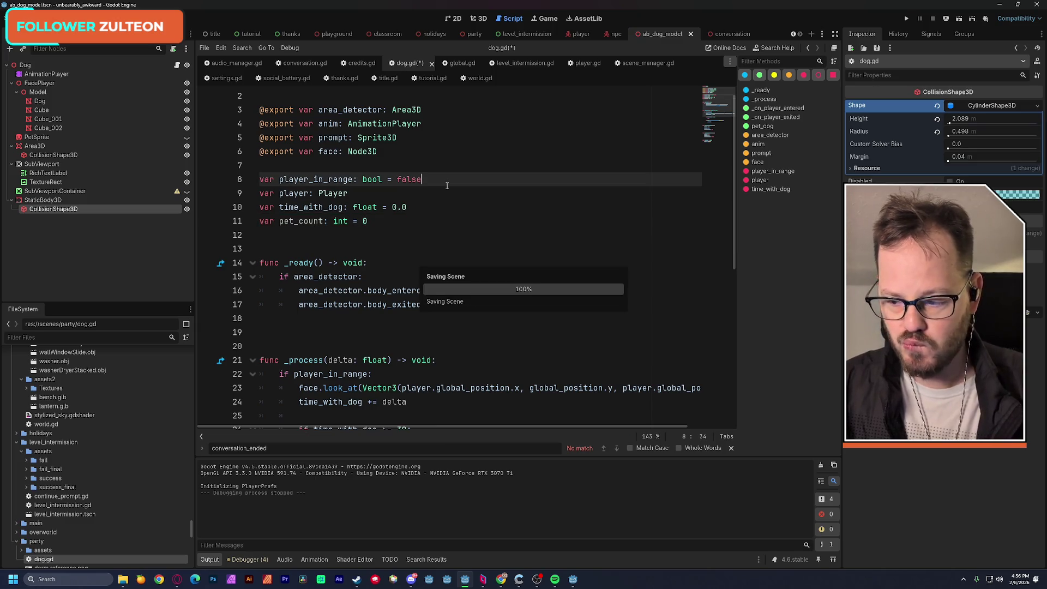
Step: Scroll down to the Pet animation line inside pet_dog()
scroll(455, 191, "down", 1)
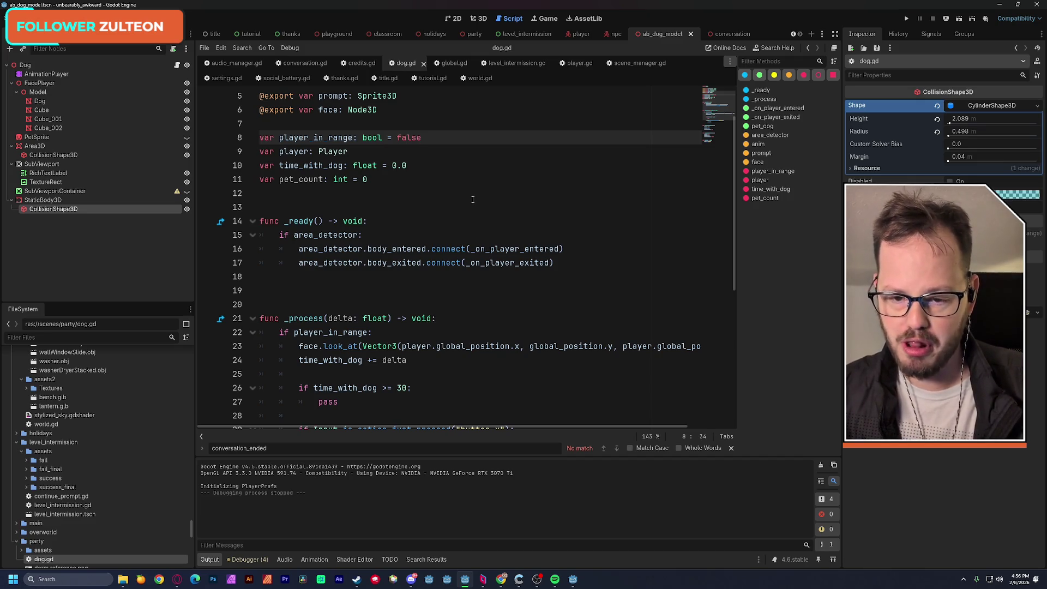
scroll(472, 200, "down", 5)
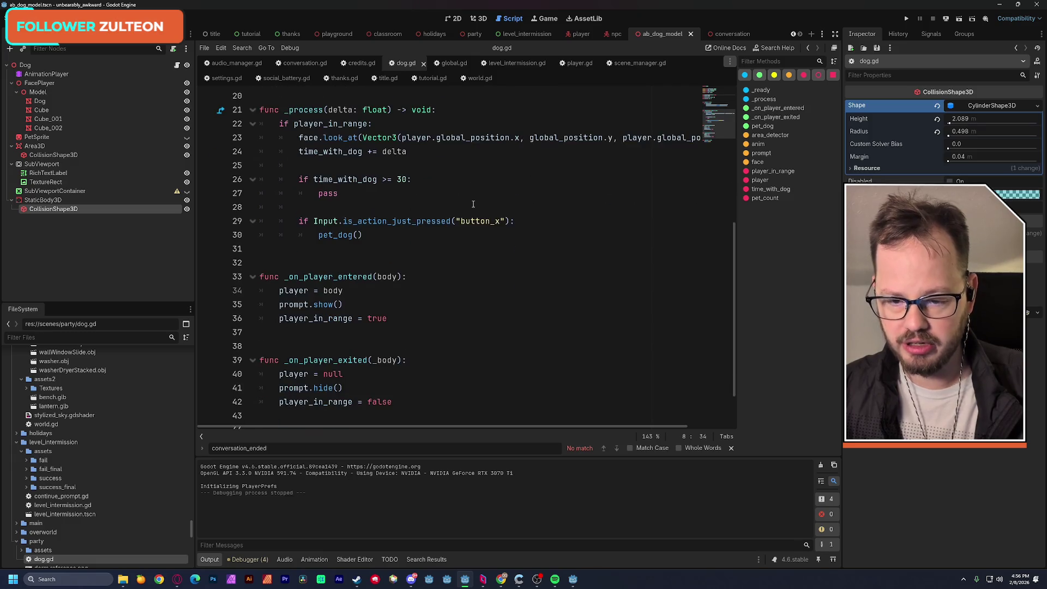
scroll(472, 204, "down", 1)
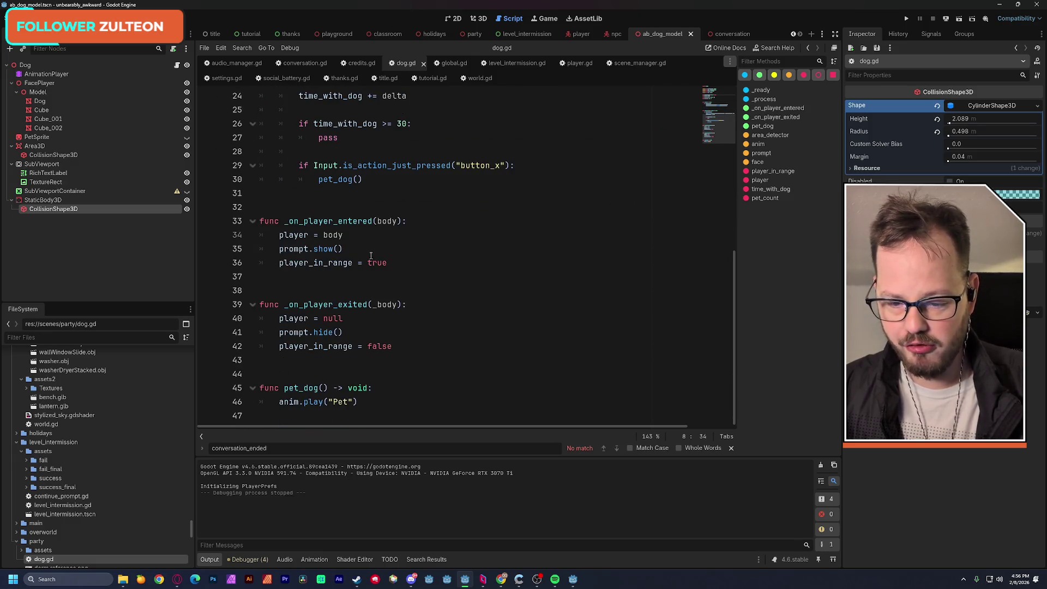
left_click(373, 405)
Step: Add pet_count += 1 after the Pet animation line in pet_dog()
key("Return")
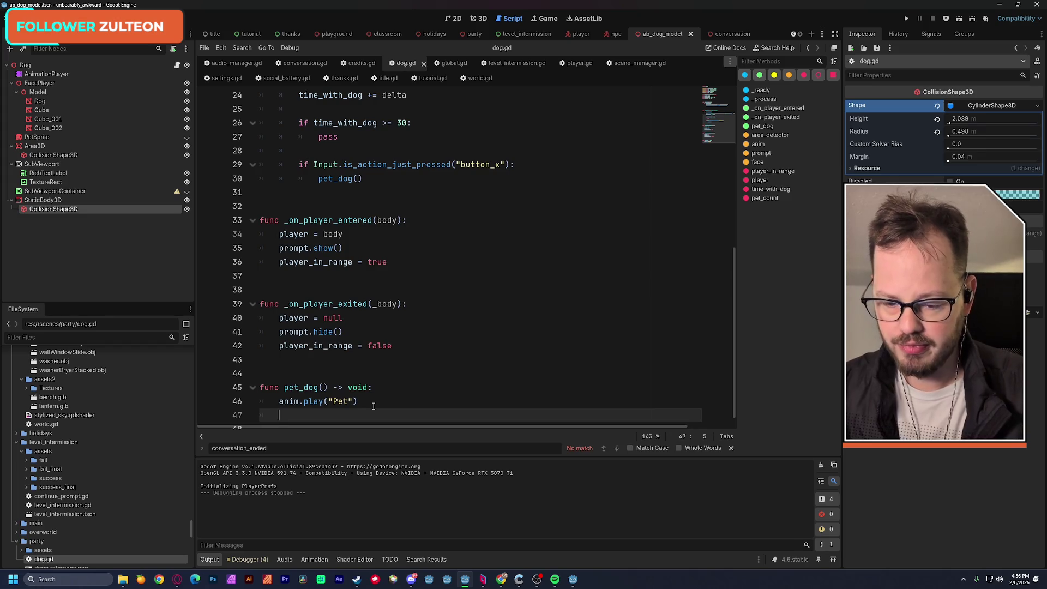
type("pet_count +")
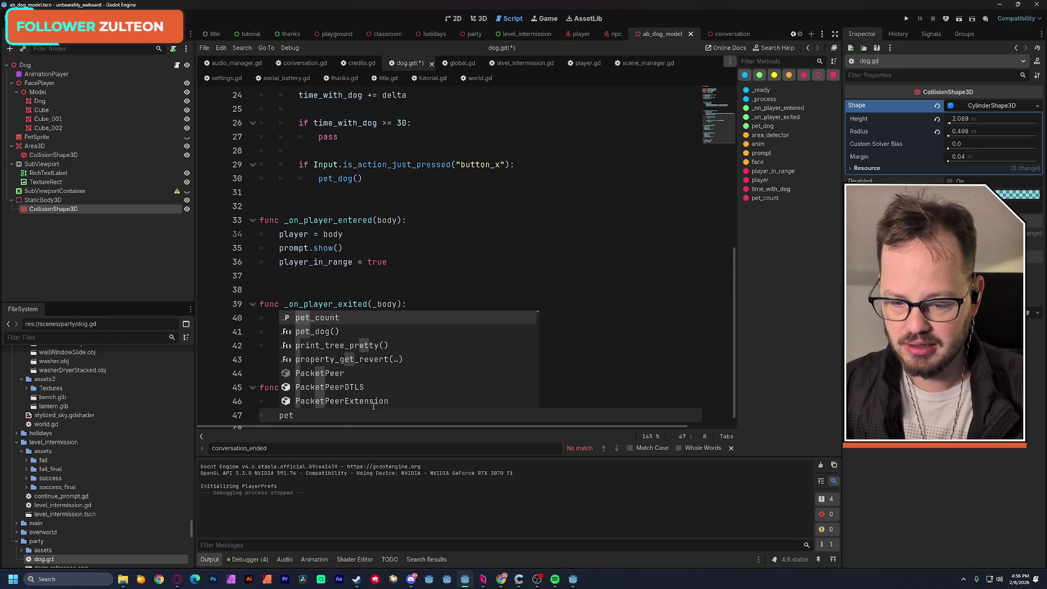
type("= 1")
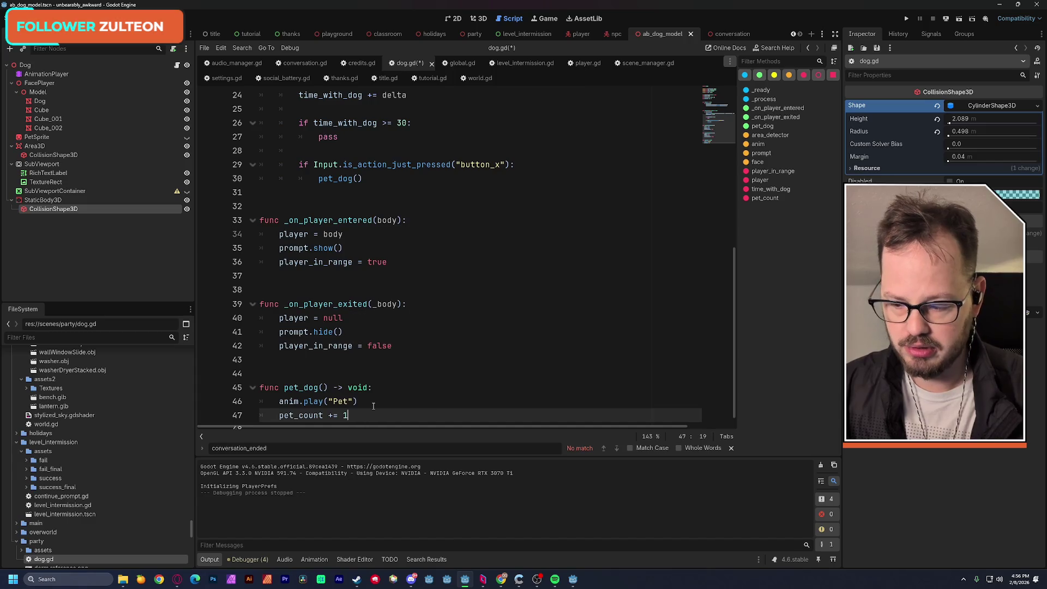
scroll(414, 350, "down", 1)
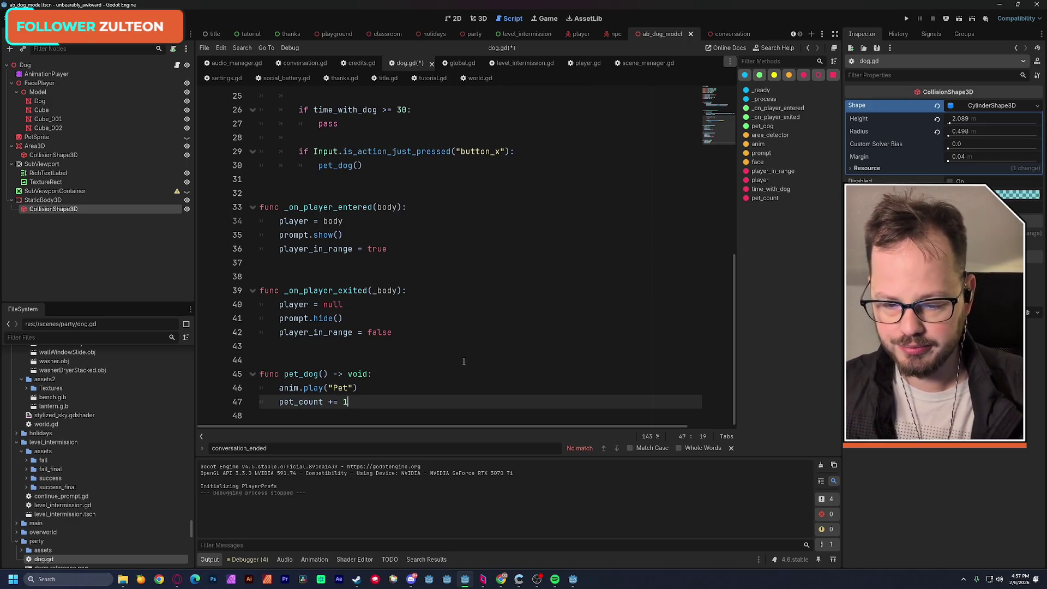
Step: Add an empty func good_ending() -> void with a pass body below pet_dog()
key("Down")
key("Return")
key("Return")
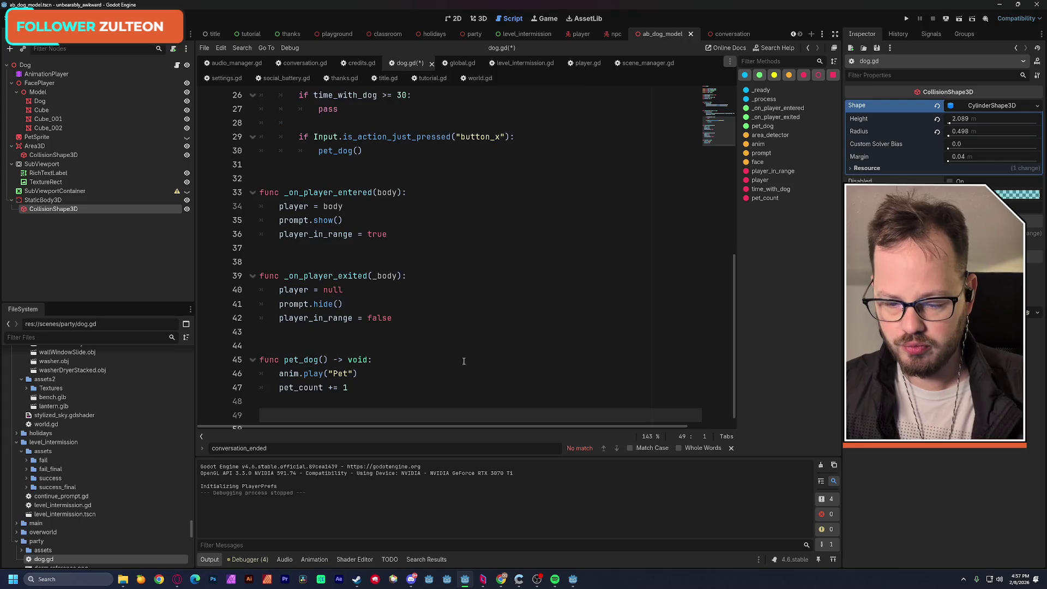
type("func good_e")
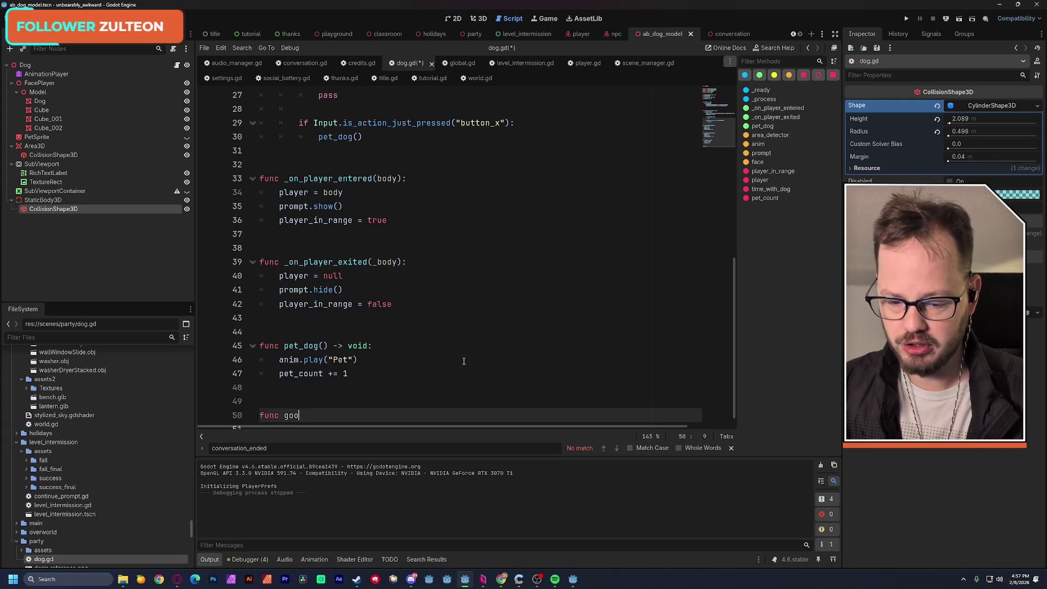
type("nding")
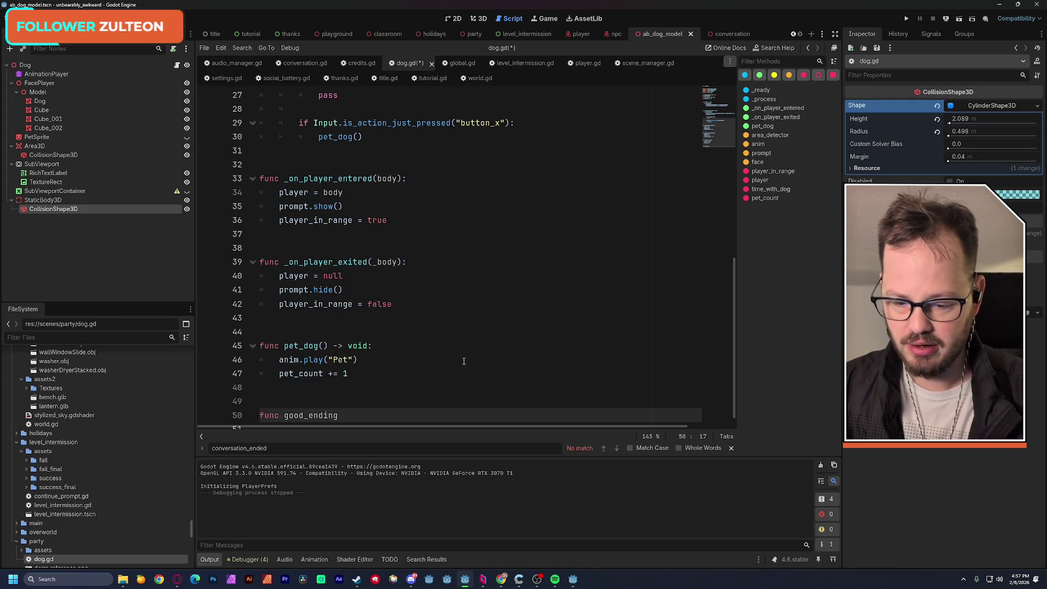
type(" ->")
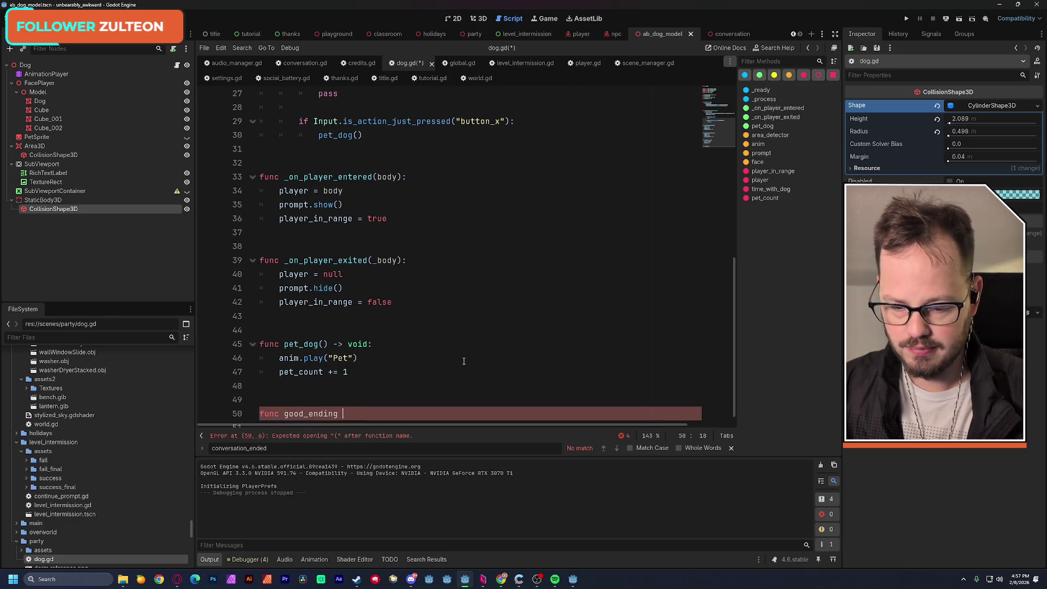
type("() -> ")
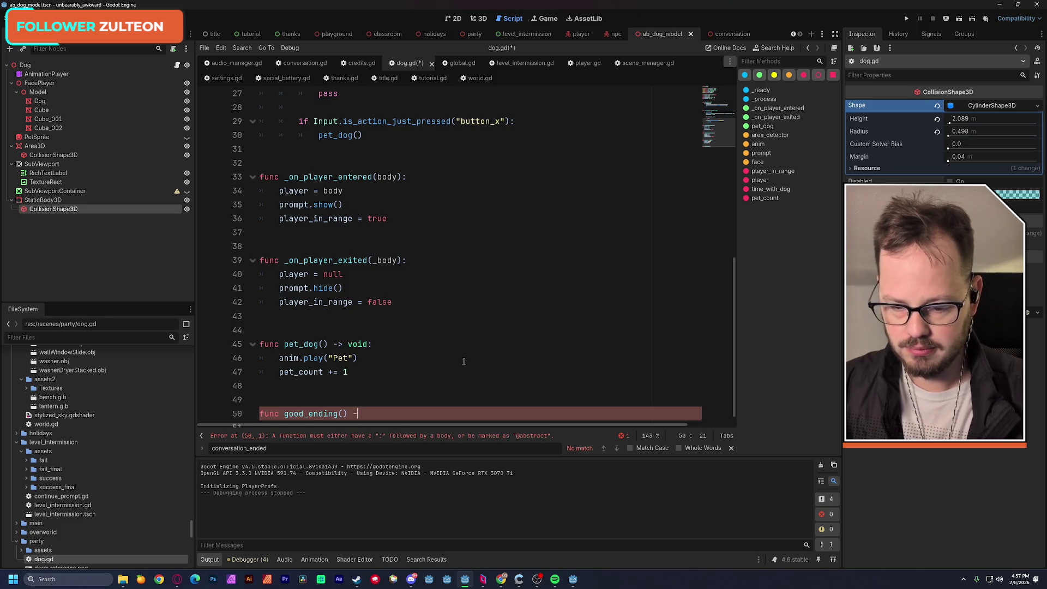
type("void:")
key("Return")
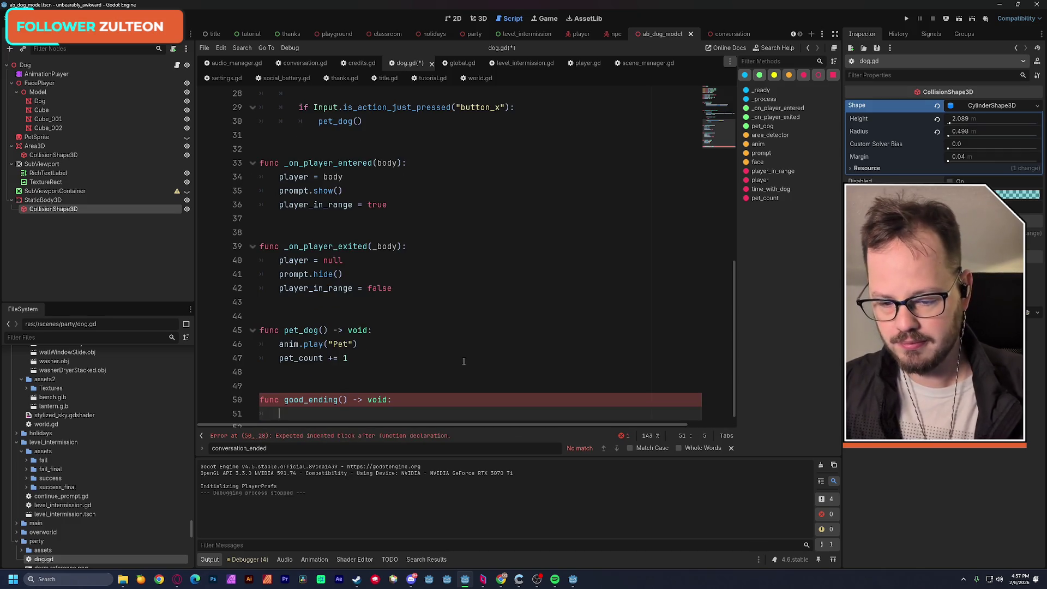
type("pass")
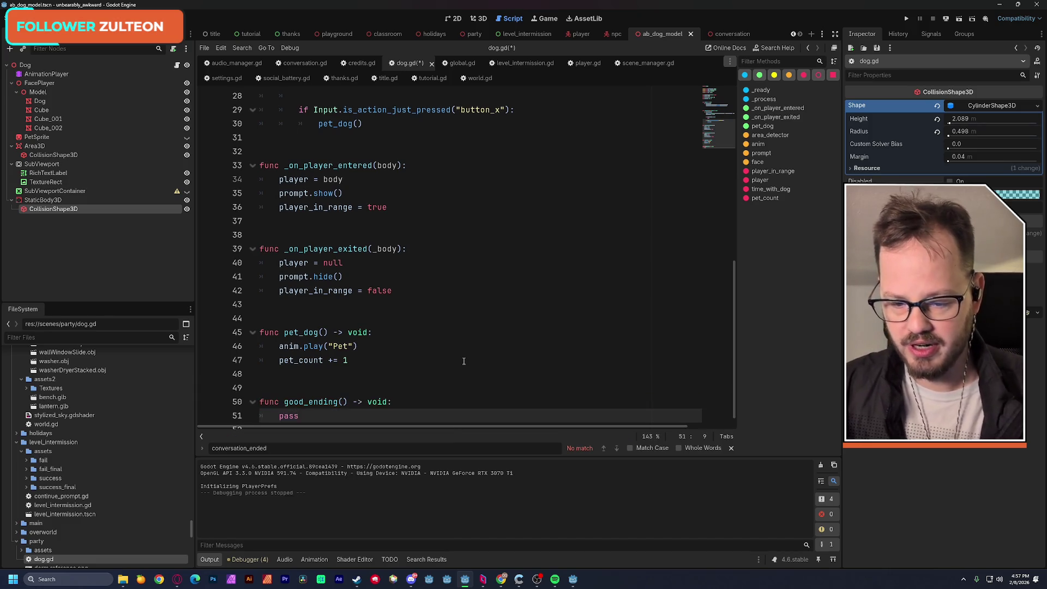
Step: Under the increment, add an if pet_count check that calls good_ending()
left_click(374, 360)
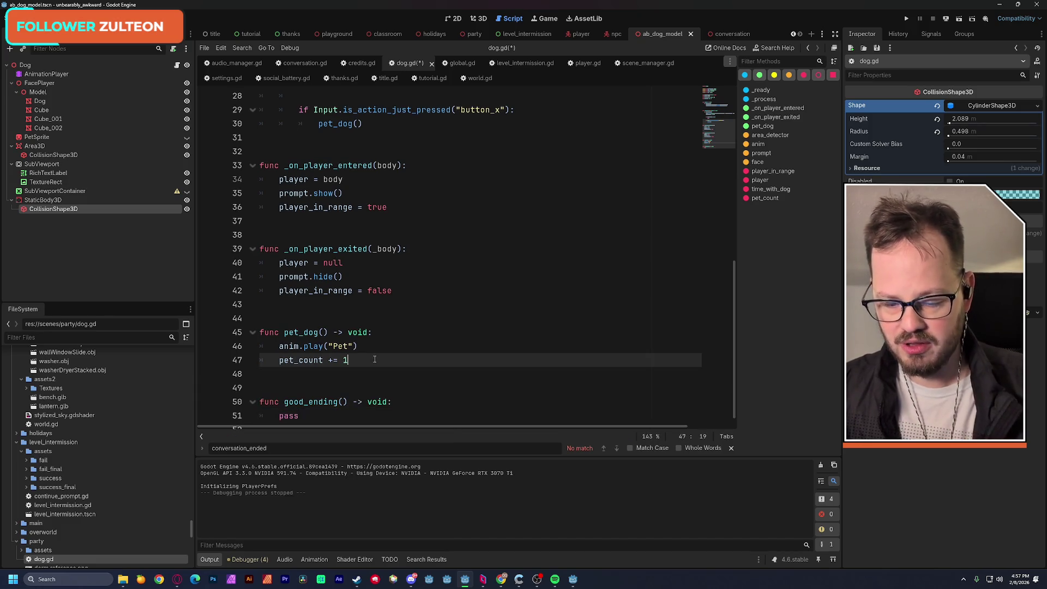
key("Return")
type("if pet")
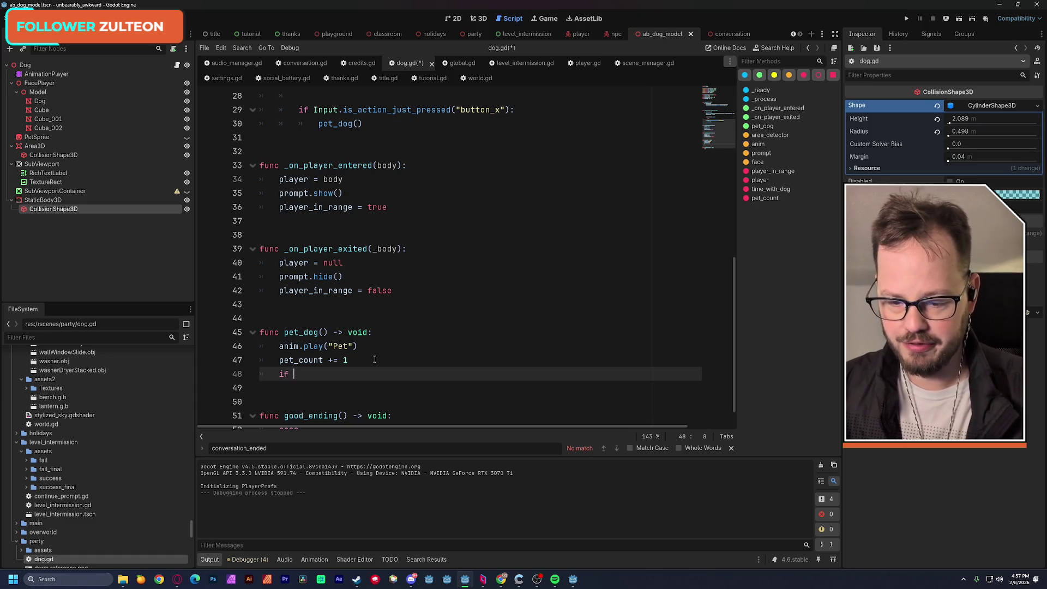
key("Return")
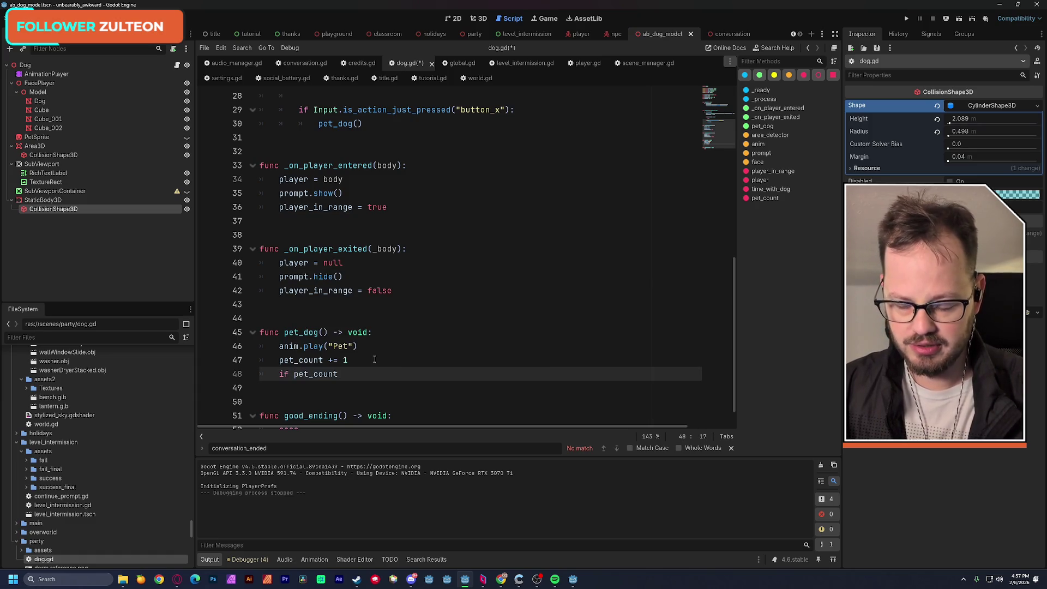
type("== ")
type("10:")
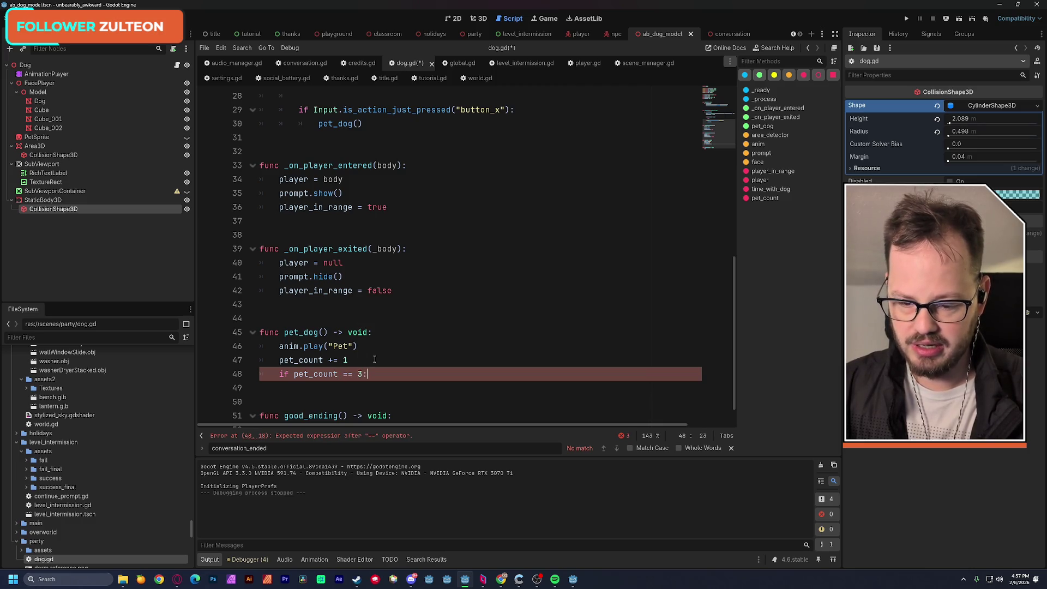
key("Return")
type("good")
key("Return")
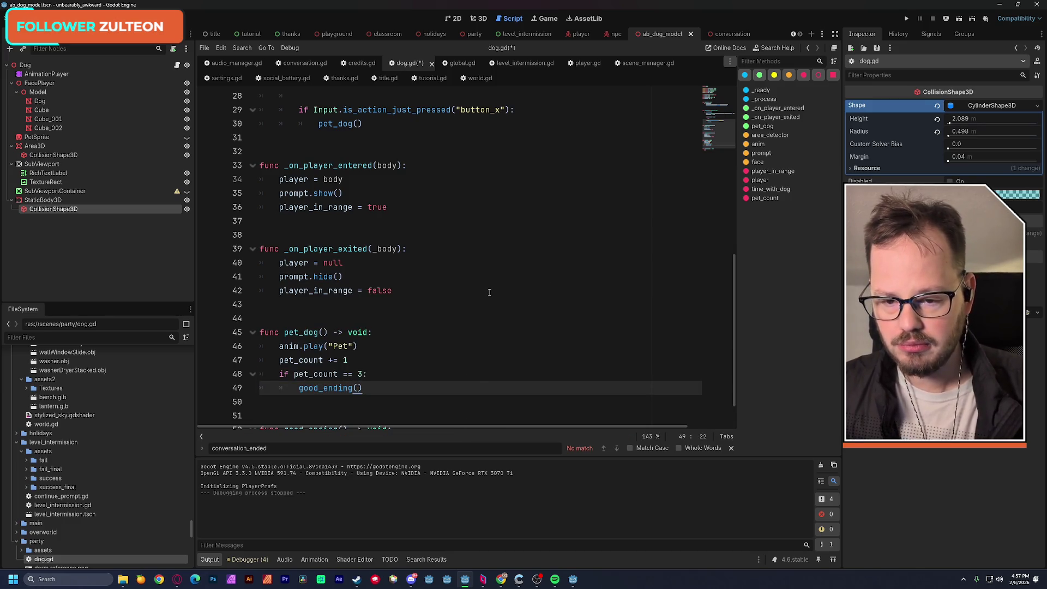
scroll(490, 292, "up", 3)
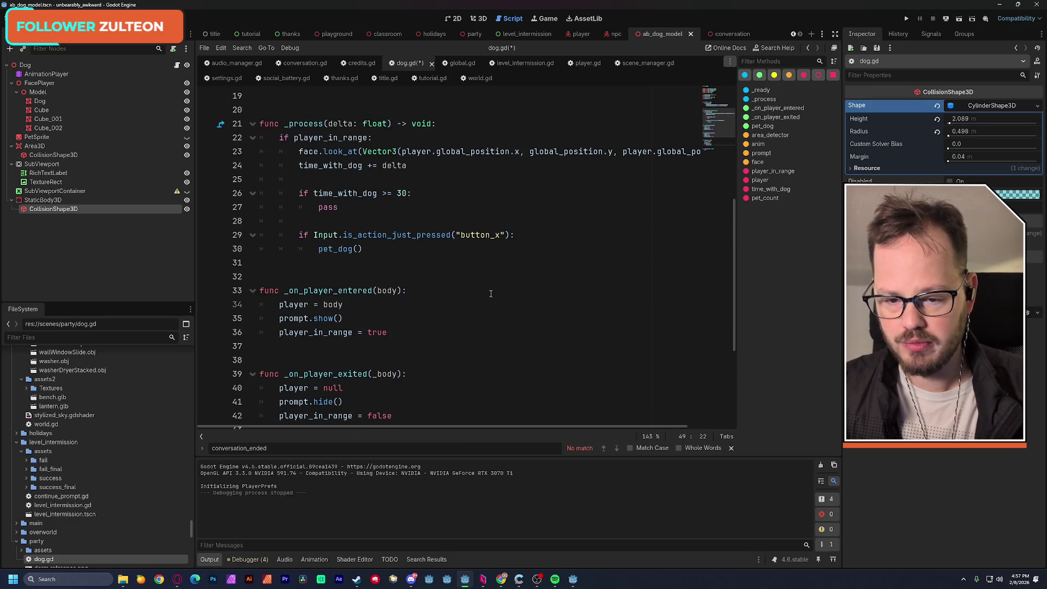
Step: Replace pass under the 30-second time_with_dog check with good_ending() and save
double_click(328, 207)
type("good")
key("Return")
left_click(384, 180)
key("ctrl+s")
Step: Delete the extra blank line above _process and save dog.gd again
scroll(431, 199, "up", 2)
left_click(431, 199)
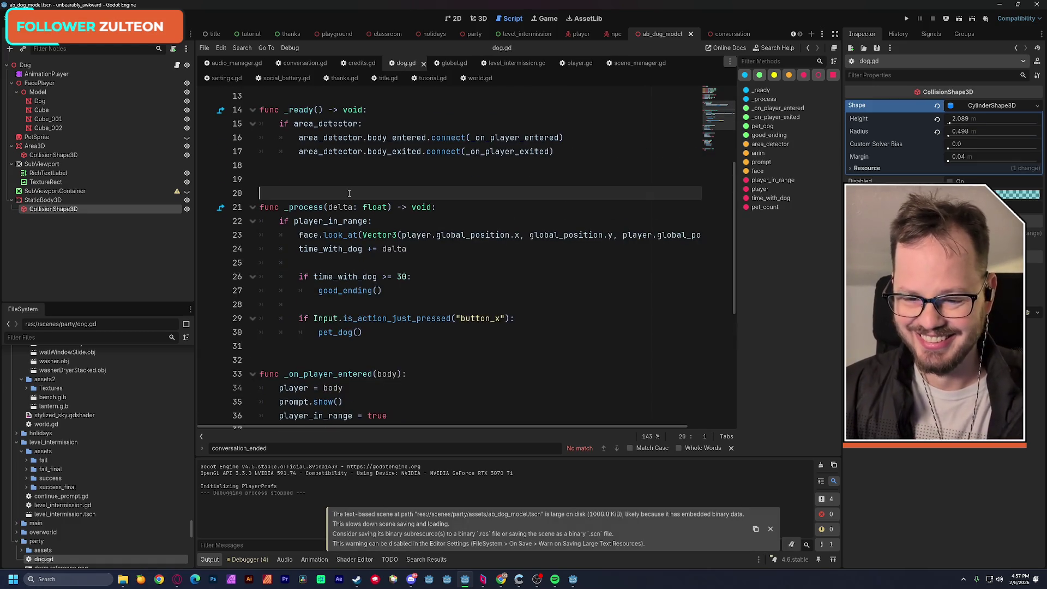
key("BackSpace")
scroll(349, 190, "up", 2)
scroll(349, 190, "up", 2)
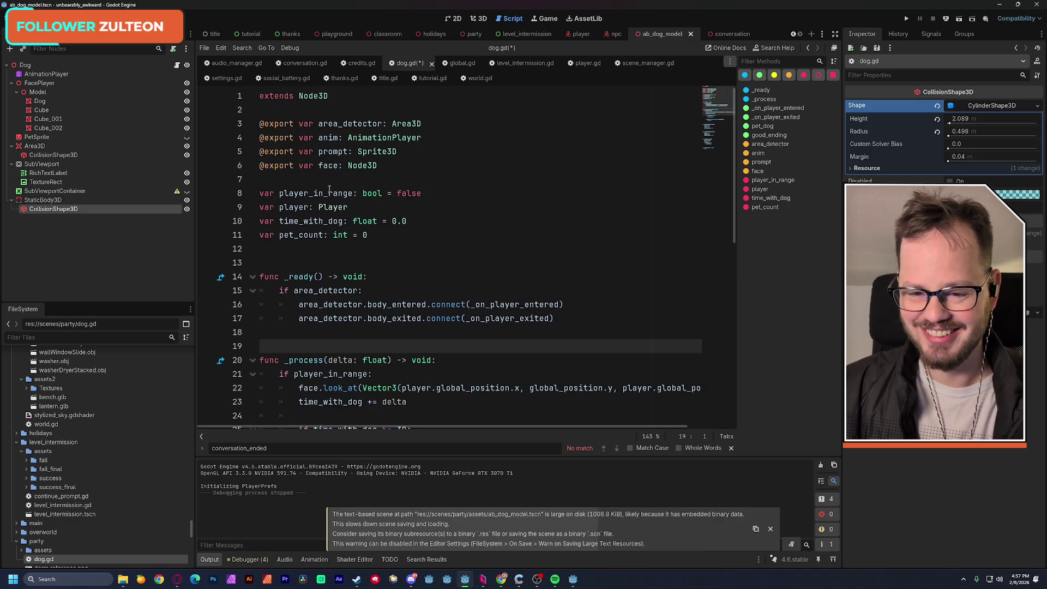
scroll(355, 229, "down", 10)
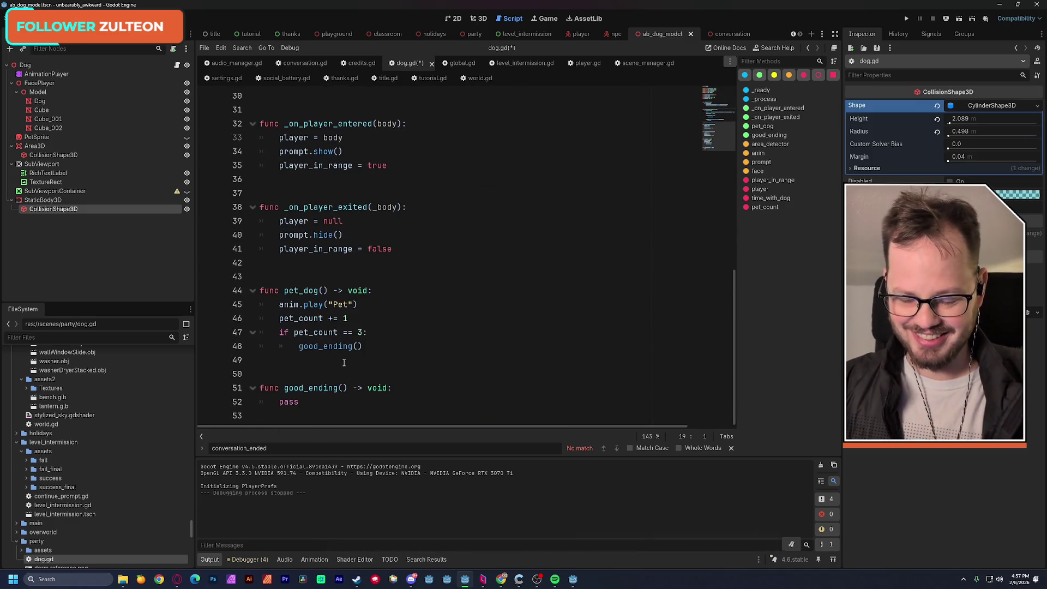
double_click(292, 401)
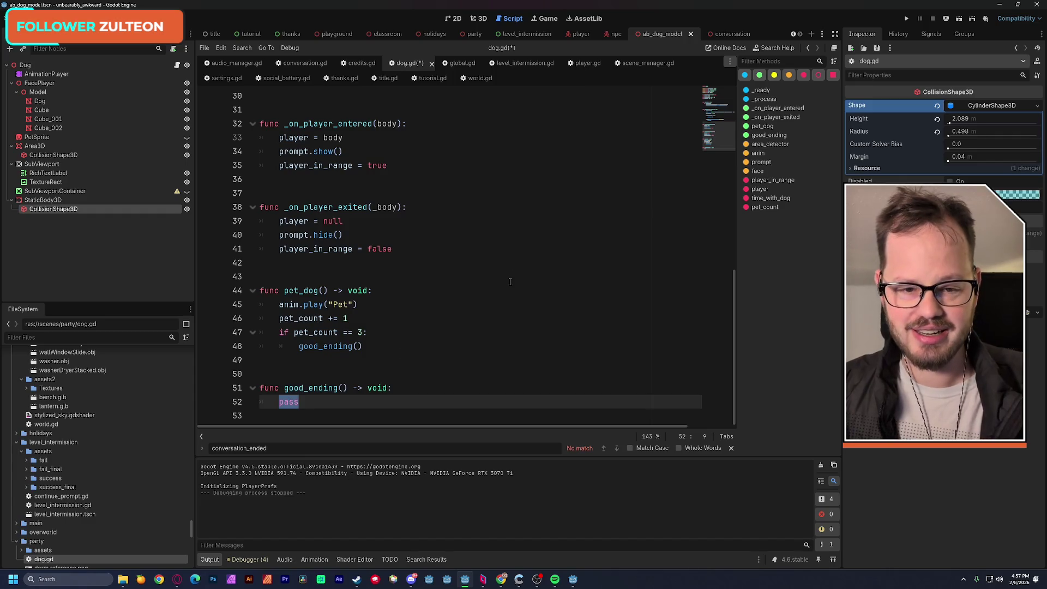
key("ctrl+s")
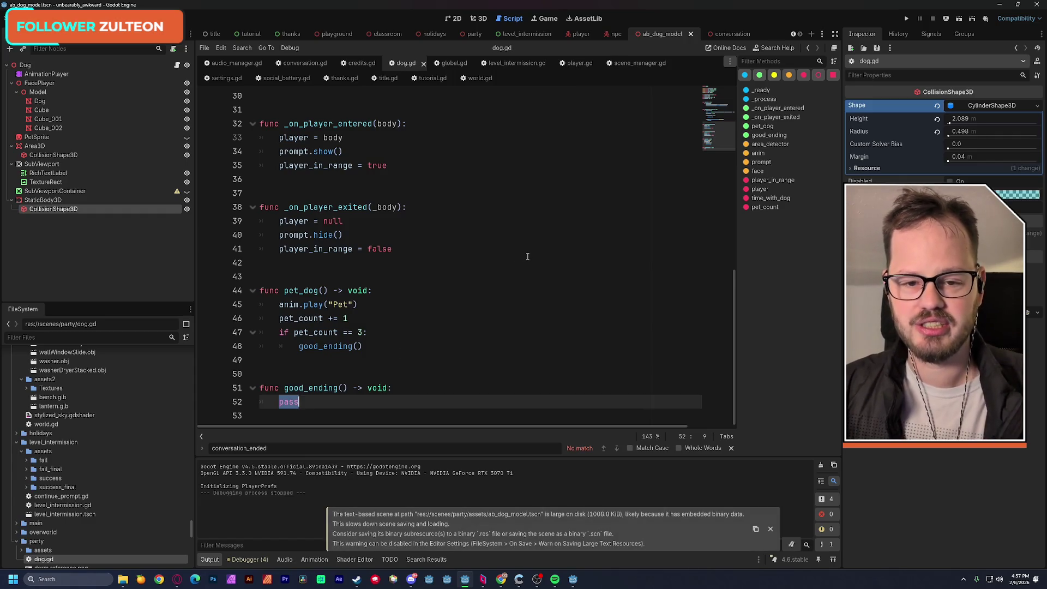